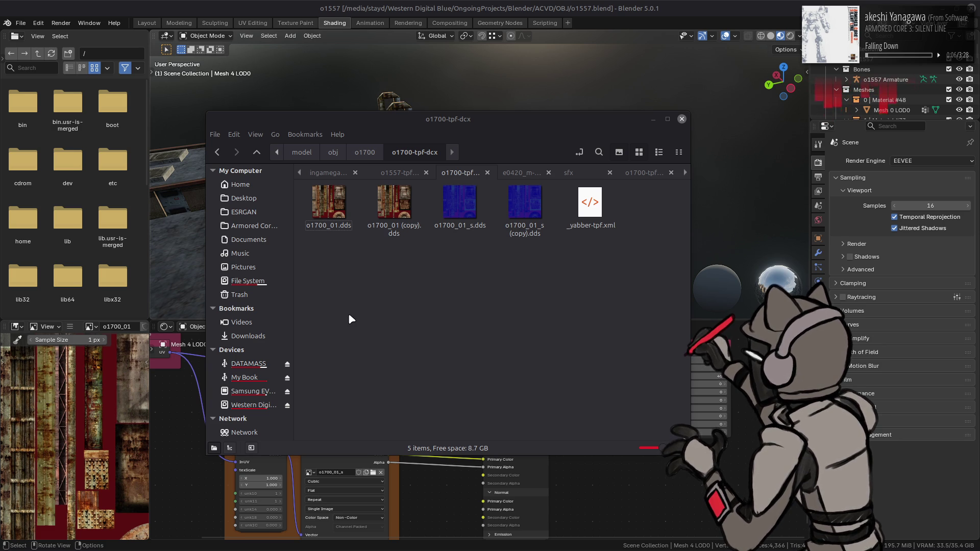
- Bring Blender to the front and switch its viewport to plain grey Solid shading
click(555, 9)
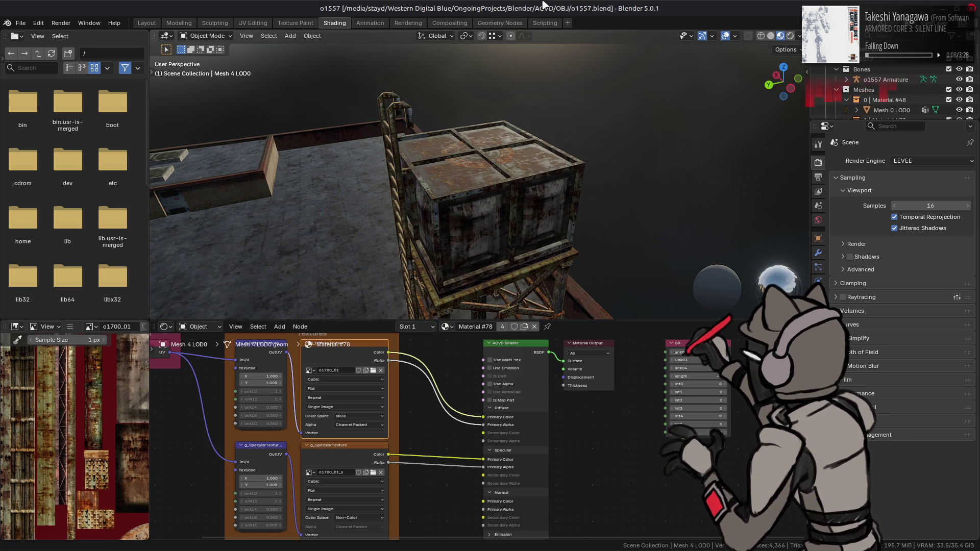
click(771, 36)
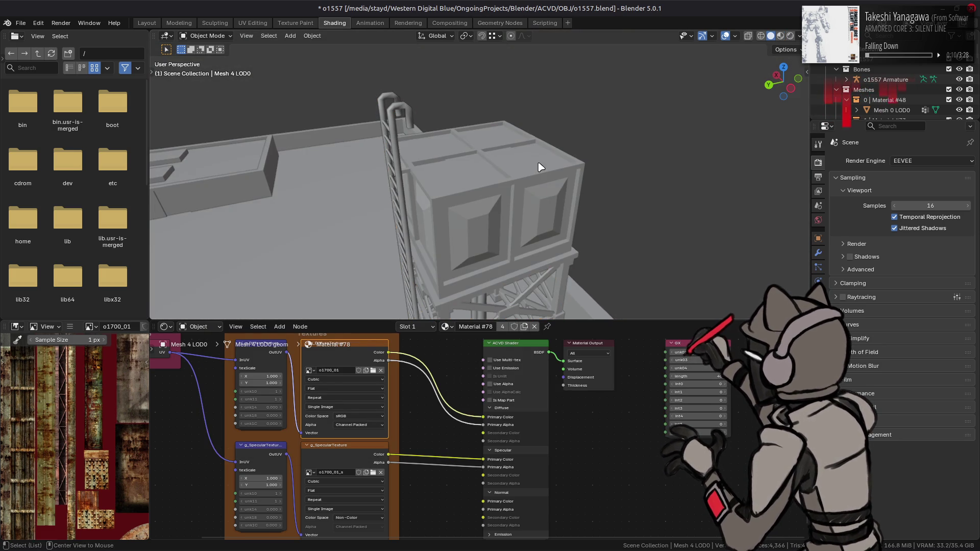
- Open o1700_01.dds in GIMP at 200%, remove its alpha channel, and rename the layer o1700_01
mouse_move(278, 545)
click(144, 539)
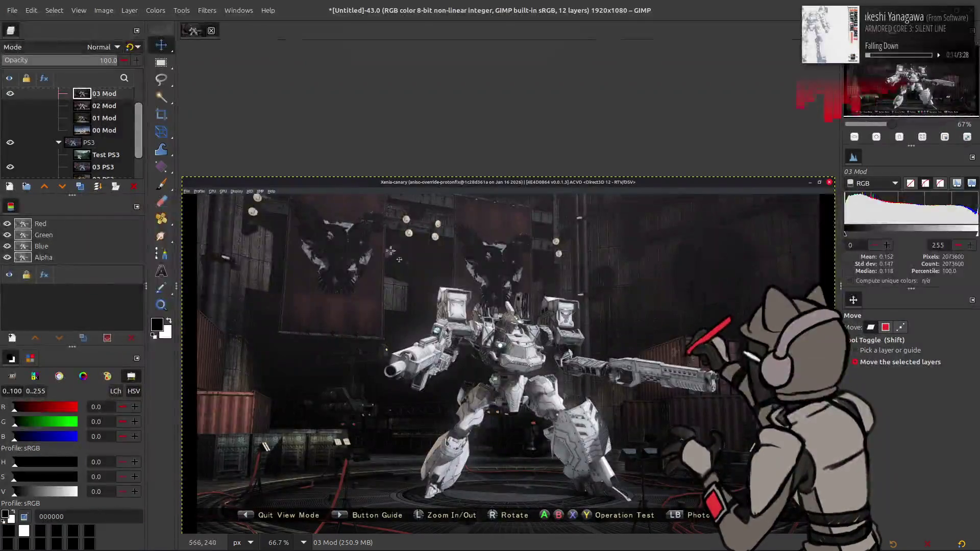
key(alt+Tab)
key(Tab)
drag(328, 205, 153, 23)
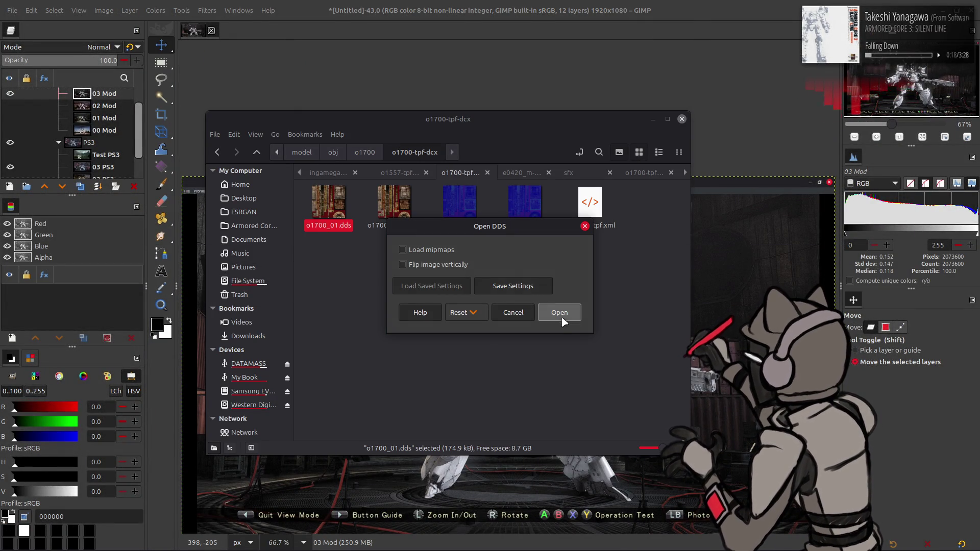
click(562, 313)
key(2)
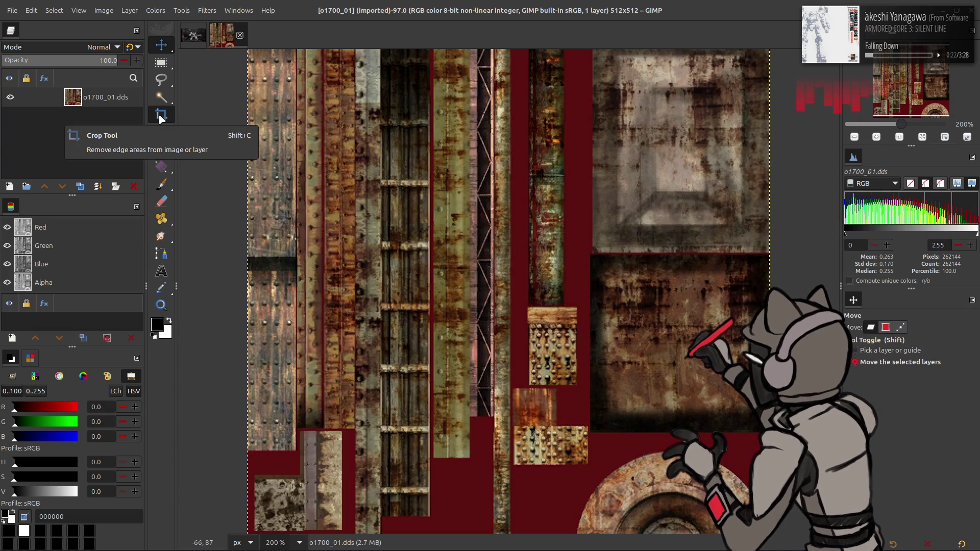
key(alt+a)
double_click(127, 98)
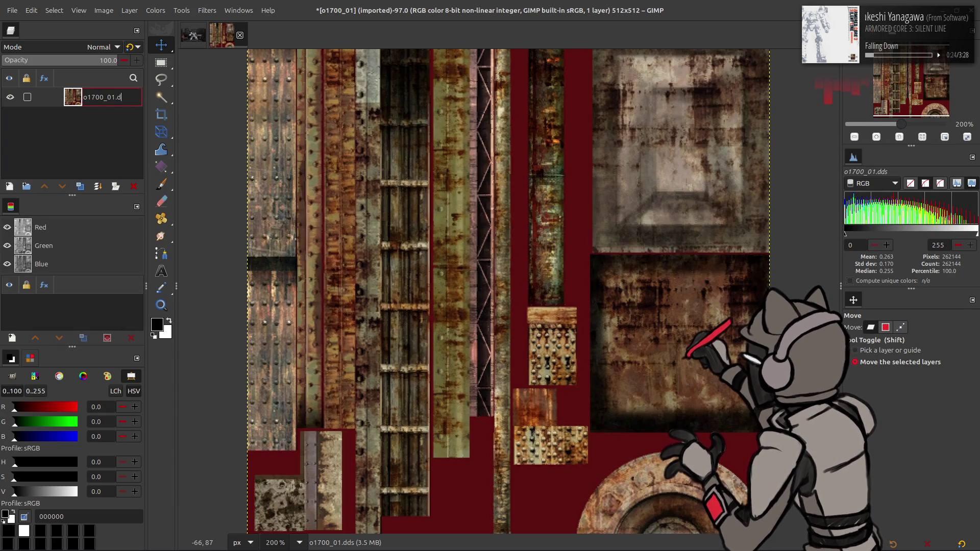
key(BackSpace)
key(BackSpace)
key(BackSpace)
key(Return)
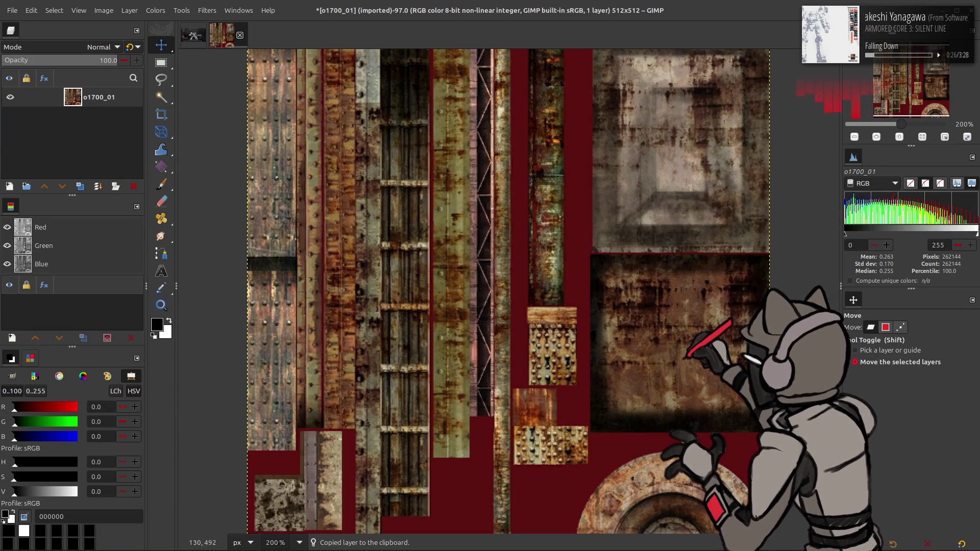
- Launch chaiNNer from the application search
mouse_move(393, 549)
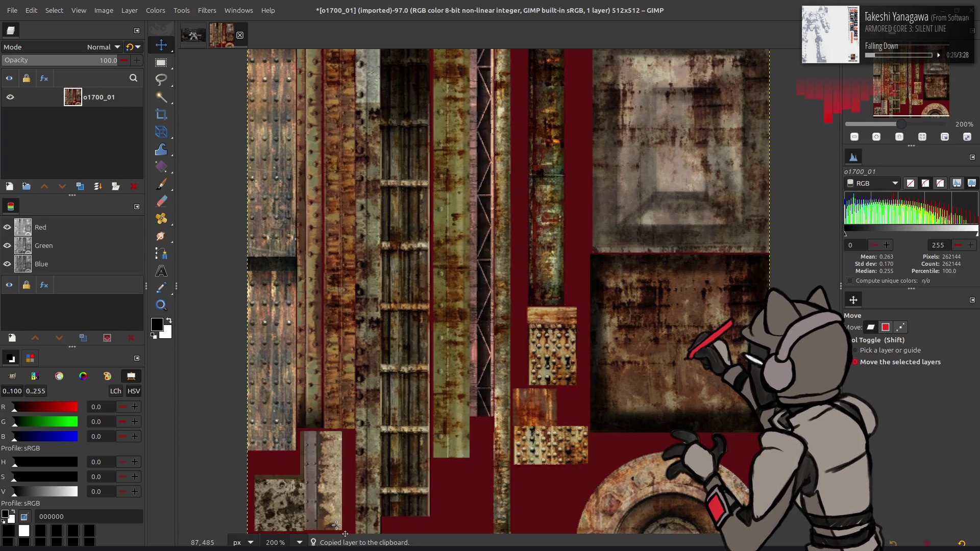
key(super)
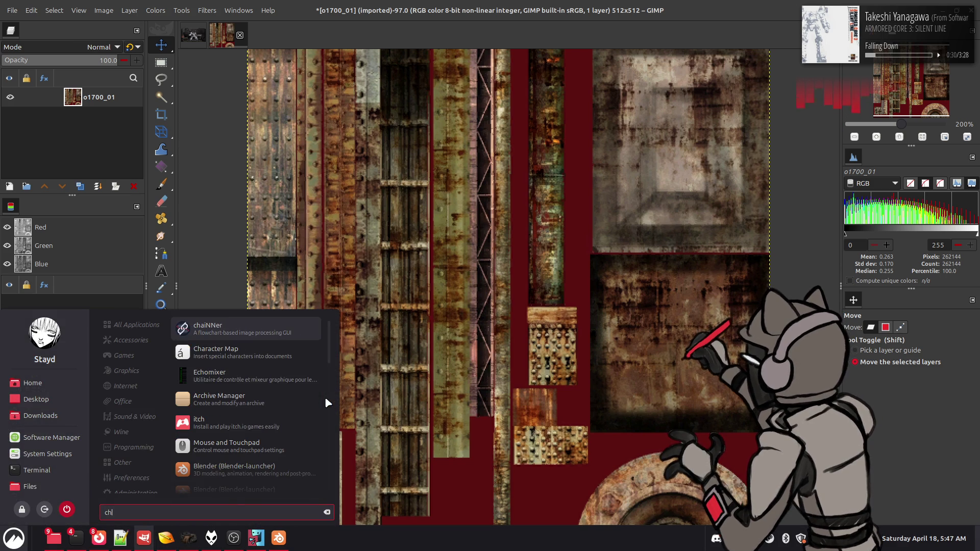
key(Escape)
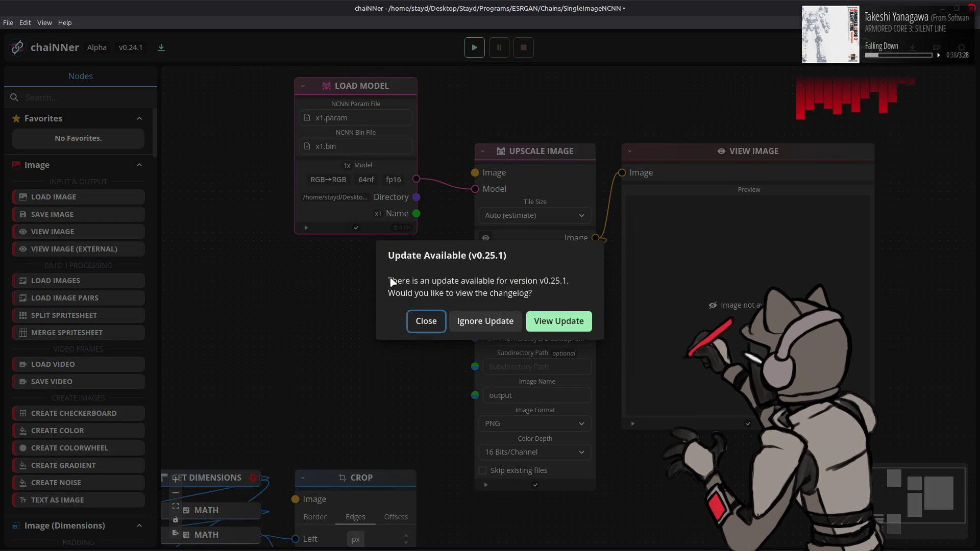
- Wire the Load Image texture into Upscale Image, run the chain, then raise the o1700-tpf-dcx folder
click(427, 323)
mouse_move(584, 301)
mouse_down()
mouse_move(381, 260)
mouse_move(389, 252)
mouse_up()
drag(417, 360, 473, 173)
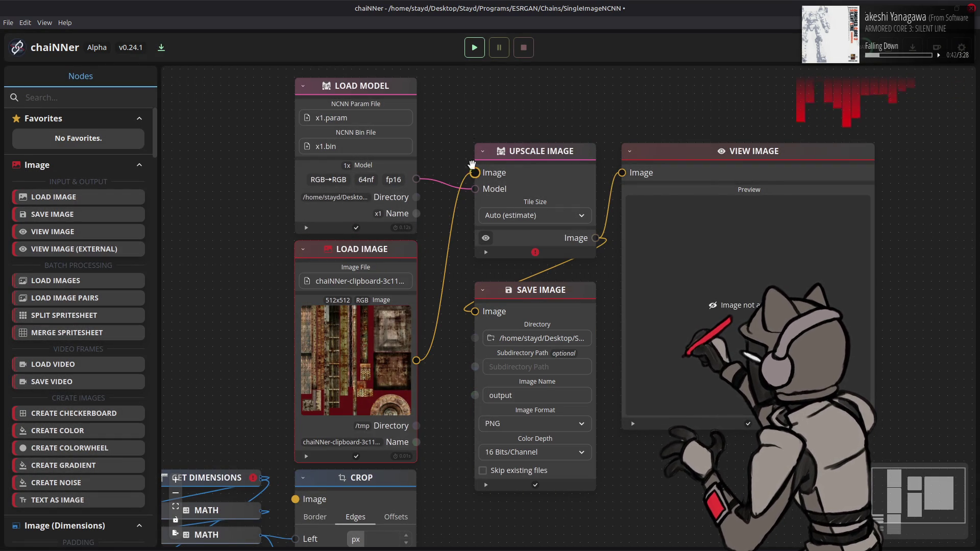
click(475, 47)
mouse_move(48, 547)
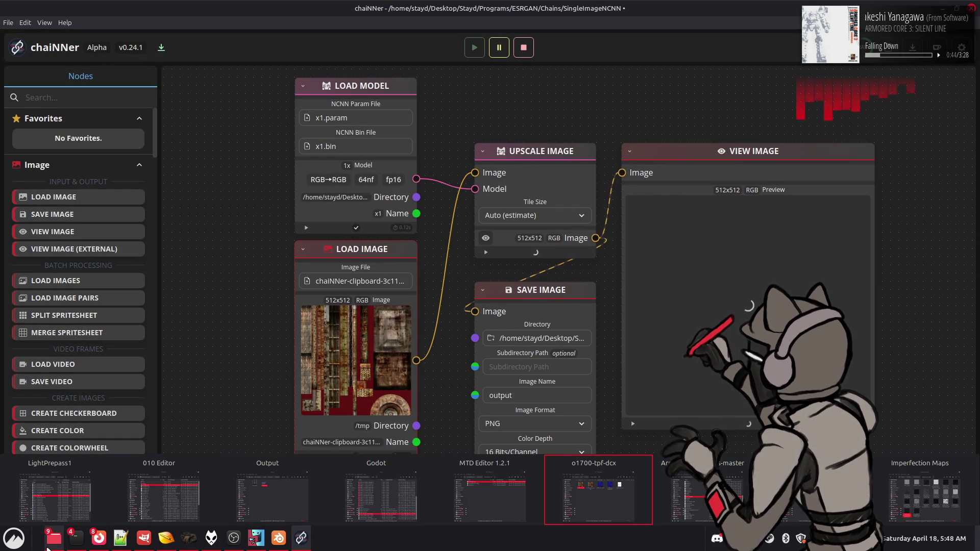
click(587, 479)
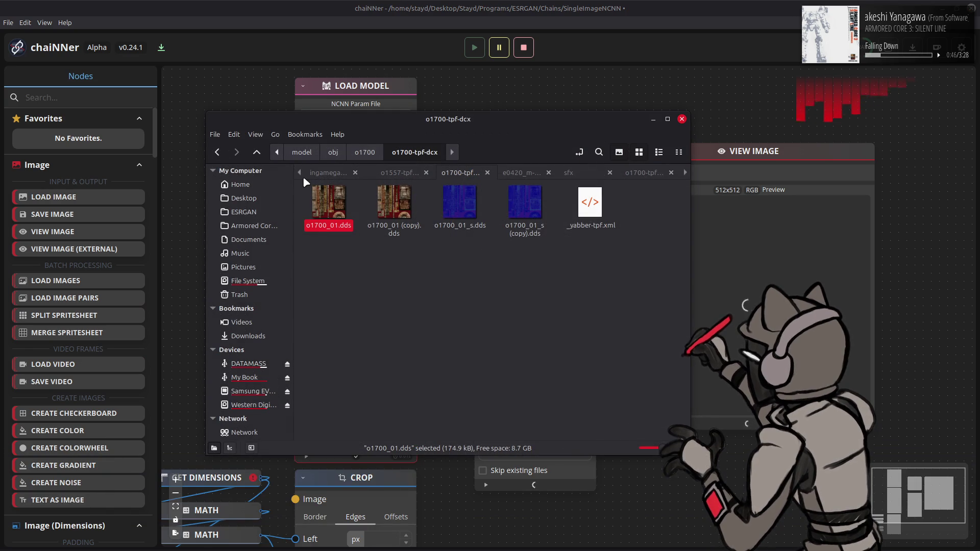
- Open the filter_shader-bnd folder and scroll through its shader files
scroll(304, 176, up, 4)
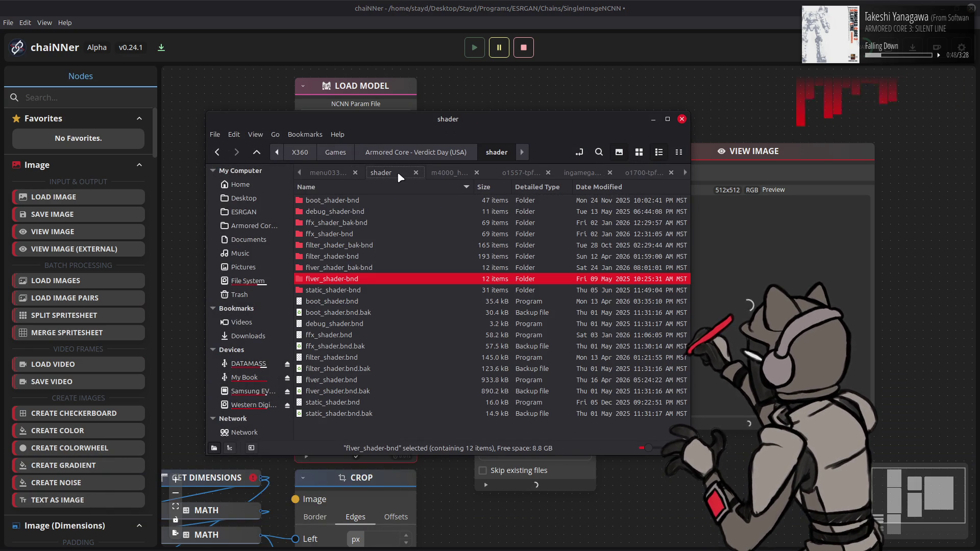
double_click(360, 256)
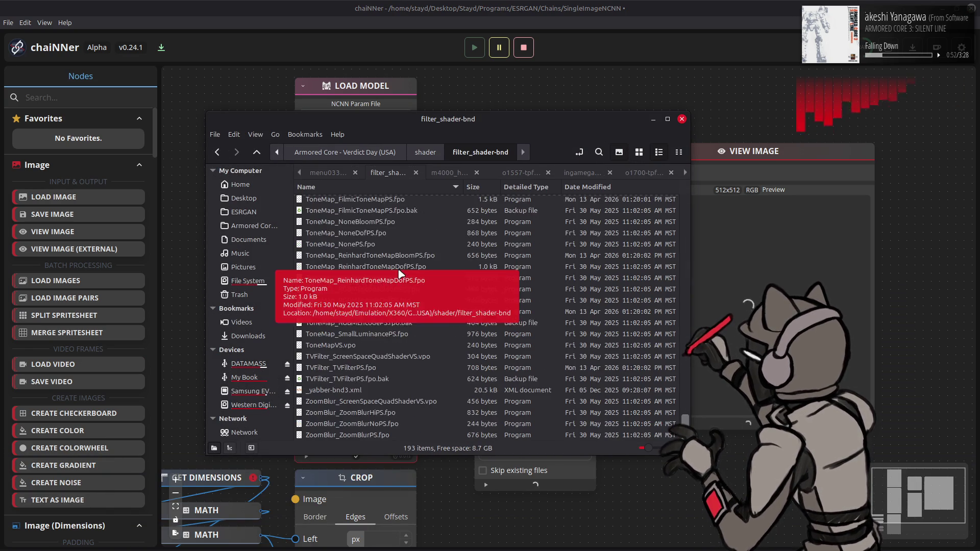
scroll(398, 271, down, 5)
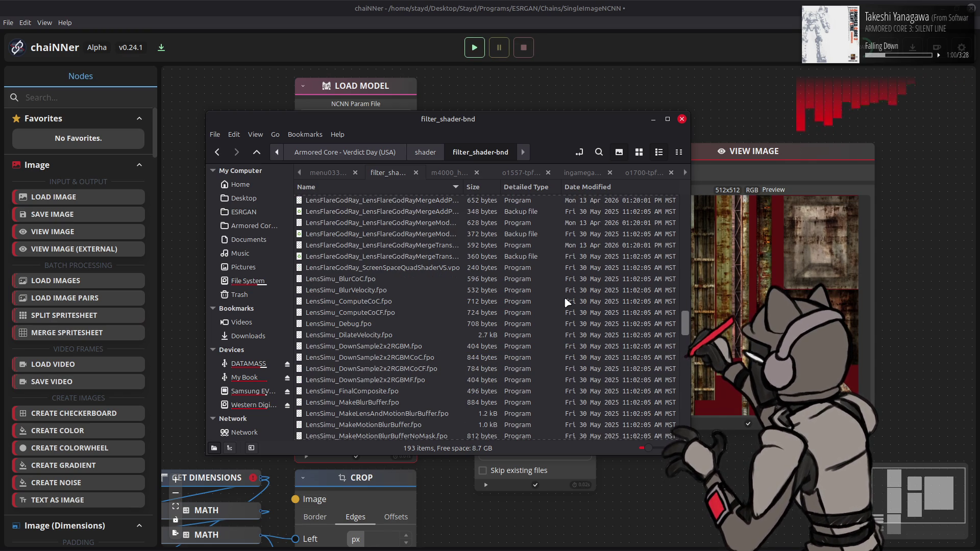
scroll(566, 302, down, 3)
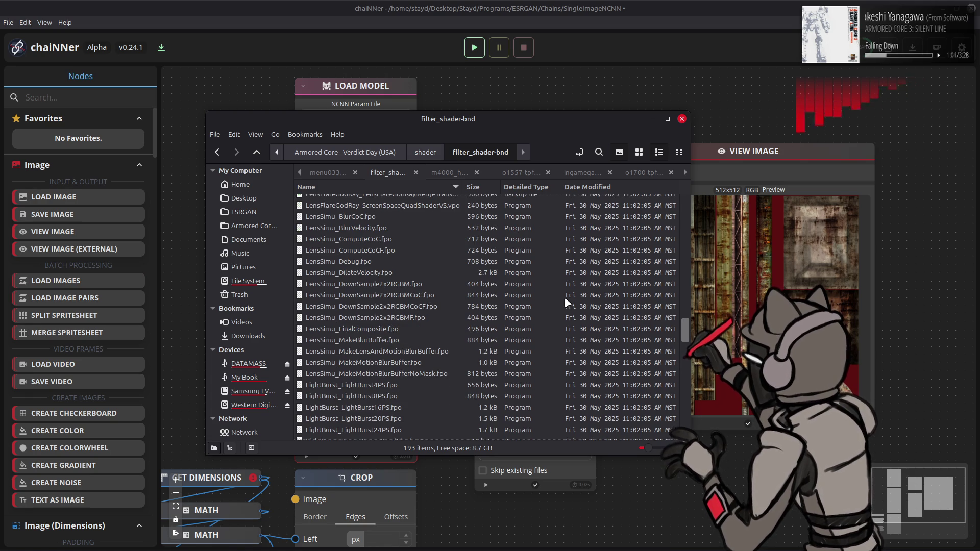
scroll(566, 302, up, 15)
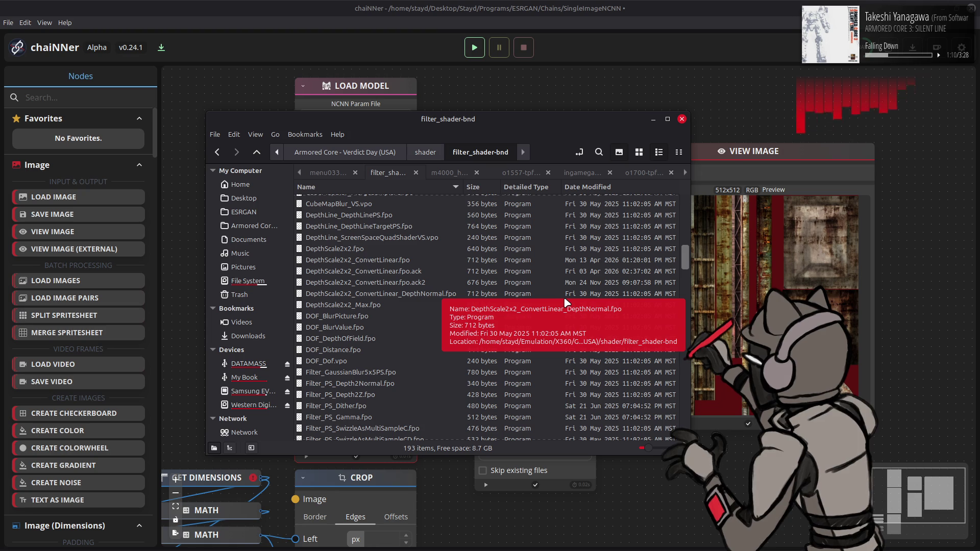
scroll(566, 302, down, 20)
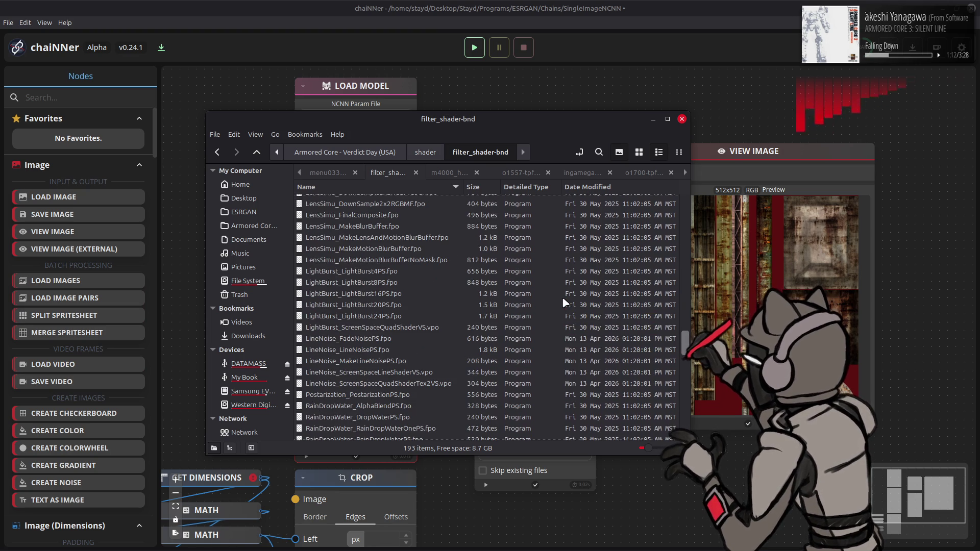
scroll(563, 301, up, 3)
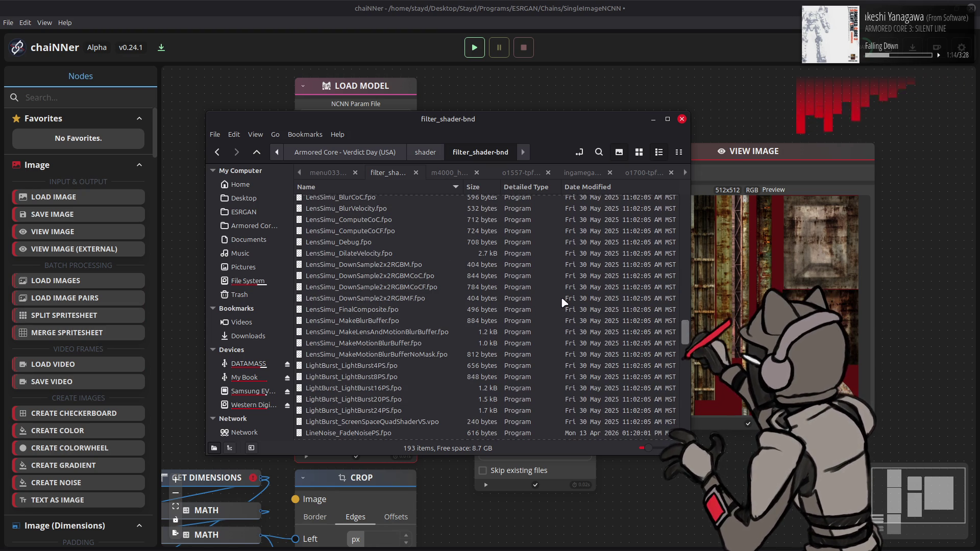
mouse_move(562, 303)
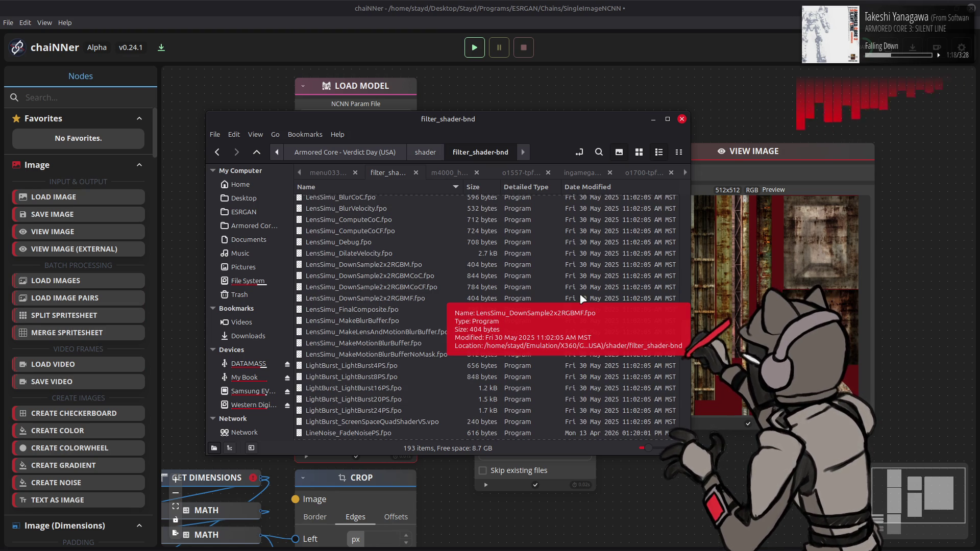
scroll(583, 298, up, 1)
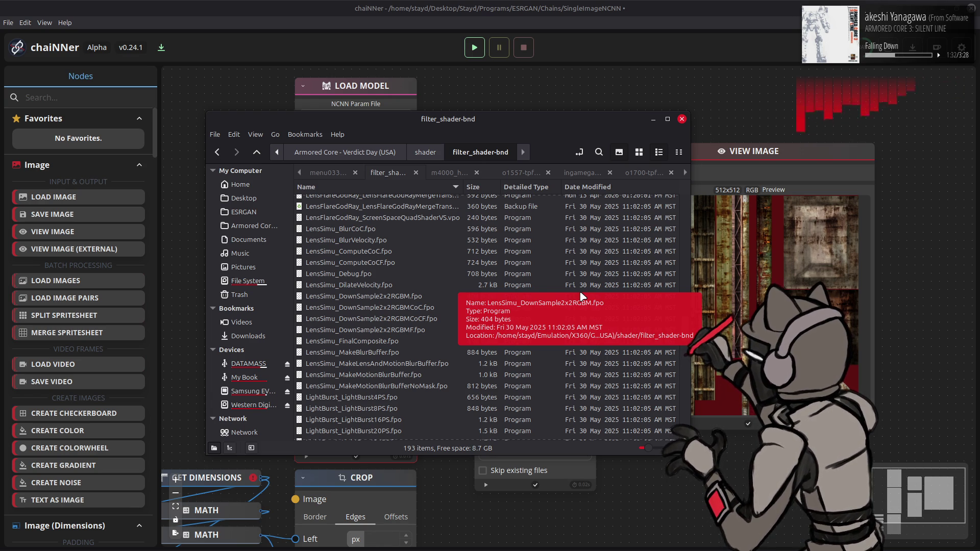
- Return through the open windows to GIMP and the Output folder holding output.png
click(658, 5)
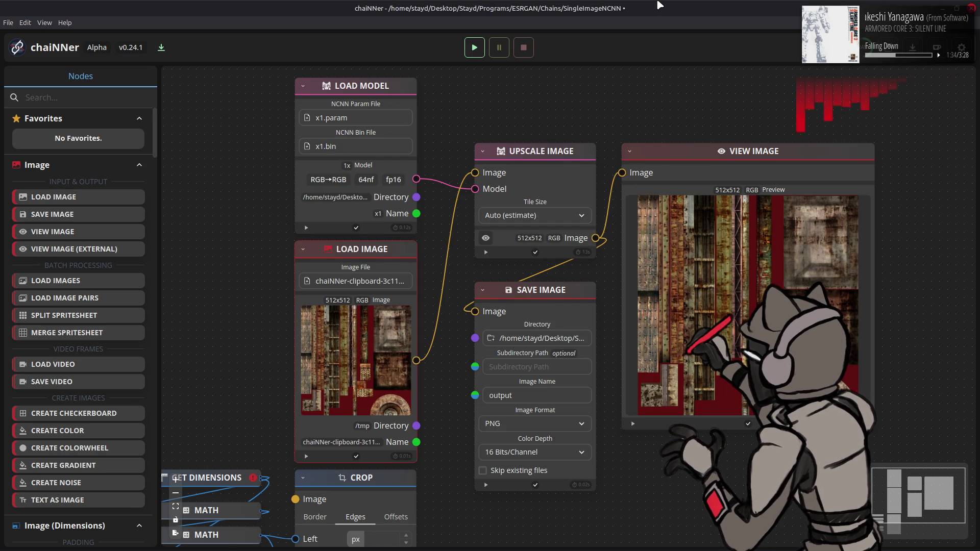
key(alt+Tab)
key(alt+Tab)
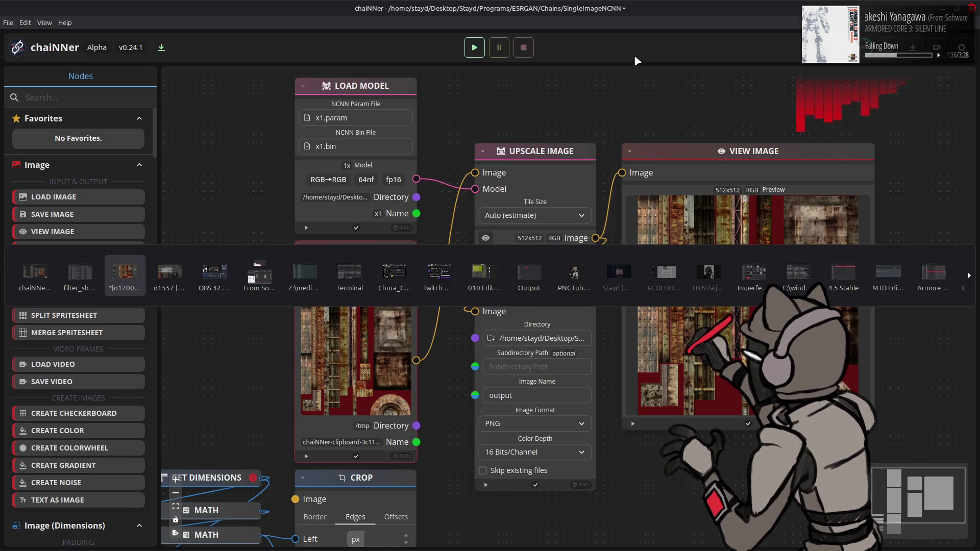
key(alt+shift+Tab)
key(alt+Tab)
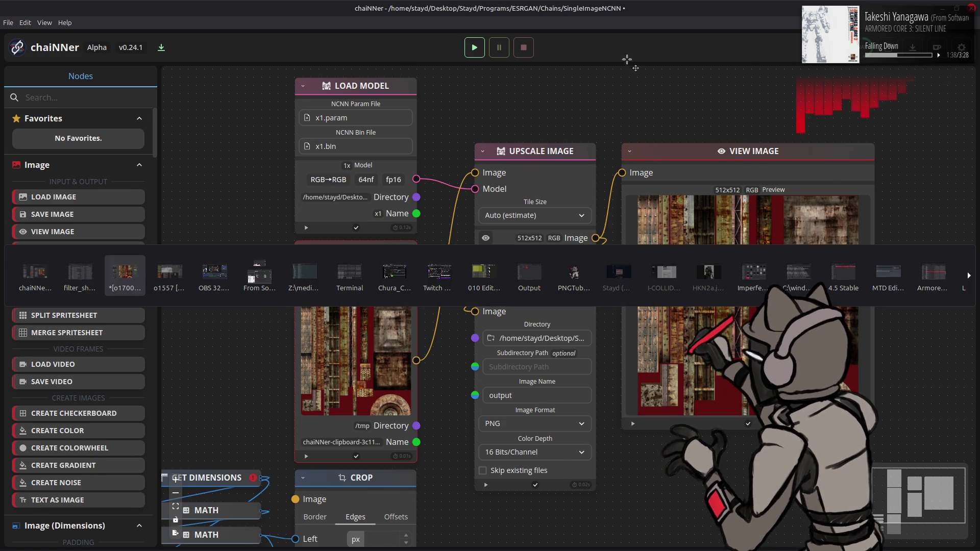
key(alt+Tab)
key(alt+Tab)
key(alt+Tab)
key(alt+Tab)
key(alt+Tab)
key(alt+Tab)
key(alt+Tab)
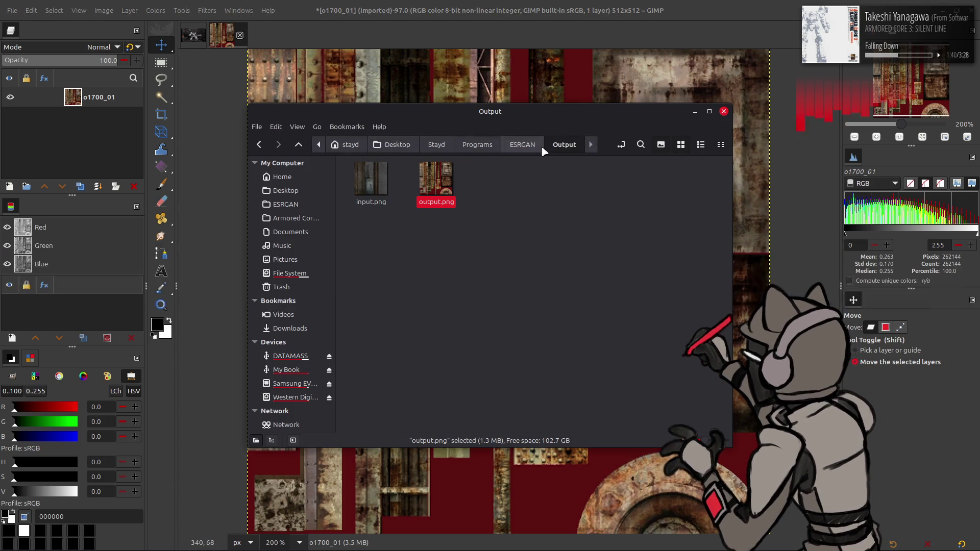
- Convert the image to 16-bit integer, non-linear precision
click(105, 12)
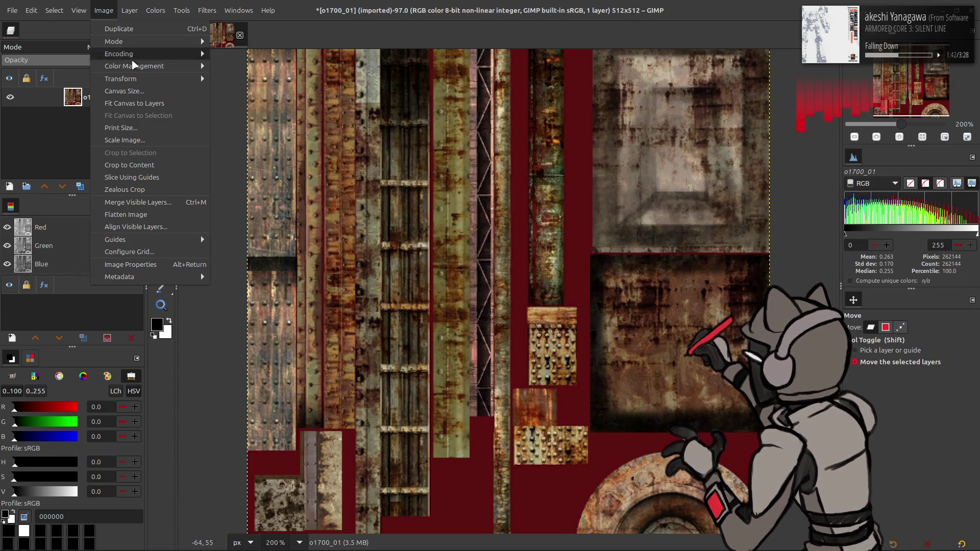
mouse_move(153, 53)
click(240, 66)
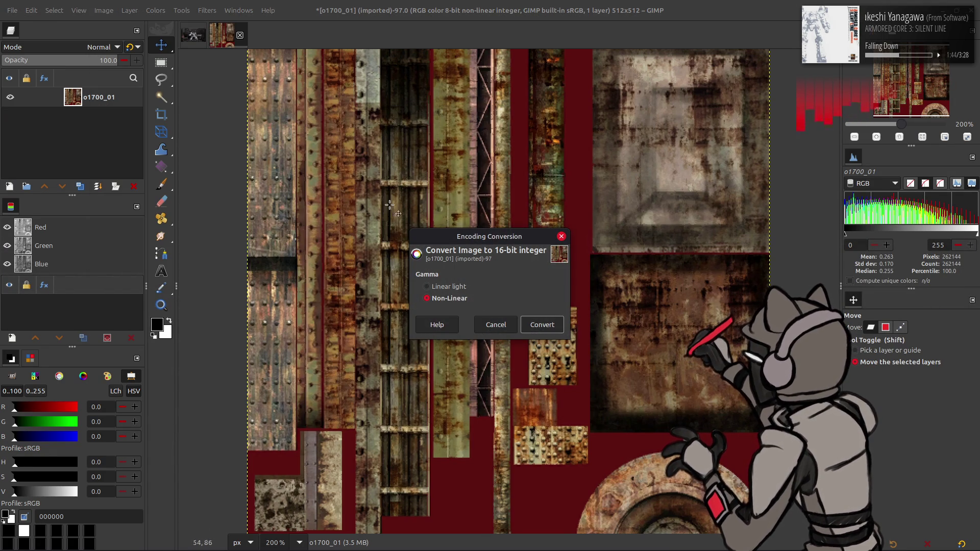
click(543, 324)
- Add output.png as a new layer on the texture and rename it Clean
key(alt+Tab)
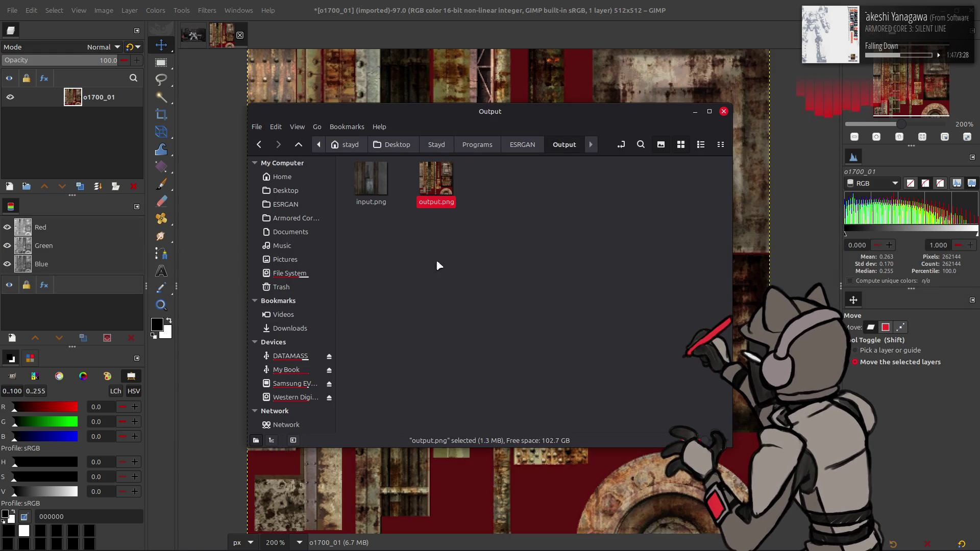
drag(436, 180, 456, 78)
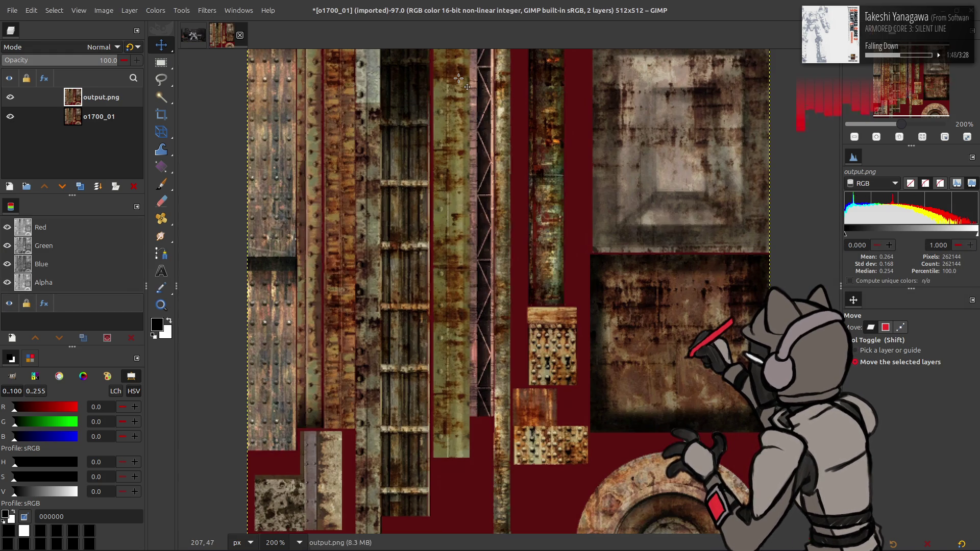
key(q)
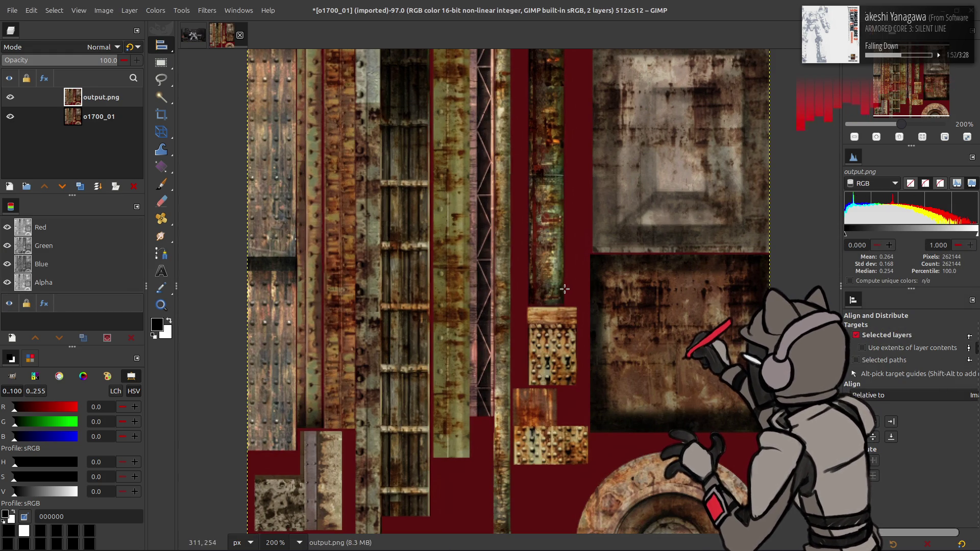
key(m)
double_click(97, 96)
text(cl)
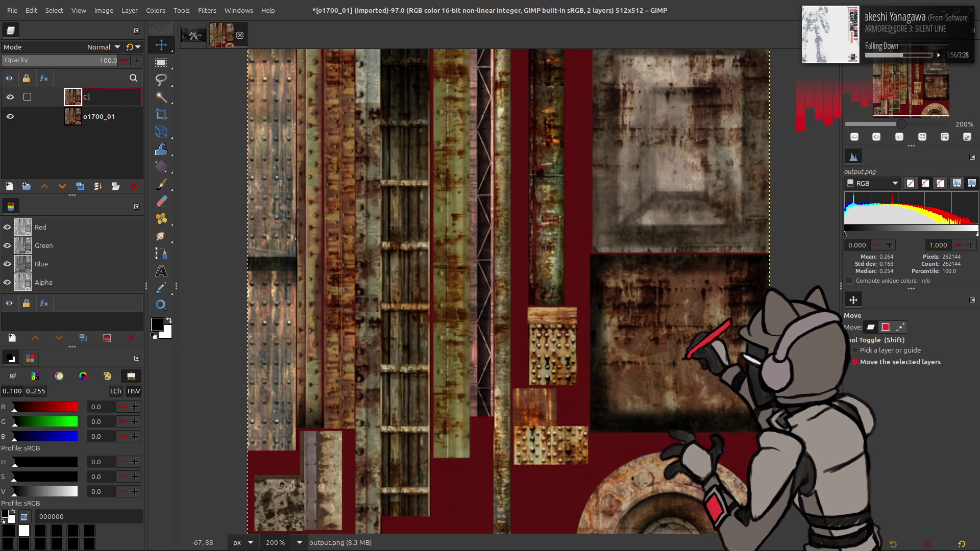
text(ean)
key(Return)
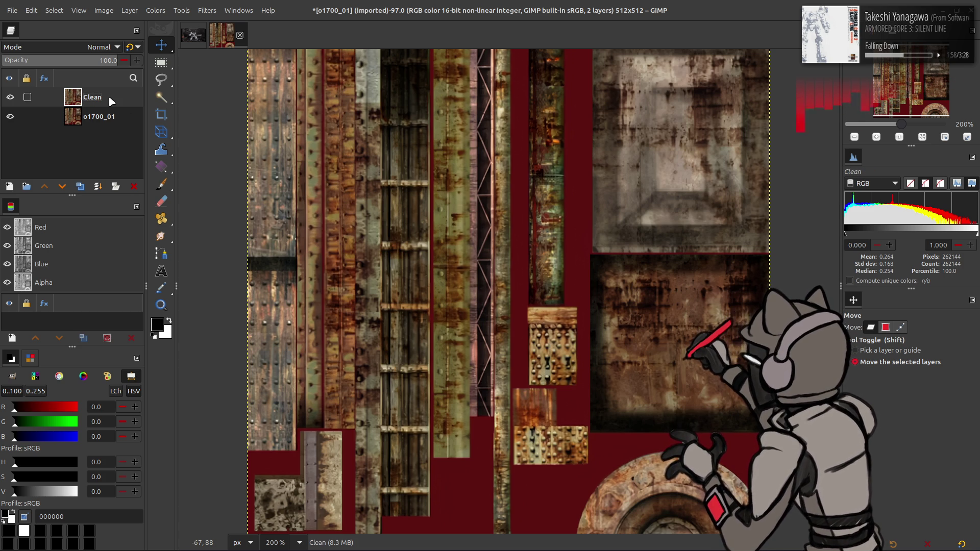
- Duplicate the o1700_01 layer and raise the copy above Clean
click(101, 117)
click(79, 186)
click(45, 187)
click(207, 11)
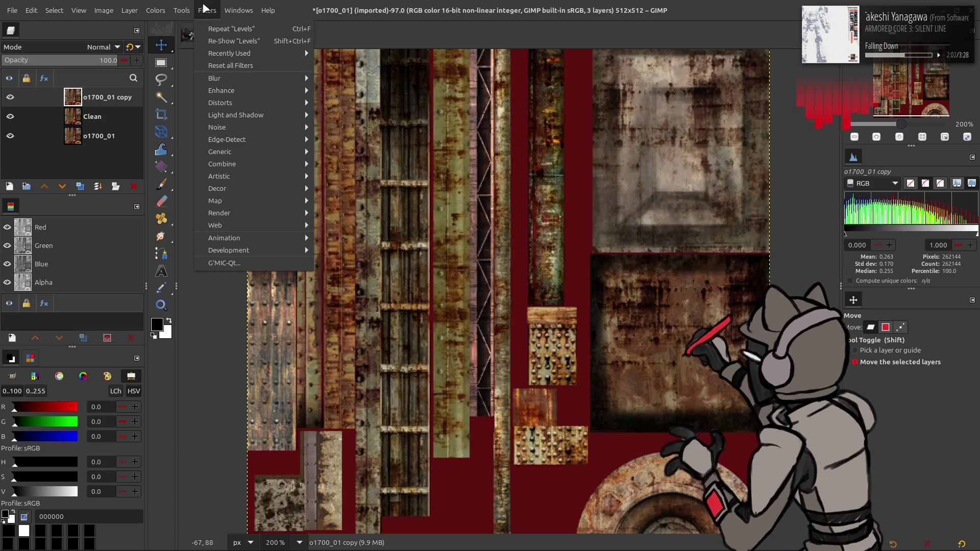
click(256, 261)
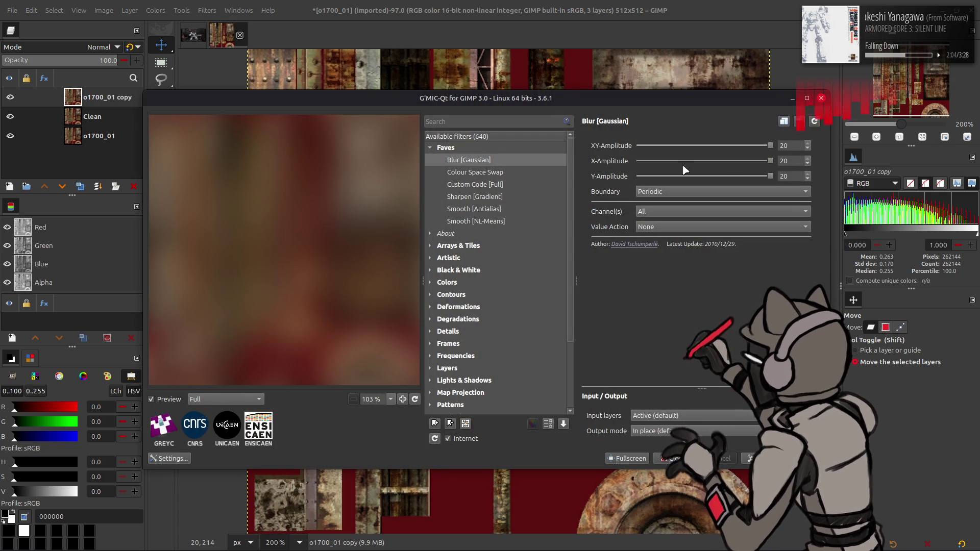
- Blur the o1700_01 copy with G'MIC Gaussian XY-Amplitude 16, Mirror boundary, then duplicate Clean
scroll(773, 163, down, 20)
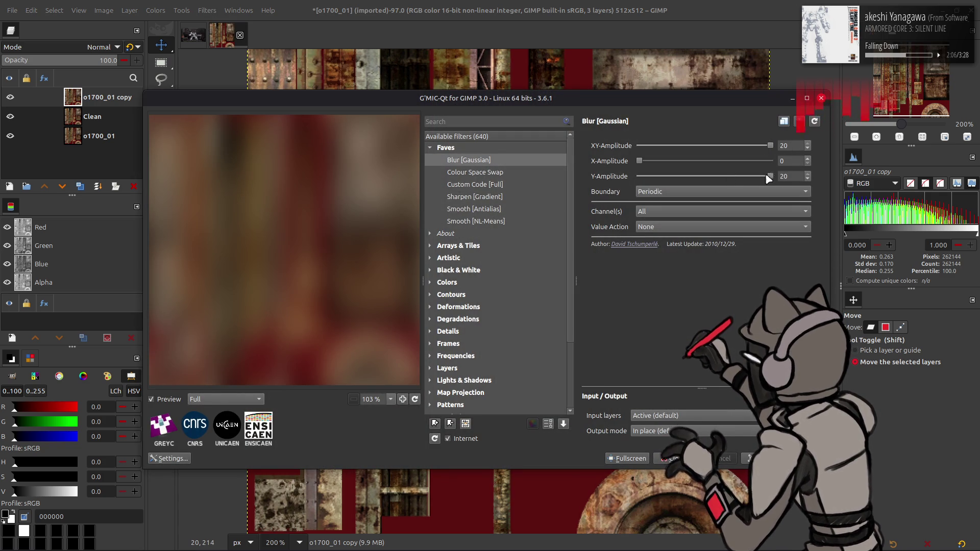
scroll(776, 178, down, 1)
scroll(776, 178, down, 20)
scroll(758, 148, down, 4)
scroll(700, 193, up, 1)
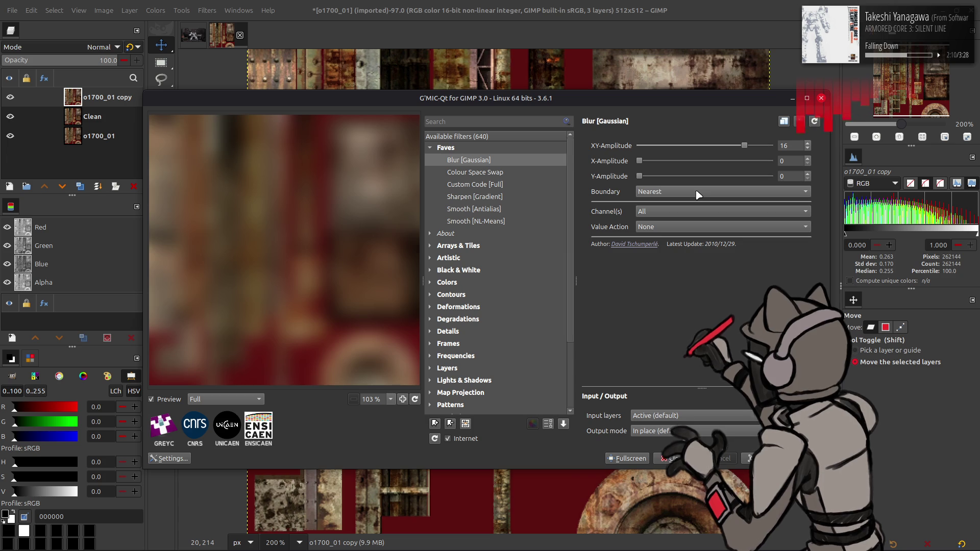
scroll(698, 195, down, 2)
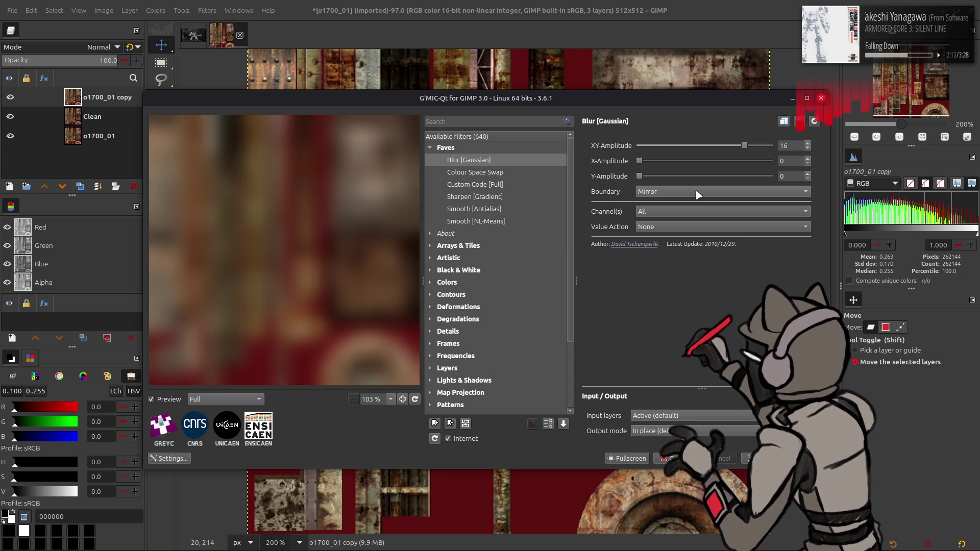
scroll(703, 196, up, 1)
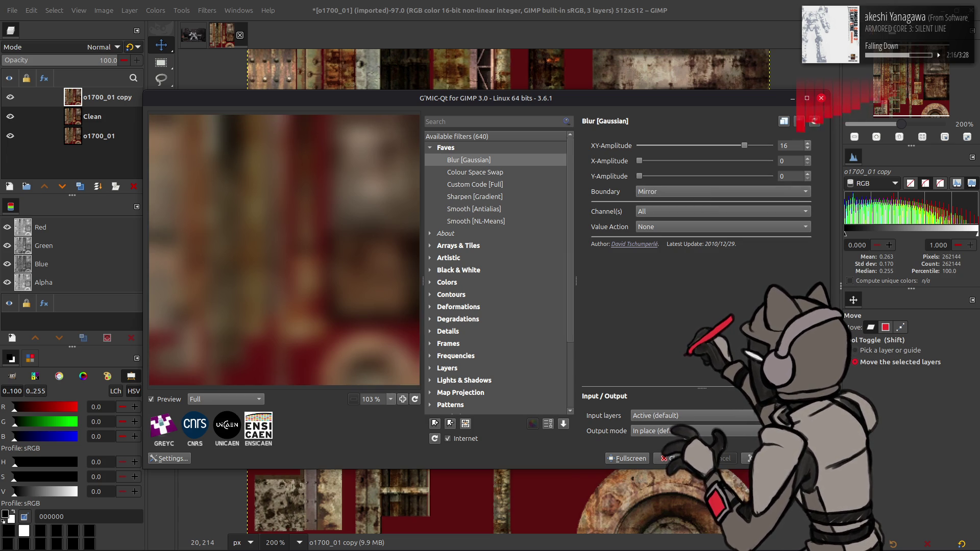
key(Return)
click(108, 117)
click(80, 186)
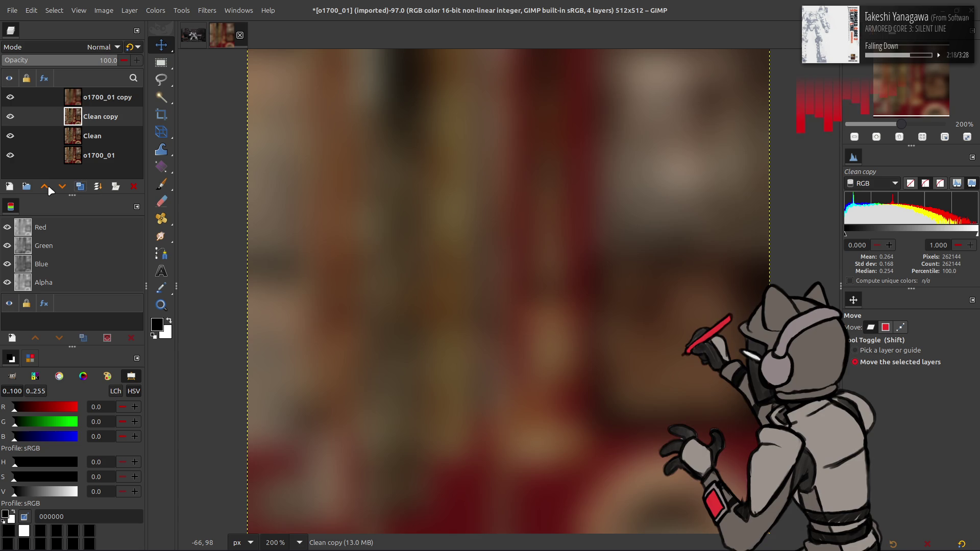
- Blur Clean copy identically, set it to Grain extract, and blend the result with Grain merge
click(46, 186)
key(ctrl+f)
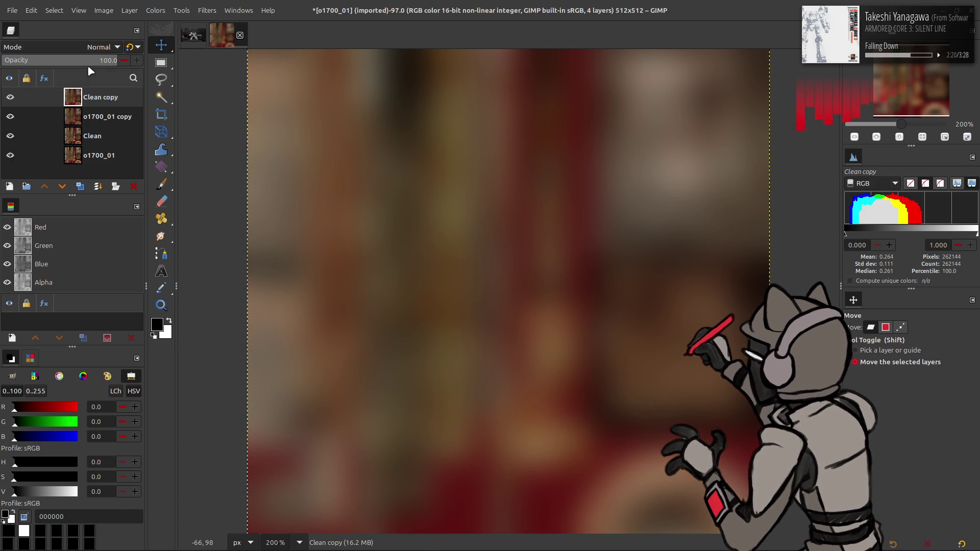
click(89, 47)
click(85, 420)
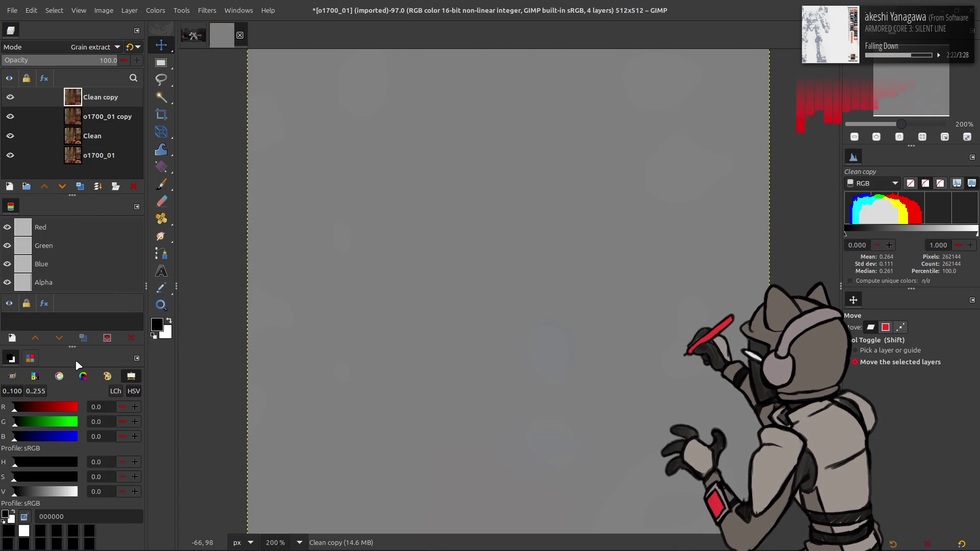
right_click(98, 97)
click(138, 236)
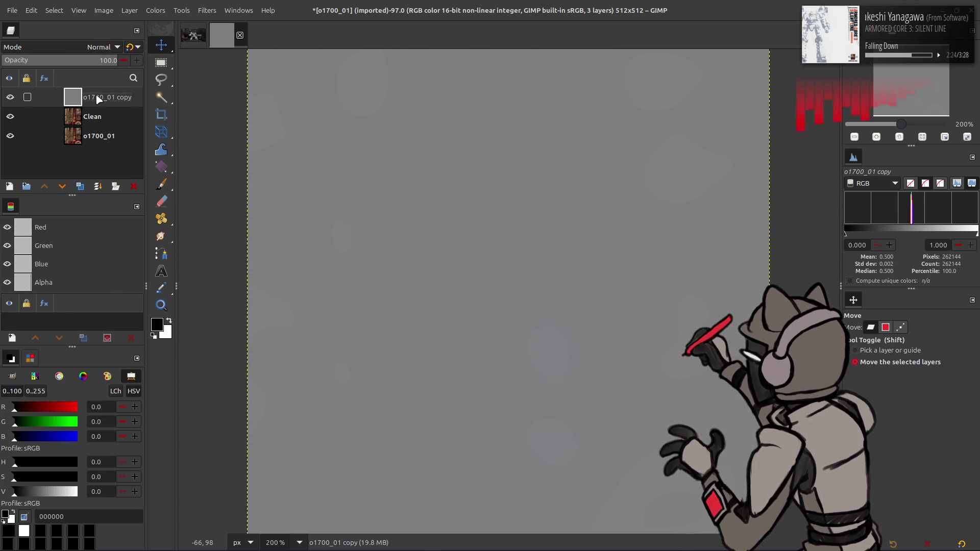
click(98, 51)
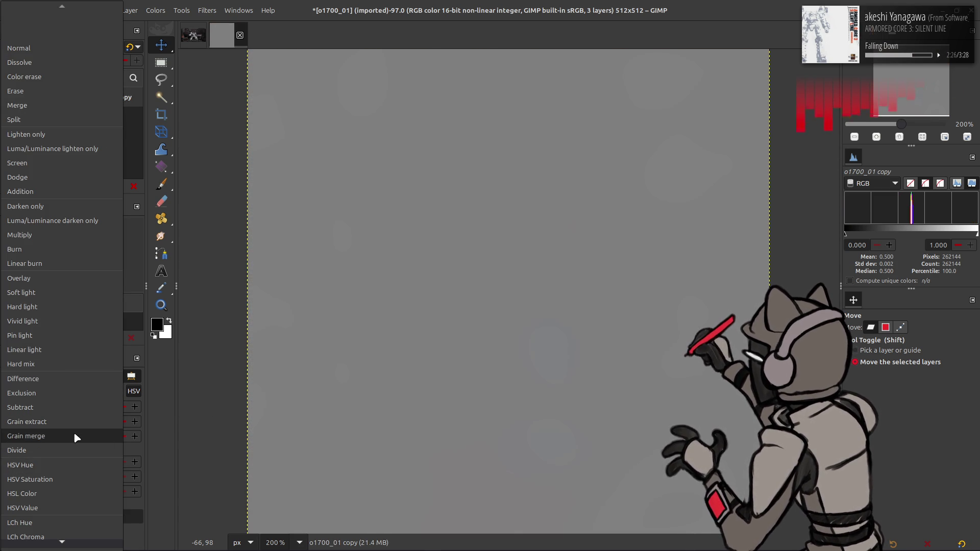
click(74, 432)
key(ctrl+z)
key(ctrl+z)
key(ctrl+z)
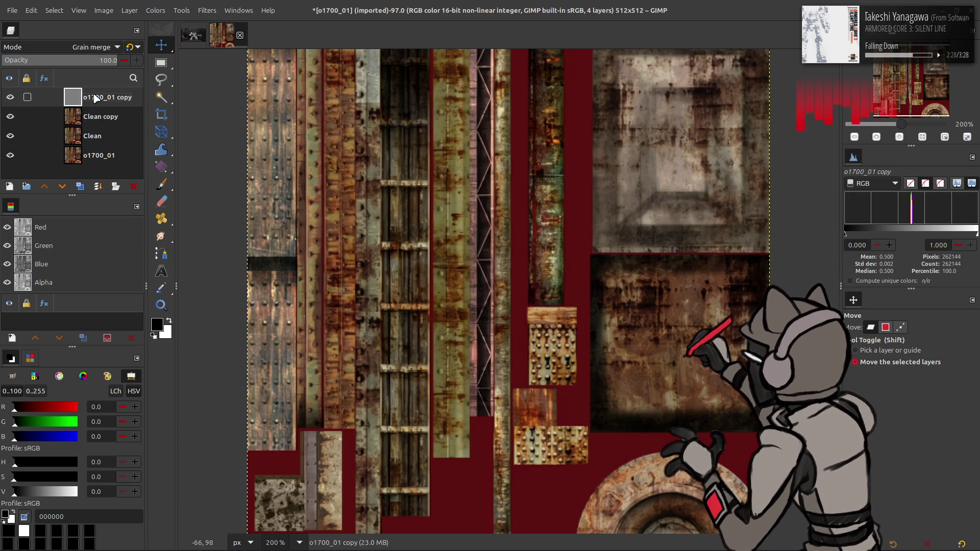
- Set the top layer to LCh Lightness and merge it down into Clean
click(97, 47)
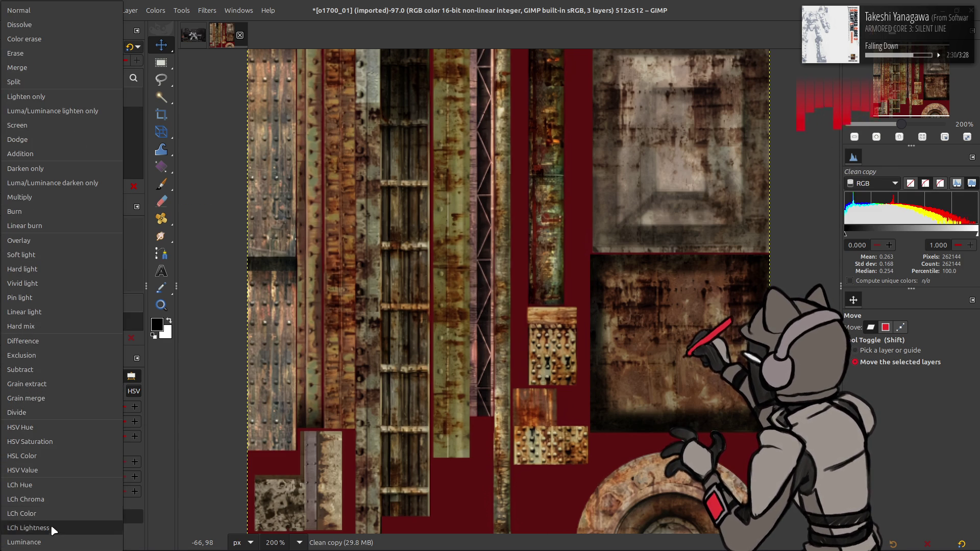
click(52, 521)
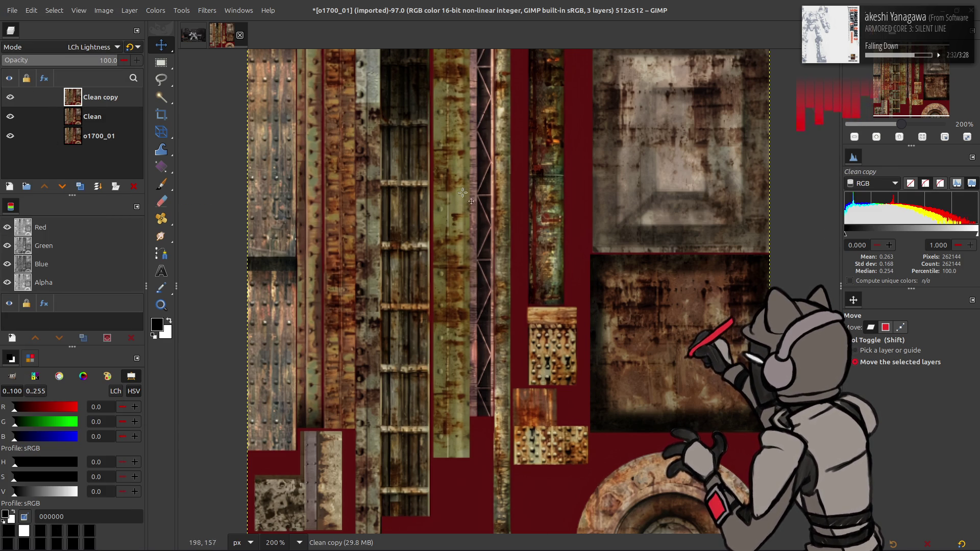
ctrl+scroll(484, 195, up, 2)
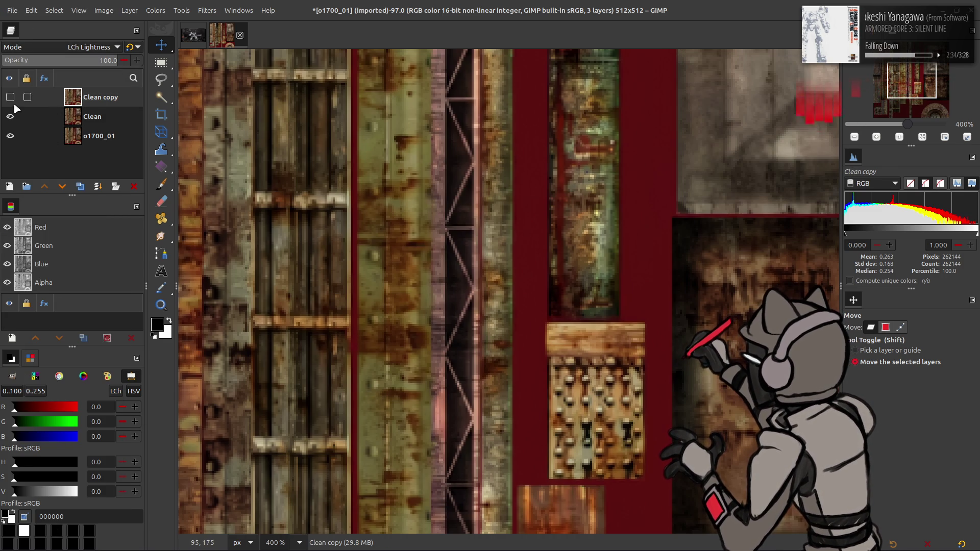
right_click(84, 102)
click(110, 228)
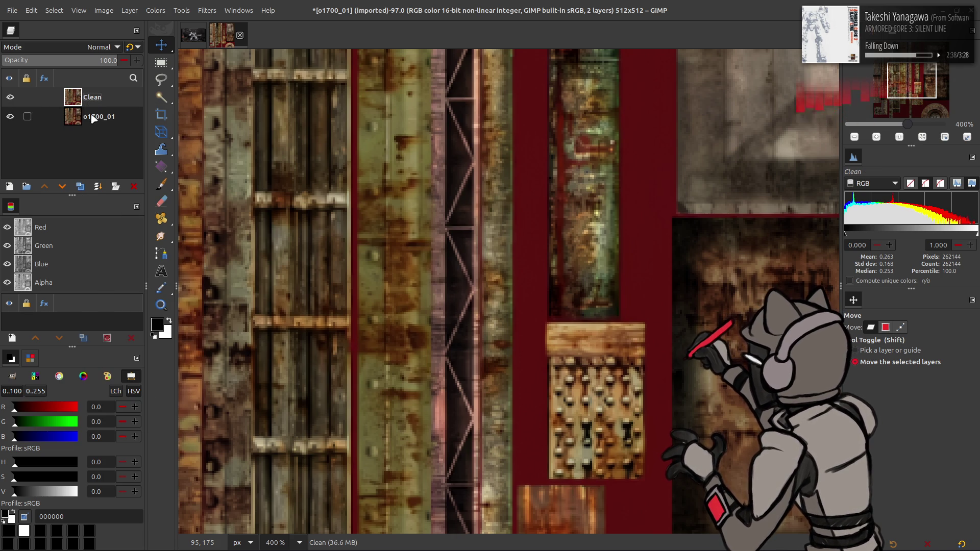
- Duplicate Clean and apply a light 0.5 XY-Amplitude Gaussian blur to the copy
click(80, 186)
click(80, 187)
click(207, 10)
click(225, 267)
double_click(790, 146)
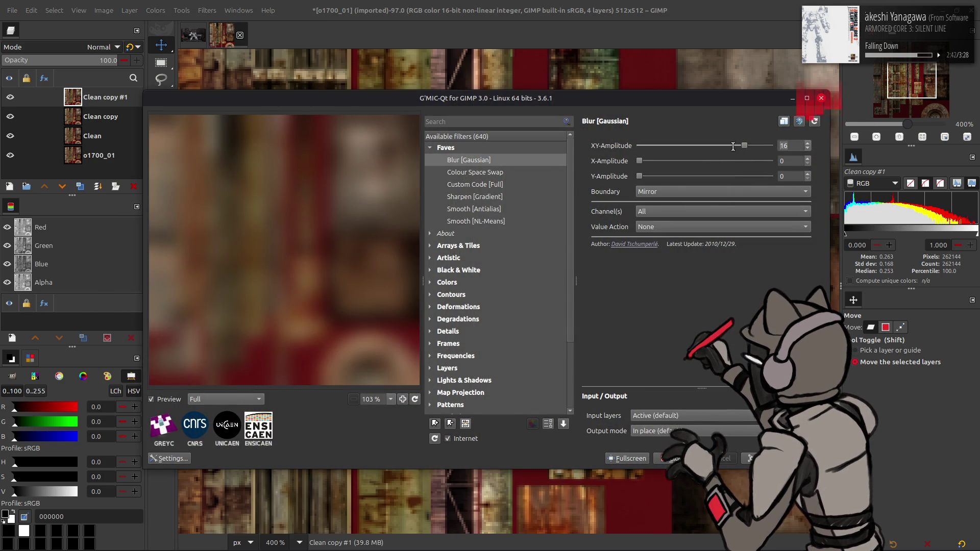
text(.5)
scroll(708, 197, up, 1)
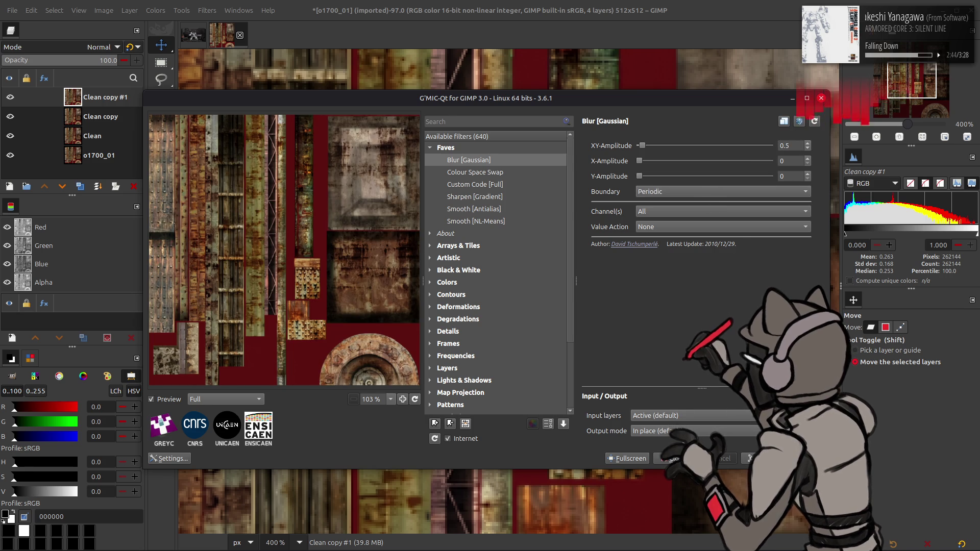
click(806, 458)
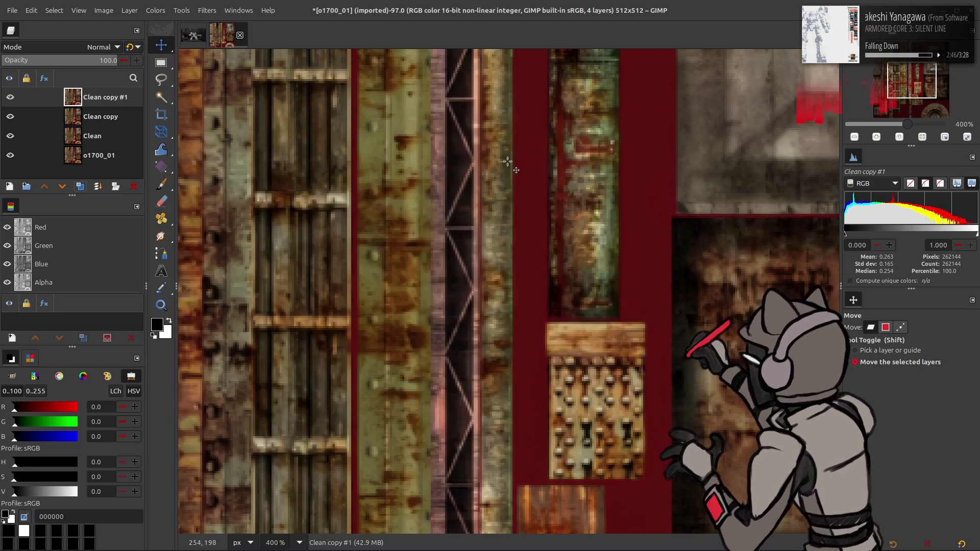
- Set the blurred copy to Grain extract, merge it down, and blend with Grain merge
click(97, 47)
click(26, 422)
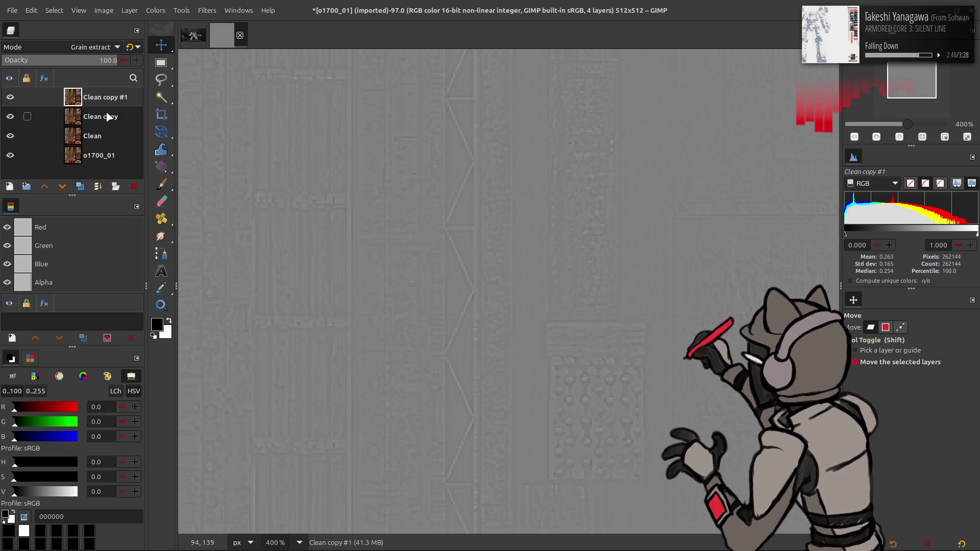
key(ctrl+m)
click(84, 48)
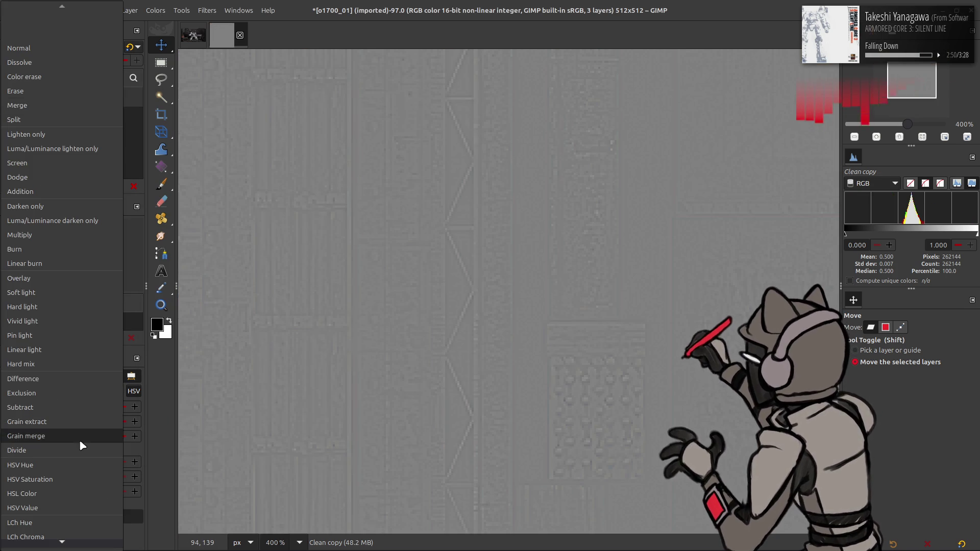
click(77, 436)
click(10, 97)
- Delete the hidden Clean copy layer and compare the image with Clean shown and hidden
right_click(81, 98)
click(102, 245)
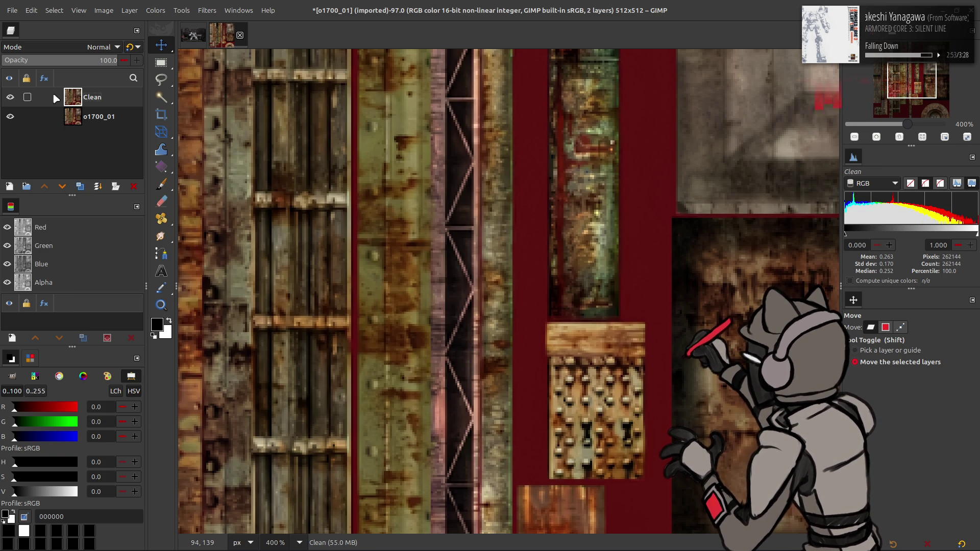
click(12, 100)
click(12, 101)
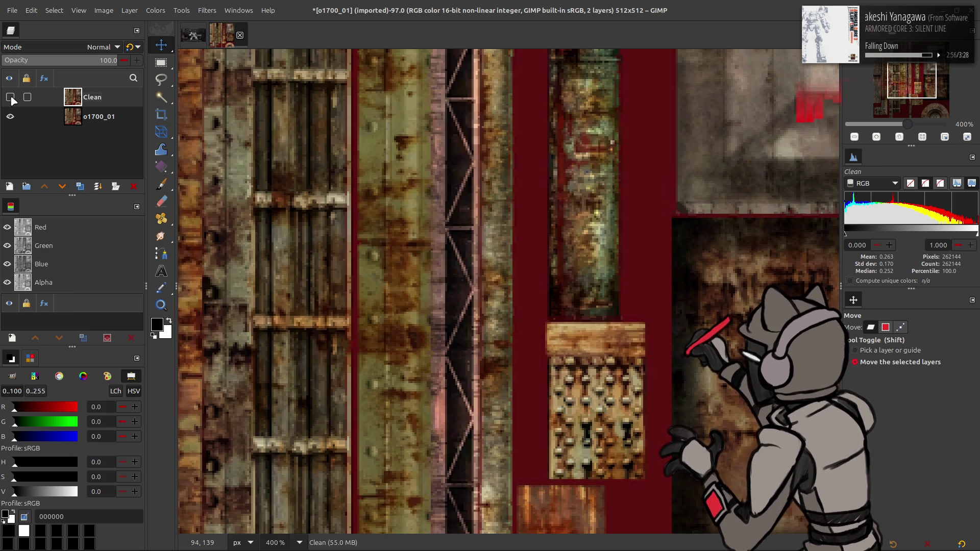
click(12, 100)
click(11, 98)
key(2)
drag(380, 152, 372, 196)
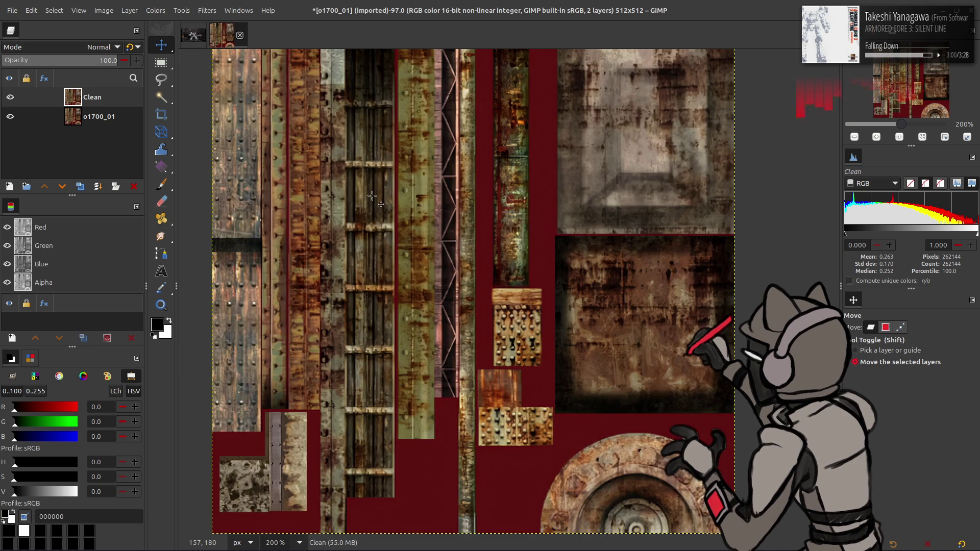
- Save the image as o1700_01.xcf in the o1700-tpf-dcx folder
key(ctrl+s)
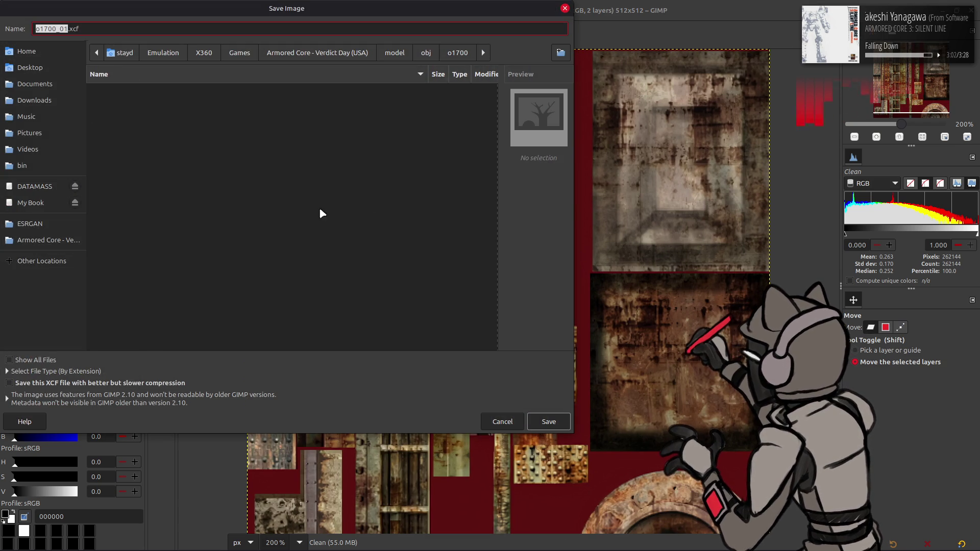
click(548, 421)
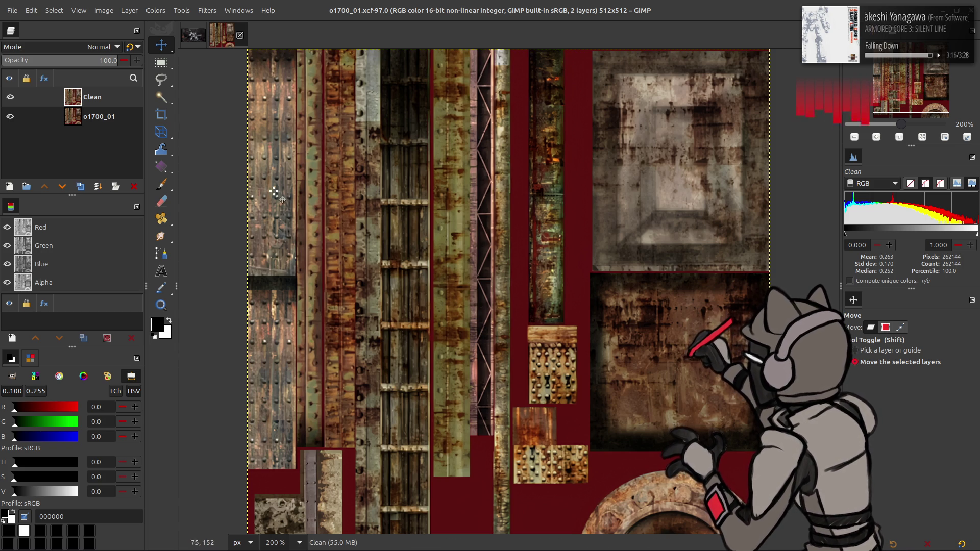
- Make two copies of Clean and median-blur one with radius 1 and high precision
double_click(80, 186)
click(207, 10)
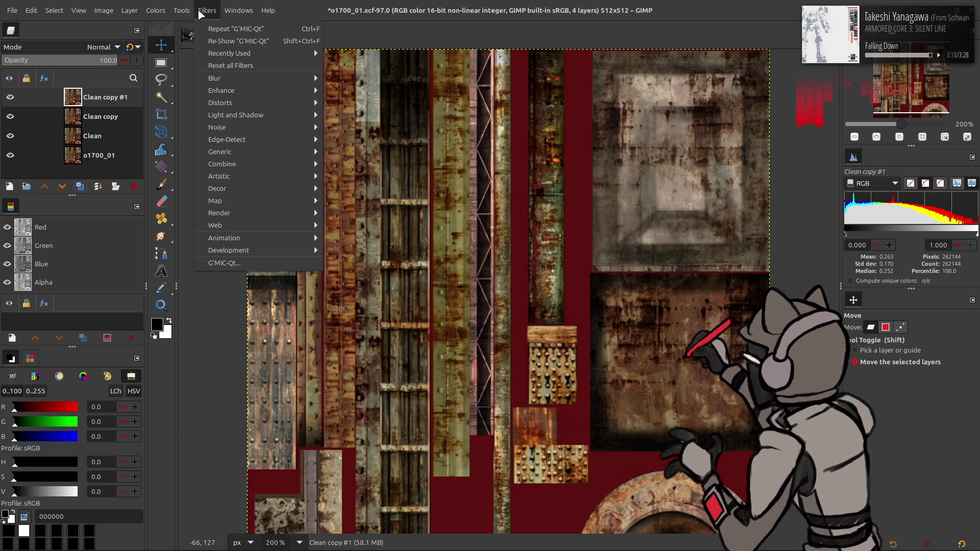
mouse_move(232, 82)
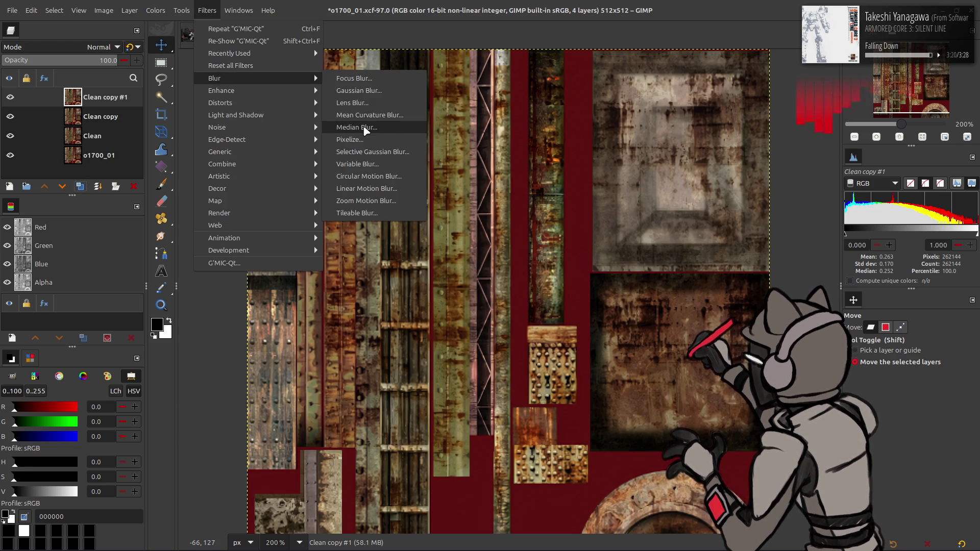
click(347, 127)
click(205, 215)
click(204, 215)
click(94, 267)
click(201, 311)
click(105, 117)
- Apply the same median blur again to Clean copy
key(ctrl+shift+f)
click(174, 187)
click(128, 200)
click(200, 311)
- Delete Clean copy #1, set Clean copy to Grain extract, and bake the grey detail layer
click(96, 101)
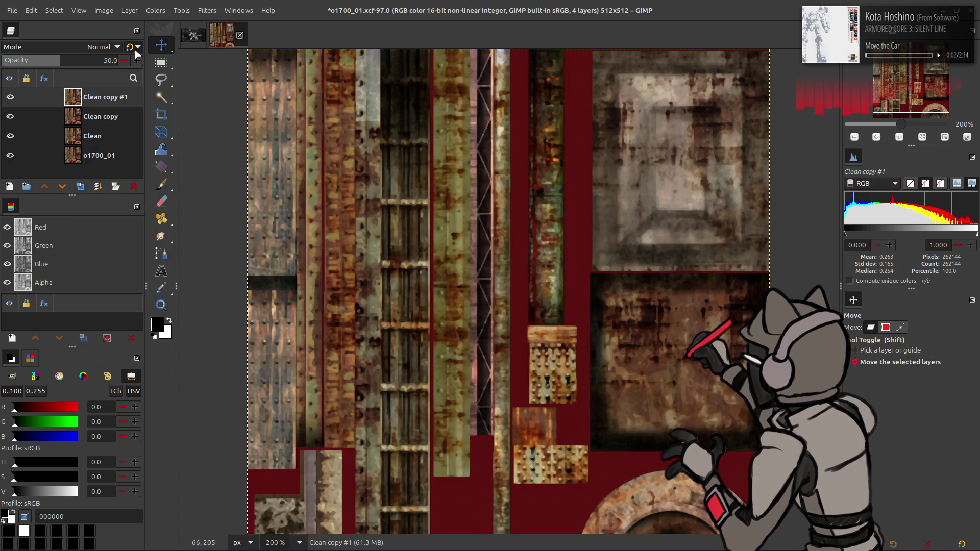
right_click(102, 97)
click(102, 96)
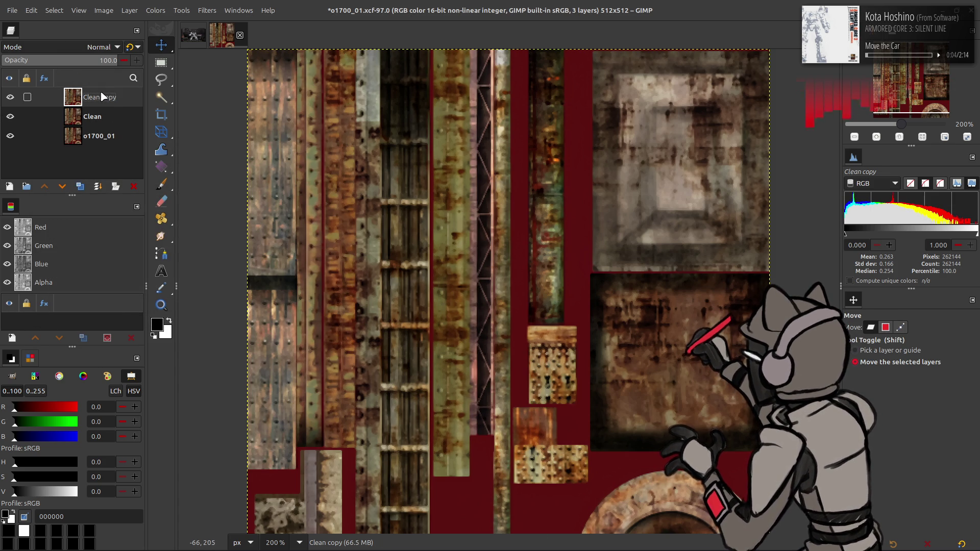
click(87, 48)
click(44, 422)
click(79, 115)
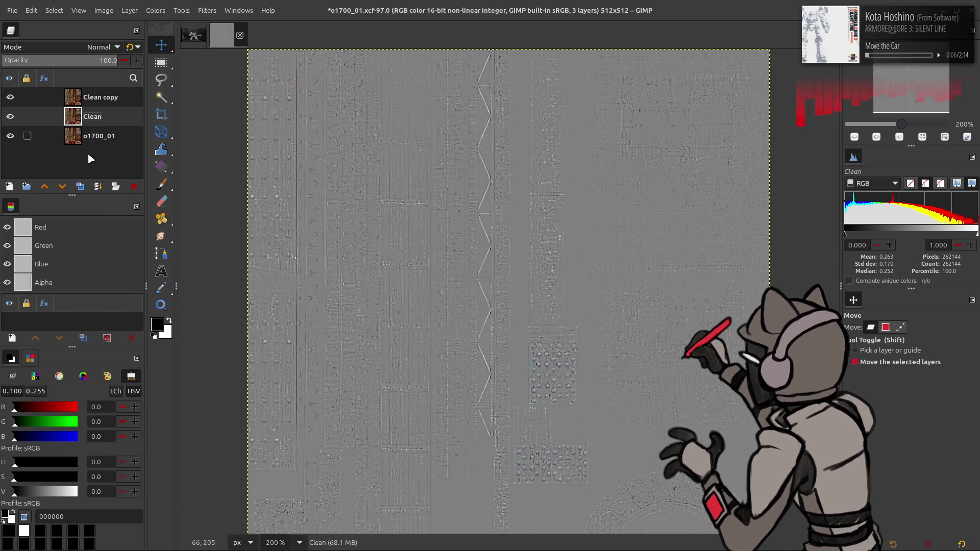
click(93, 100)
key(ctrl+e)
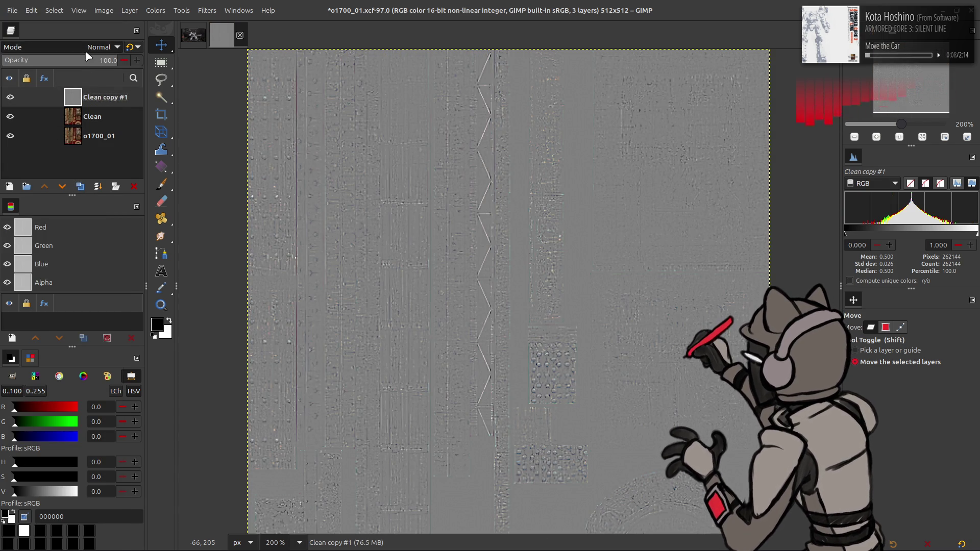
- Try Grain merge and Soft light on the detail layer, then hide it
click(97, 47)
click(59, 437)
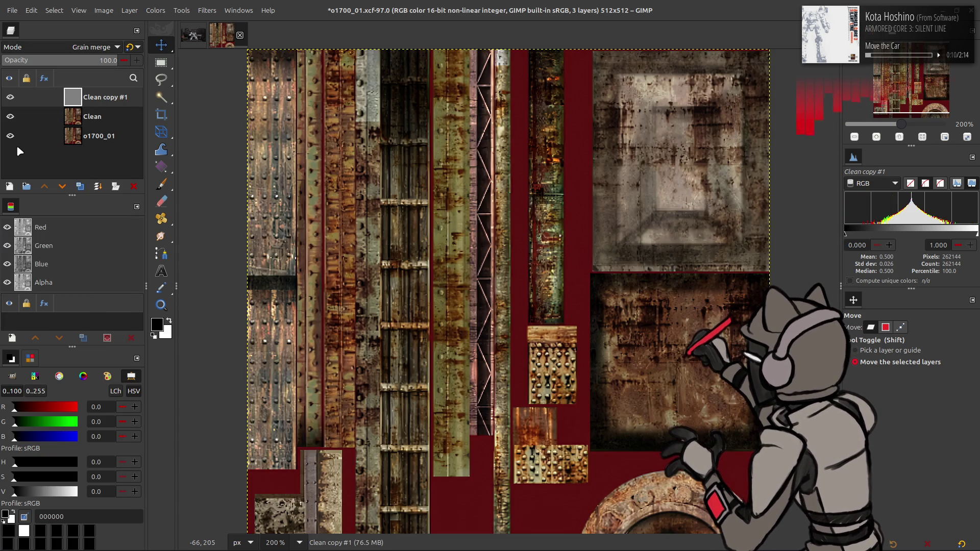
click(10, 97)
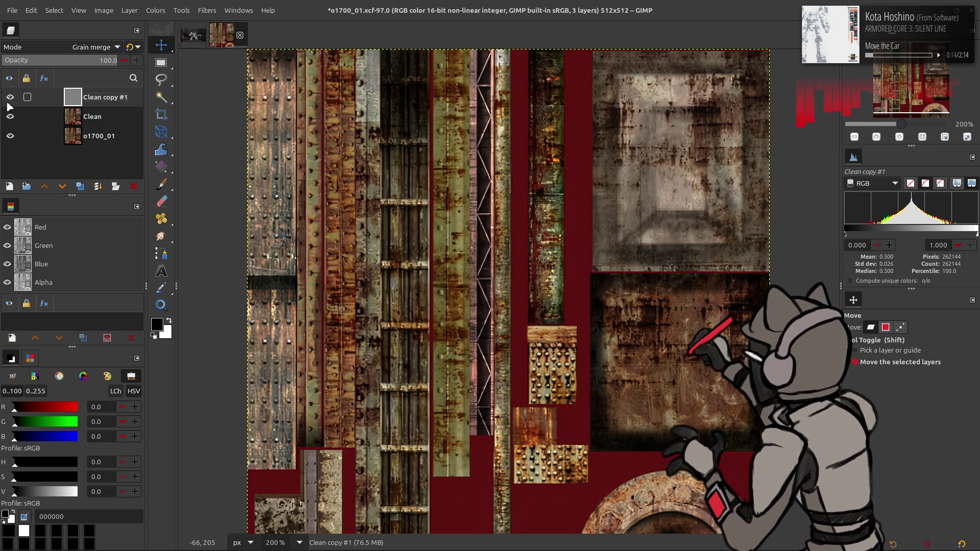
click(61, 47)
scroll(62, 48, up, 5)
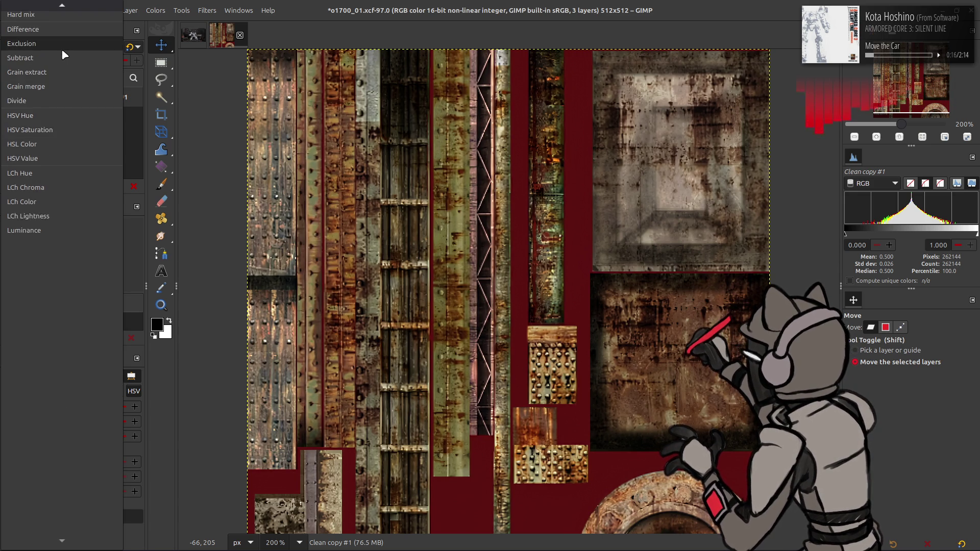
click(57, 65)
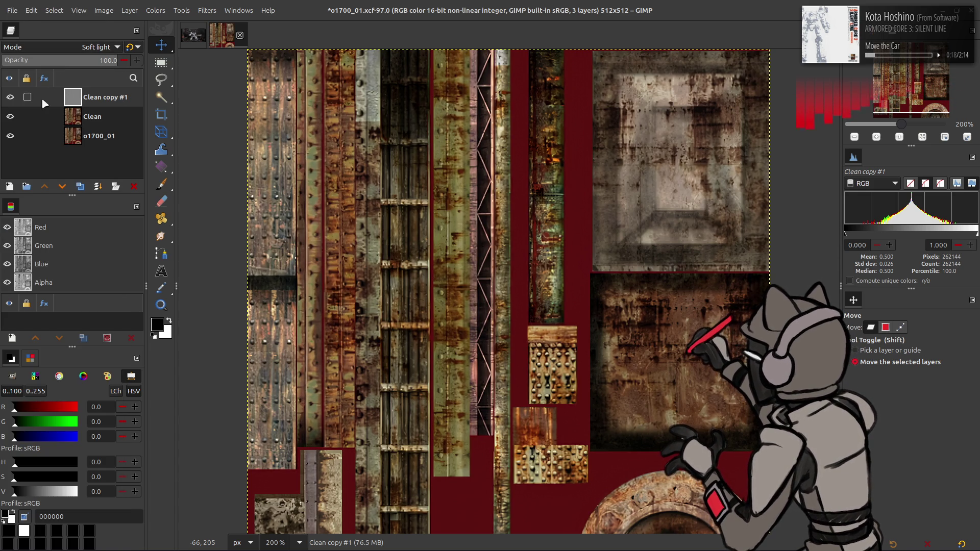
click(15, 100)
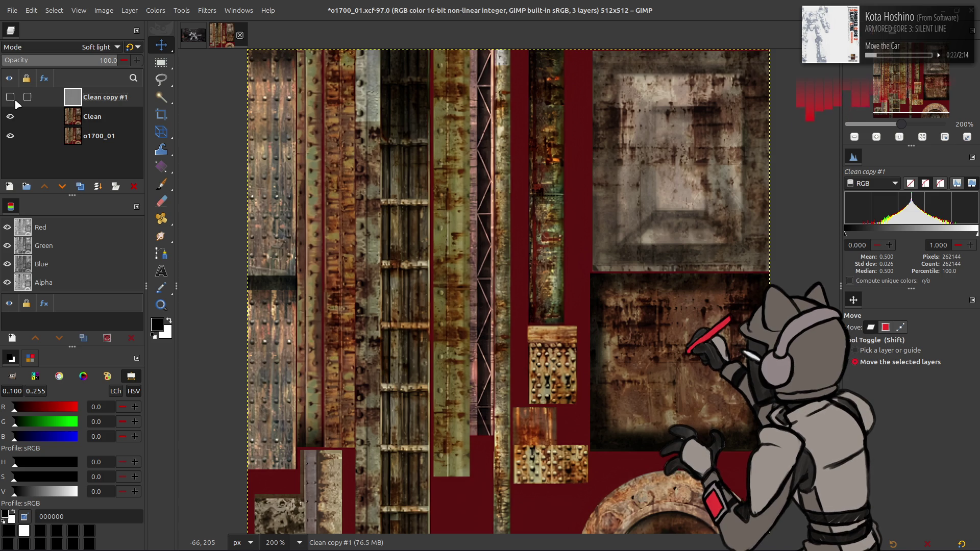
- Select Clean and undo back to the state with the hidden Clean copy layer
click(70, 117)
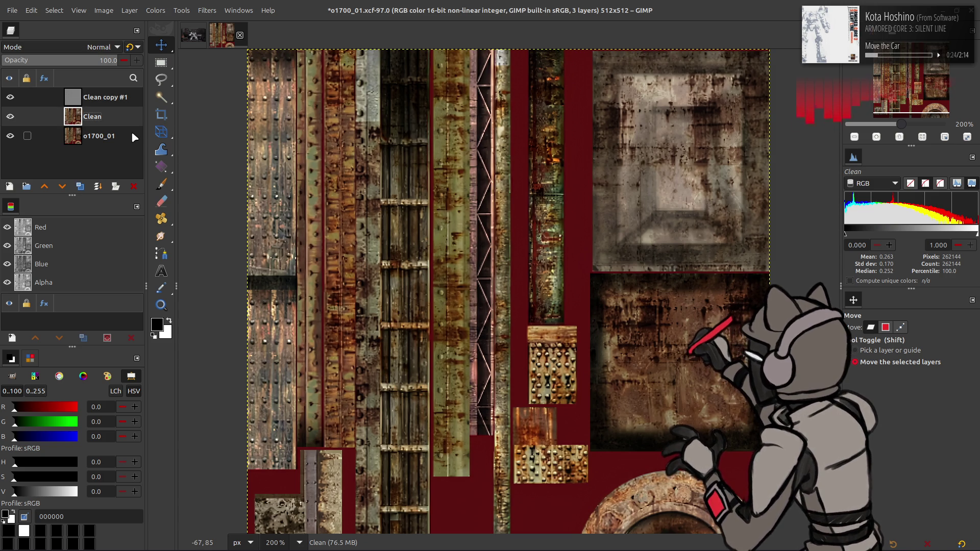
key(ctrl+z)
key(ctrl+z)
key(ctrl+z)
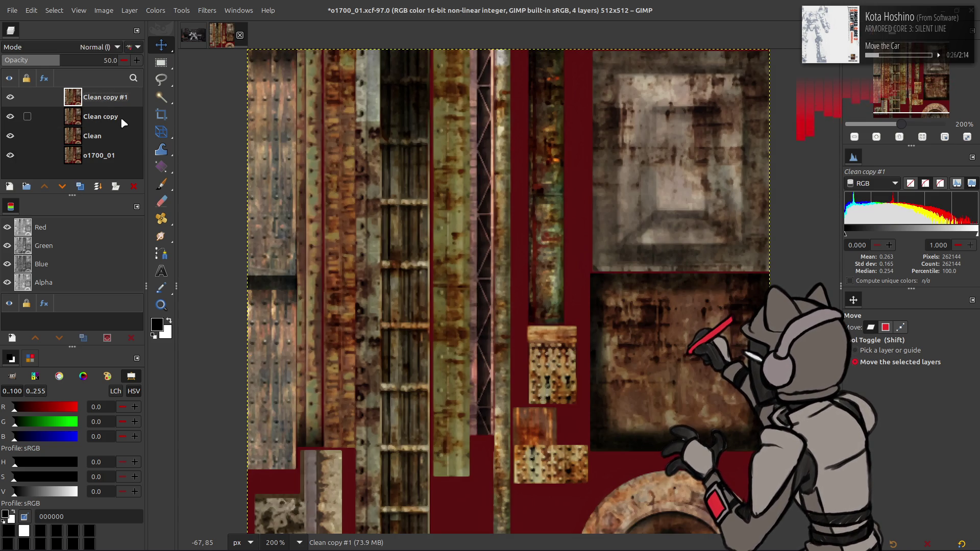
key(ctrl+z)
key(ctrl+y)
key(ctrl+y)
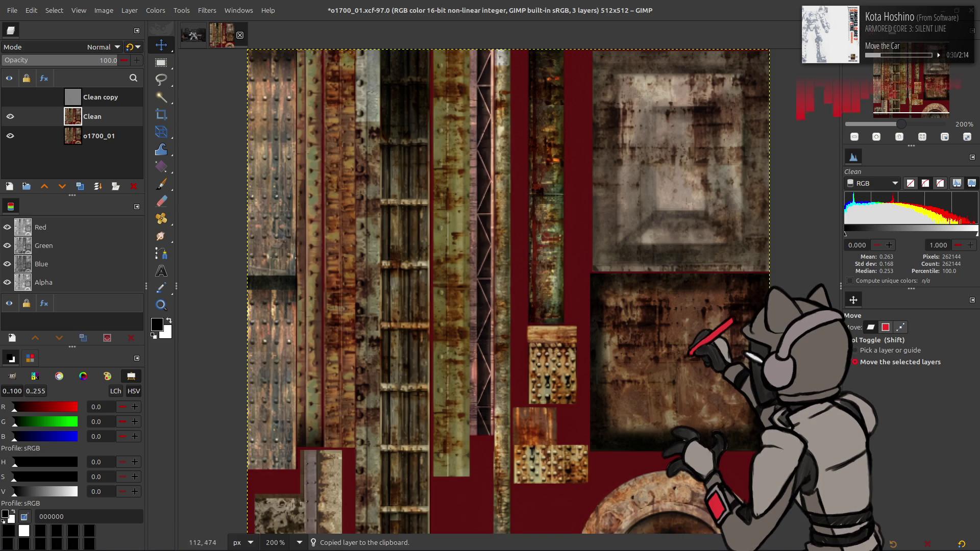
mouse_move(314, 531)
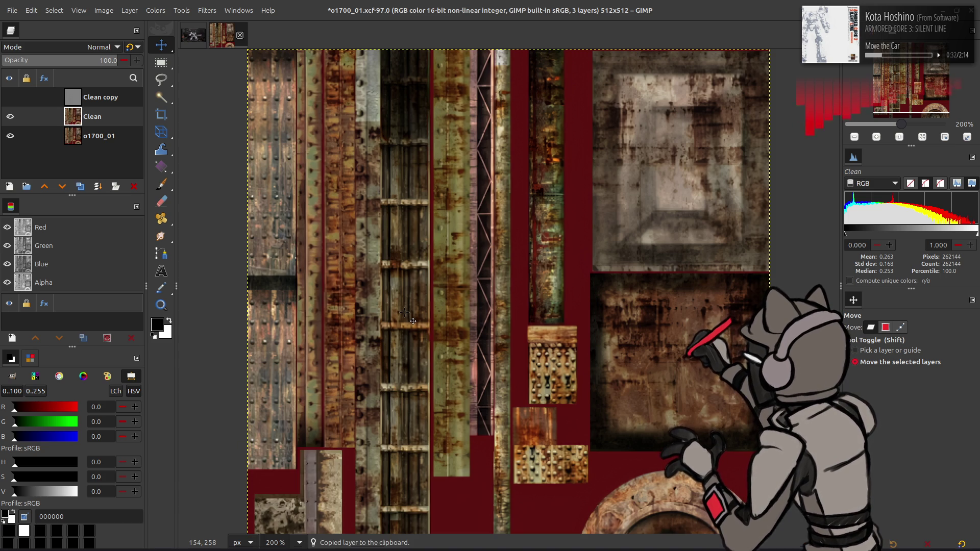
key(o)
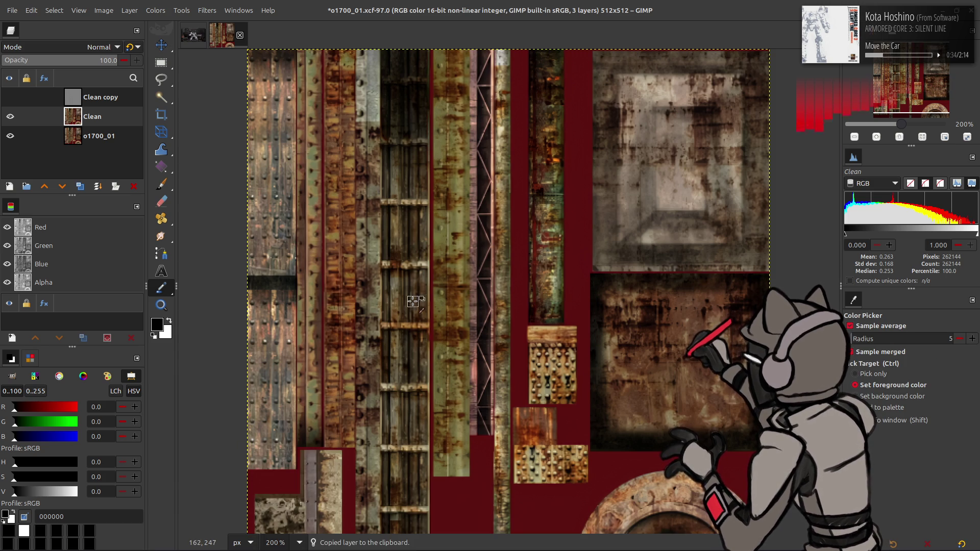
click(181, 10)
mouse_move(203, 34)
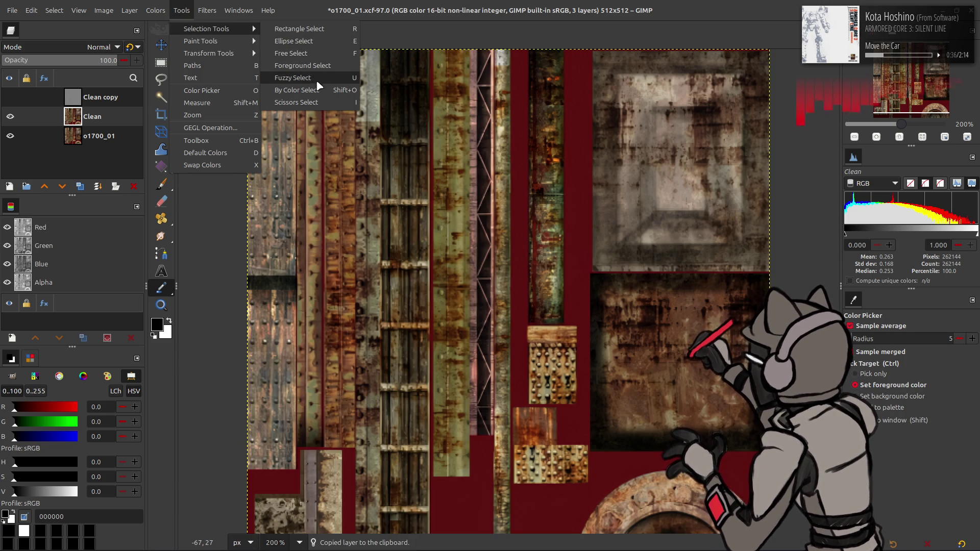
click(296, 102)
click(883, 404)
click(884, 406)
click(631, 458)
click(847, 393)
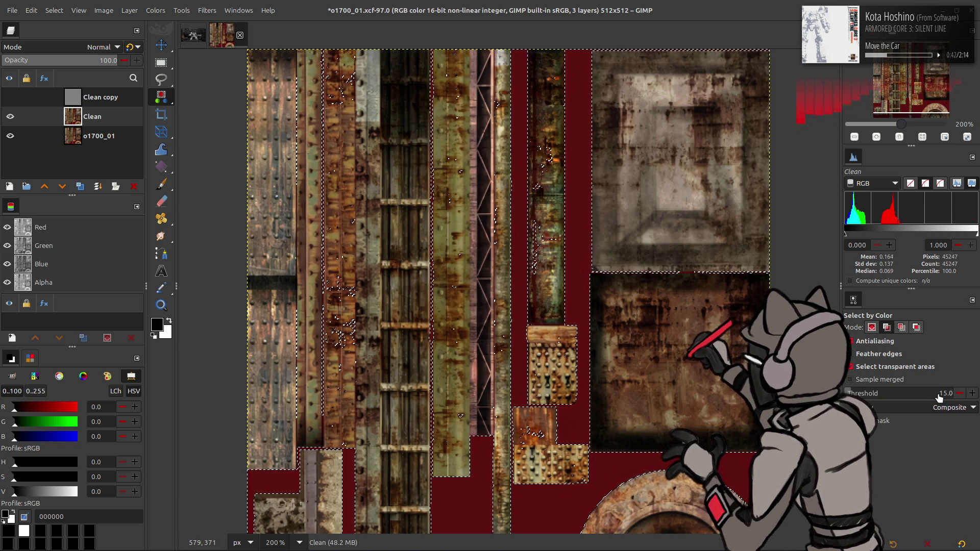
click(616, 467)
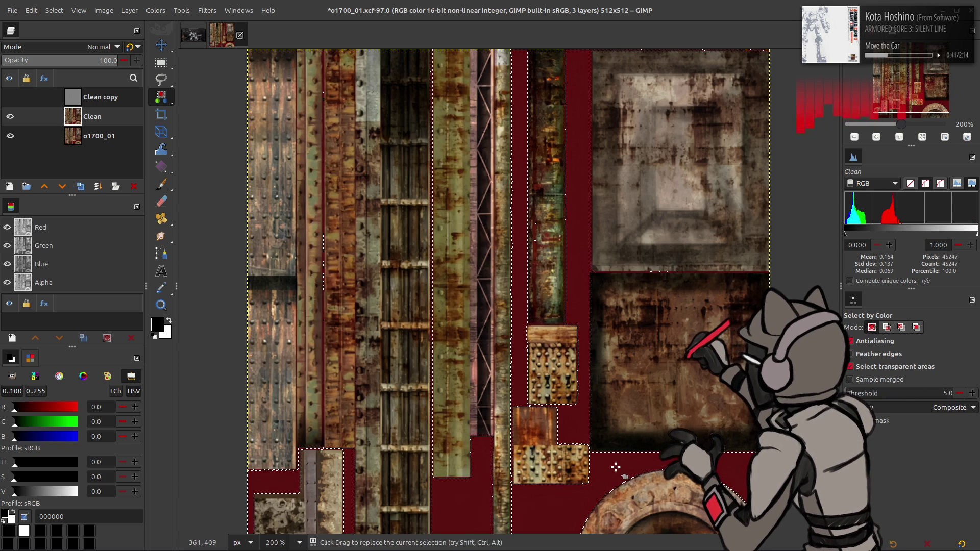
click(850, 393)
click(619, 466)
click(848, 393)
click(617, 459)
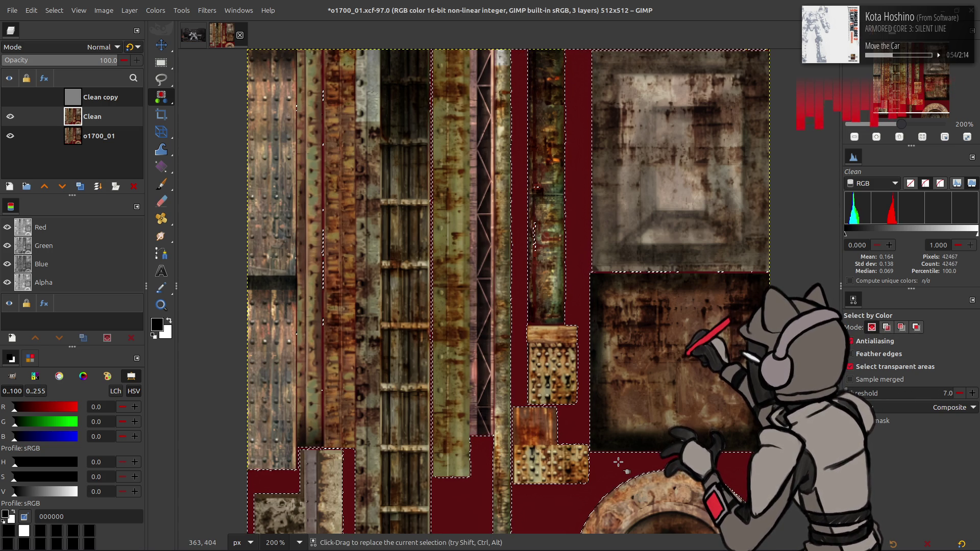
drag(615, 463, 634, 458)
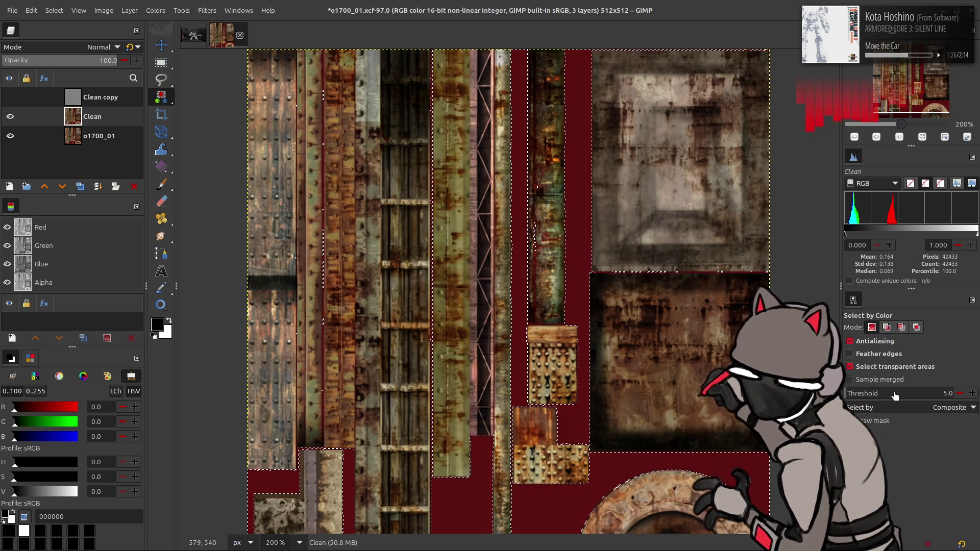
click(578, 234)
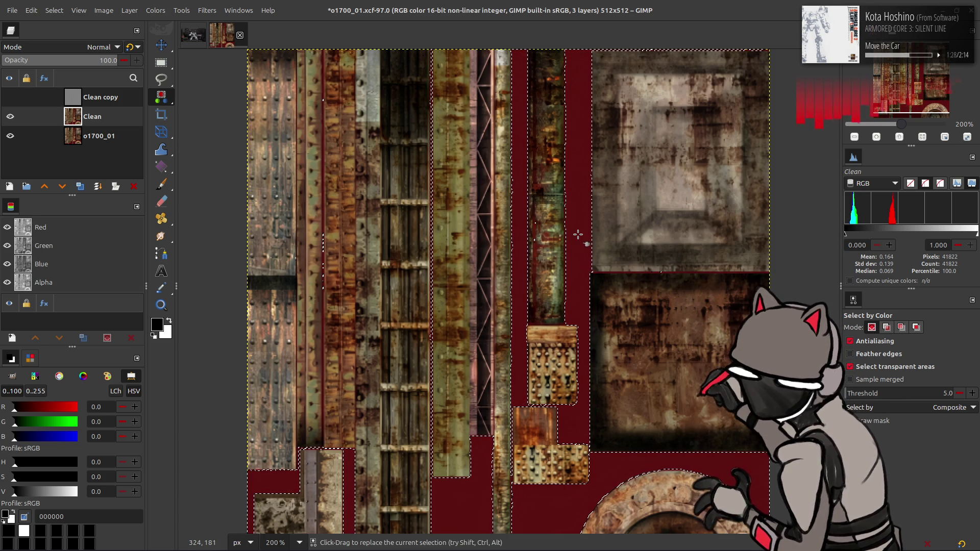
click(614, 473)
click(625, 469)
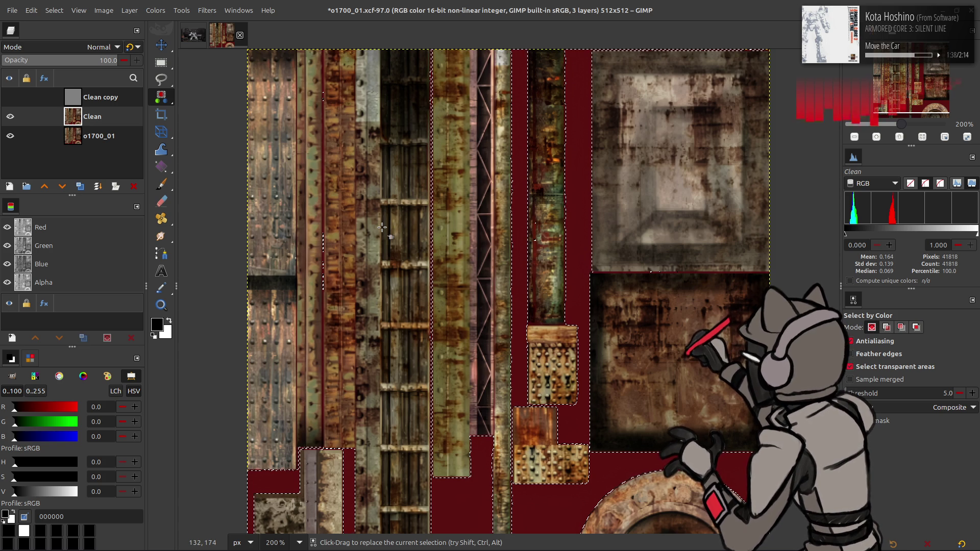
key(alt+s)
key(n)
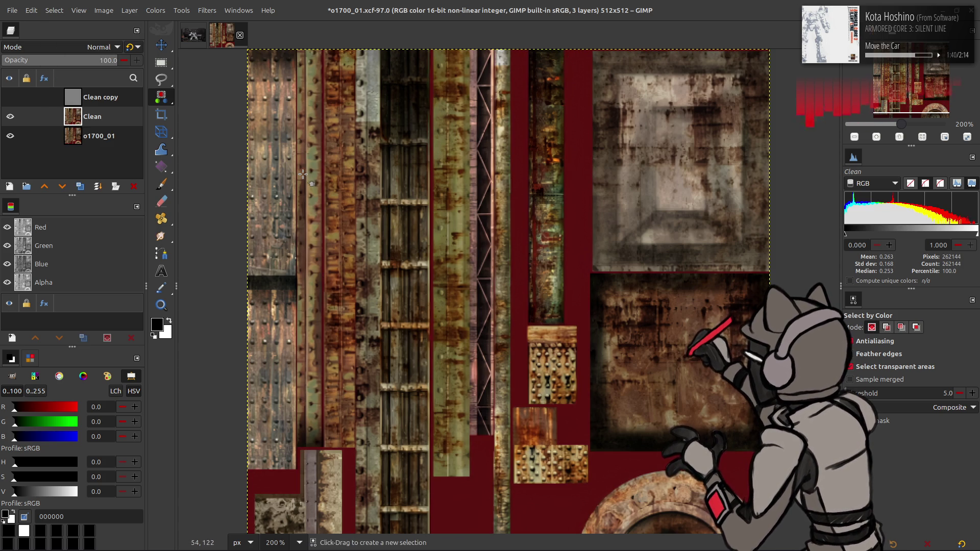
key(m)
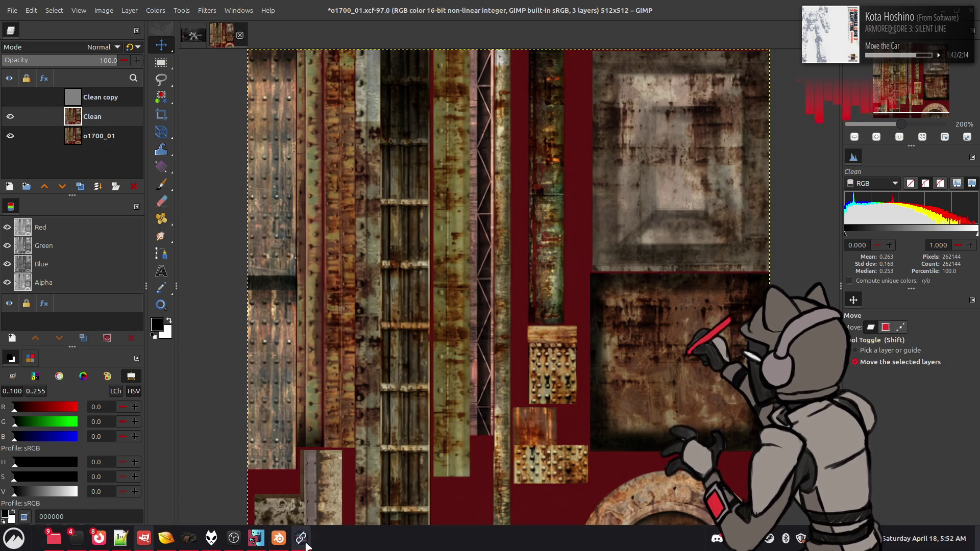
- In chaiNNer, replace the old image node with the pasted layer and connect it to the upscaler
click(284, 538)
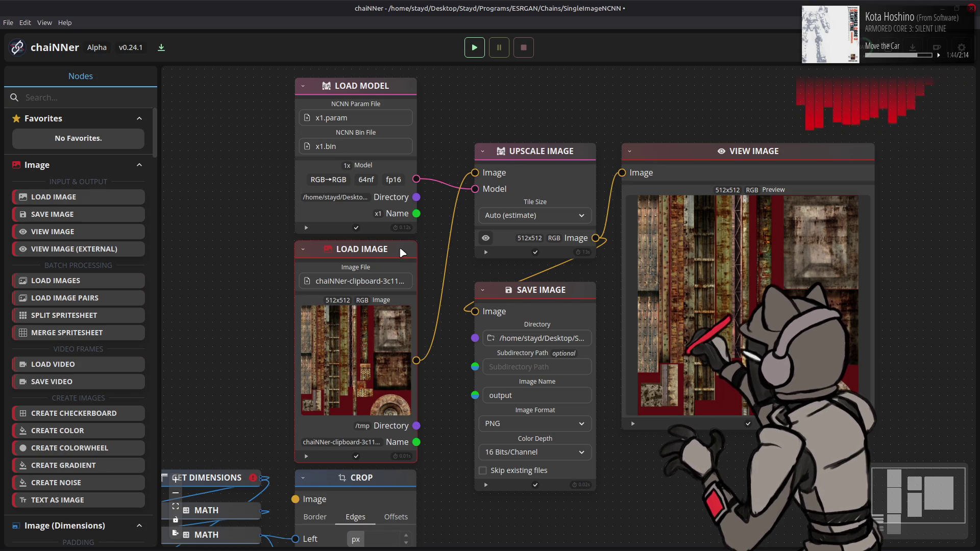
key(Delete)
key(ctrl+v)
drag(588, 305, 392, 255)
drag(469, 179, 474, 174)
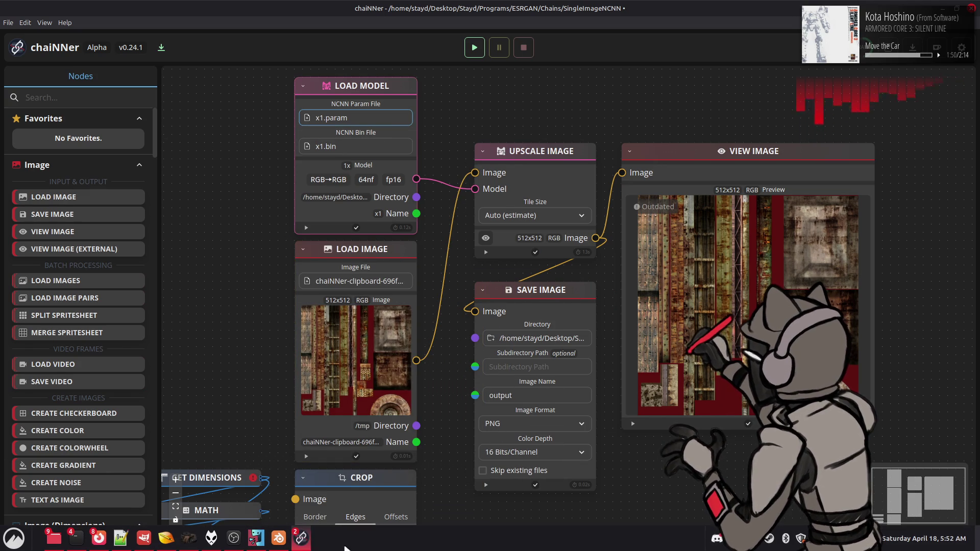
- Load x1.param from the 1x_NMKD-h264Texturize_500k folder as the model and run the chain
mouse_move(296, 543)
click(335, 505)
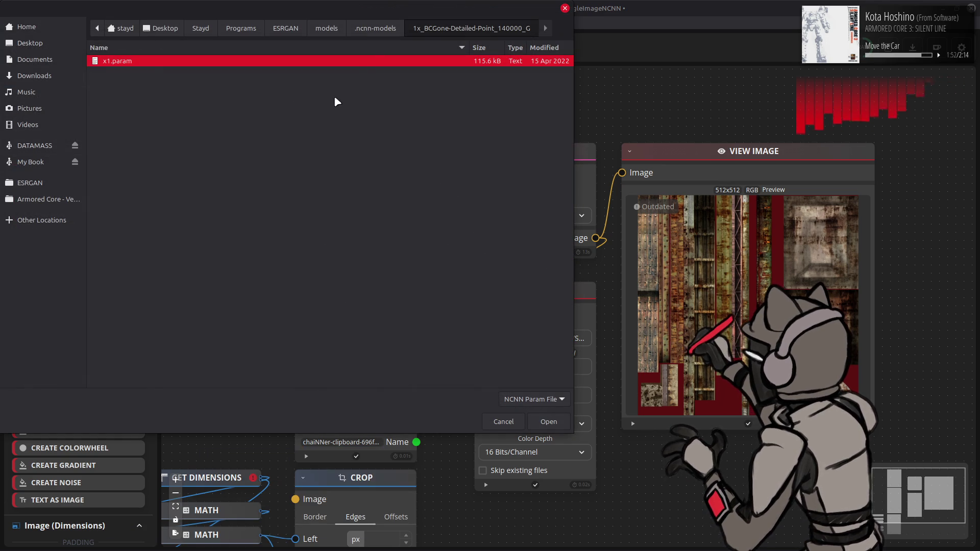
click(377, 31)
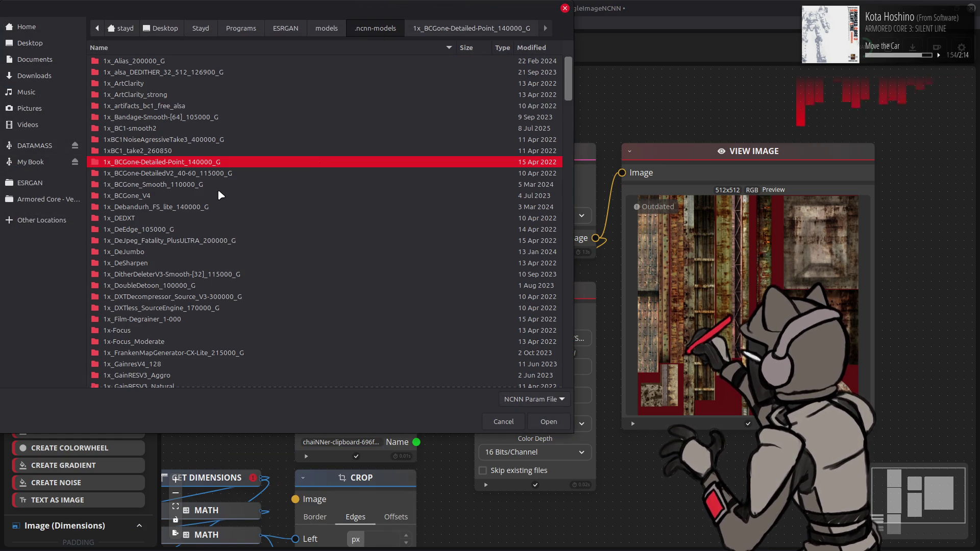
scroll(214, 190, down, 5)
scroll(215, 190, down, 5)
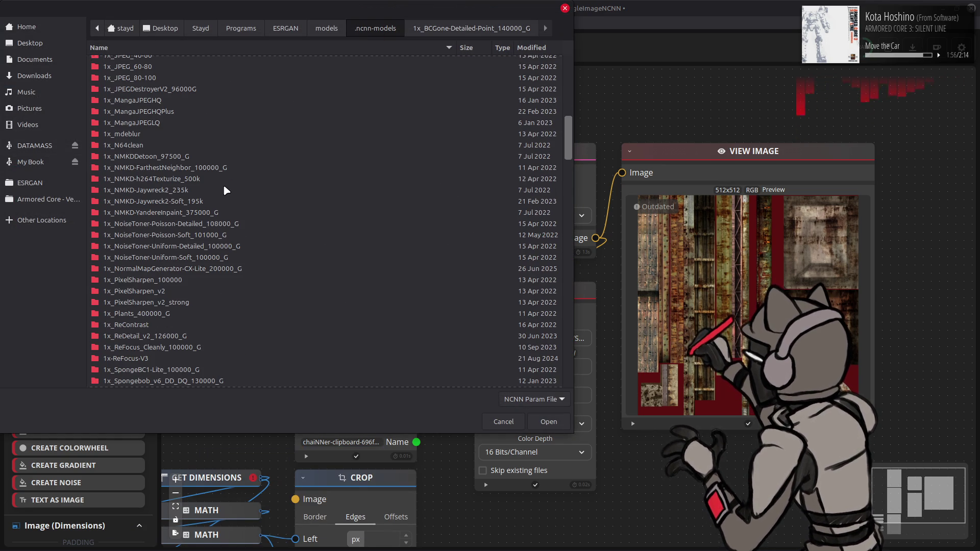
double_click(205, 179)
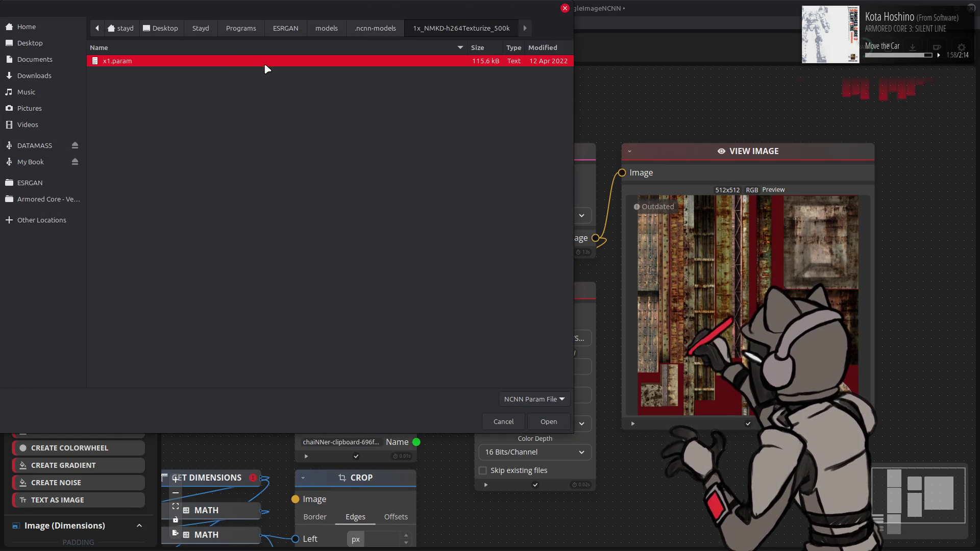
double_click(275, 64)
click(474, 48)
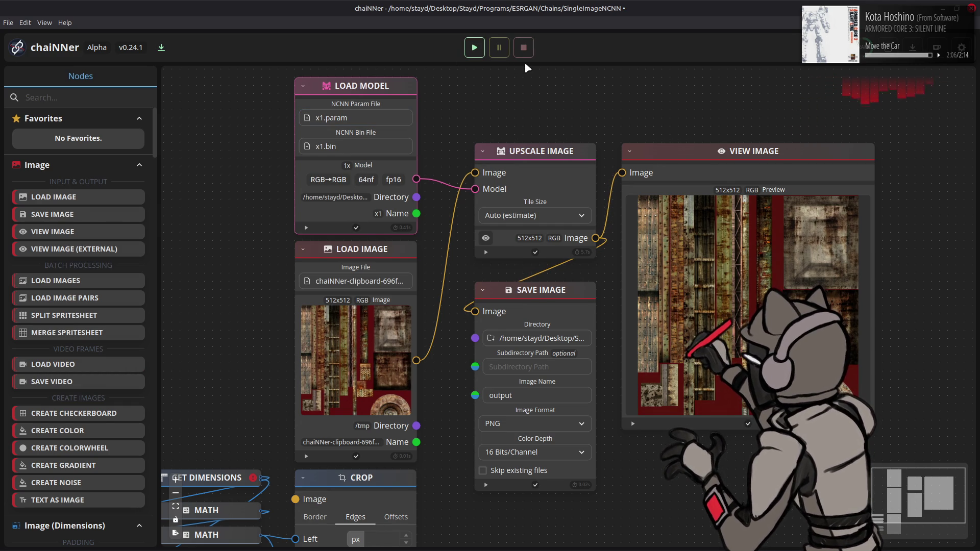
key(alt+Tab)
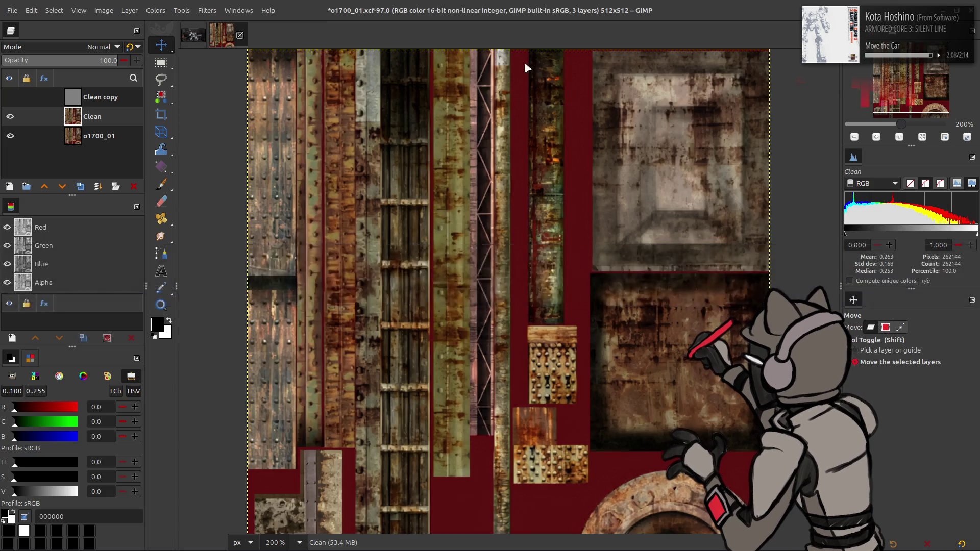
- Drop output.png onto o1700_01 as a new layer, align it to the canvas, and make it visible
key(alt+Tab)
mouse_move(408, 169)
mouse_down()
mouse_move(459, 135)
mouse_move(450, 77)
mouse_up()
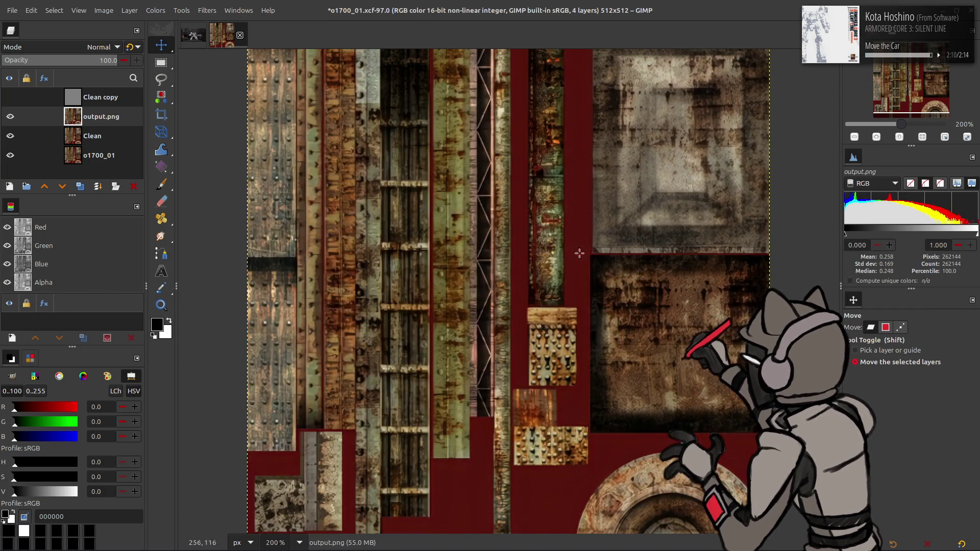
key(q)
click(874, 437)
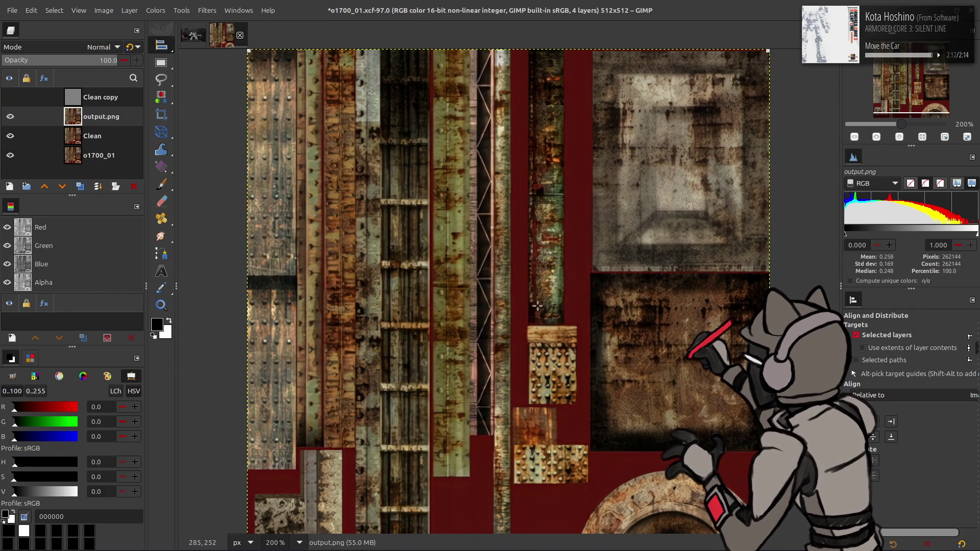
key(m)
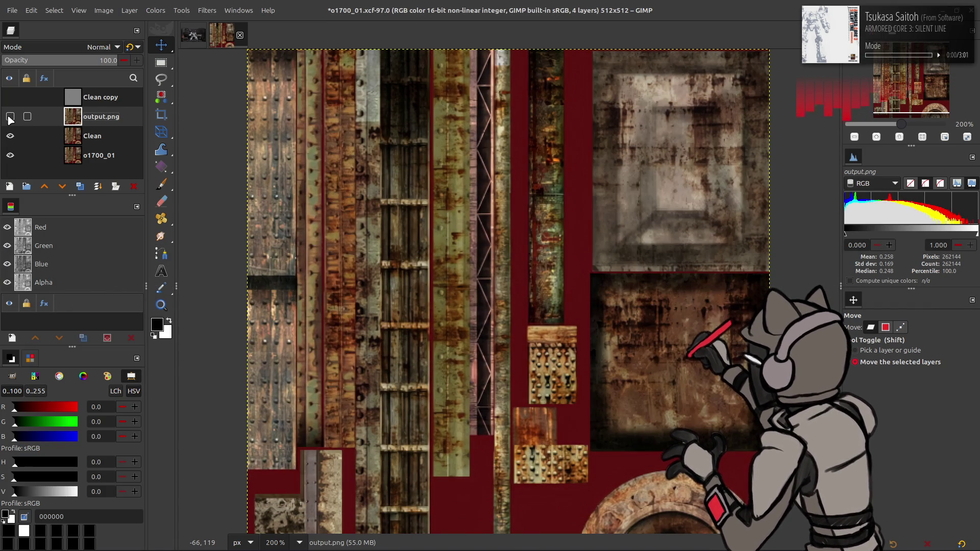
click(10, 117)
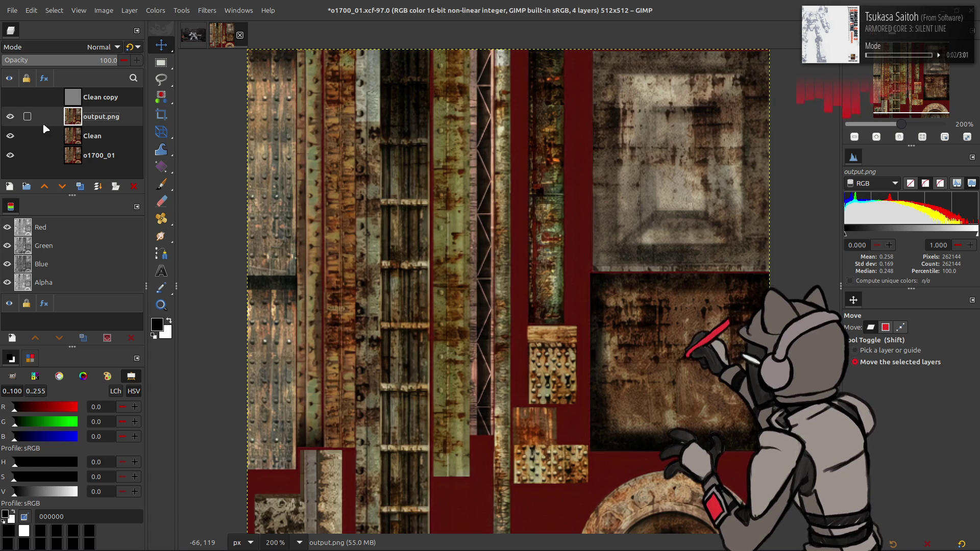
click(87, 135)
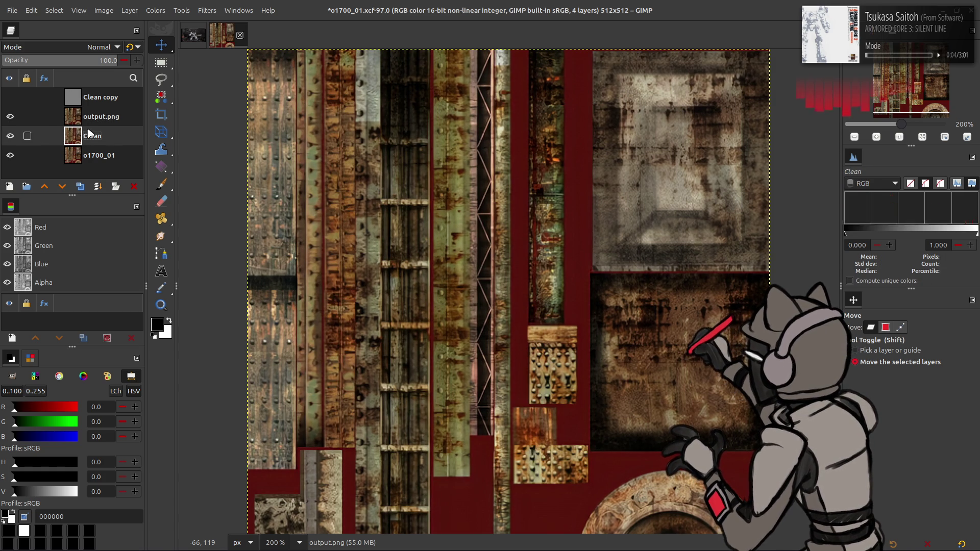
click(82, 187)
click(86, 45)
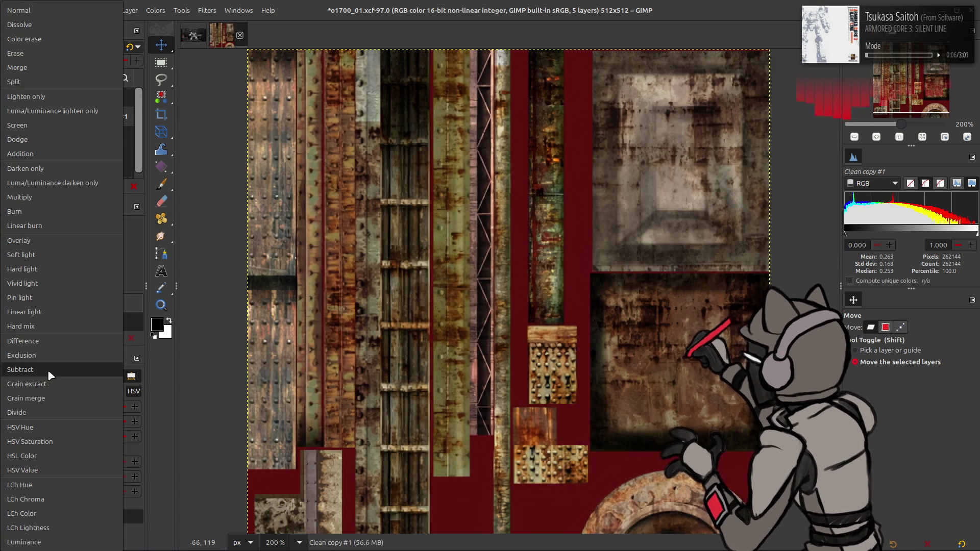
click(56, 516)
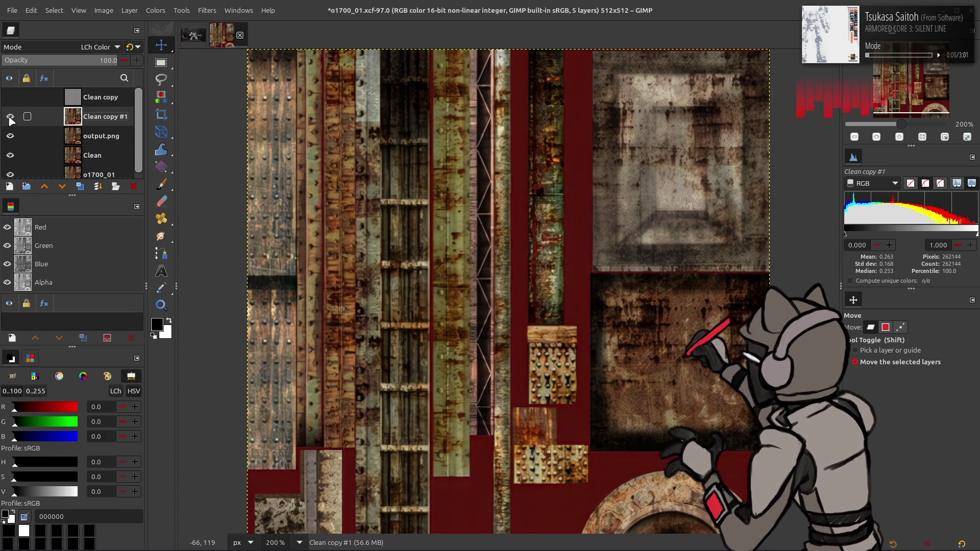
click(133, 186)
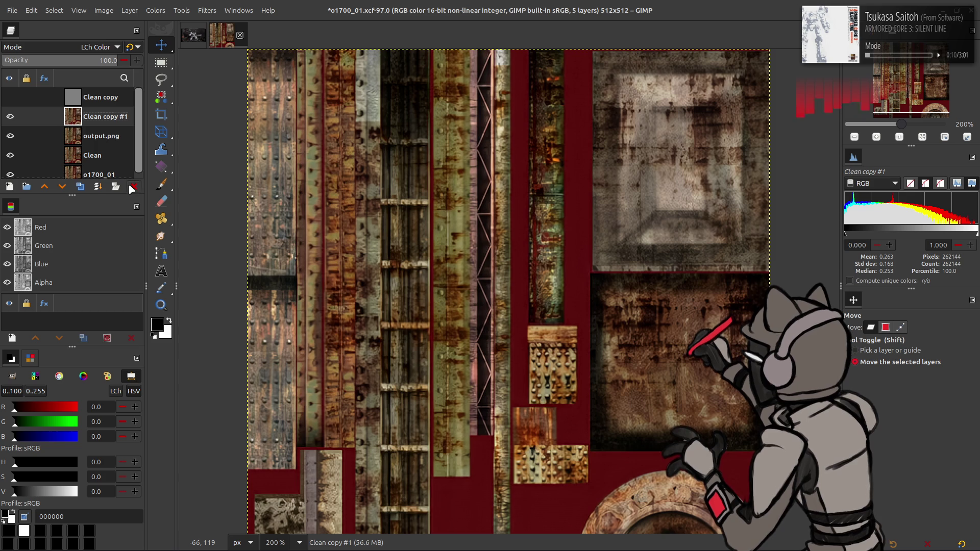
click(100, 141)
click(81, 187)
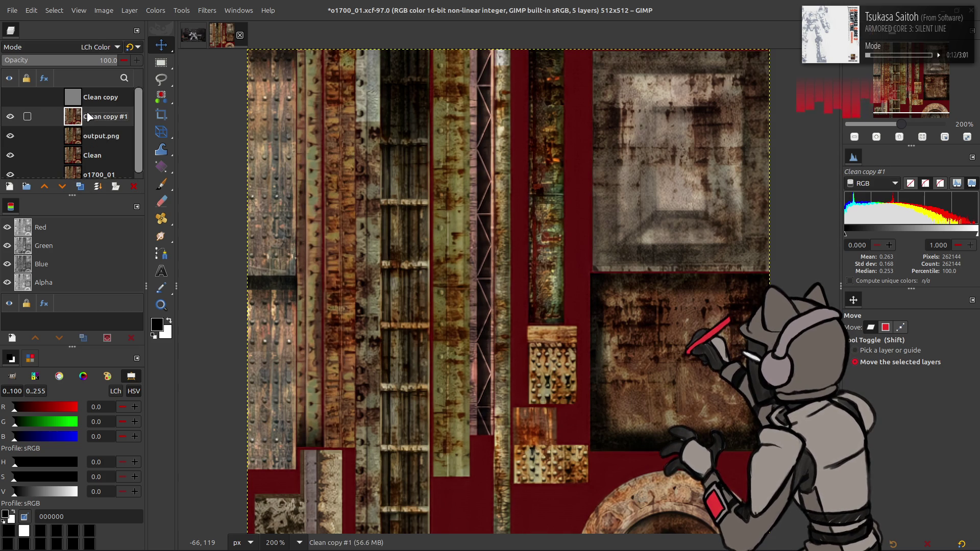
key(ctrl+z)
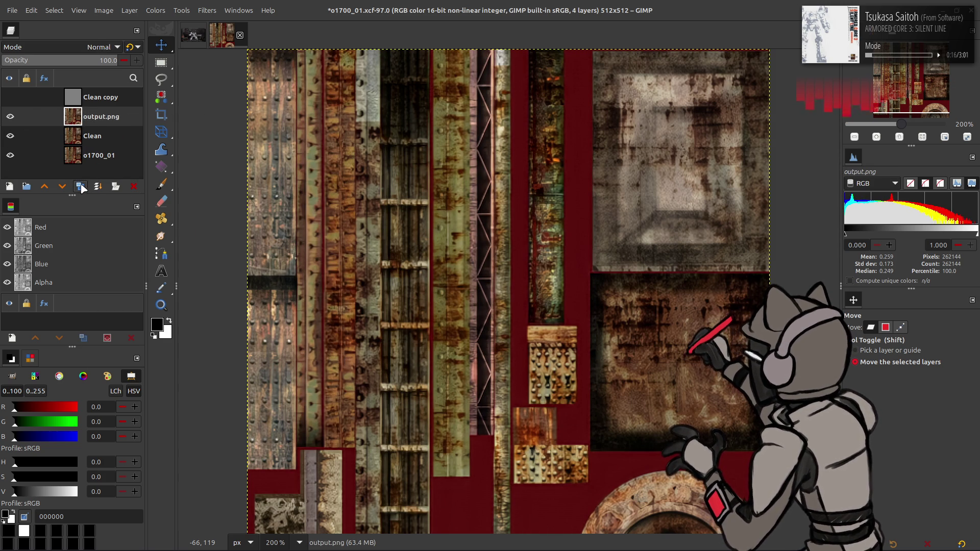
click(80, 186)
click(206, 10)
click(272, 247)
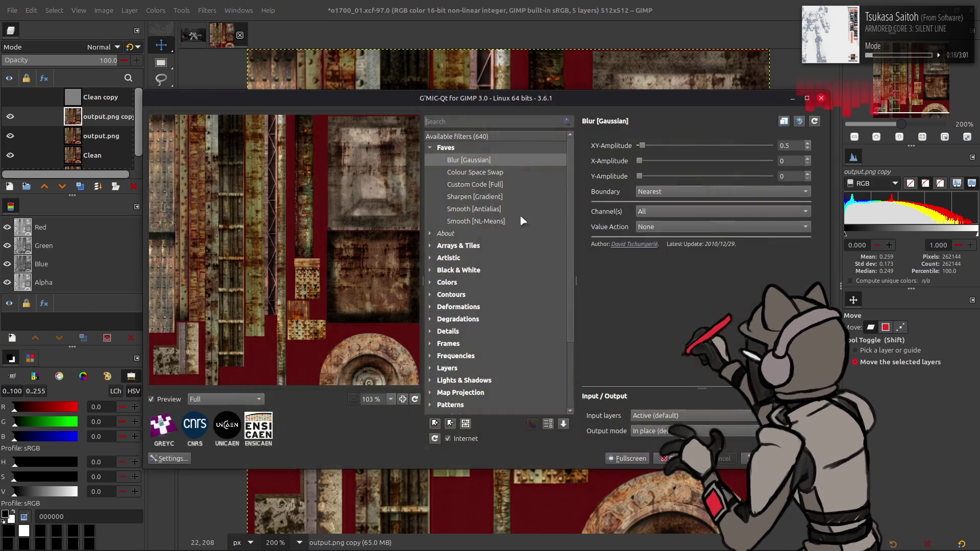
triple_click(785, 145)
text(4)
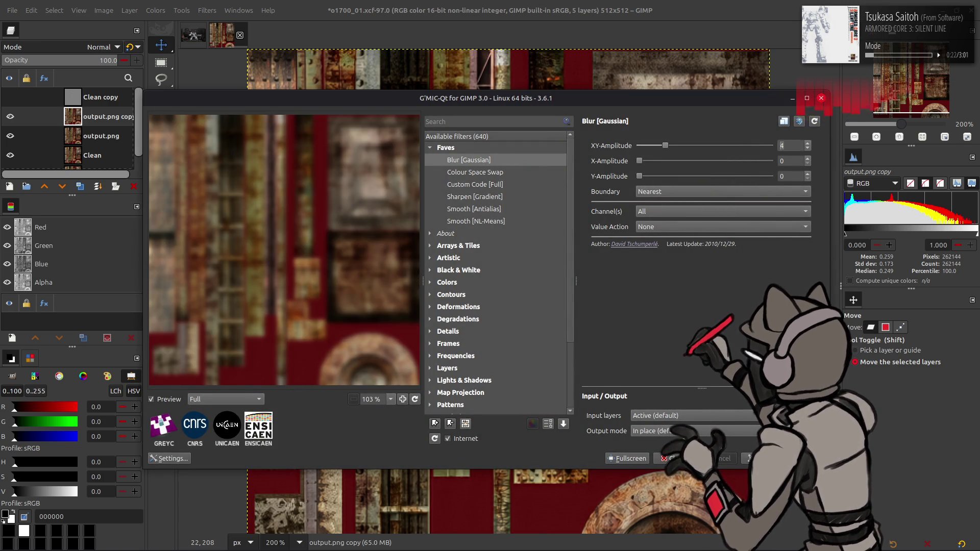
click(672, 458)
click(92, 162)
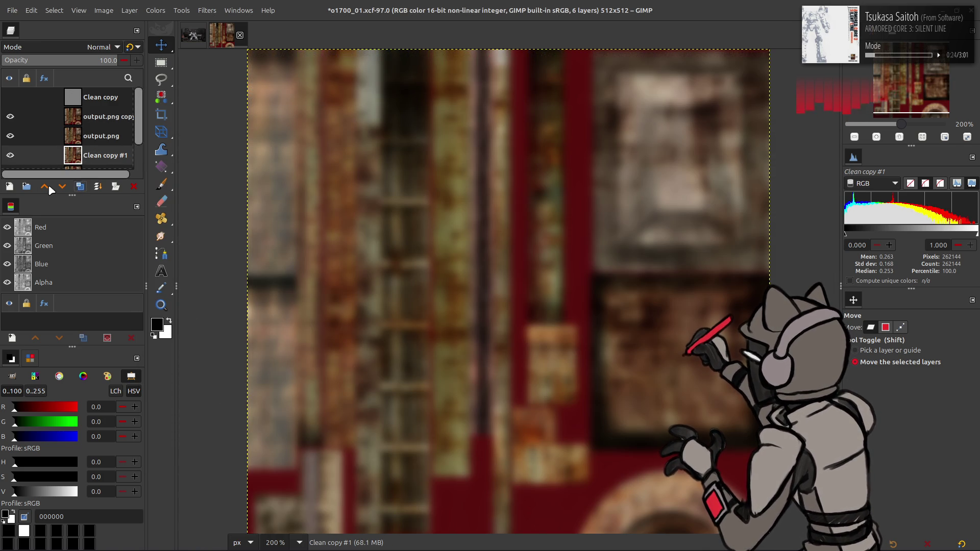
key(shift+ctrl+d)
click(102, 117)
click(102, 46)
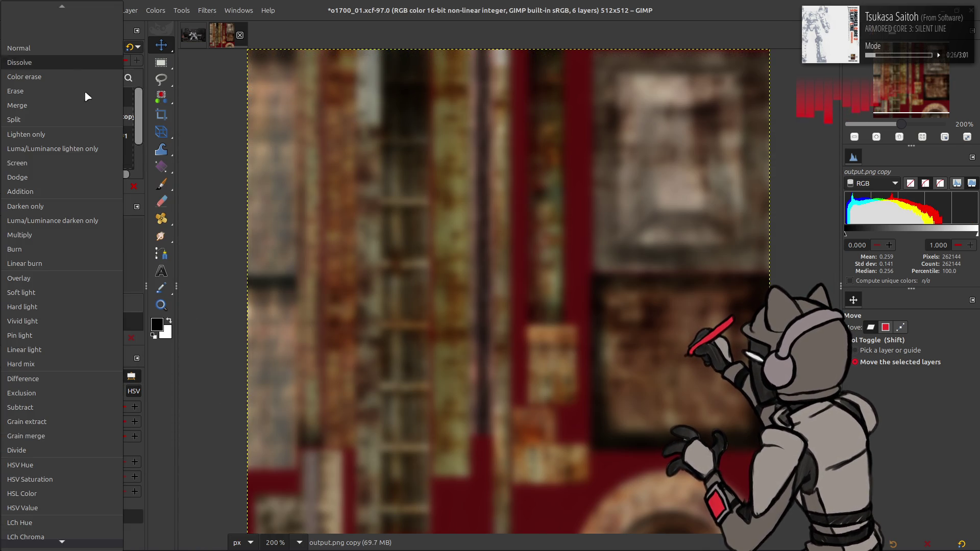
click(56, 430)
click(97, 186)
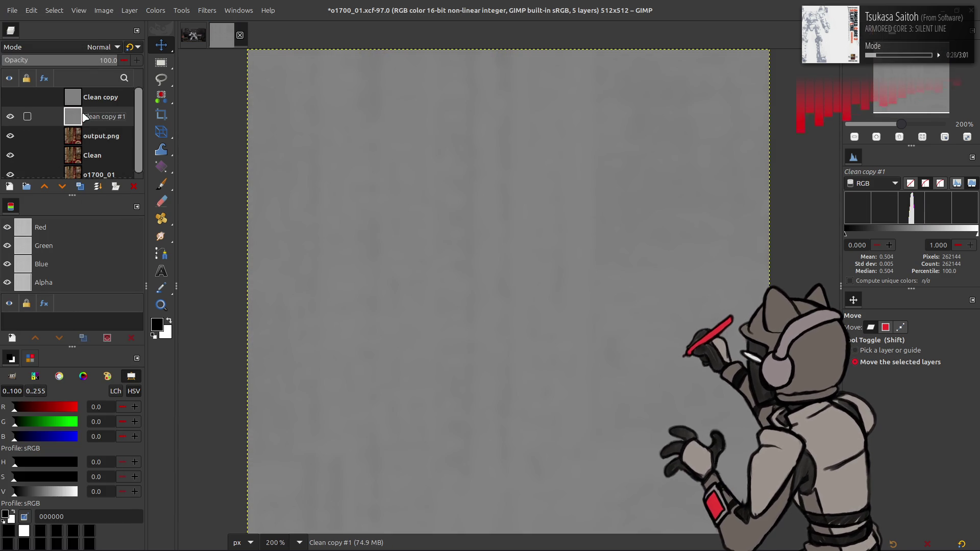
click(102, 47)
click(75, 439)
click(133, 186)
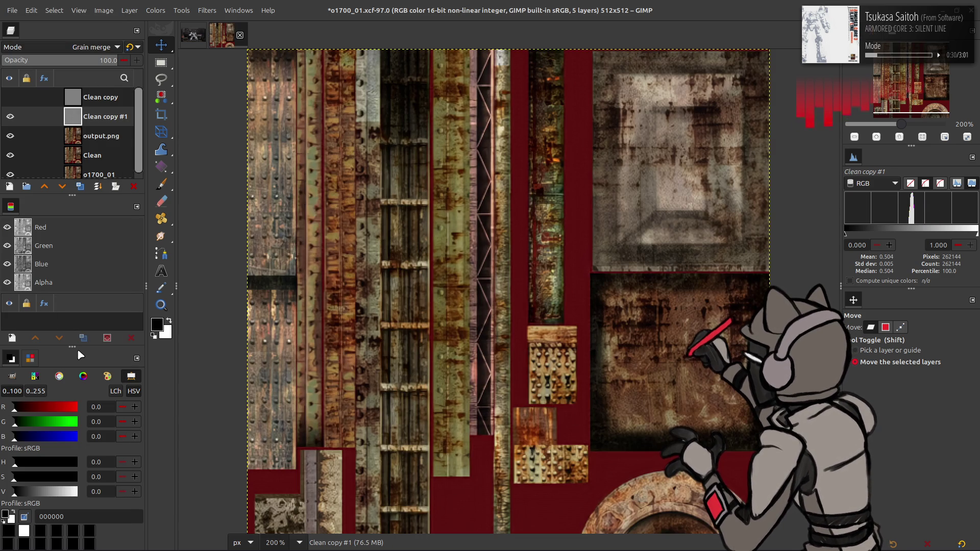
right_click(102, 121)
key(Escape)
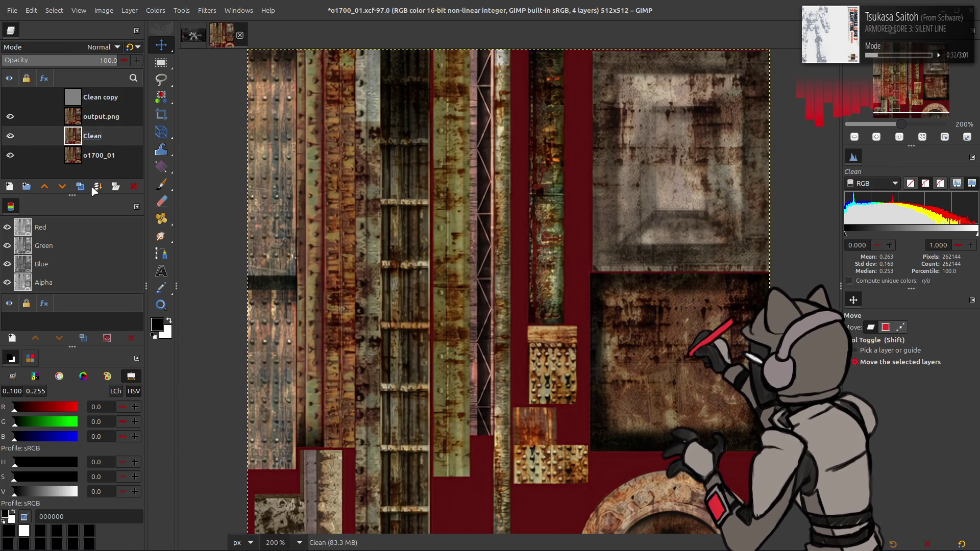
key(ctrl+z)
click(102, 47)
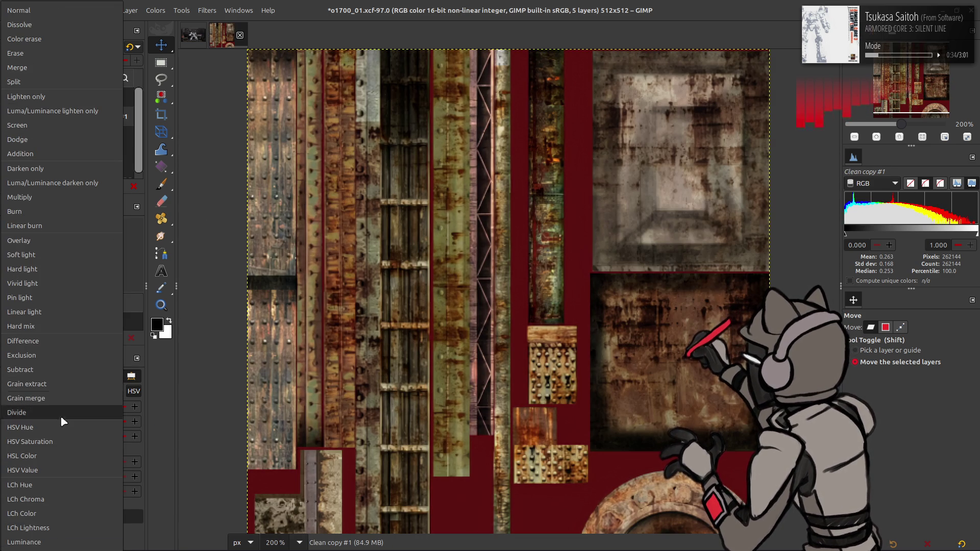
click(33, 516)
key(ctrl+z)
key(ctrl+z)
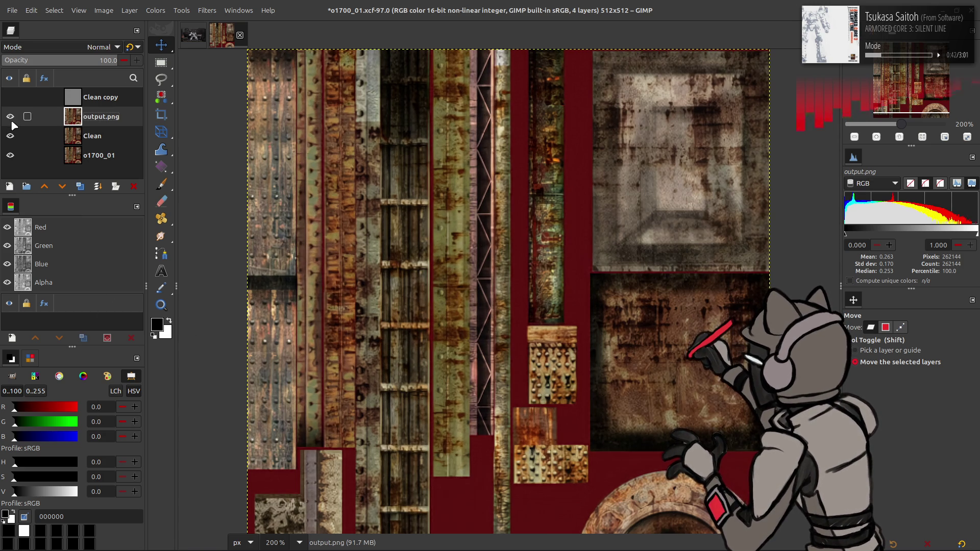
- Zoom in on the texture, pan across it, and turn on the Clean layer
ctrl+scroll(263, 162, up, 2)
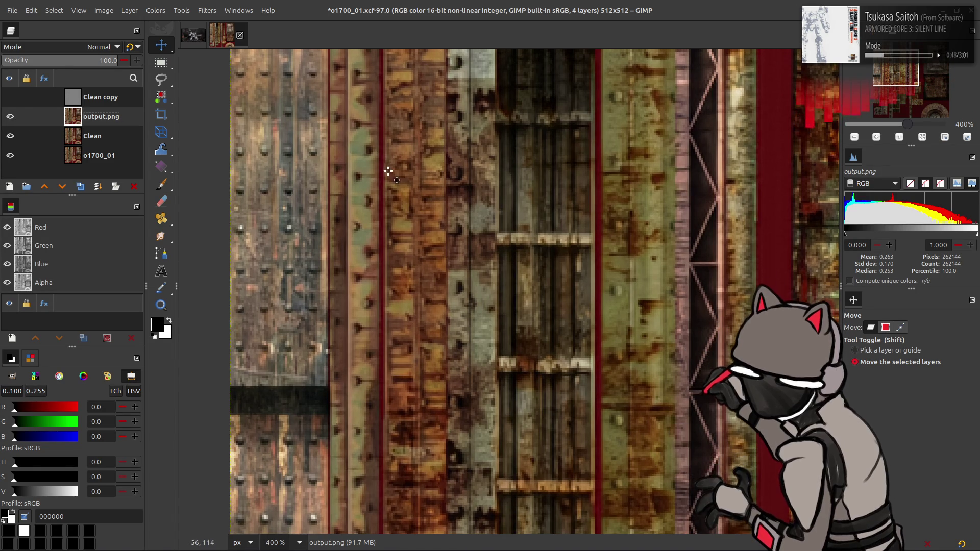
scroll(384, 169, up, 3)
scroll(285, 163, right, 5)
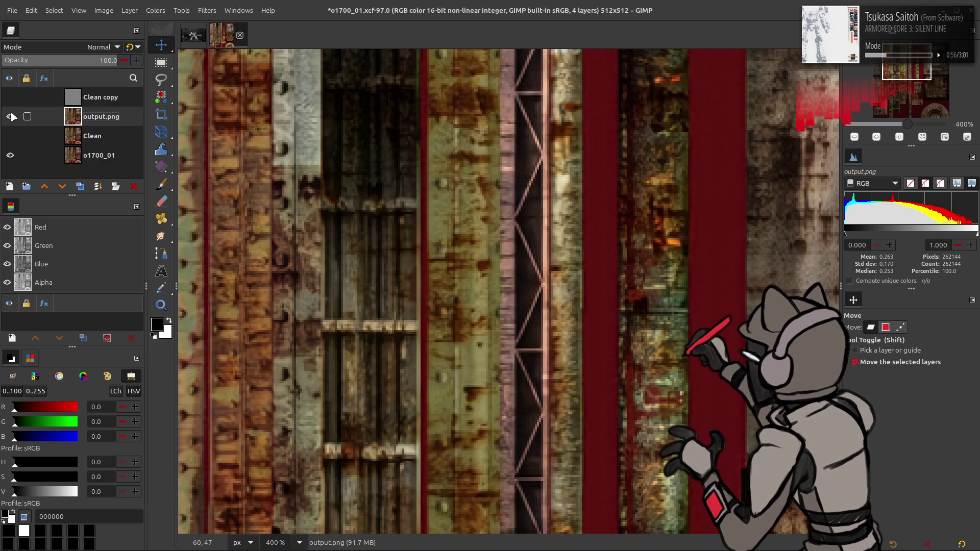
click(8, 136)
scroll(374, 186, right, 5)
scroll(374, 186, down, 6)
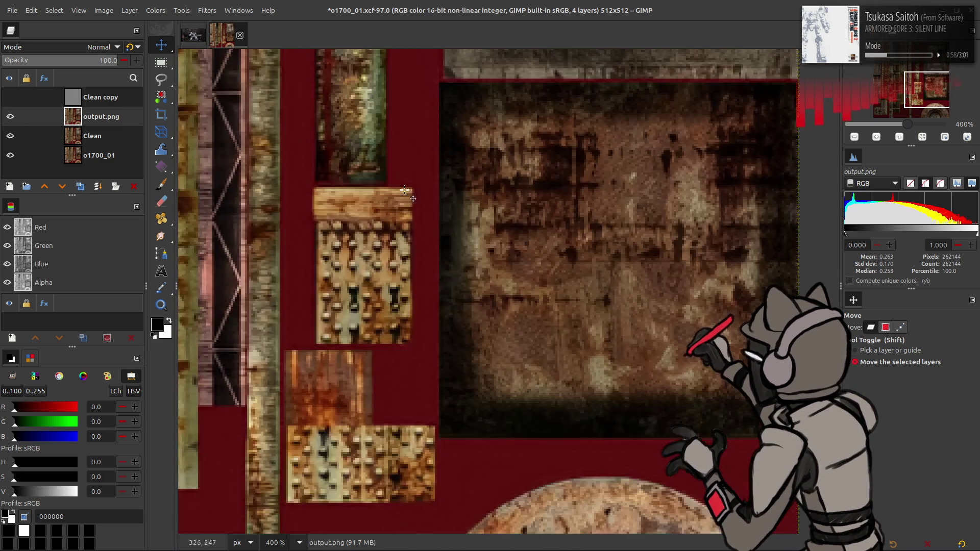
- Flick output.png on and off to compare it against the smoother Clean layer, then pan to the large square panel
click(10, 117)
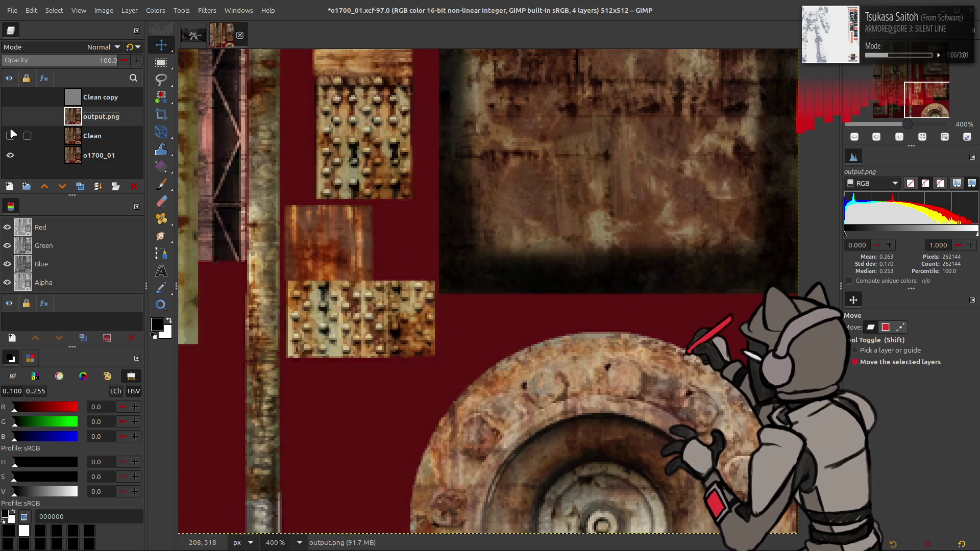
click(11, 118)
click(11, 118)
click(10, 117)
click(10, 117)
click(10, 118)
click(10, 117)
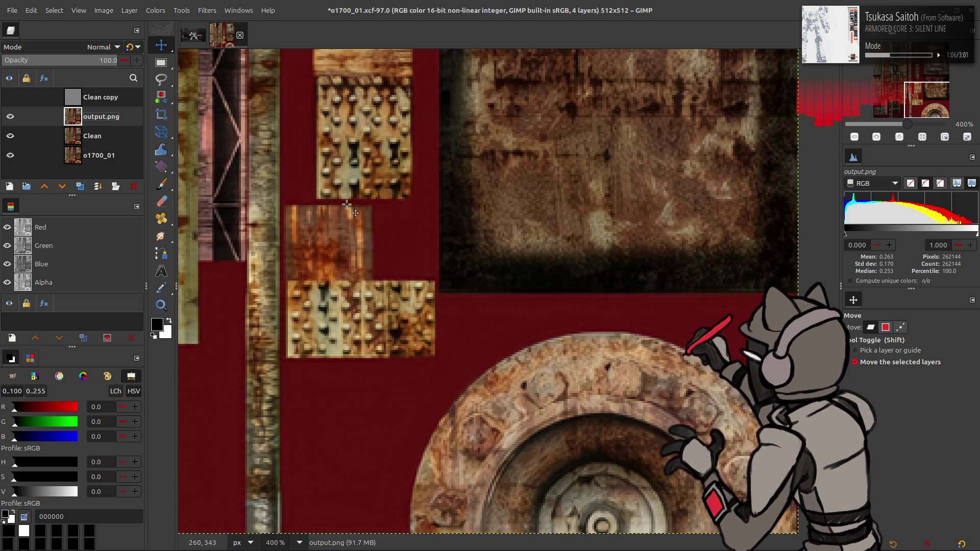
scroll(333, 207, up, 10)
click(10, 116)
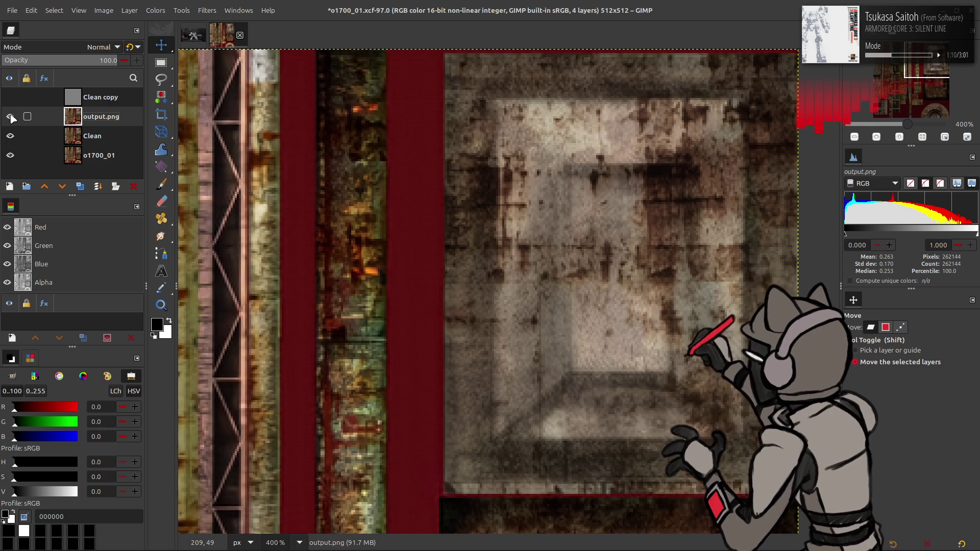
click(11, 117)
middle_drag(272, 167, 332, 156)
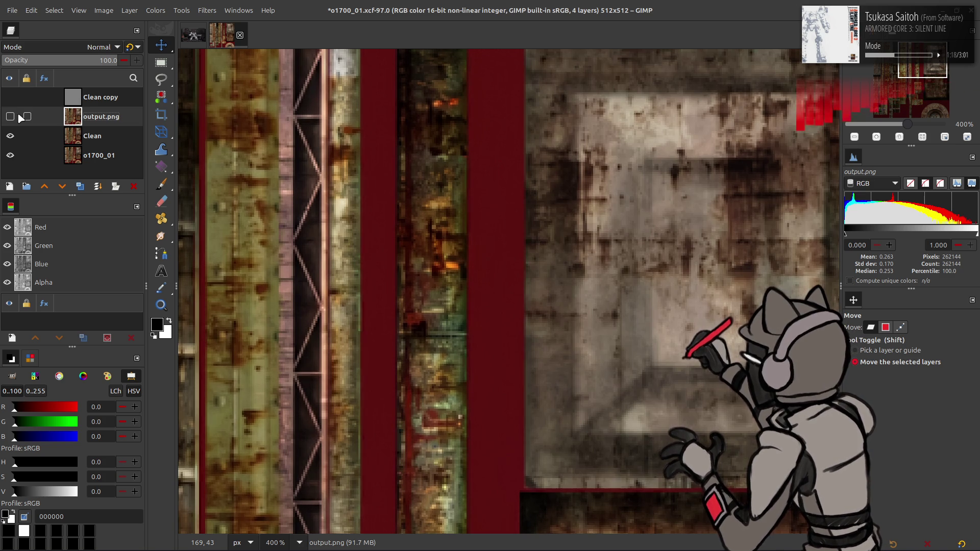
- Rename the output.png layer to h264Texturize, save o1700_01.xcf, and zoom back out
double_click(97, 117)
text(h264T)
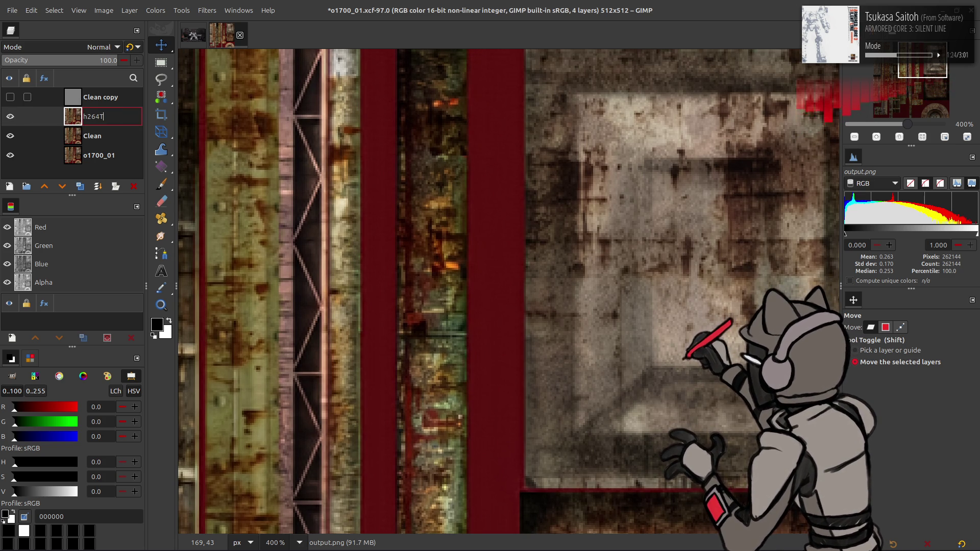
text(exturiz)
key(Return)
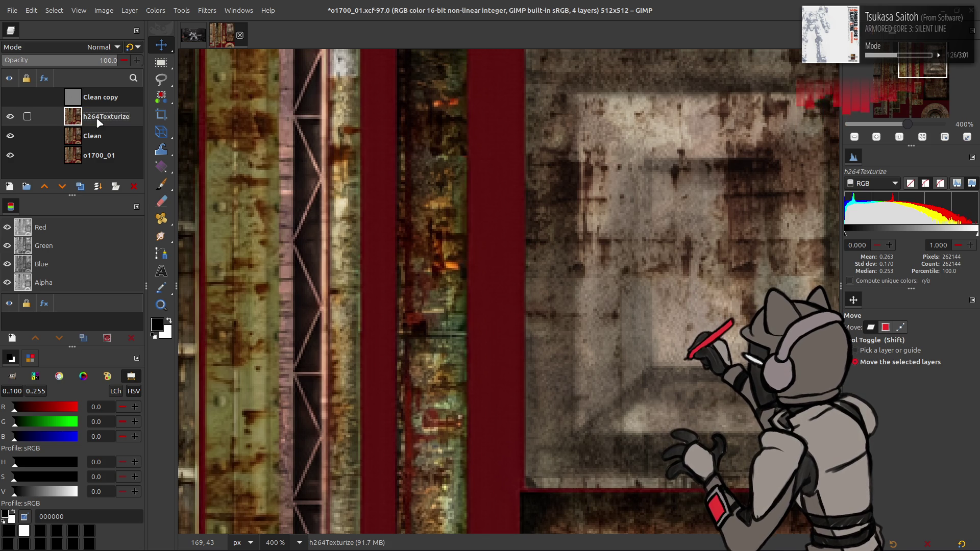
key(ctrl+s)
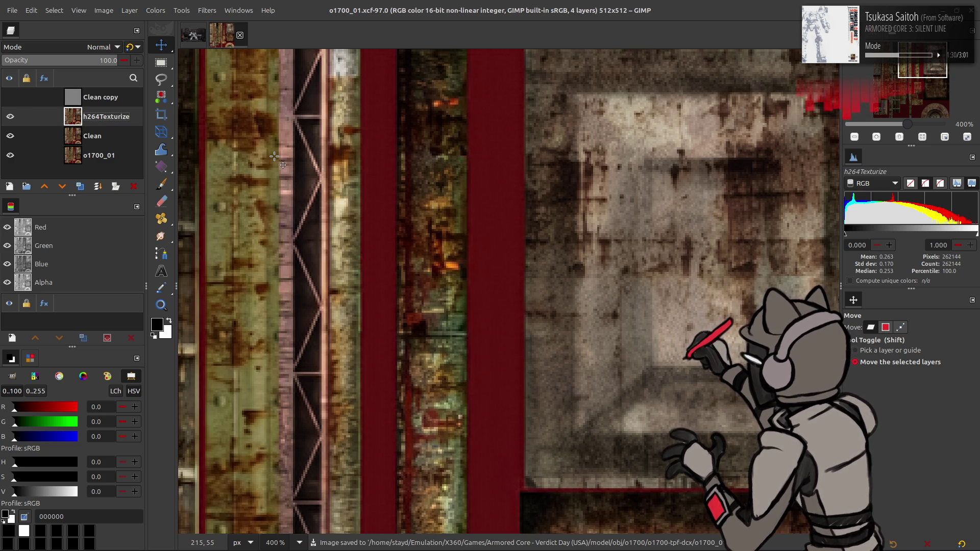
ctrl+scroll(428, 212, down, 3)
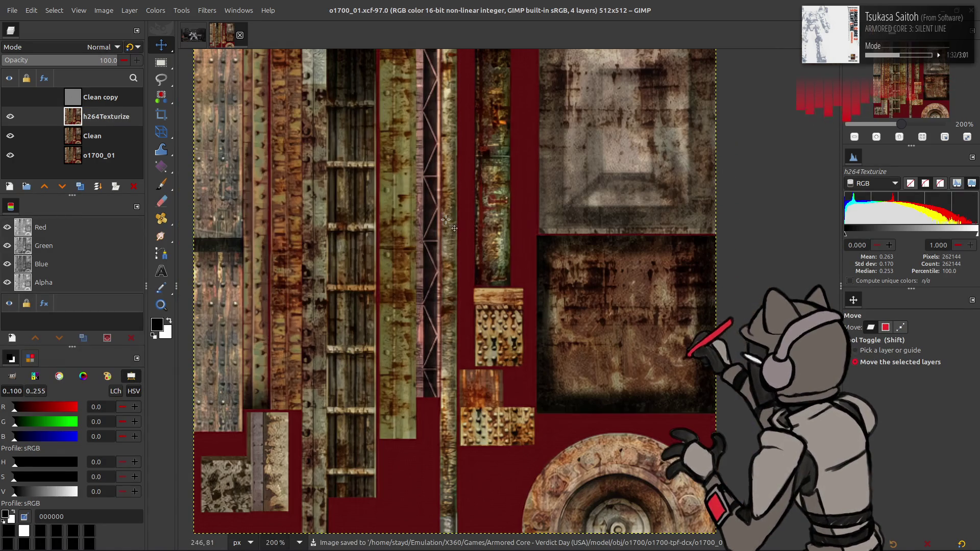
scroll(463, 220, up, 2)
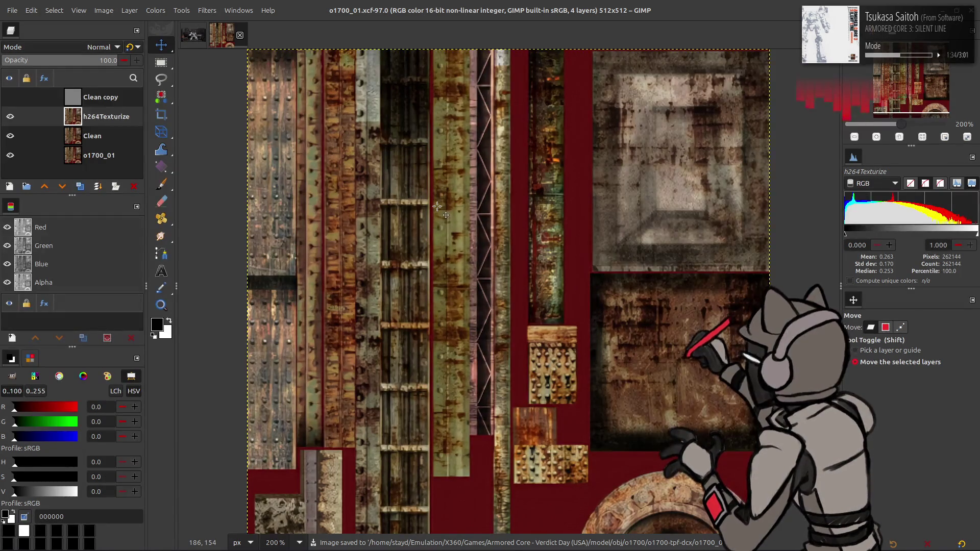
scroll(437, 206, down, 2)
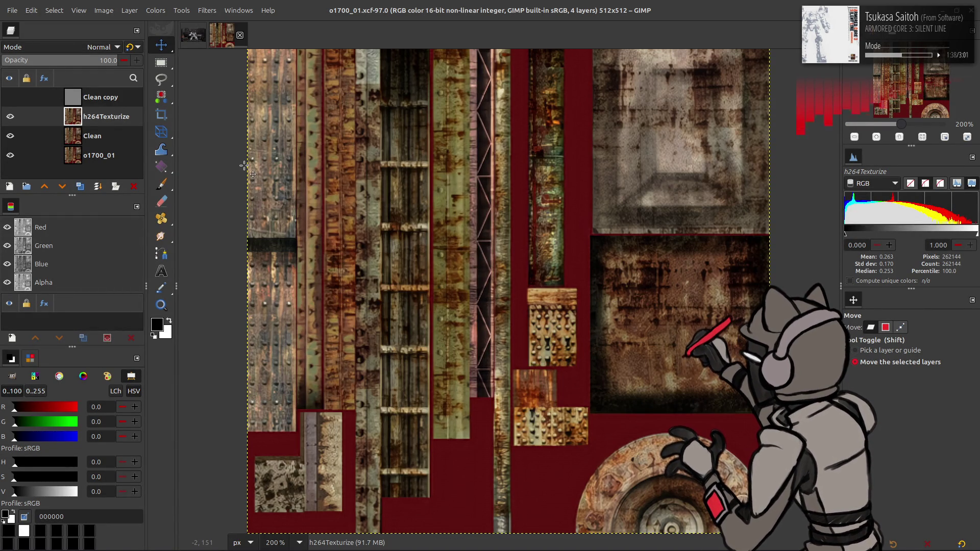
key(alt+Tab)
key(alt+Tab)
key(alt+Tab)
key(alt+Tab)
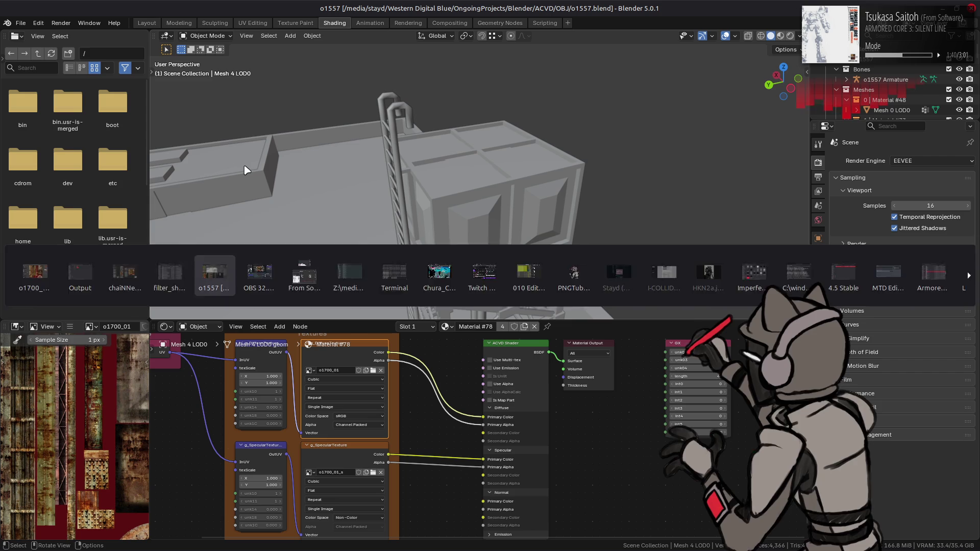
click(780, 36)
scroll(559, 166, up, 5)
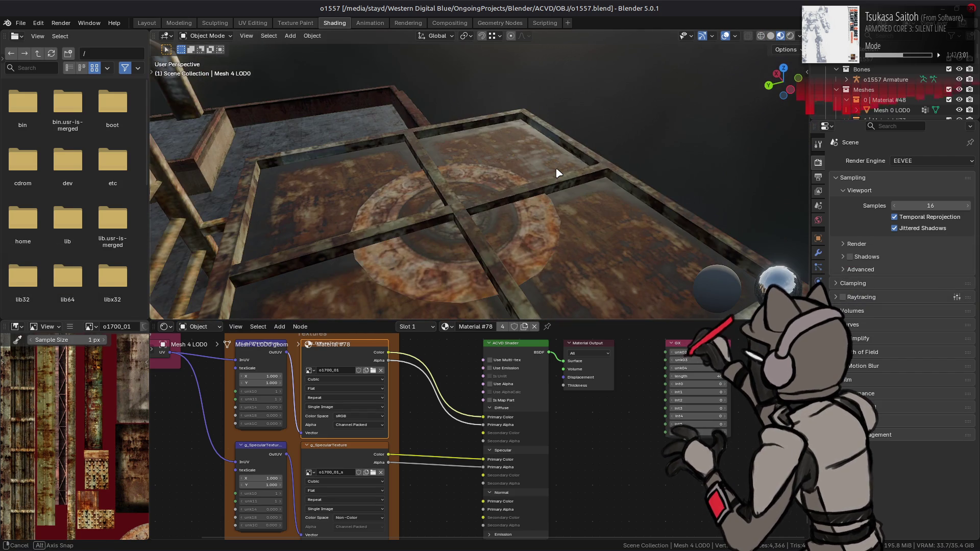
click(516, 231)
middle_drag(516, 230, 562, 168)
click(770, 36)
key(alt+a)
scroll(510, 191, up, 2)
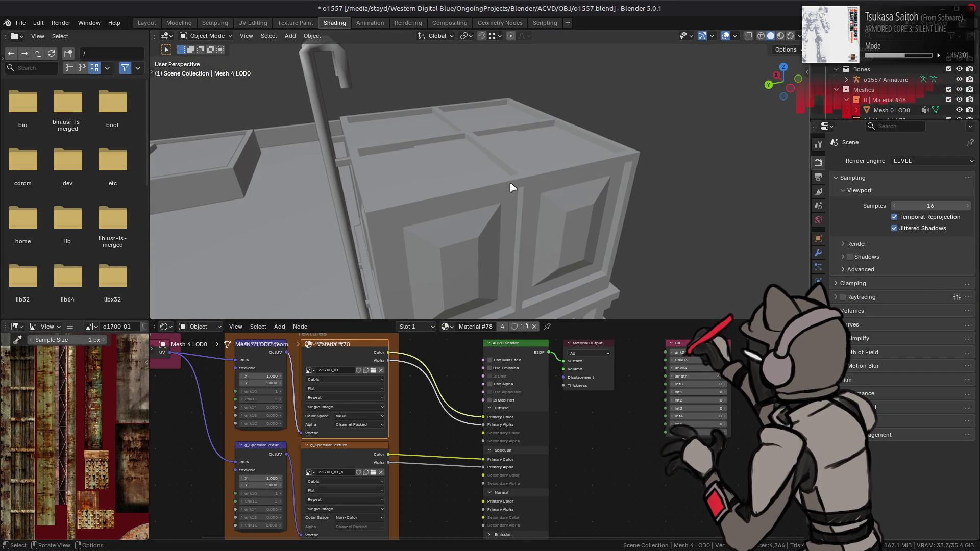
key(alt+Tab)
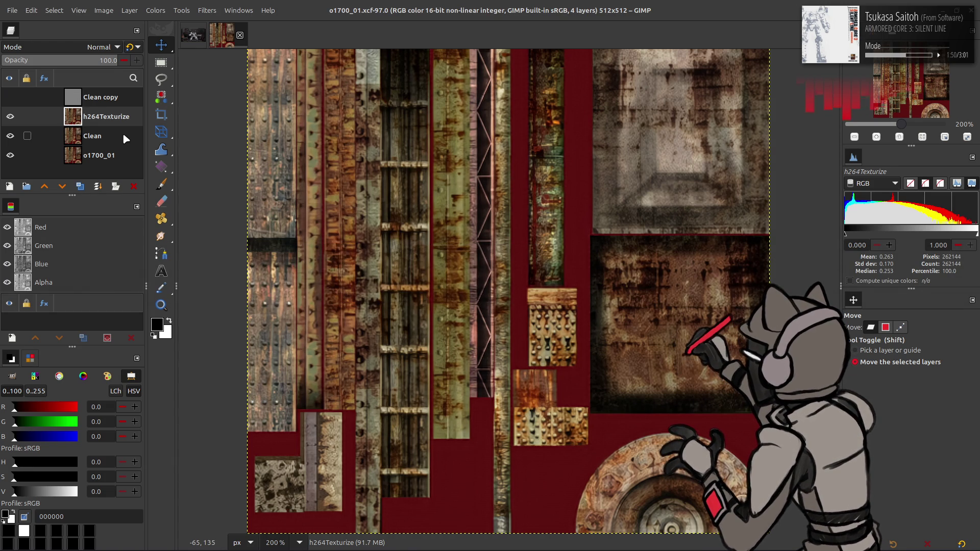
- Switch from GIMP to the file manager showing the filter_shader-bnd folder
scroll(267, 181, up, 3)
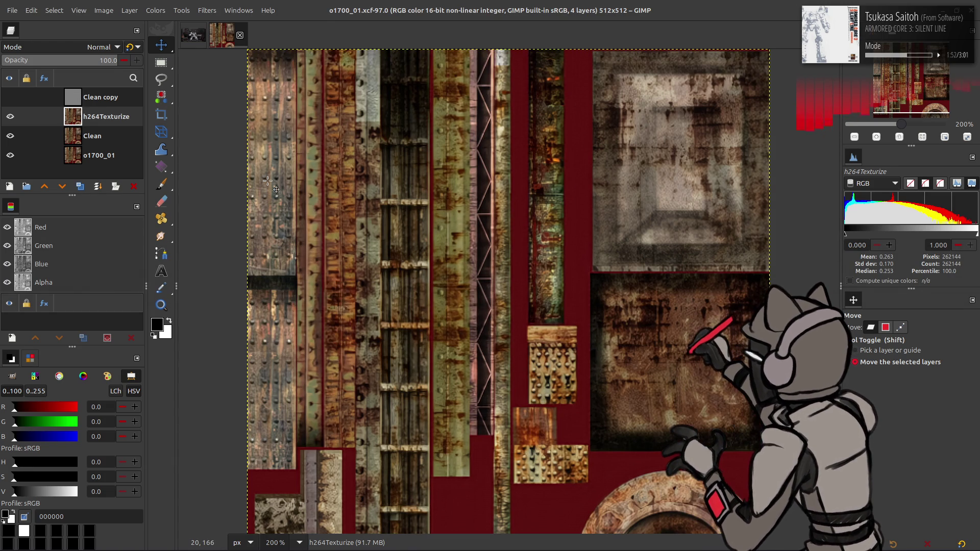
key(alt+Tab)
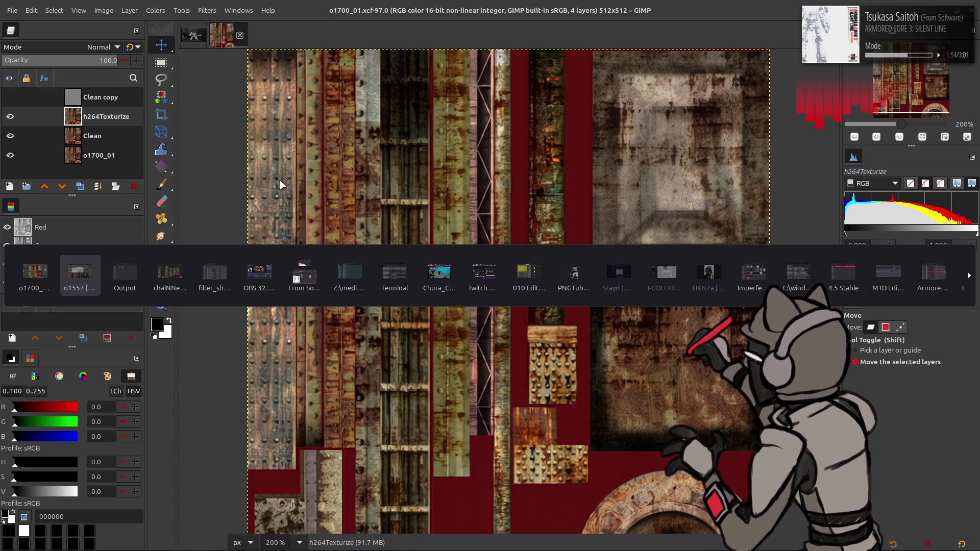
key(alt+Tab)
key(alt+Tab)
key(alt+Tab)
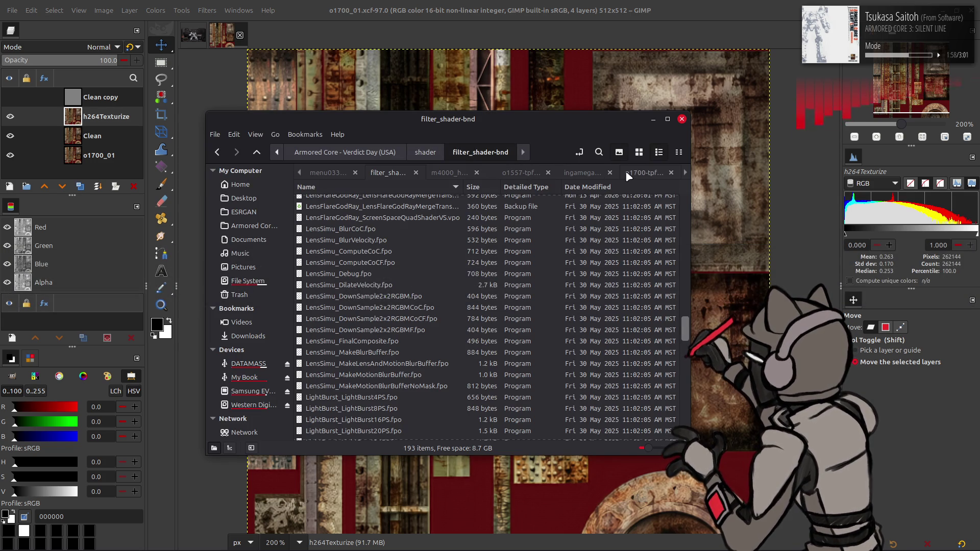
- Paste the copied o1700_01.dds and o1700_01_s.dds files into the o1700-tpf-dcx folder
click(624, 172)
click(684, 173)
click(685, 173)
click(684, 172)
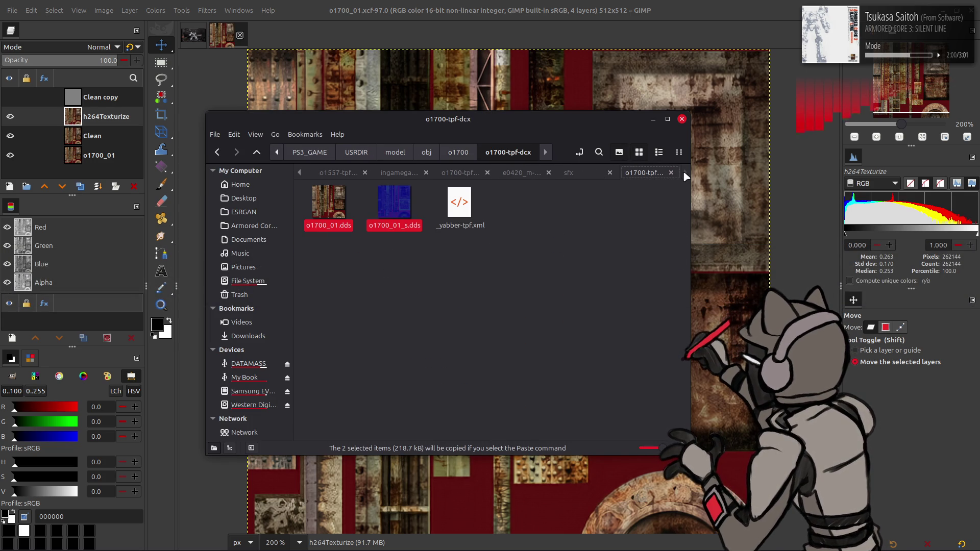
click(462, 176)
key(ctrl+v)
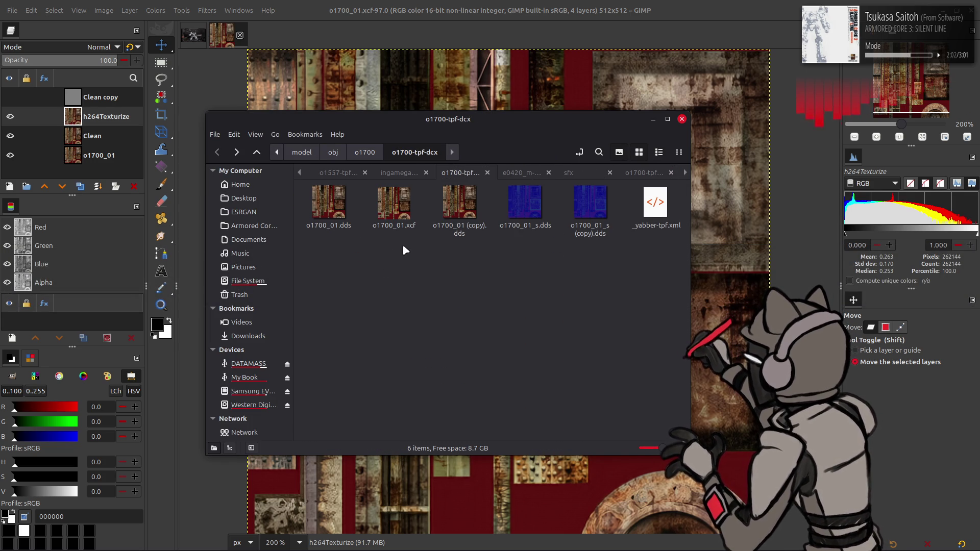
- Browse the o1701-tpf-dcx and o1702-tpf-dcx folders as thumbnails to compare them
click(257, 153)
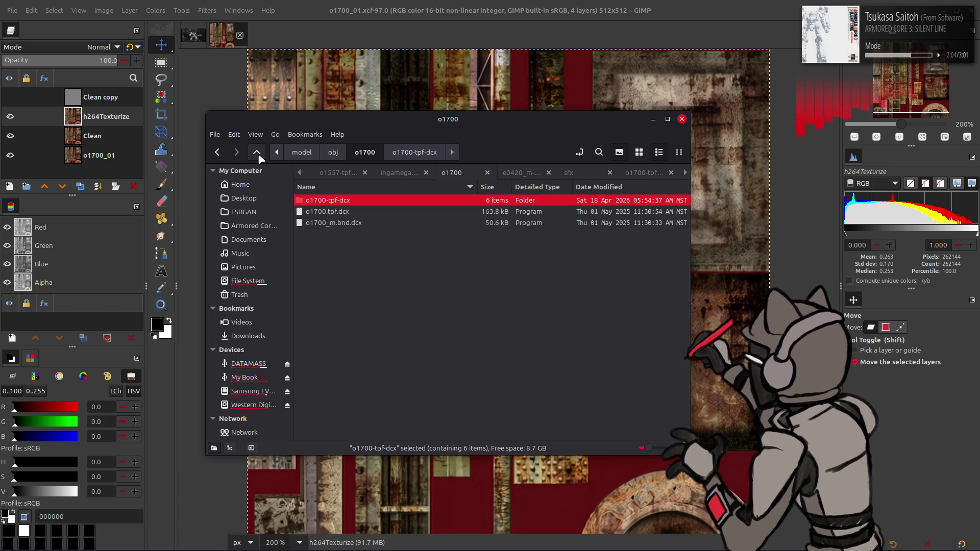
click(258, 153)
double_click(363, 212)
double_click(362, 211)
key(ctrl+1)
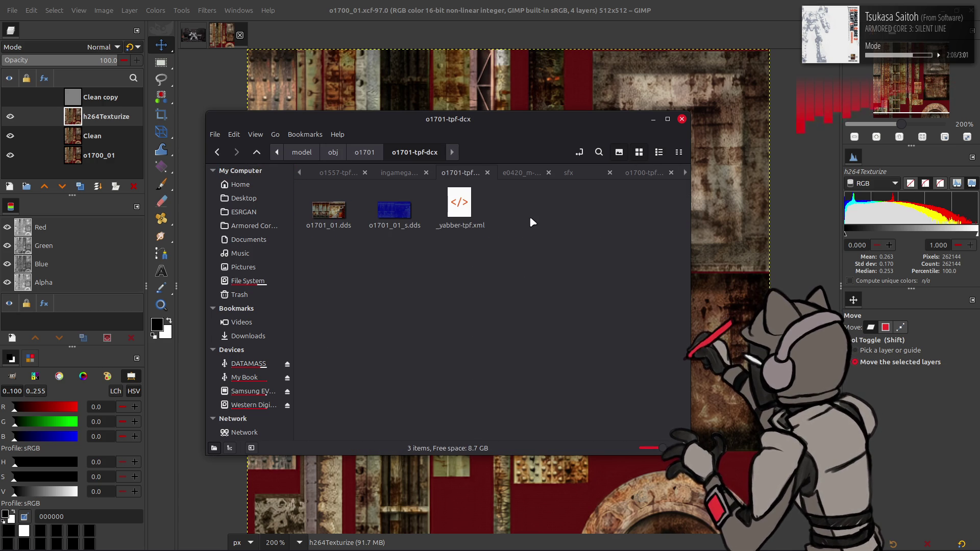
key(alt+Up)
key(alt+Up)
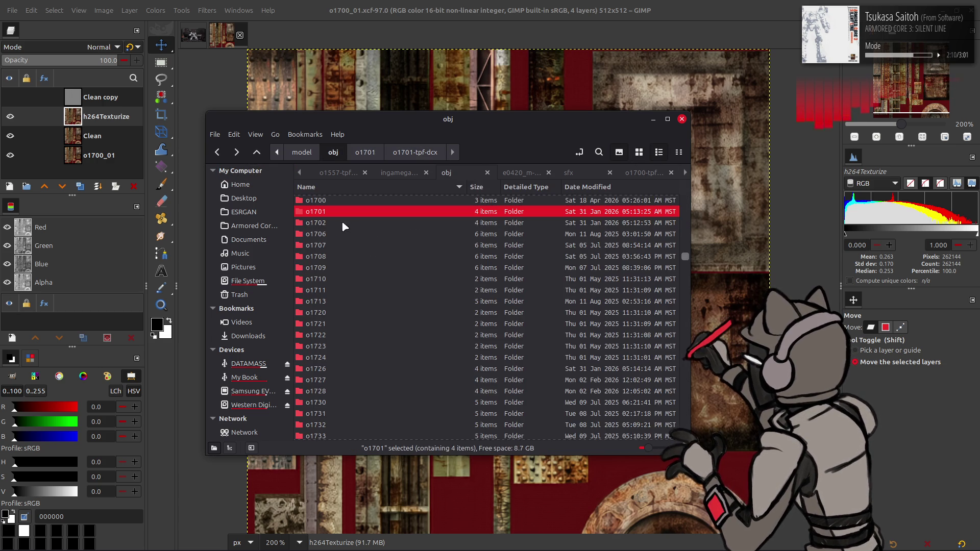
double_click(344, 224)
double_click(358, 207)
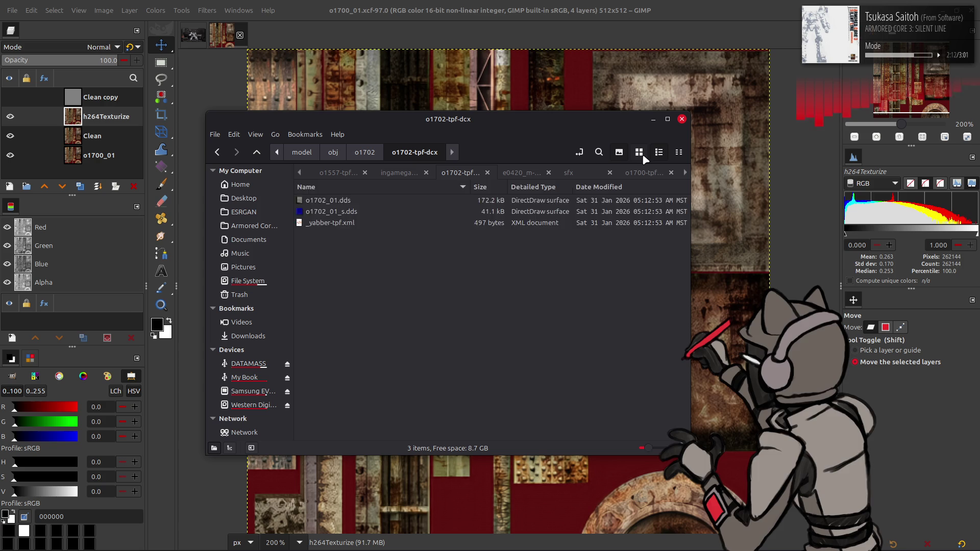
key(ctrl+1)
- Return to the o1700-tpf-dcx folder and go back to GIMP
key(alt+Up)
key(alt+Up)
double_click(347, 201)
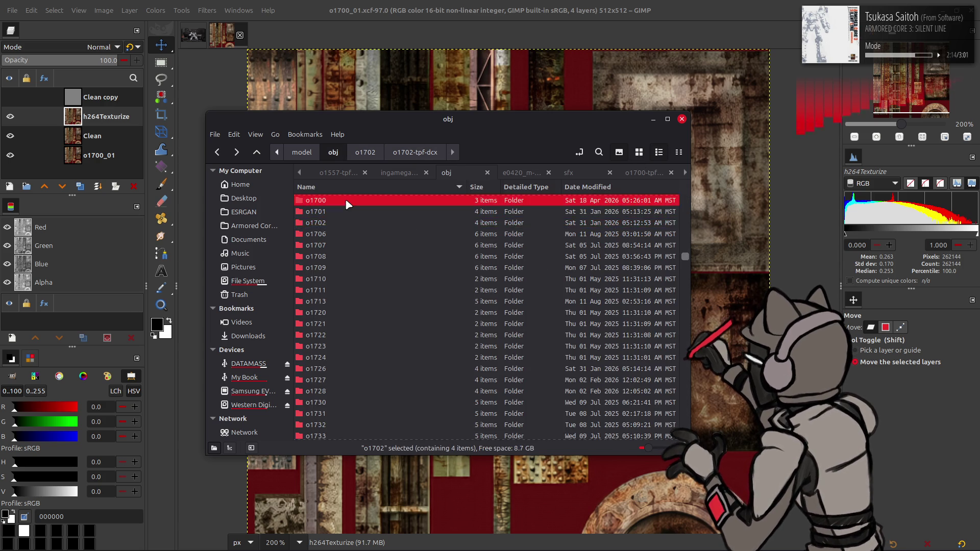
double_click(347, 201)
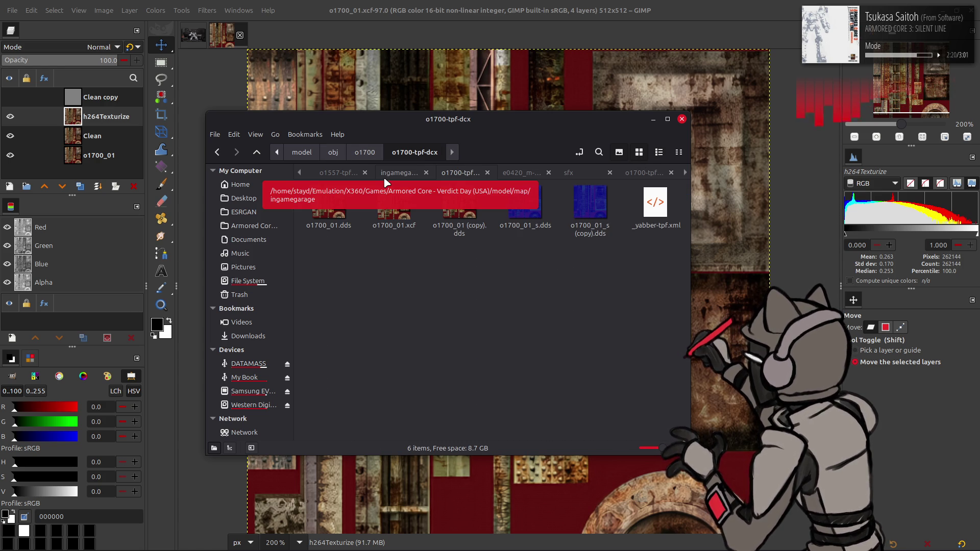
key(alt+Tab)
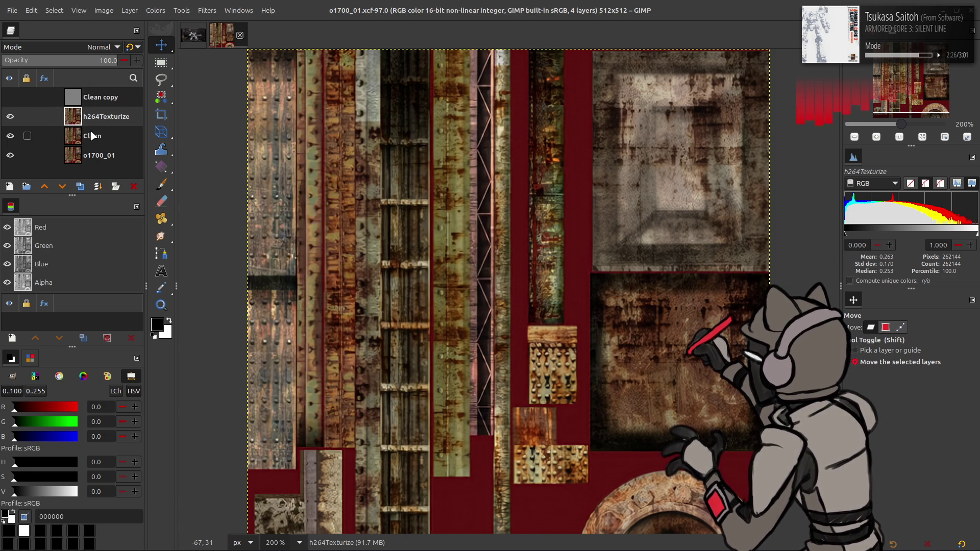
- Duplicate the h264Texturize layer and apply a G'MIC Gaussian blur to the copy
click(80, 186)
click(80, 186)
click(205, 11)
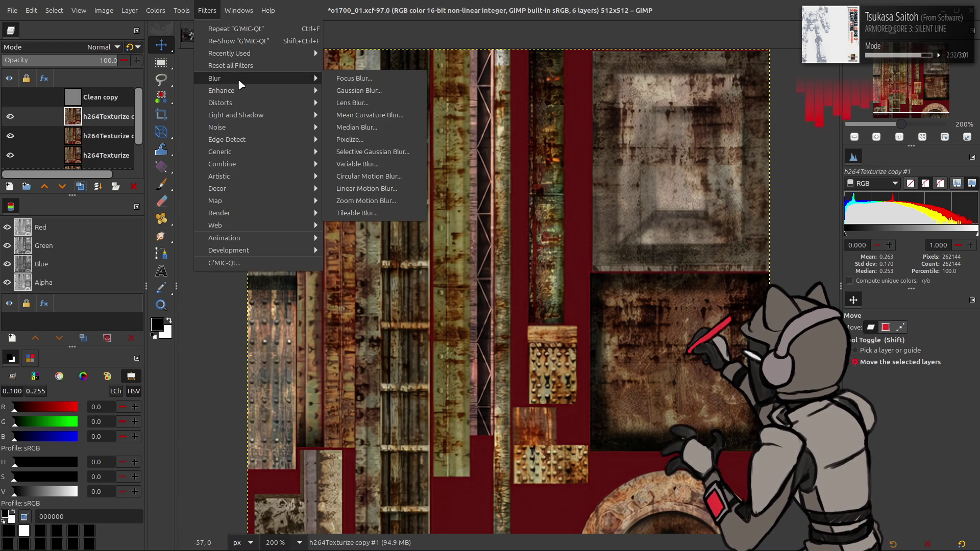
click(259, 263)
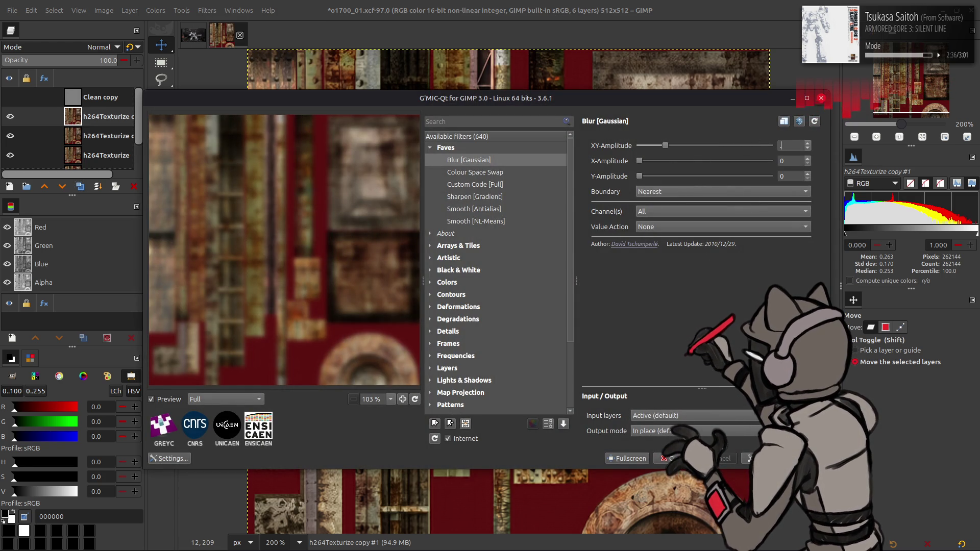
key(Return)
- Merge the blurred copy down in Grain extract, merge the detail back in Grain merge, and save
click(102, 47)
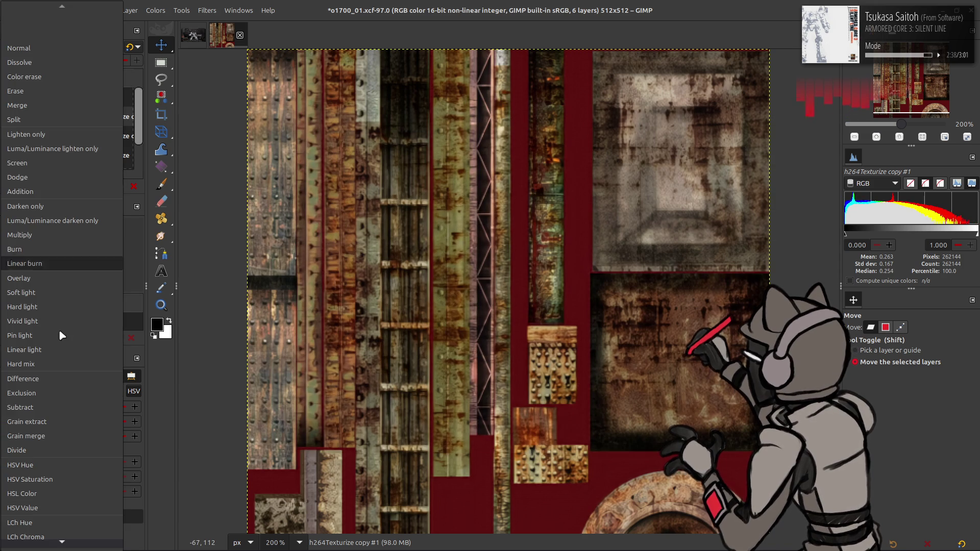
click(48, 425)
right_click(94, 118)
click(151, 255)
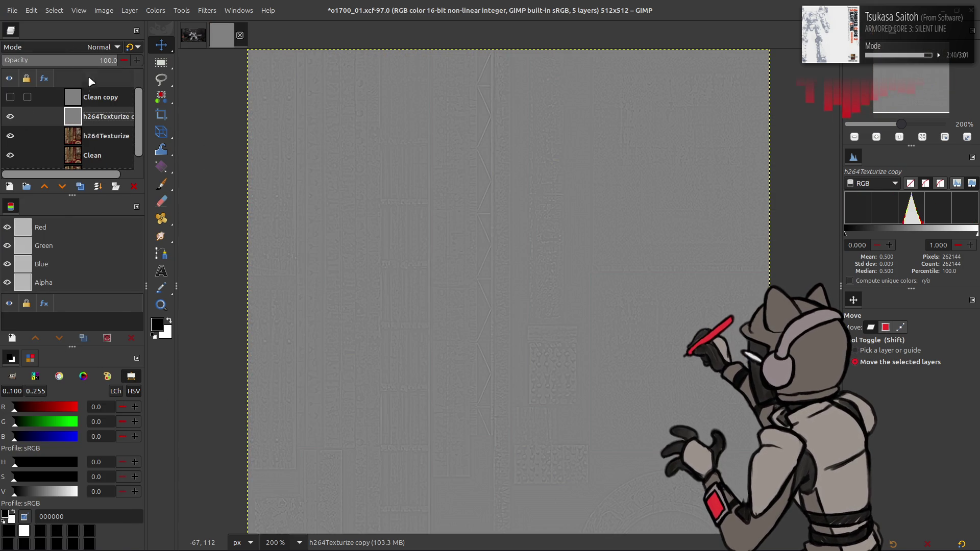
click(85, 47)
click(69, 436)
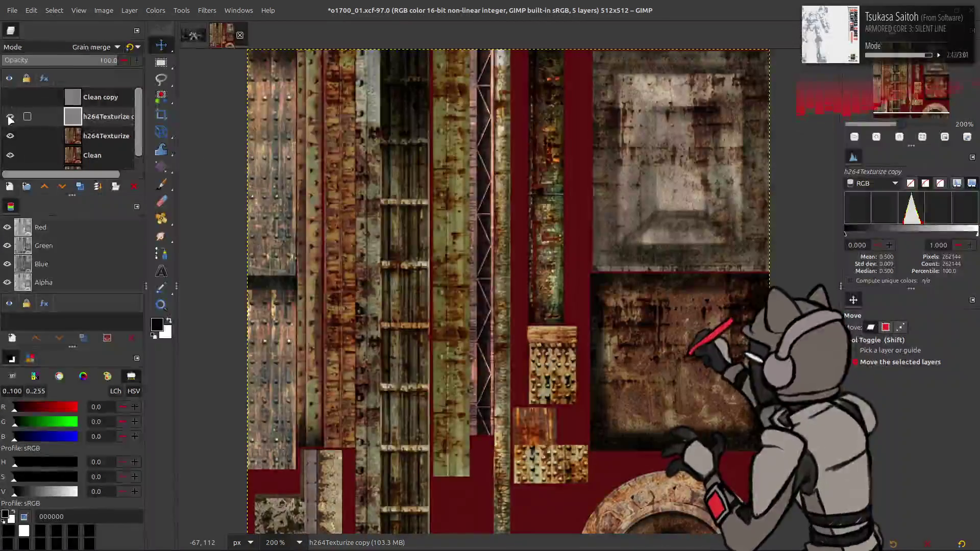
right_click(118, 121)
click(168, 258)
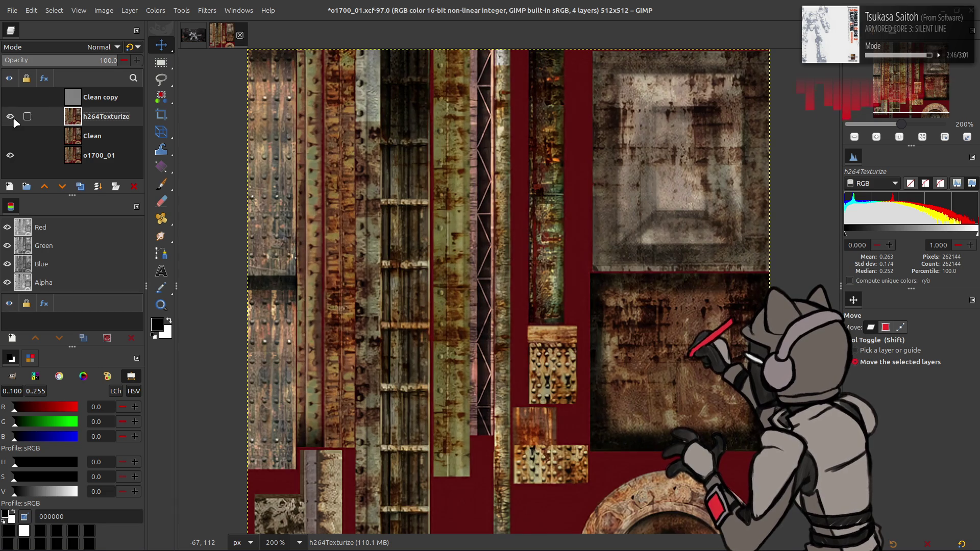
key(ctrl+s)
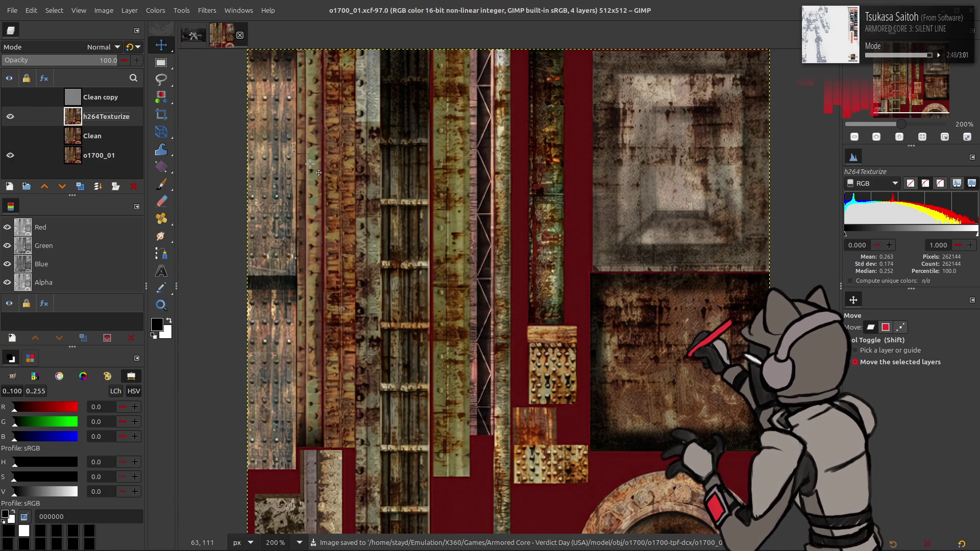
- Duplicate h264Texturize and start a Hue-Saturation adjustment with overlap 100, reworking the yellows
click(80, 186)
click(156, 10)
mouse_move(174, 214)
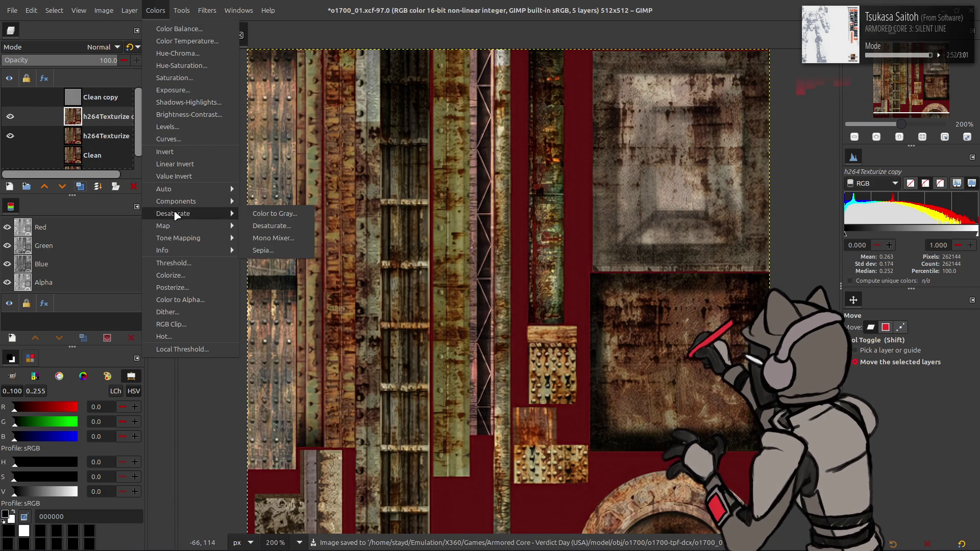
click(196, 66)
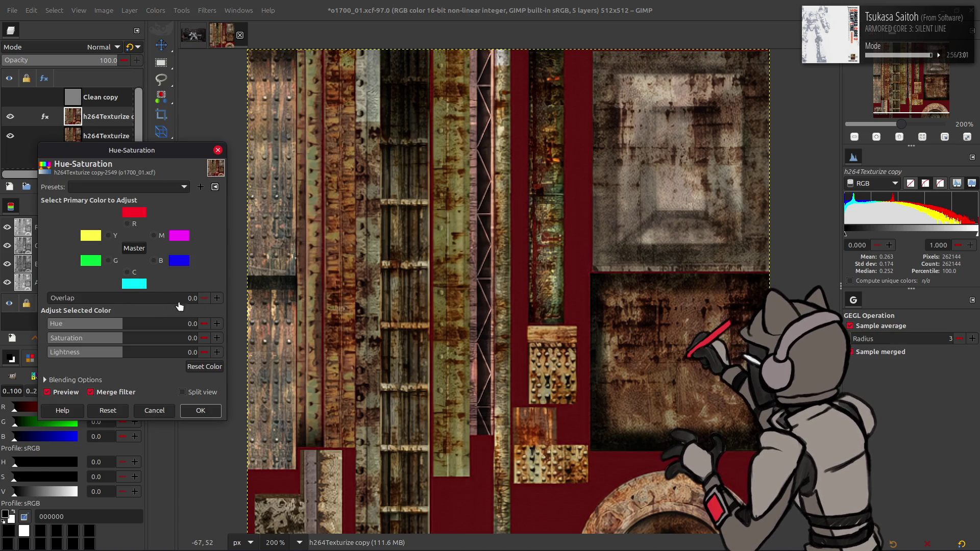
drag(189, 300, 200, 300)
click(108, 235)
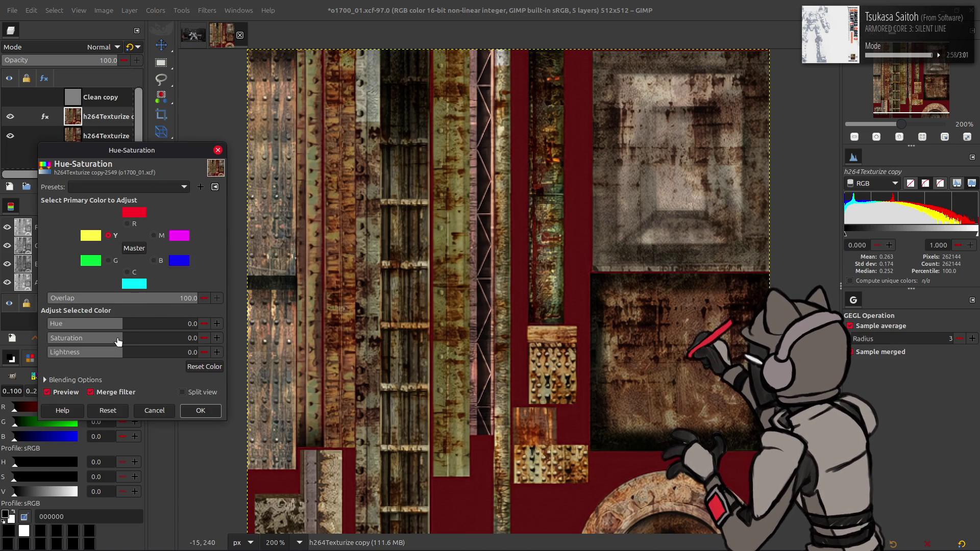
drag(118, 341, 2, 342)
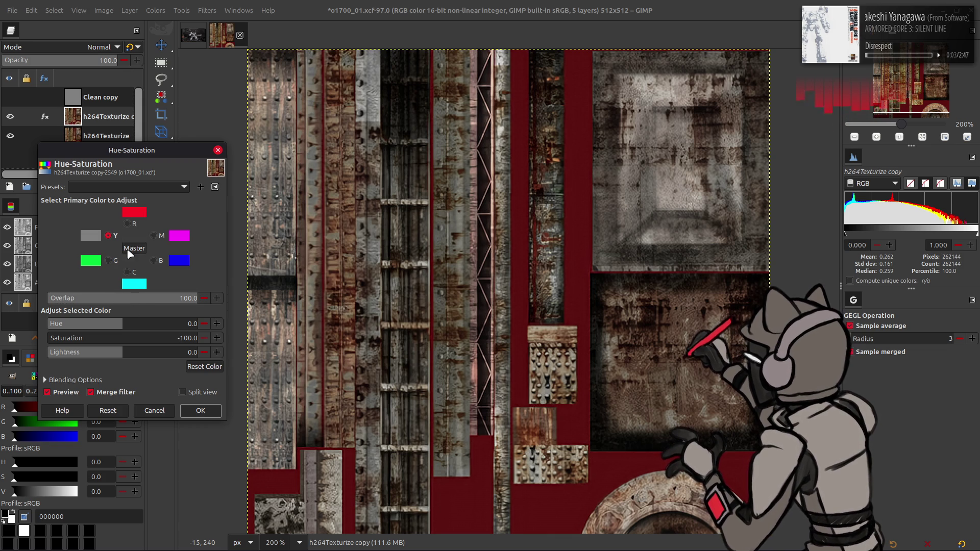
mouse_move(117, 324)
mouse_down()
mouse_move(142, 322)
mouse_move(99, 324)
mouse_move(152, 328)
mouse_up()
- Shift the reds' hue by 5
click(127, 223)
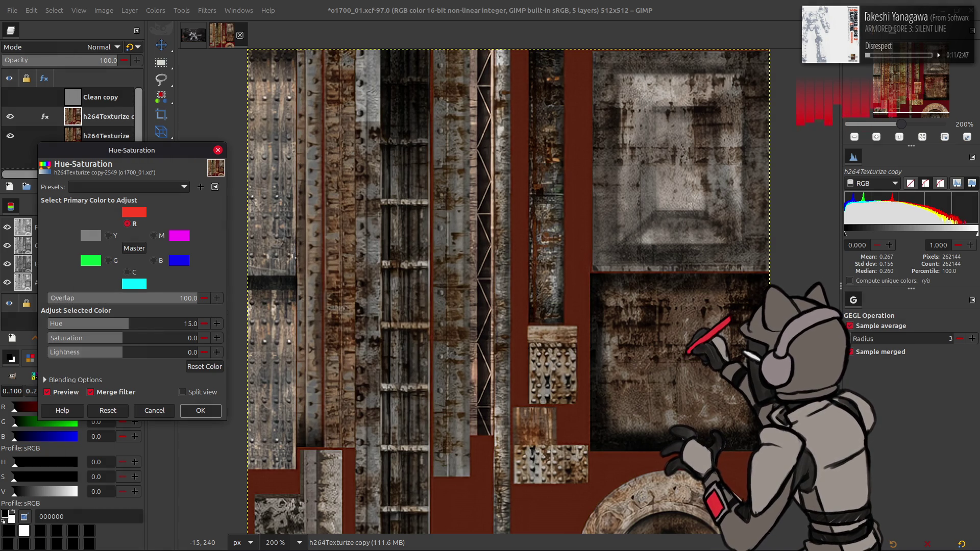
click(67, 392)
click(66, 392)
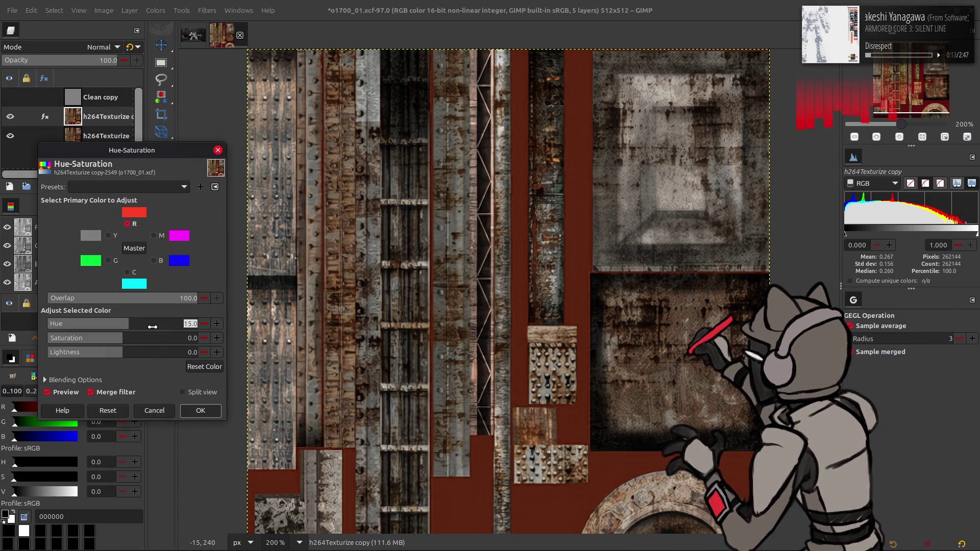
text(5)
key(Return)
- Set the yellows to hue -10 and saturation -50
click(62, 392)
click(62, 392)
click(108, 236)
click(175, 322)
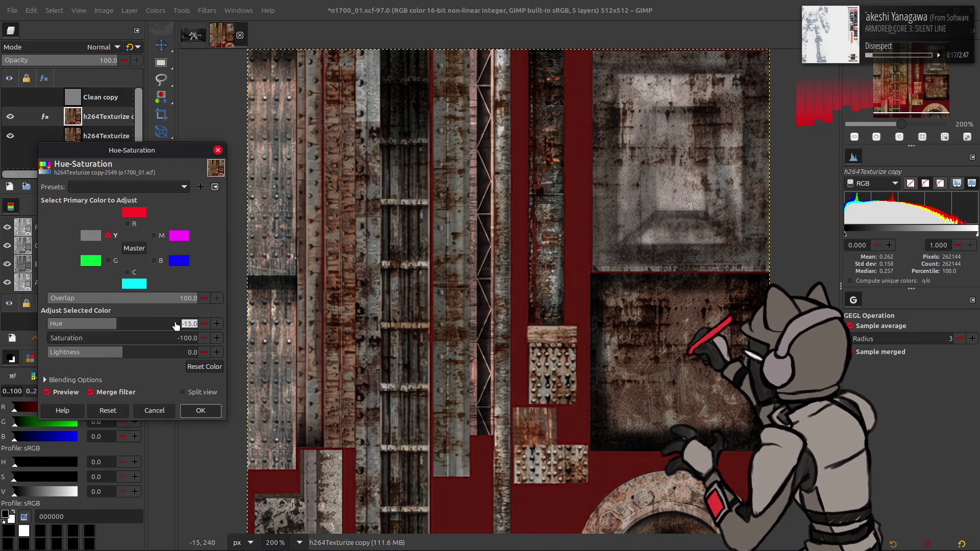
text(-10)
key(Return)
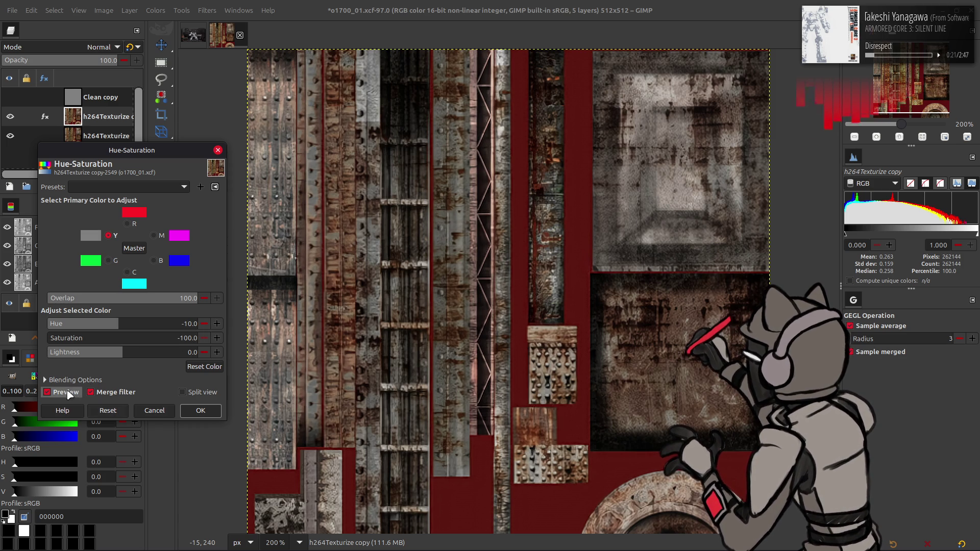
click(179, 338)
text(-50)
key(Return)
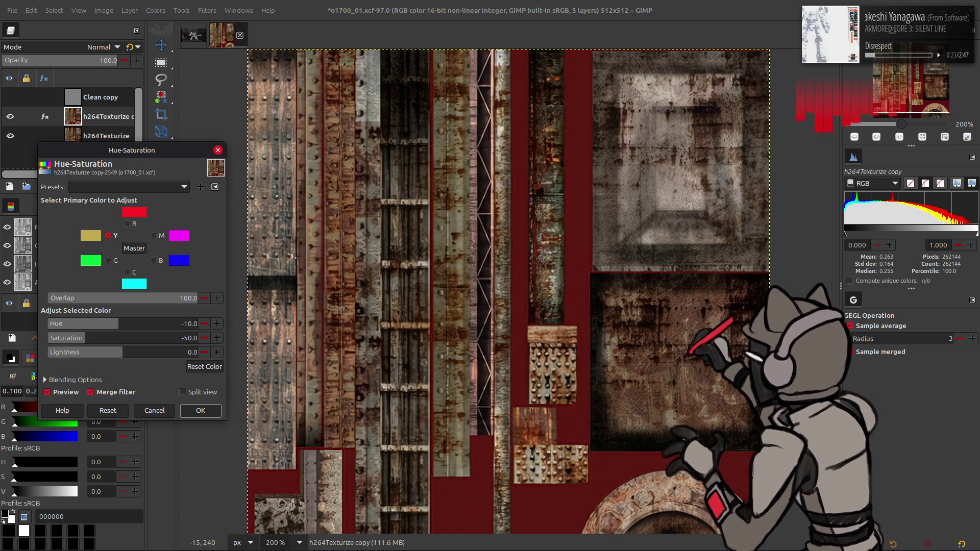
- Keep the reds' lightness at 0 and apply the Hue-Saturation adjustment
click(127, 224)
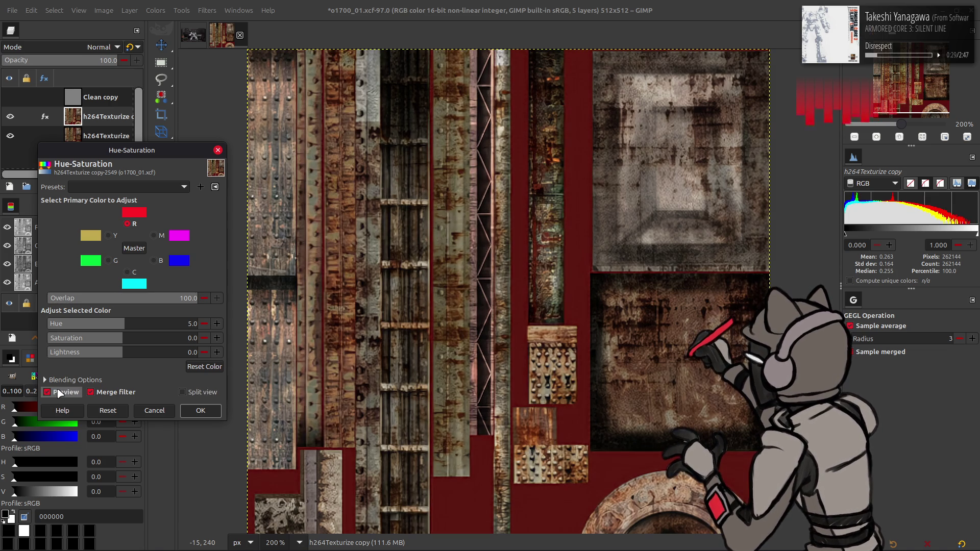
click(131, 354)
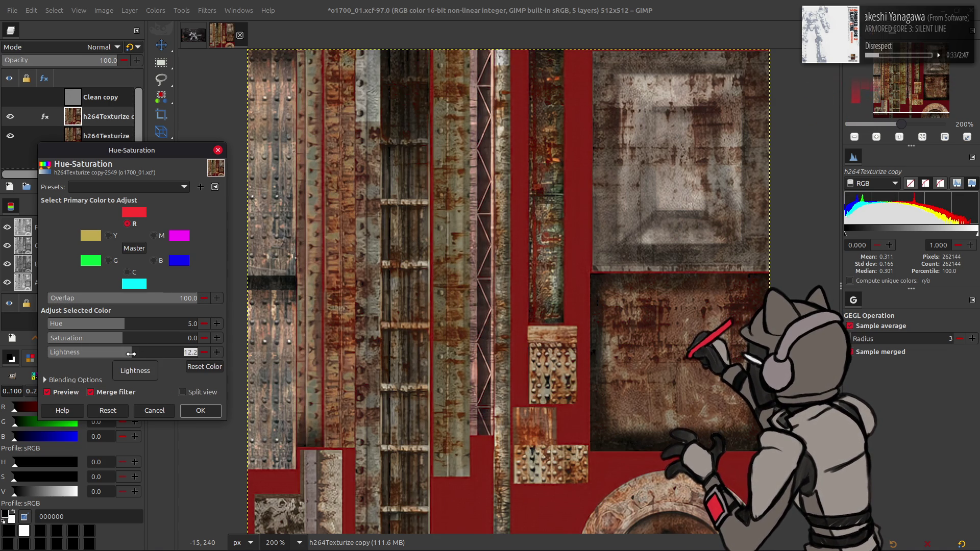
drag(131, 353, 123, 352)
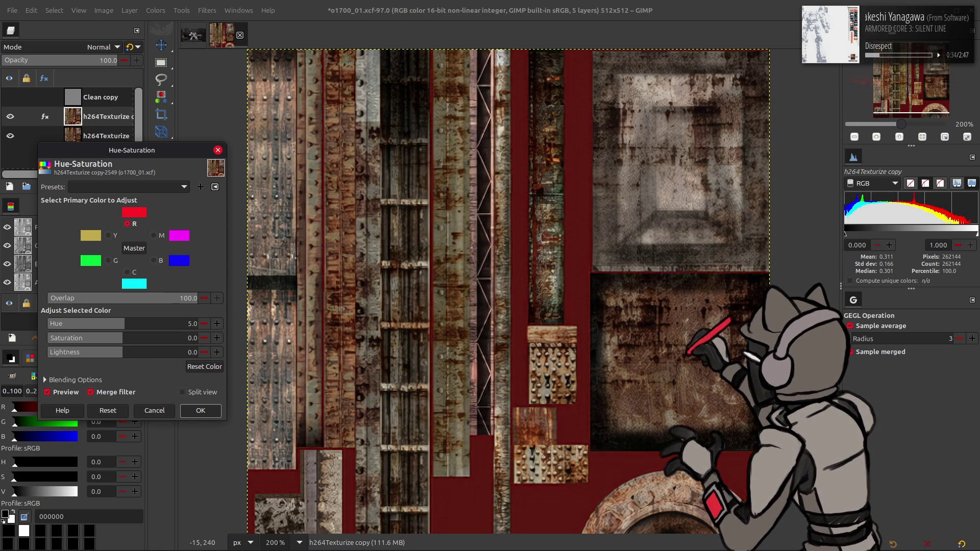
click(202, 410)
- Set the adjusted layer's blend mode to LCh Color
click(95, 46)
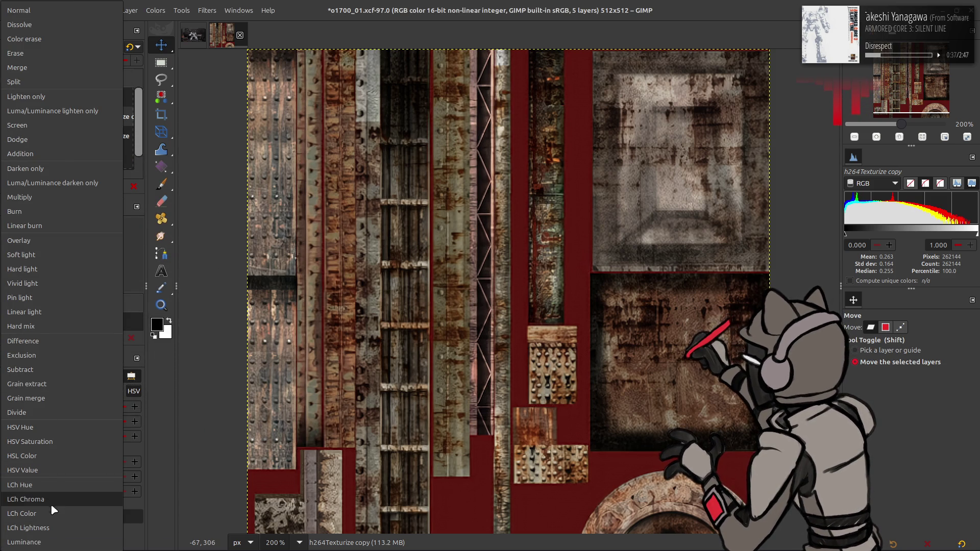
click(52, 512)
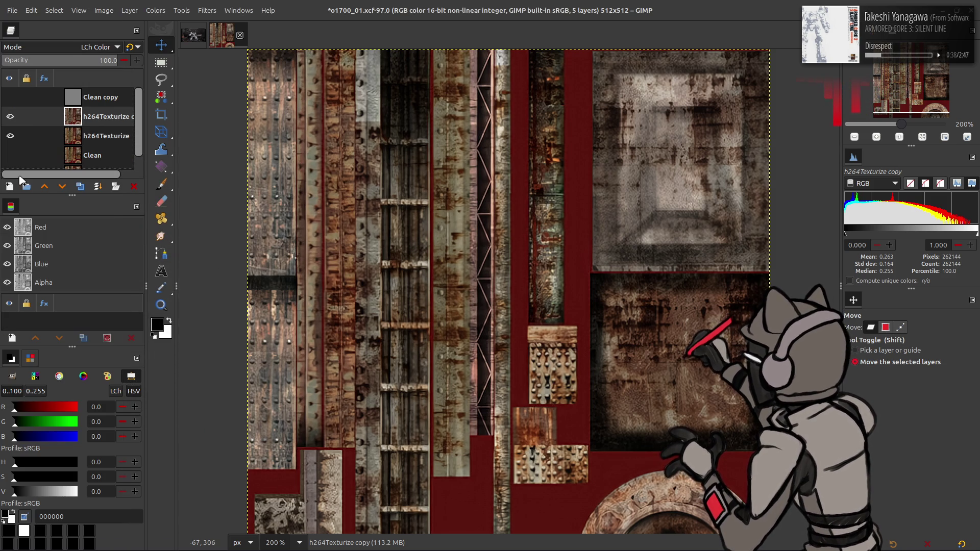
click(10, 116)
- Duplicate the layer and name the copy Recolor
click(103, 136)
click(79, 186)
right_click(102, 121)
key(Escape)
double_click(101, 119)
text(Recolor)
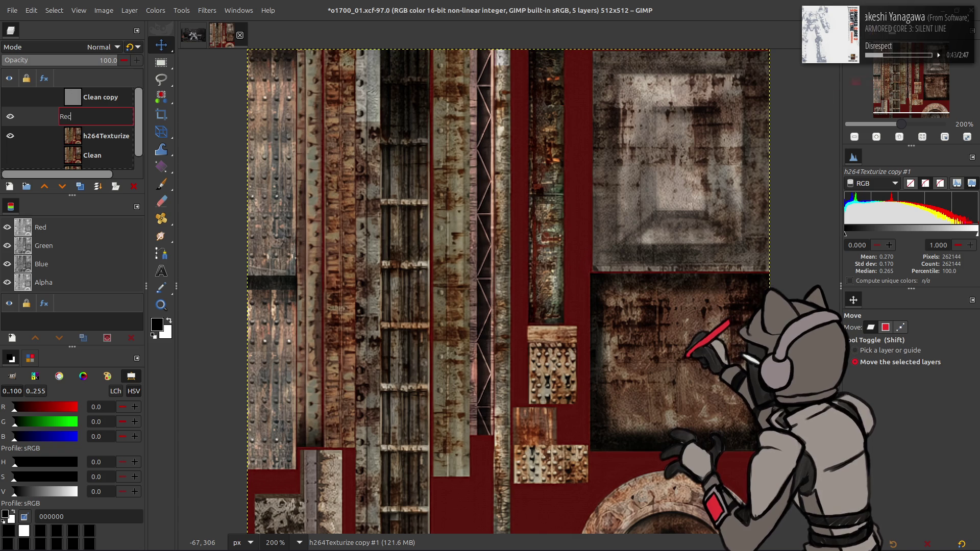
key(Return)
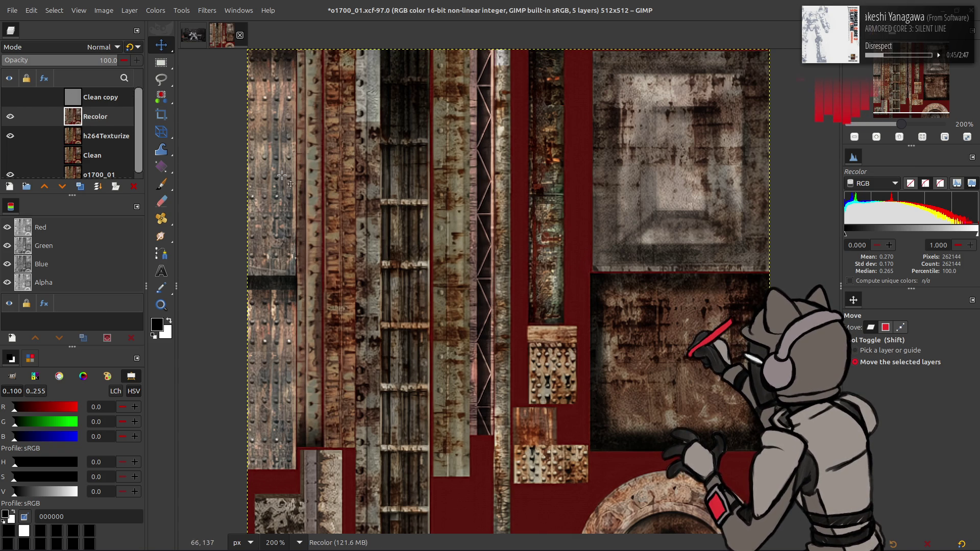
- Duplicate the Recolor layer and preview the last-used Curves preset on it
click(80, 187)
click(155, 10)
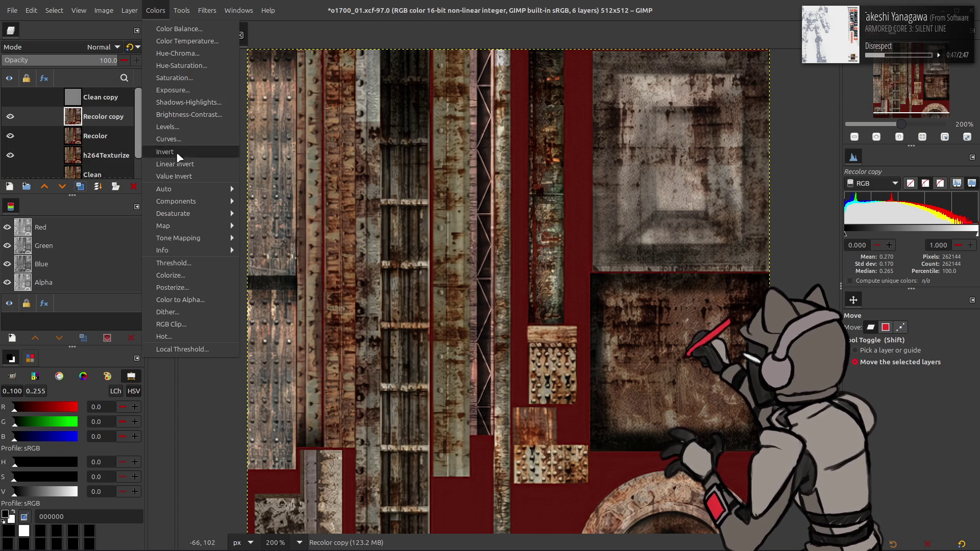
click(169, 139)
click(164, 45)
click(166, 51)
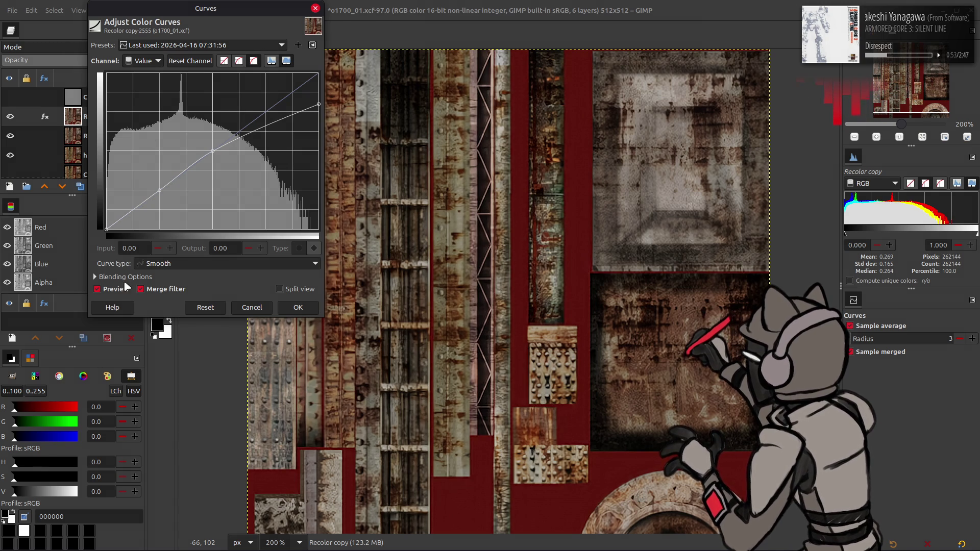
click(289, 309)
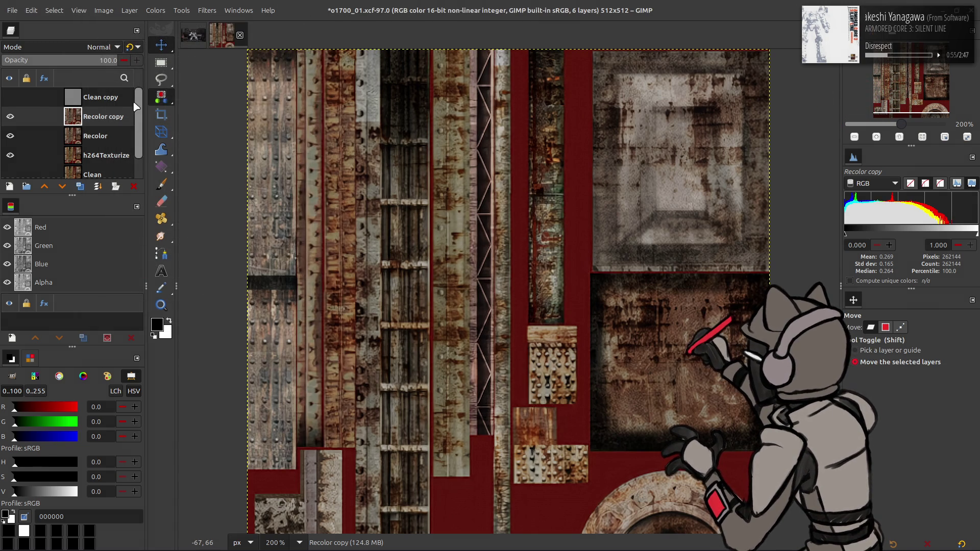
- Preview the last-used curve preset again, then cancel without applying it
click(155, 10)
click(176, 137)
click(174, 45)
click(175, 46)
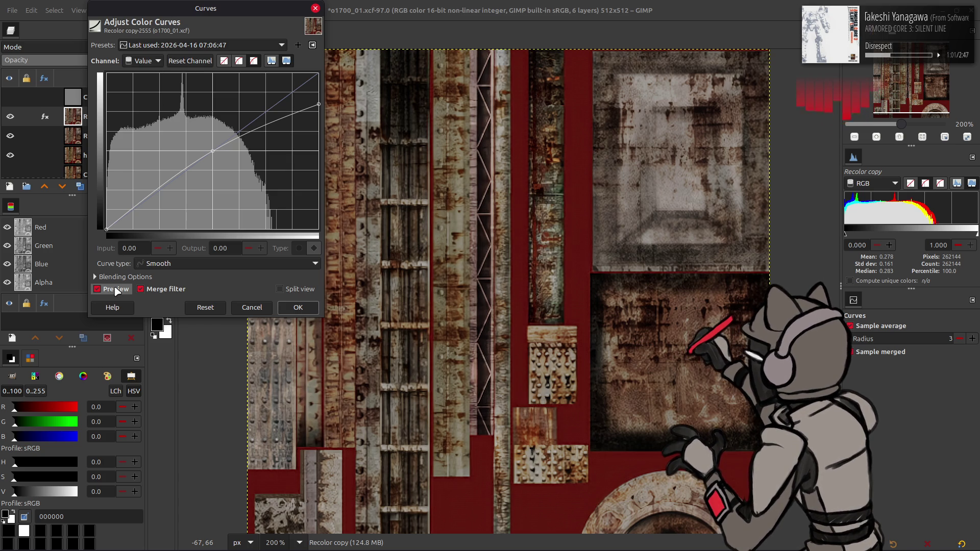
click(251, 307)
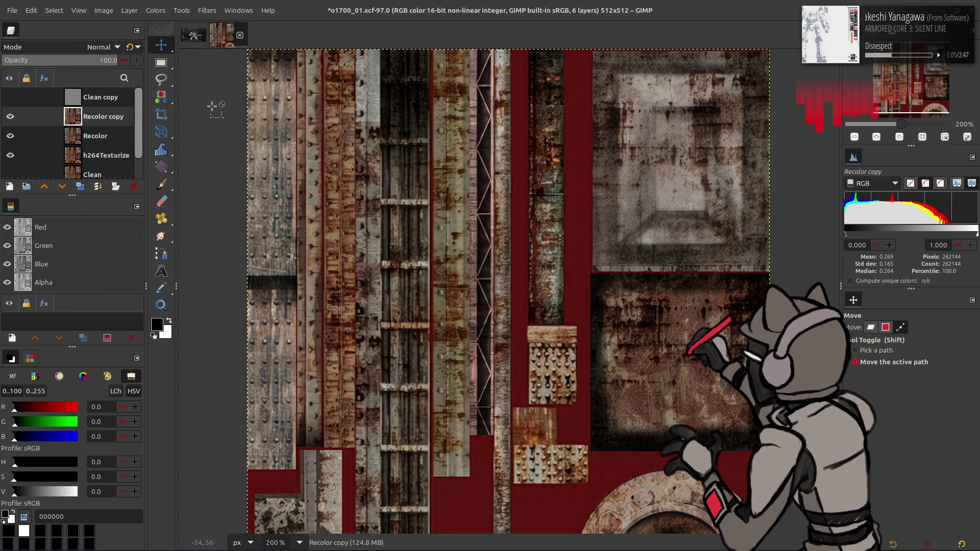
- Apply the earlier last-used Curves preset to the Recolor copy
click(169, 10)
click(164, 141)
click(179, 45)
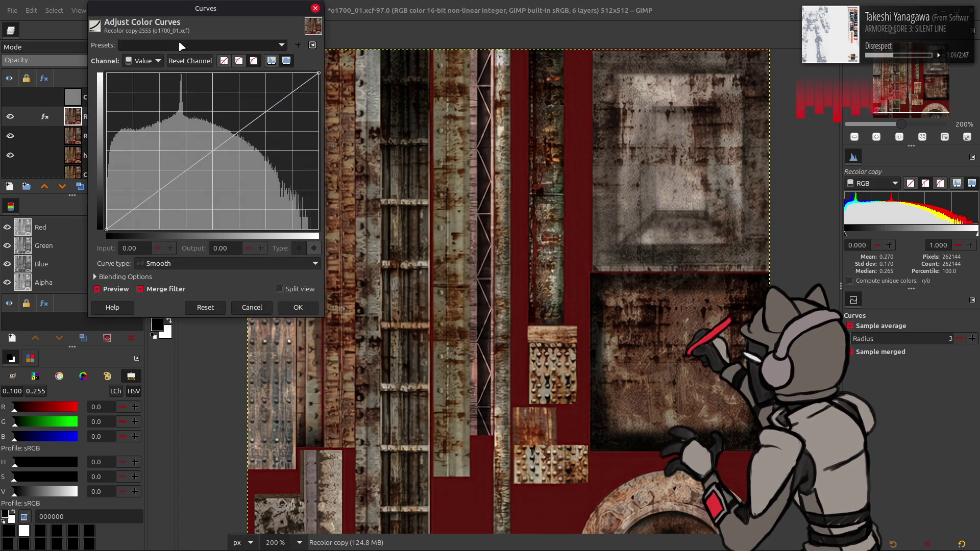
click(179, 61)
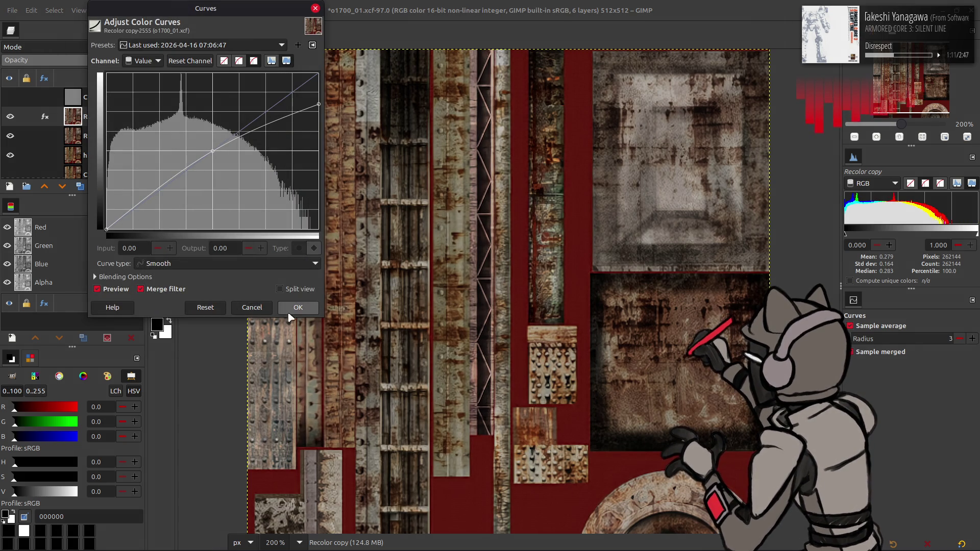
click(289, 311)
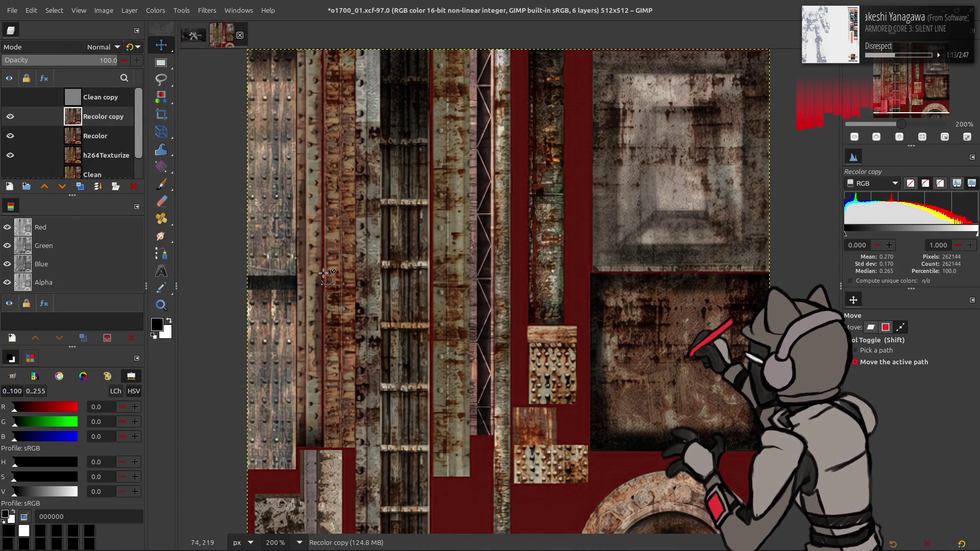
- Duplicate the Recolor copy layer, try LCh Color and LCh Hue blend modes, then delete it
key(ctrl)
scroll(324, 272, down, 2)
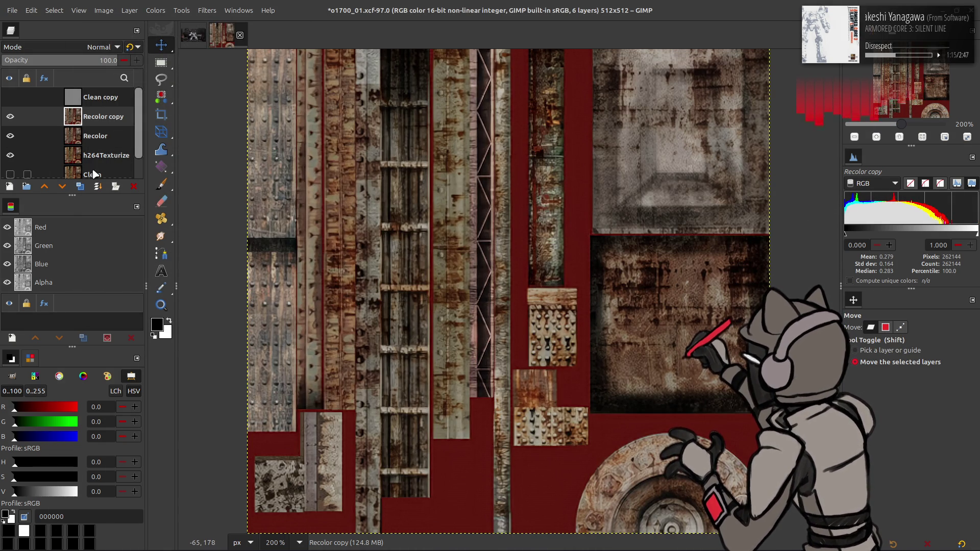
click(80, 186)
click(62, 187)
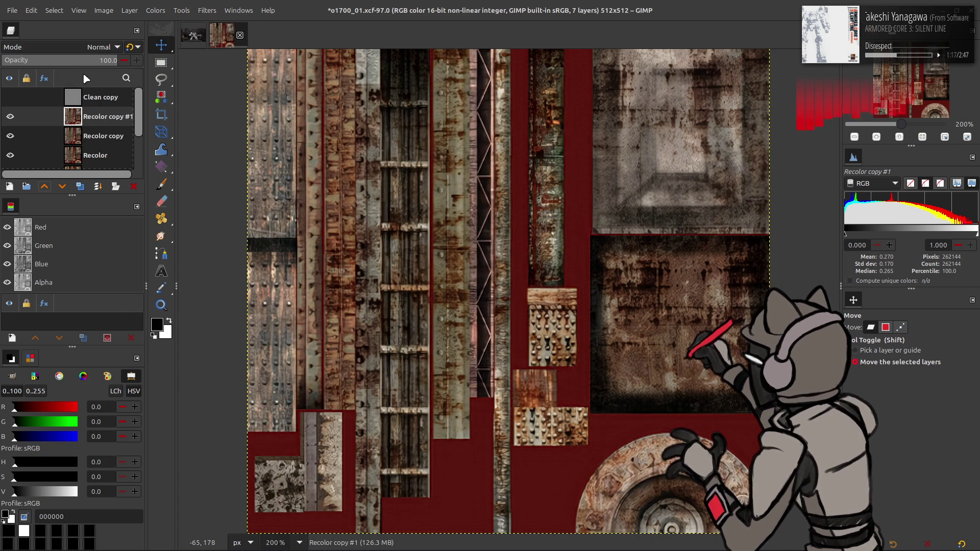
click(99, 47)
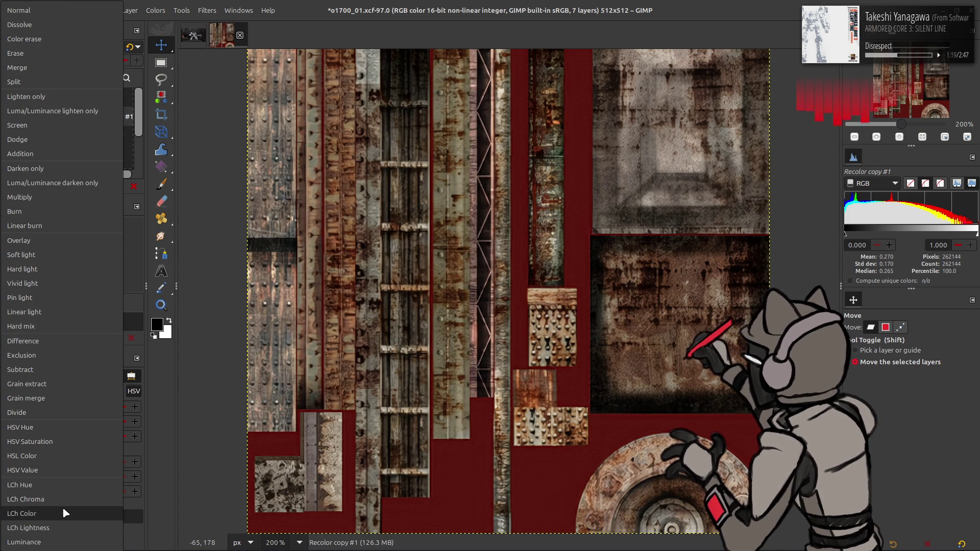
click(62, 513)
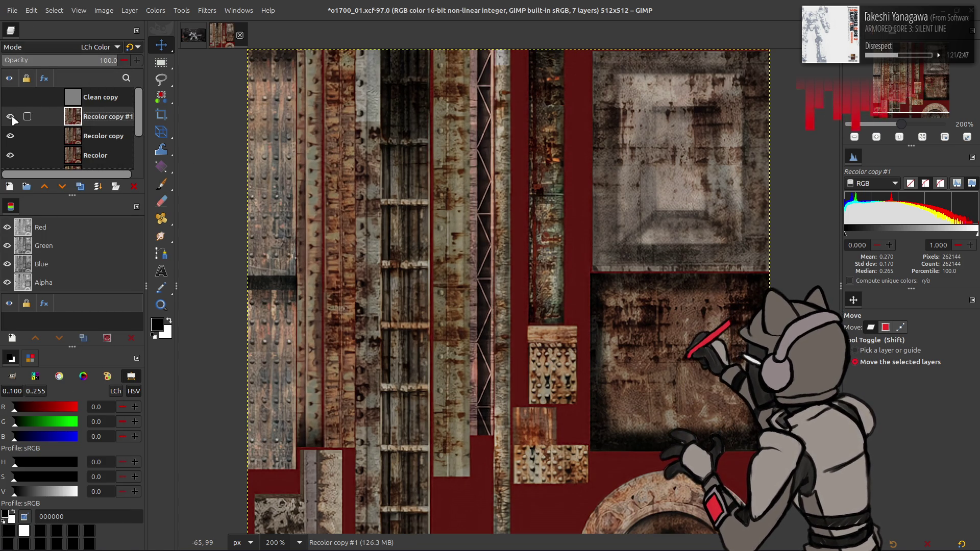
key(Up)
key(Up)
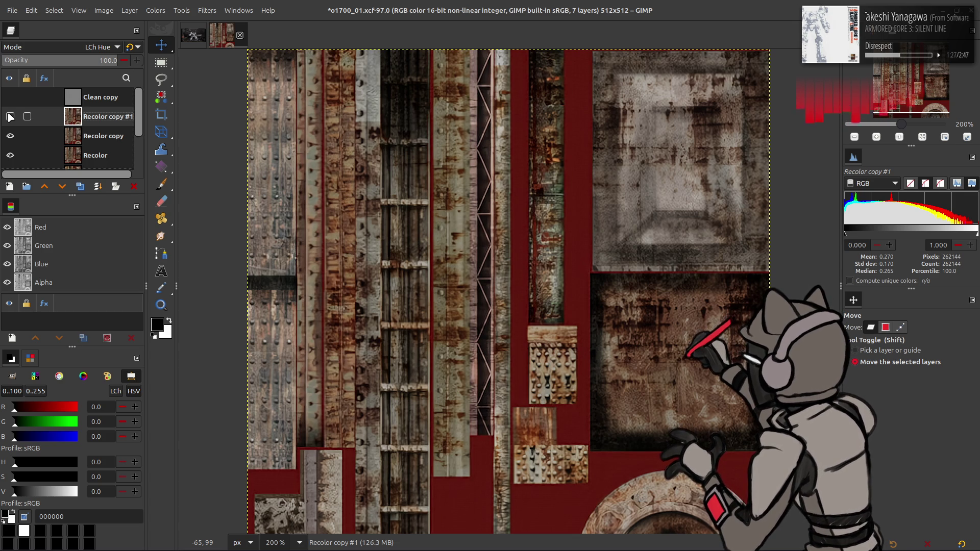
key(r)
- Get rid of the Recolor copy layer, leaving five layers, and save o1700_01.xcf
key(ctrl+z)
right_click(96, 121)
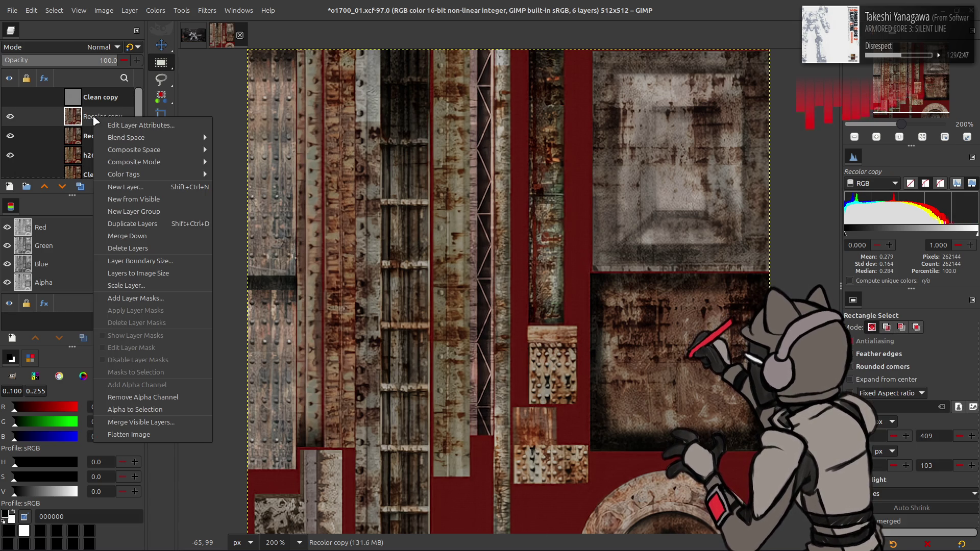
key(Escape)
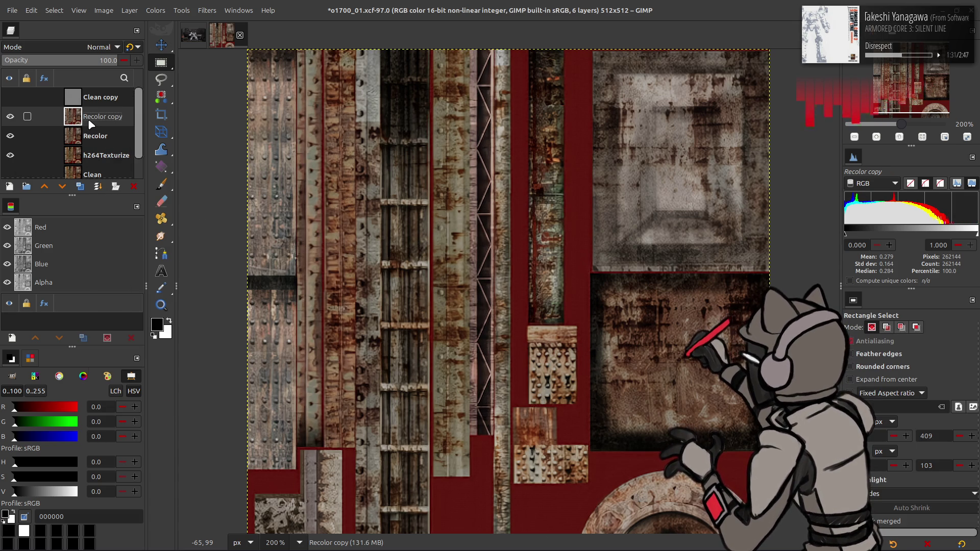
right_click(89, 123)
key(Escape)
click(10, 116)
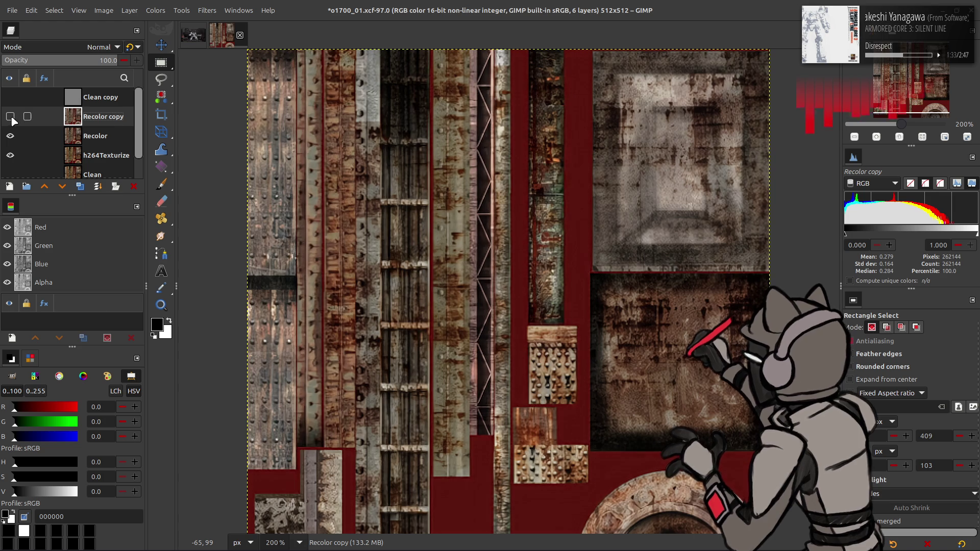
key(ctrl+z)
key(ctrl+z)
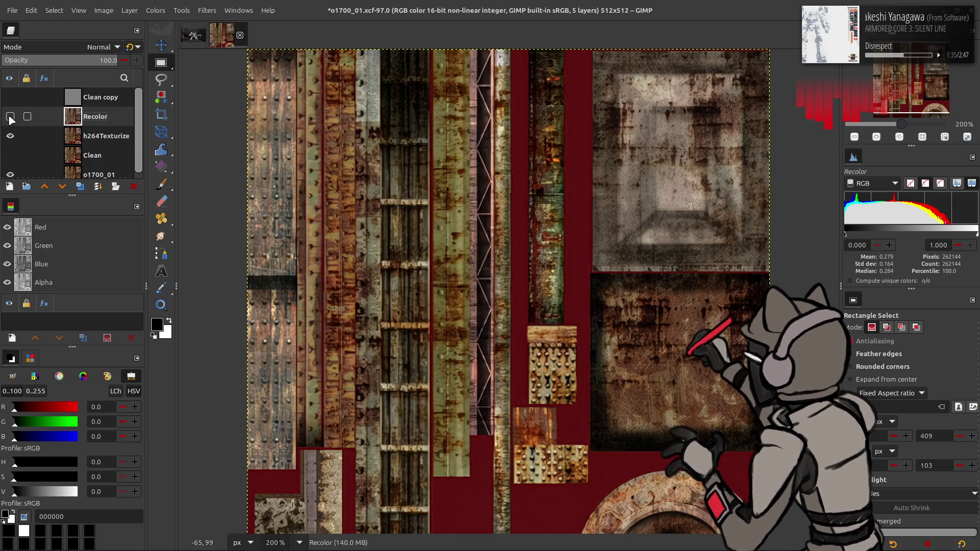
key(ctrl+s)
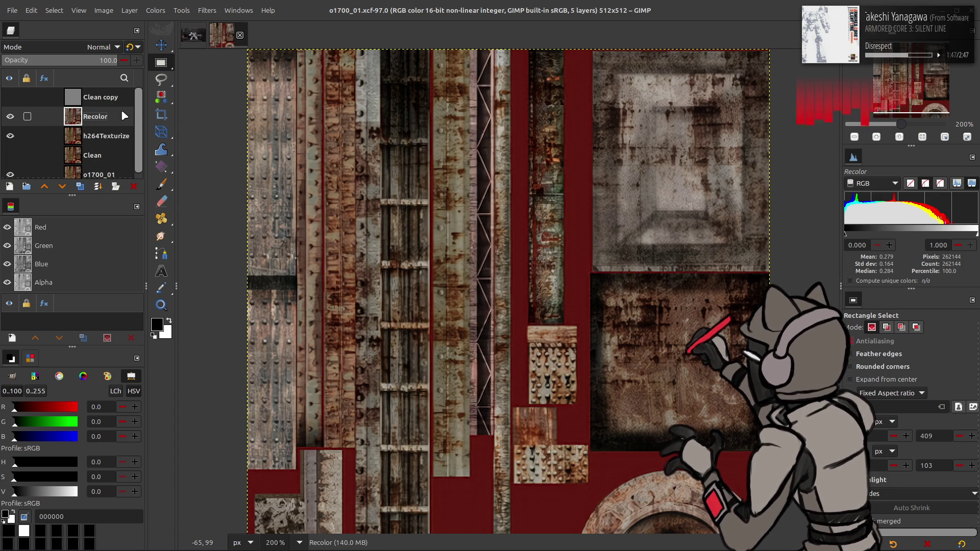
- Duplicate Recolor and brighten the copy by raising the Levels output black value
click(82, 186)
click(167, 9)
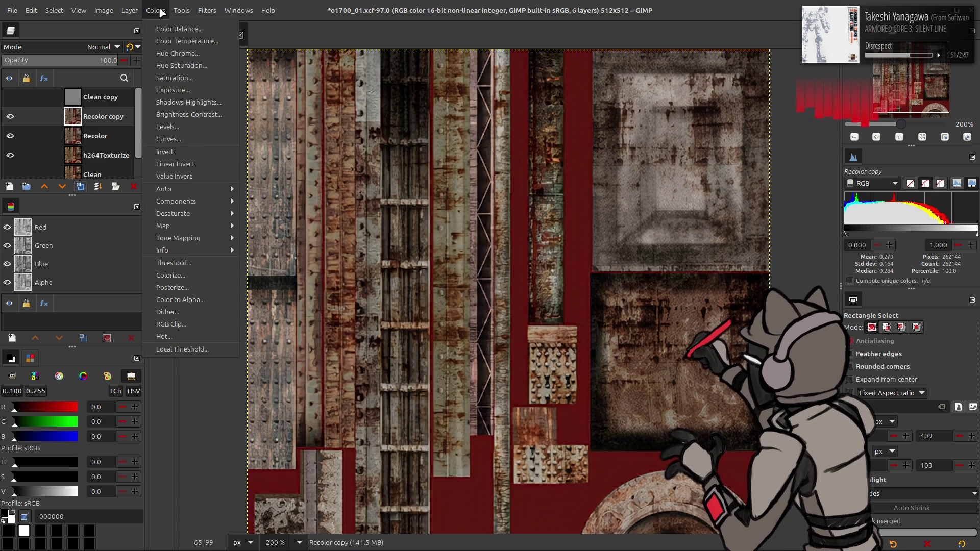
click(196, 134)
click(86, 320)
text(5)
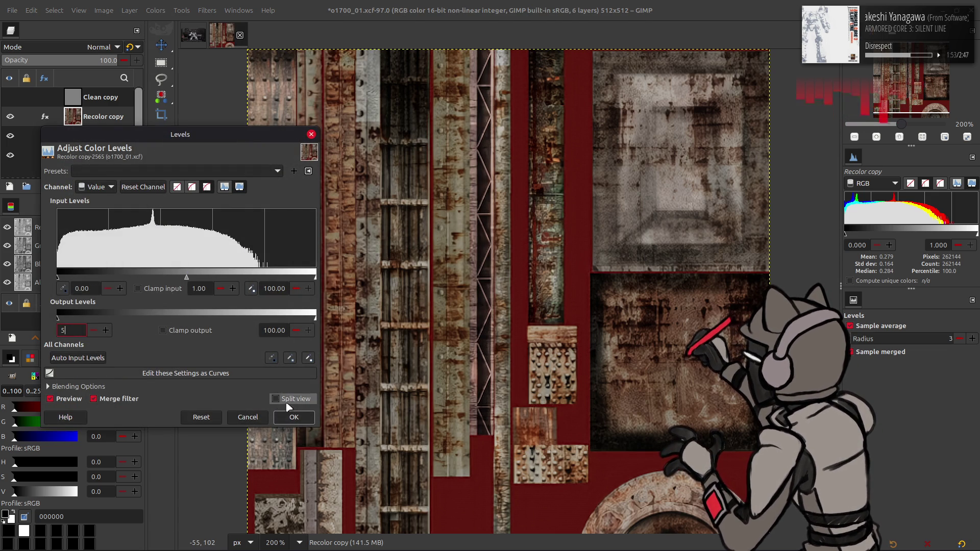
click(294, 417)
- Duplicate the brightened layer and extract its CMYK Magenta component
click(82, 187)
click(82, 186)
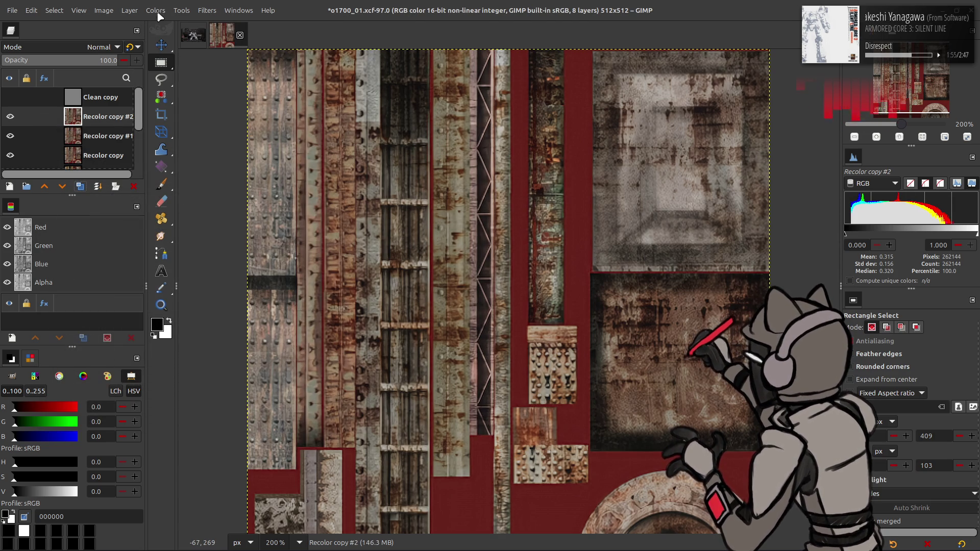
click(156, 10)
mouse_move(225, 201)
click(273, 213)
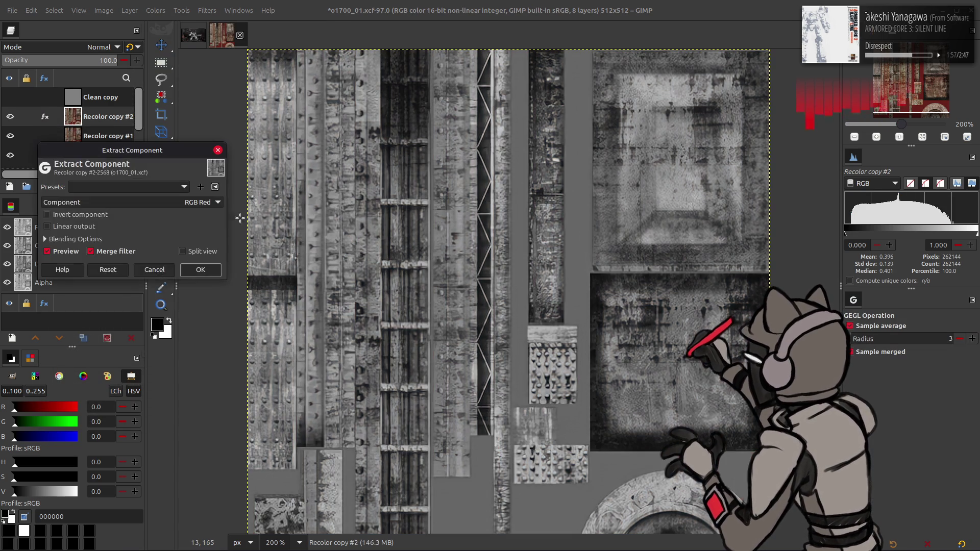
click(186, 202)
click(141, 314)
scroll(169, 202, down, 2)
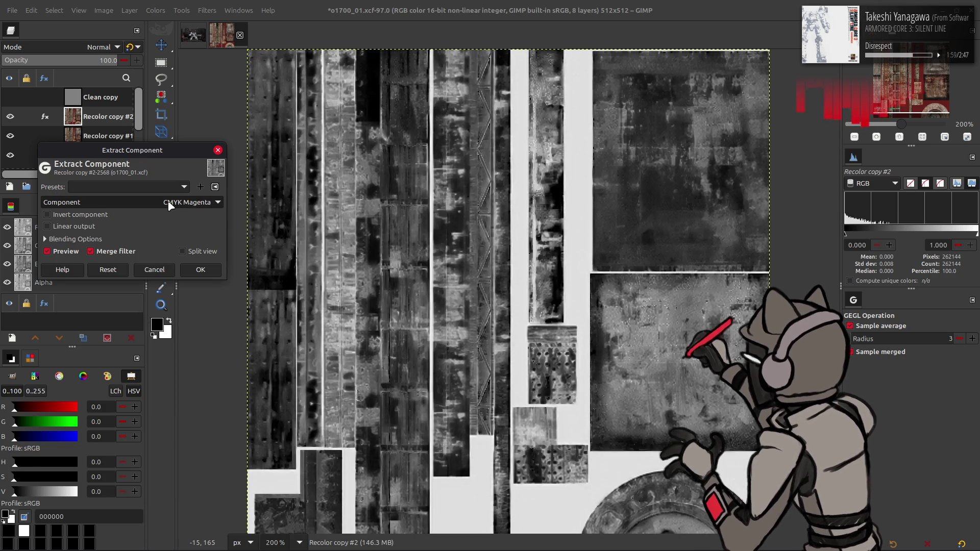
scroll(167, 200, up, 1)
click(200, 269)
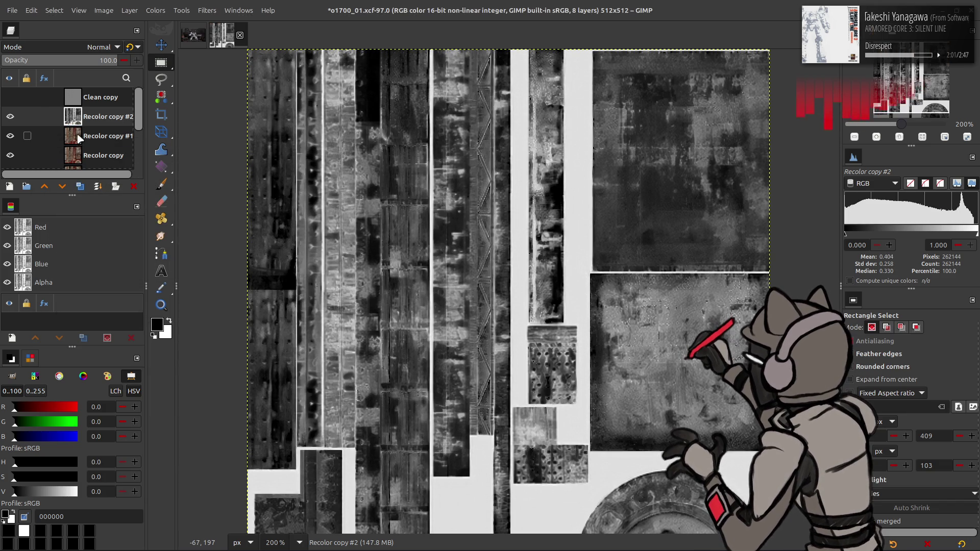
- Extract the CMYK Yellow component from the Recolor copy #1 layer
click(105, 136)
click(155, 10)
mouse_move(194, 201)
click(260, 214)
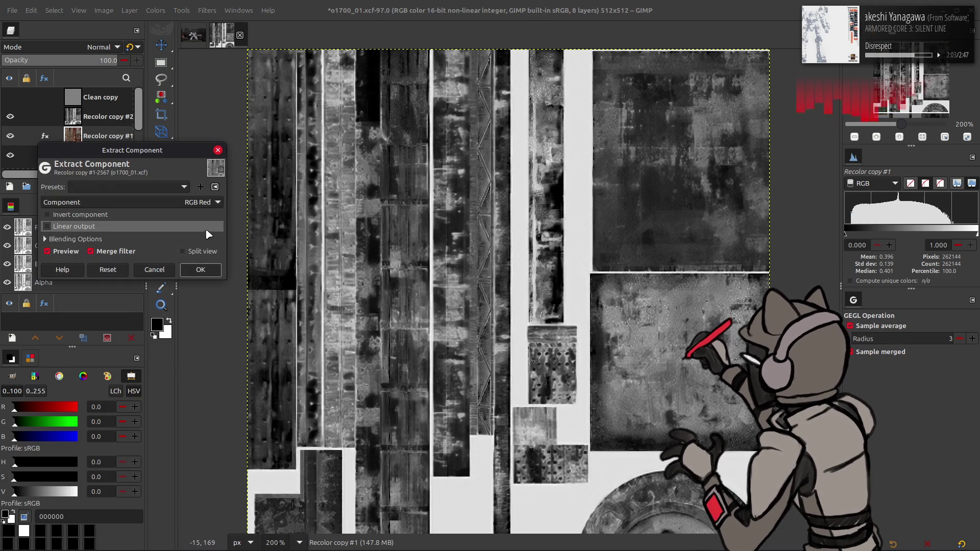
click(185, 202)
click(141, 335)
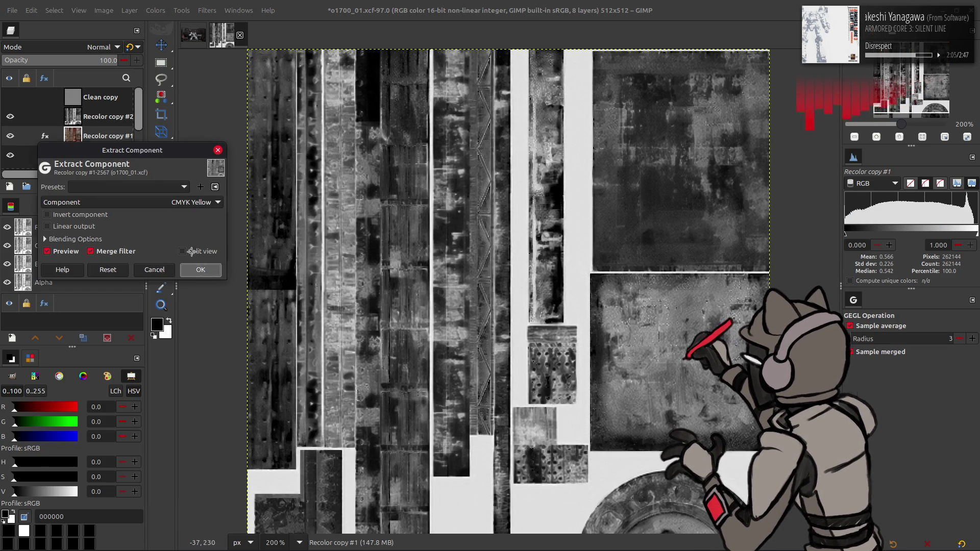
click(201, 269)
- Rename the magenta layer to M and the yellow layer to Y
double_click(104, 116)
text(M)
key(Tab)
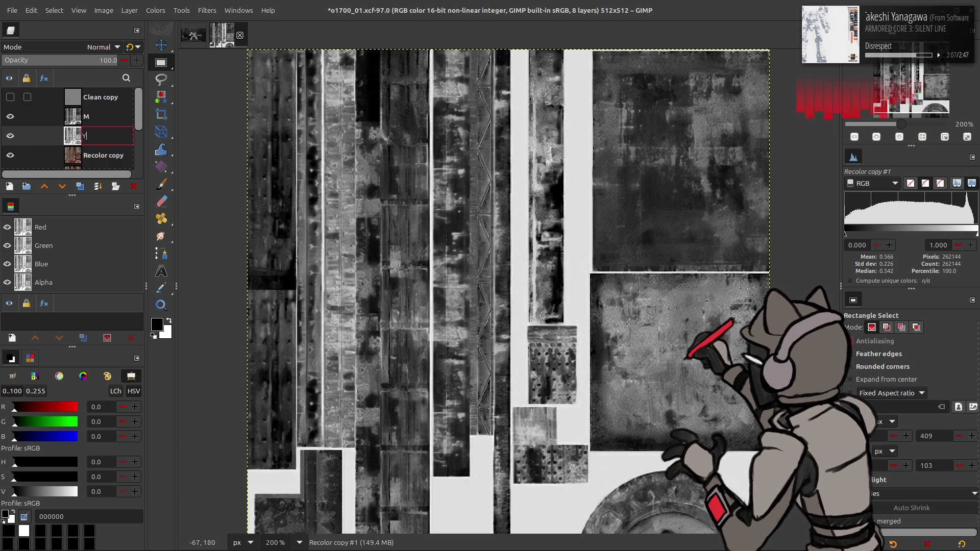
text(Y)
- Move Recolor copy above M, extract Magenta, test Subtract blend mode, then delete the layer
drag(89, 153, 90, 113)
click(156, 10)
mouse_move(212, 201)
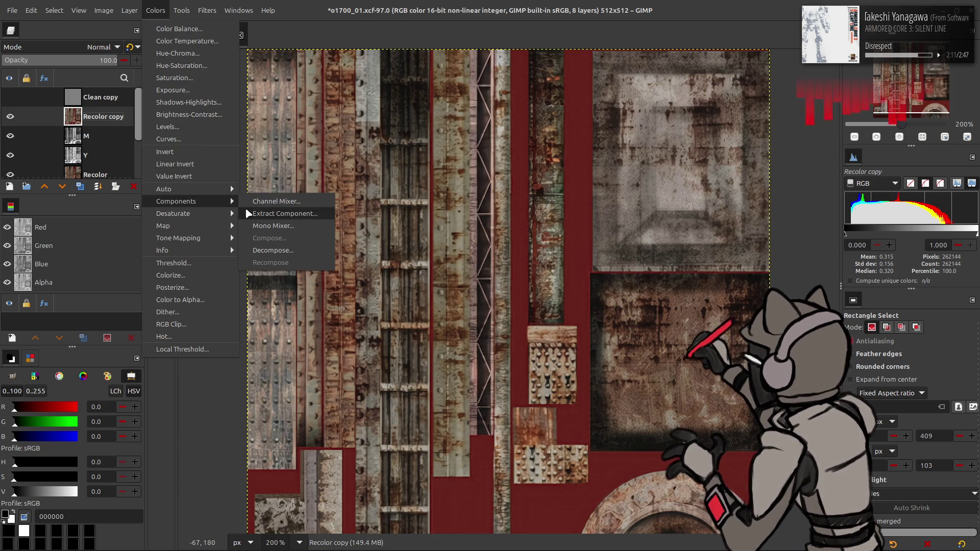
click(270, 213)
click(128, 202)
click(124, 331)
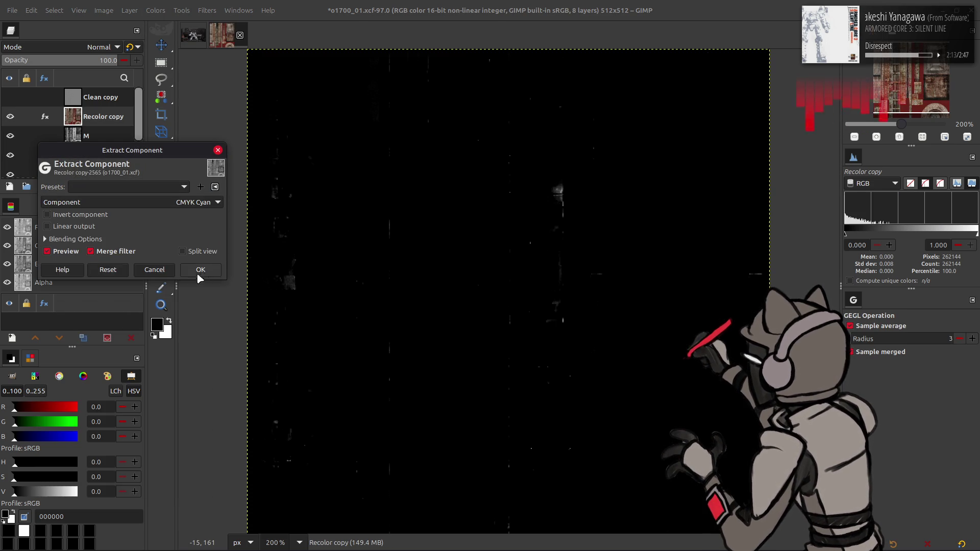
click(195, 274)
click(91, 50)
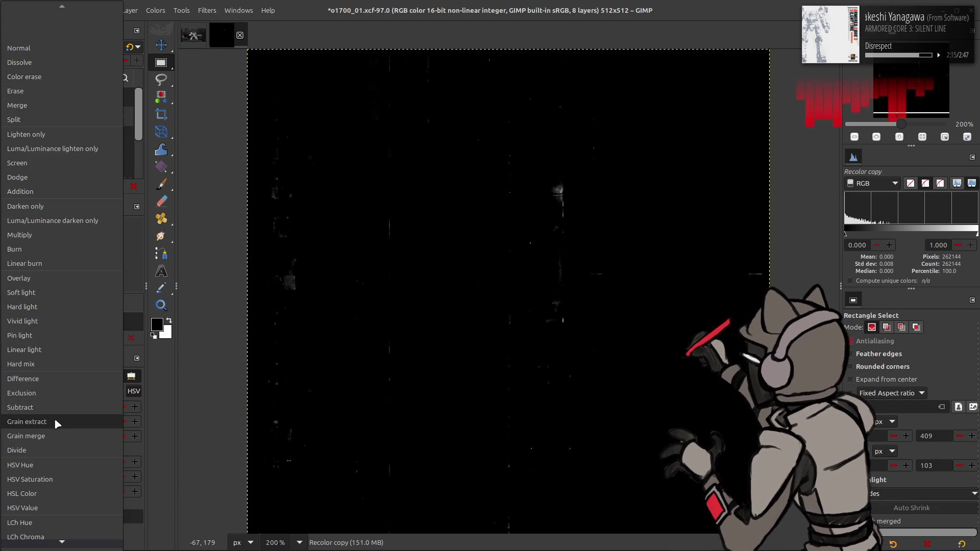
click(56, 407)
click(8, 116)
click(14, 120)
right_click(94, 113)
click(117, 224)
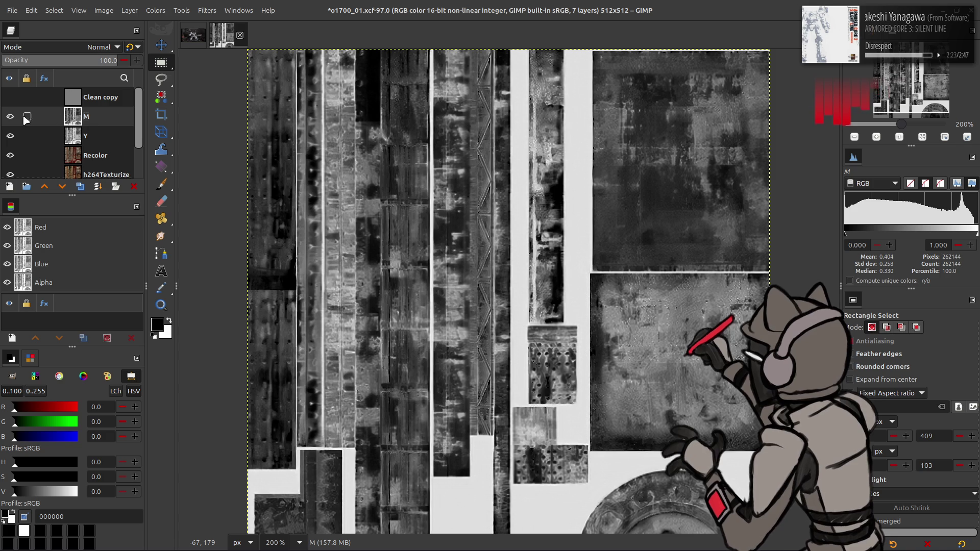
- Toggle M and Y visibility to compare them with the recolor, then duplicate the M layer
click(13, 121)
click(86, 135)
click(155, 10)
click(169, 143)
click(10, 116)
click(107, 115)
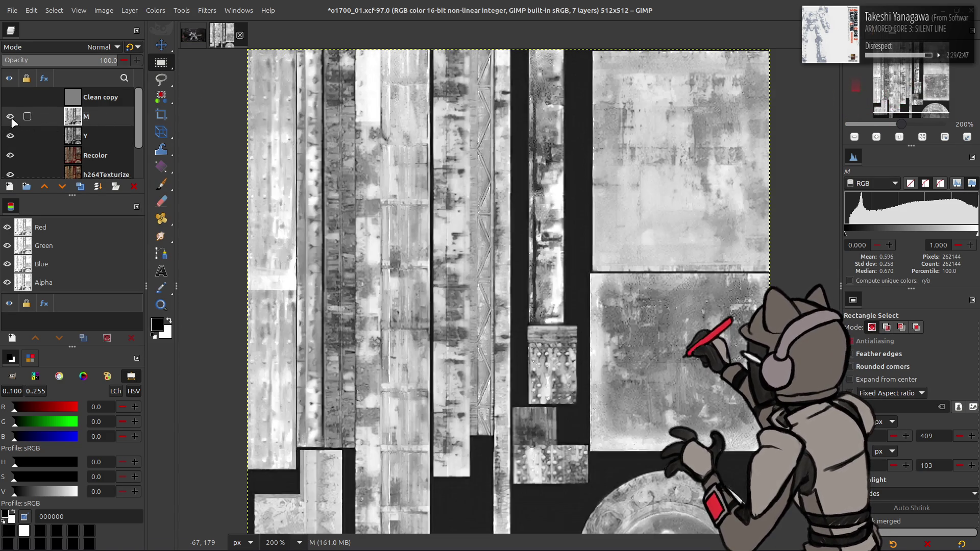
click(10, 118)
click(11, 119)
click(11, 119)
click(10, 118)
click(11, 119)
click(11, 118)
click(10, 118)
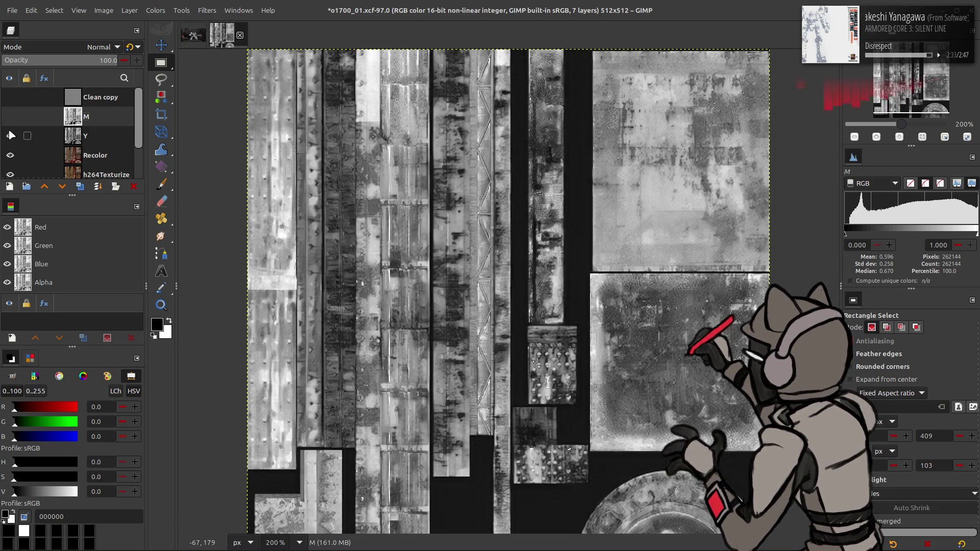
click(10, 136)
click(10, 135)
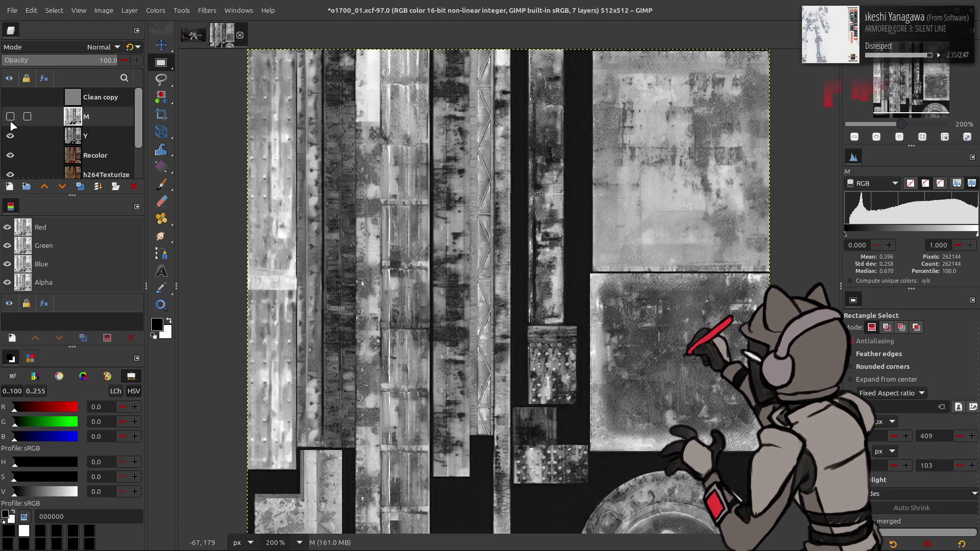
click(11, 121)
click(11, 120)
click(11, 121)
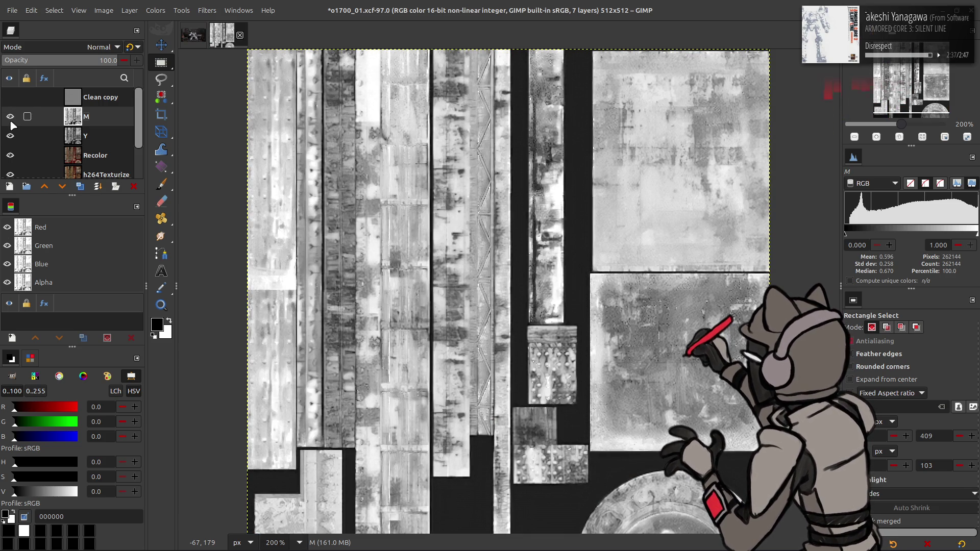
click(11, 121)
click(10, 120)
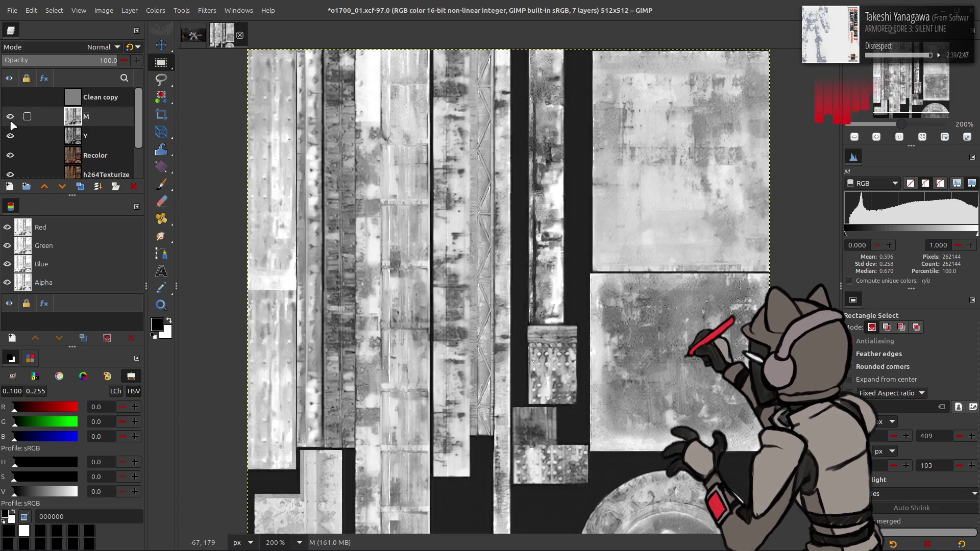
click(11, 122)
click(10, 136)
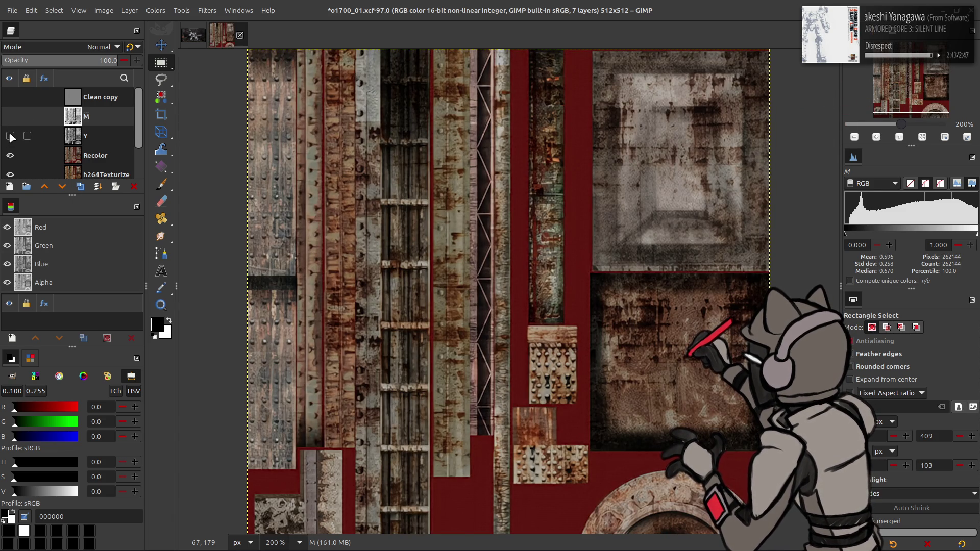
click(11, 136)
click(10, 126)
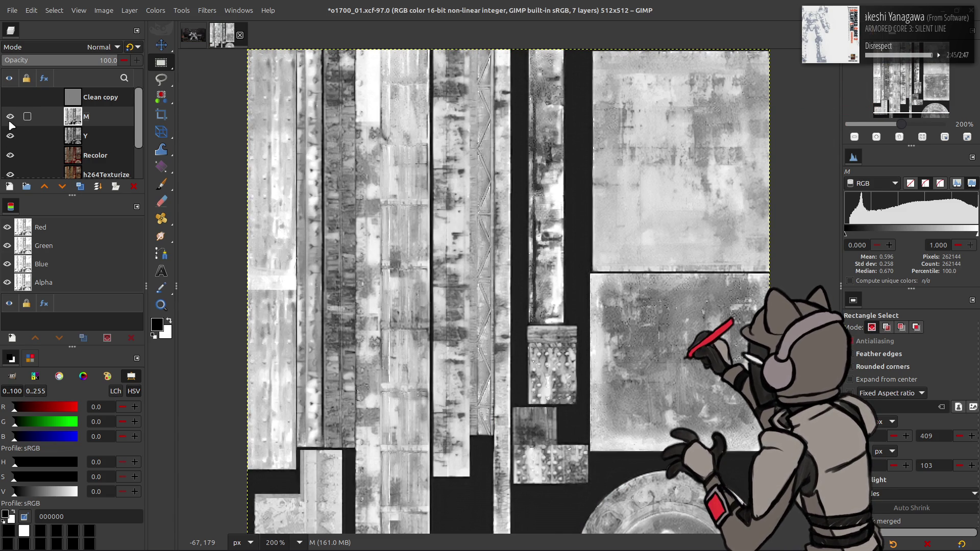
click(80, 186)
click(82, 164)
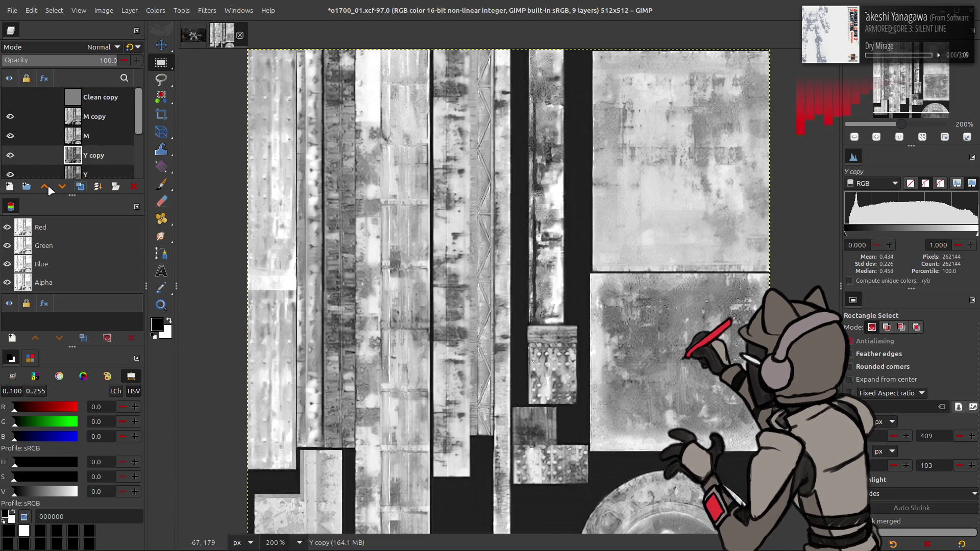
- Duplicate the Y layer, try Grain extract mode on M copy, then delete M copy
click(80, 186)
click(97, 117)
click(102, 47)
click(70, 420)
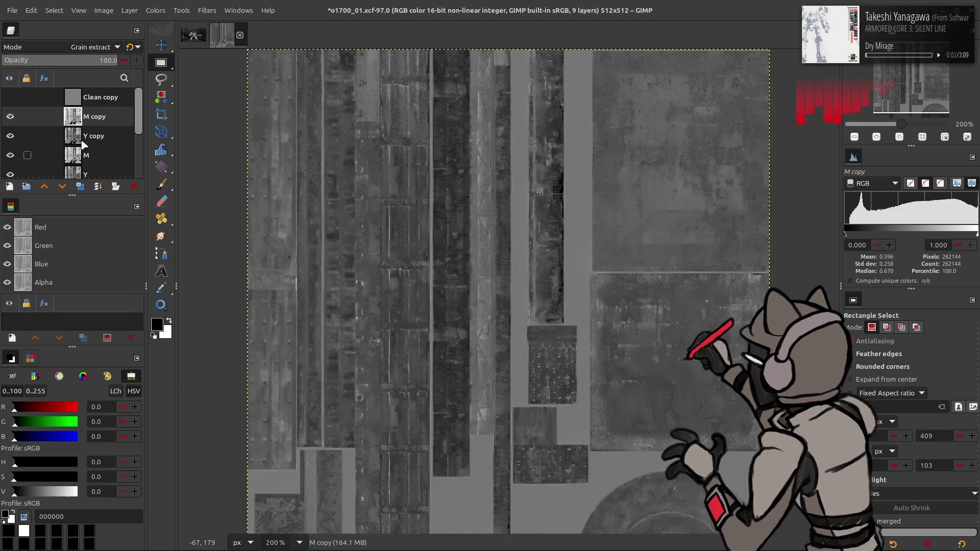
right_click(84, 126)
click(107, 258)
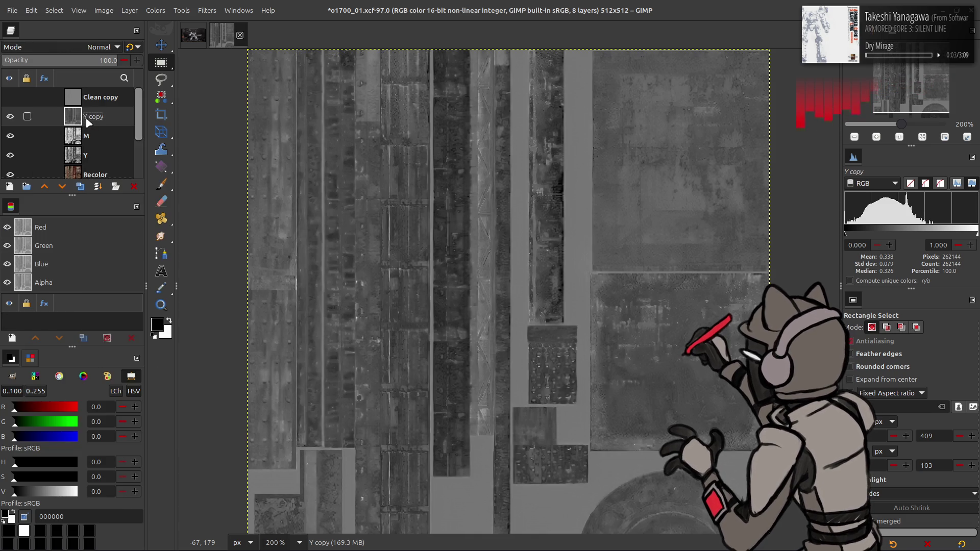
- Invert the Y copy layer after checking it against the layers below
click(10, 117)
click(10, 117)
click(10, 117)
click(11, 117)
click(10, 117)
click(10, 116)
click(155, 10)
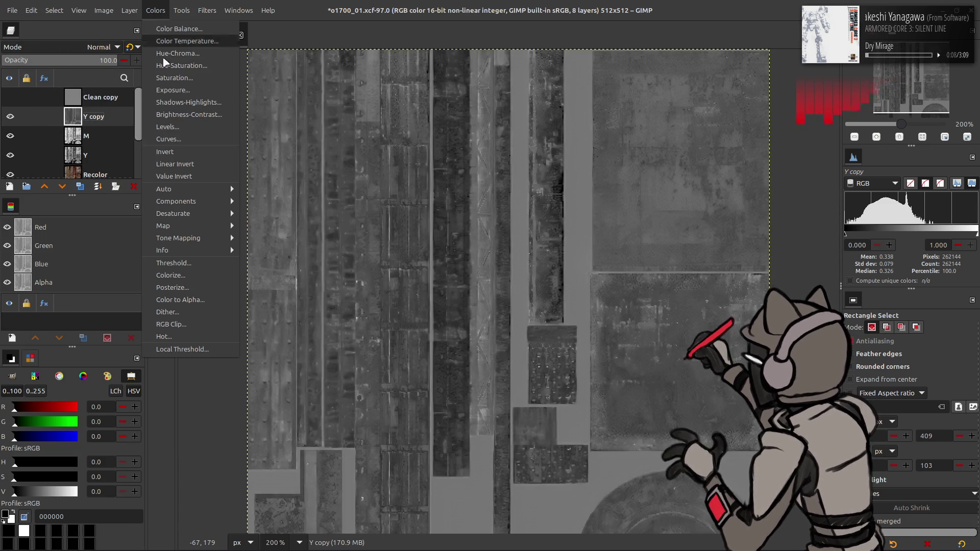
click(176, 153)
- Hide the M layer and toggle the inverted Y copy repeatedly to compare the result
click(11, 117)
click(10, 117)
click(10, 116)
click(10, 117)
click(10, 136)
click(12, 116)
click(13, 117)
click(13, 116)
click(13, 117)
click(13, 117)
click(12, 117)
click(12, 117)
click(13, 117)
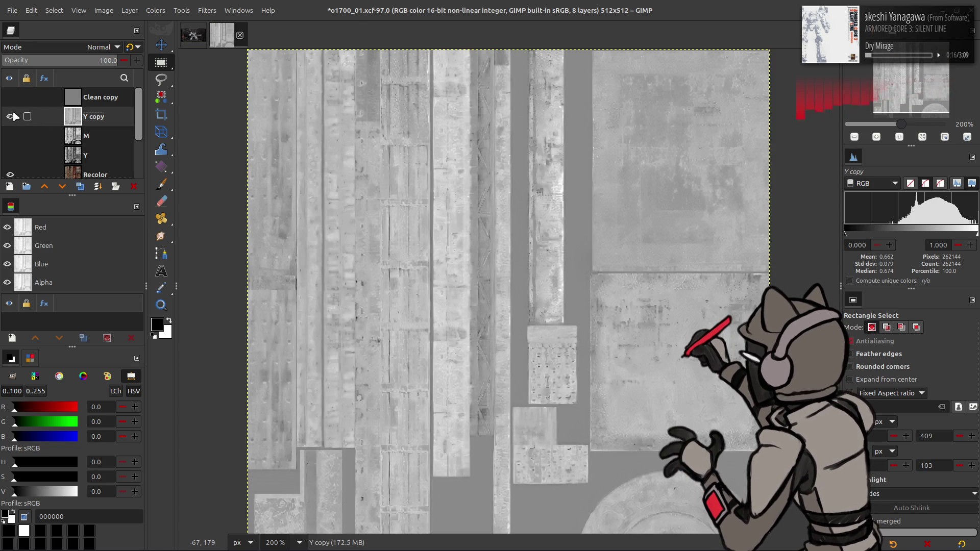
click(13, 116)
click(13, 117)
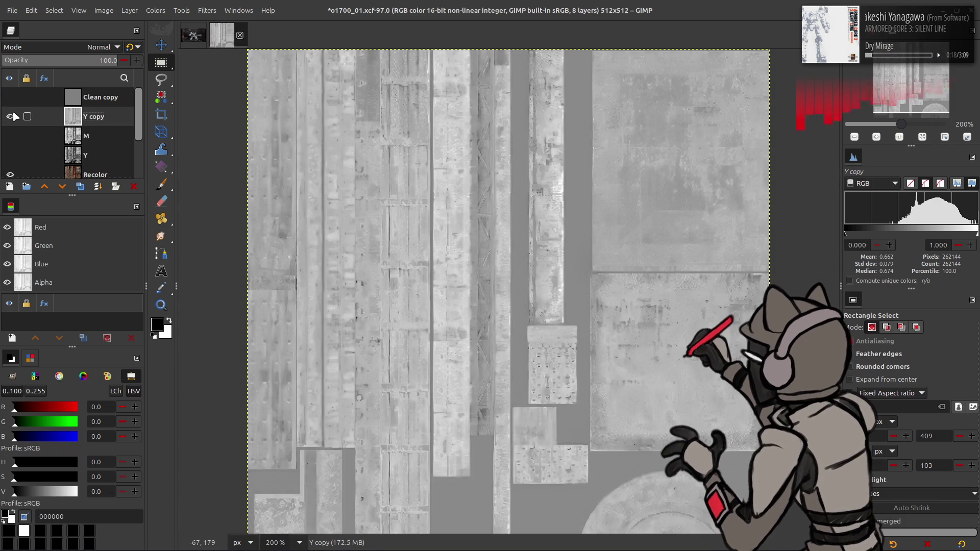
click(13, 117)
- Delete the Clean copy layer and make a new Recolor copy from the Recolor layer
double_click(100, 115)
text(M-Y)
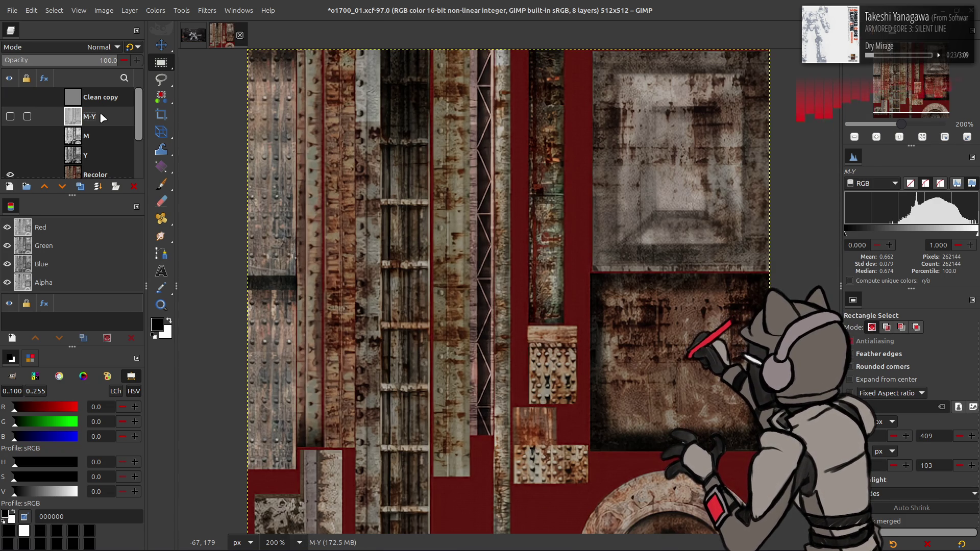
click(11, 97)
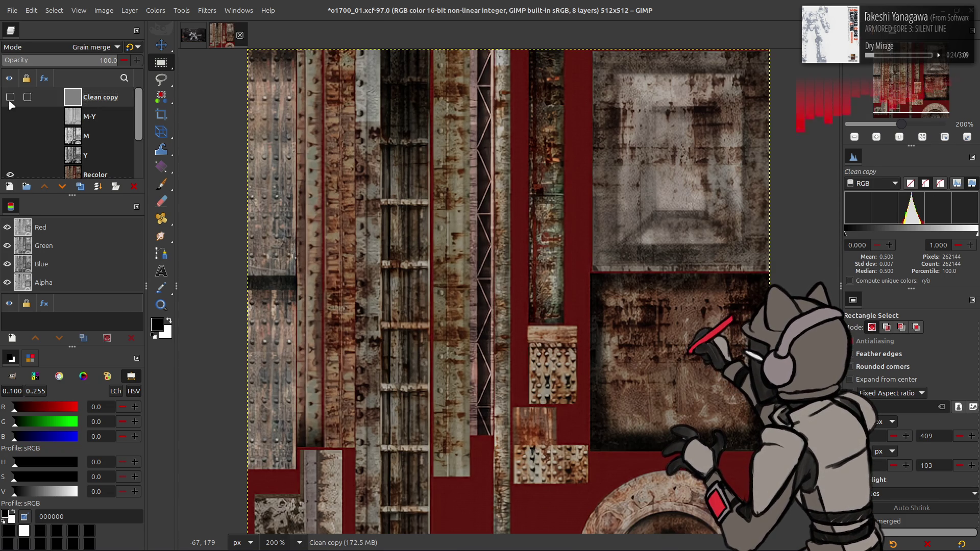
click(134, 187)
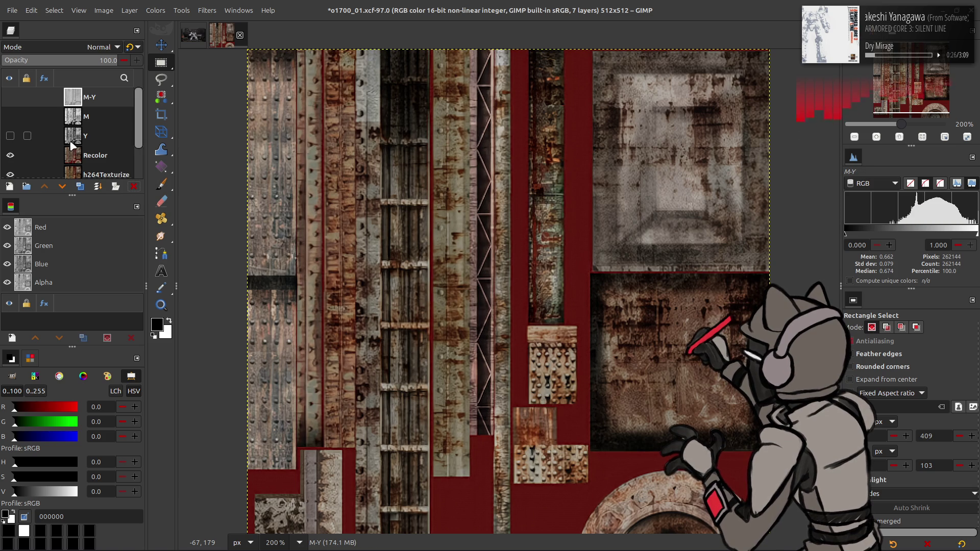
click(83, 158)
click(79, 187)
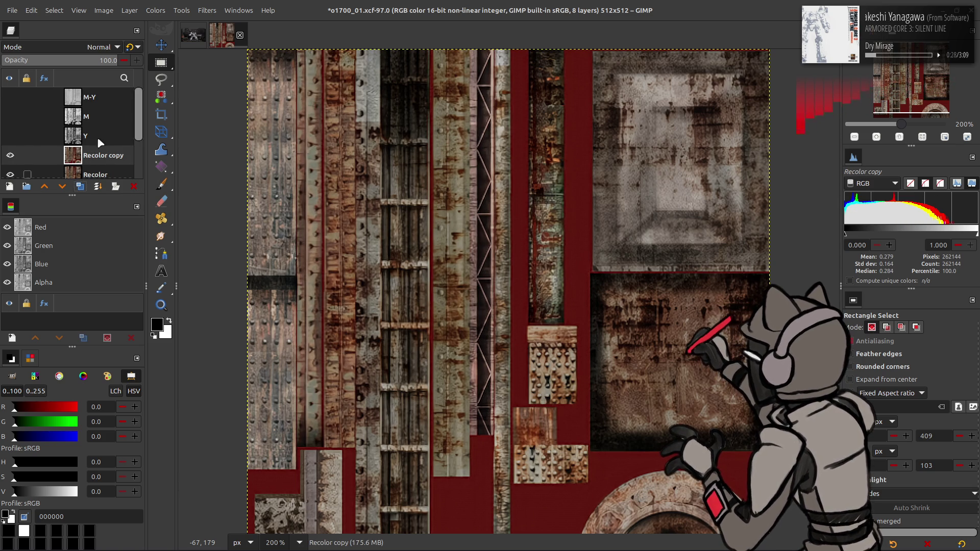
click(156, 10)
- Extract the LAB L lightness component from Recolor copy as a grayscale layer
mouse_move(205, 201)
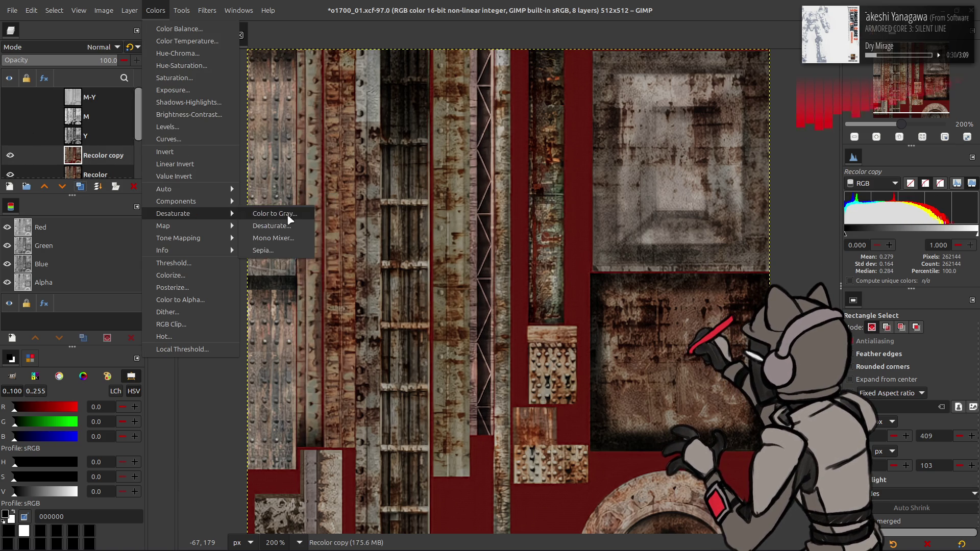
click(275, 214)
click(171, 200)
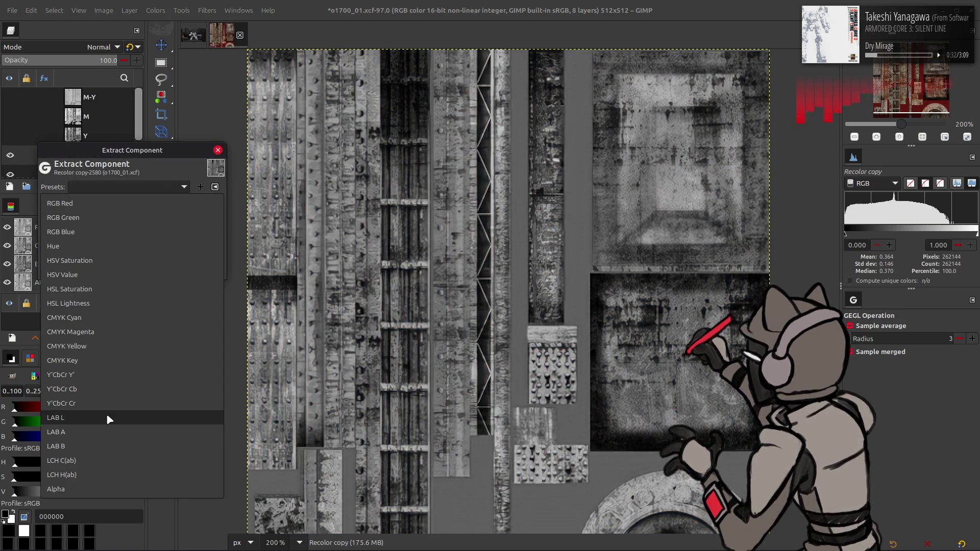
click(107, 416)
click(145, 202)
click(130, 165)
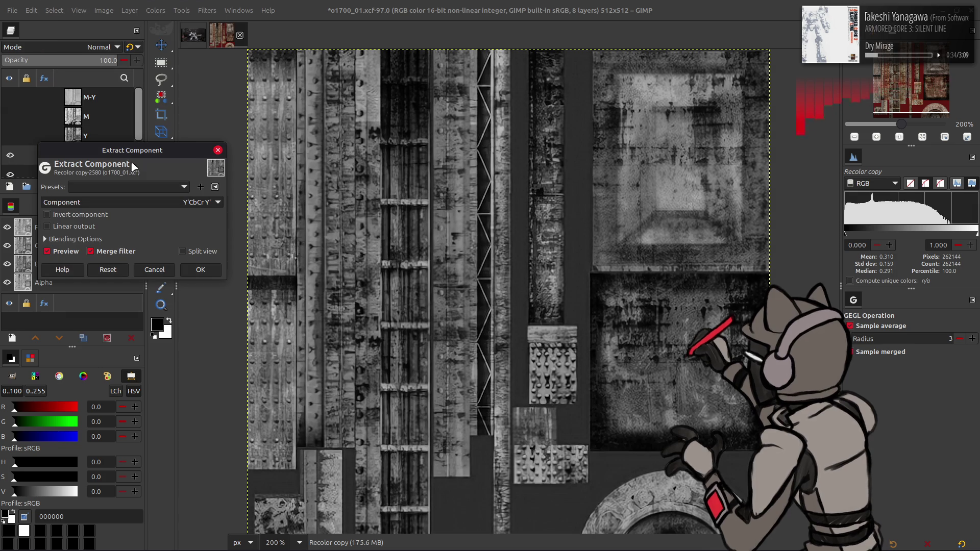
scroll(127, 187, down, 1)
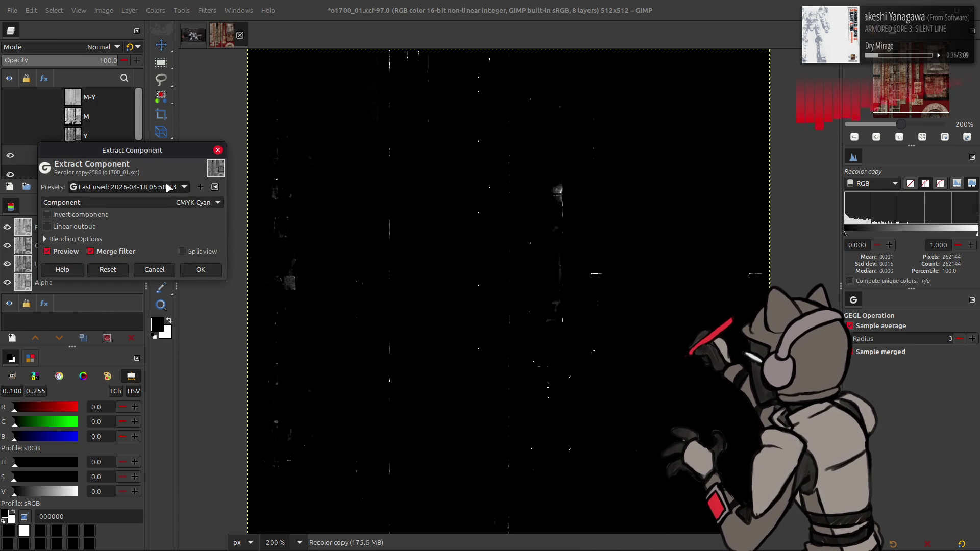
click(168, 202)
click(128, 304)
click(188, 253)
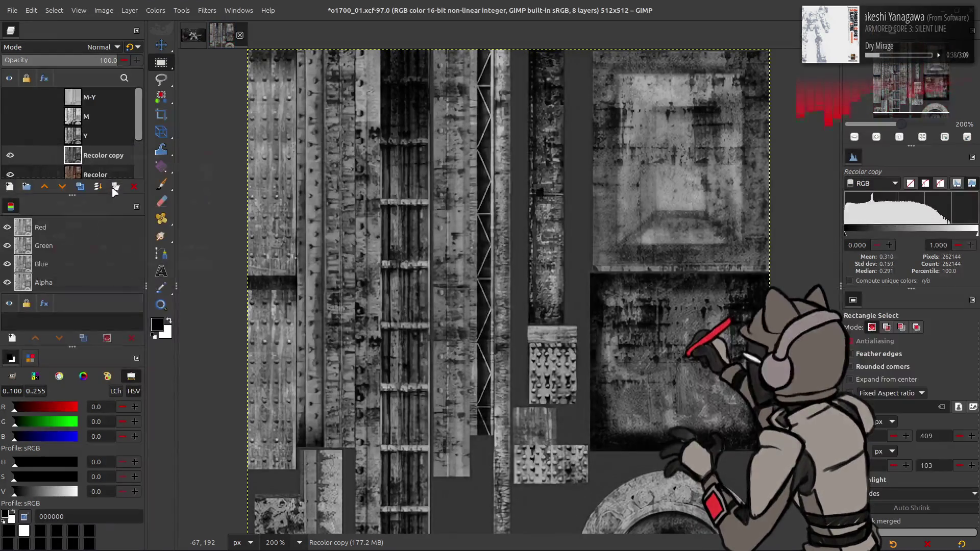
- Apply Levels to the grayscale layer with output low set to 10
click(156, 11)
click(176, 127)
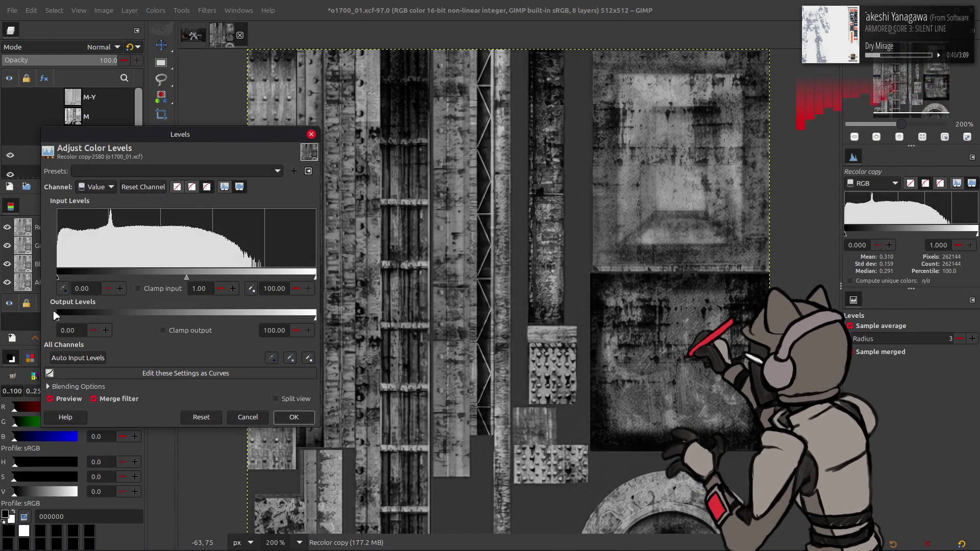
text(10)
click(274, 330)
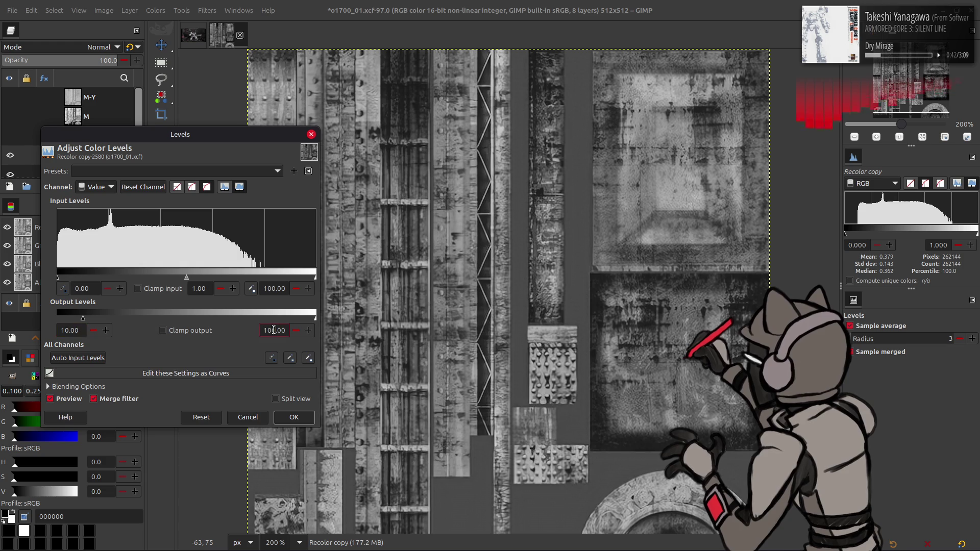
text(90)
click(302, 422)
- Duplicate the grayscale layer, invert it, set it to Multiply, and merge it down
key(shift+ctrl+d)
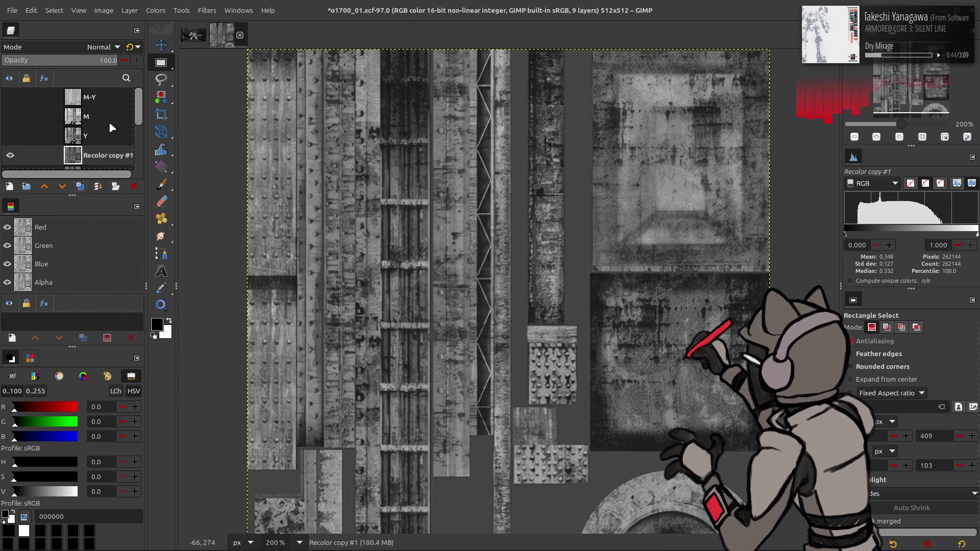
click(160, 9)
click(165, 152)
click(102, 47)
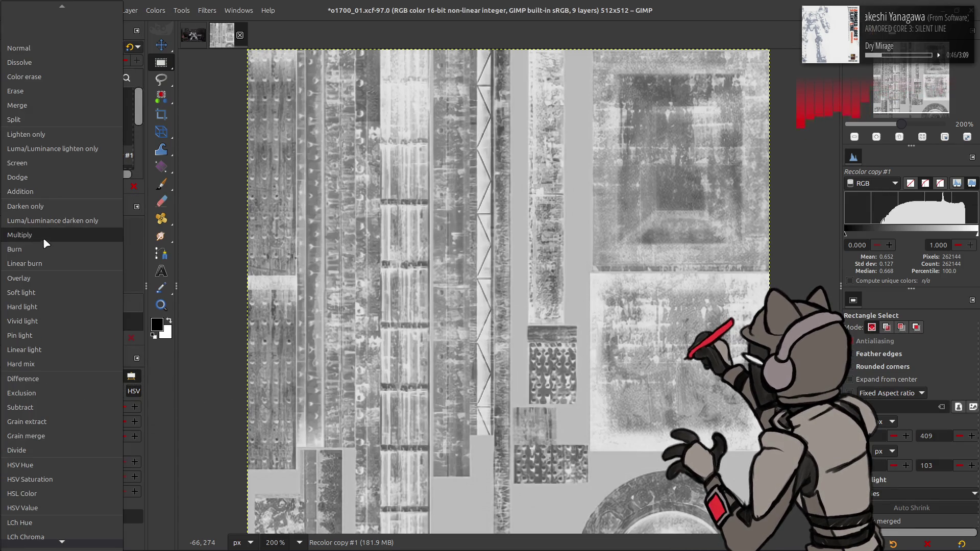
click(46, 237)
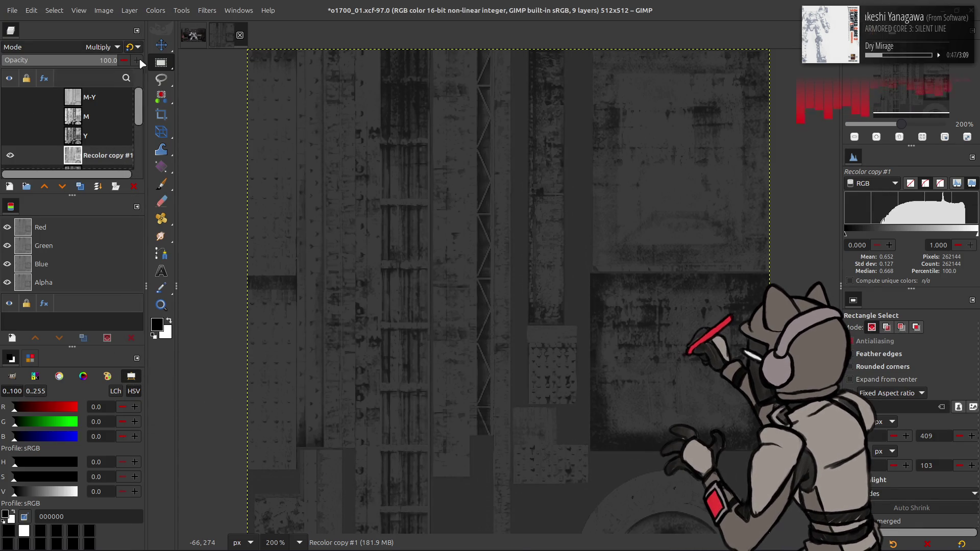
right_click(85, 163)
click(117, 289)
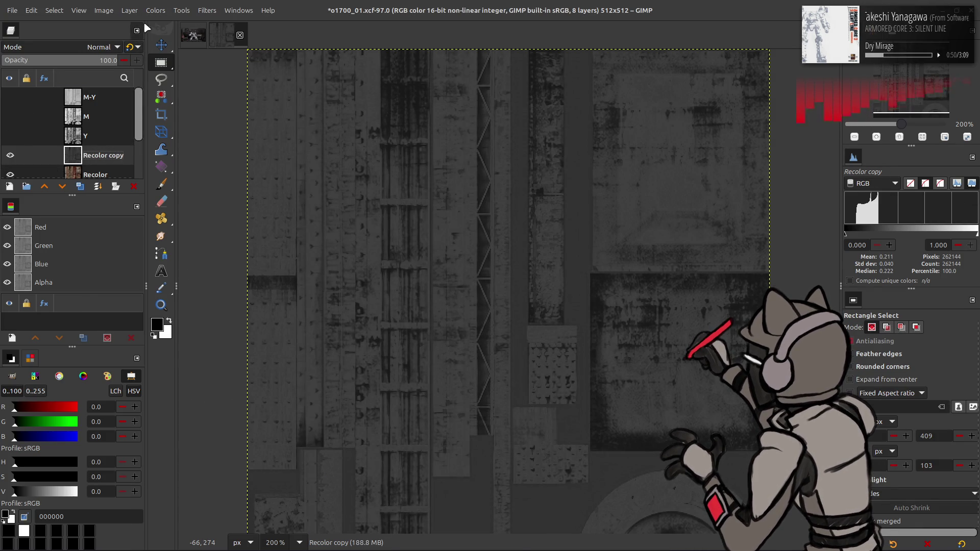
- Apply Colors > Auto > Stretch Contrast to Recolor copy
click(156, 10)
mouse_move(219, 189)
click(267, 214)
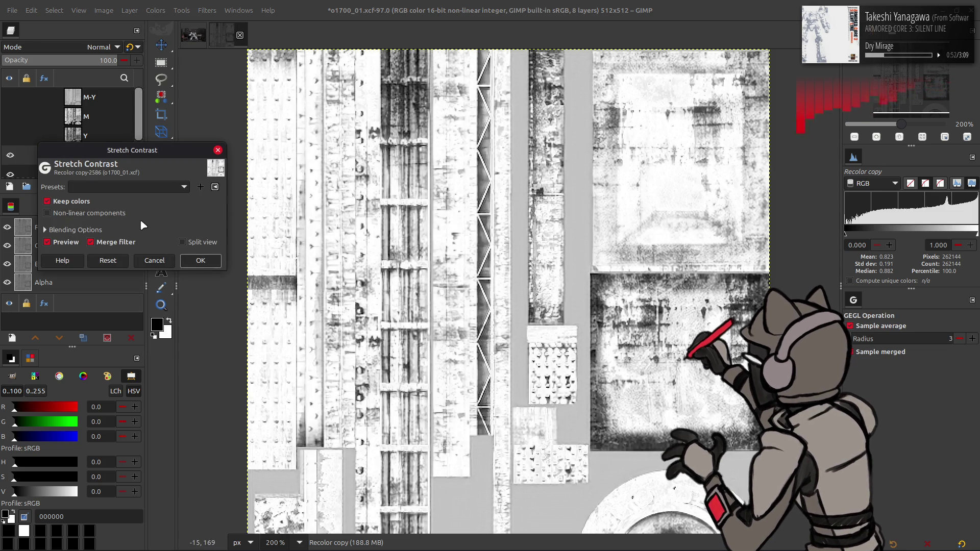
click(201, 259)
- Hide Recolor copy, then duplicate the Recolor layer
key(m)
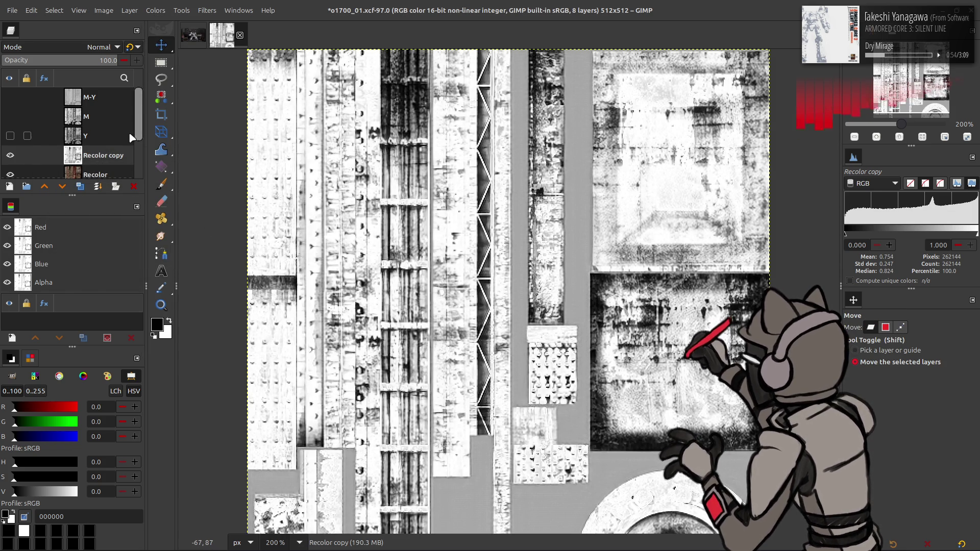
click(10, 155)
scroll(76, 158, down, 1)
click(103, 166)
key(shift+ctrl+d)
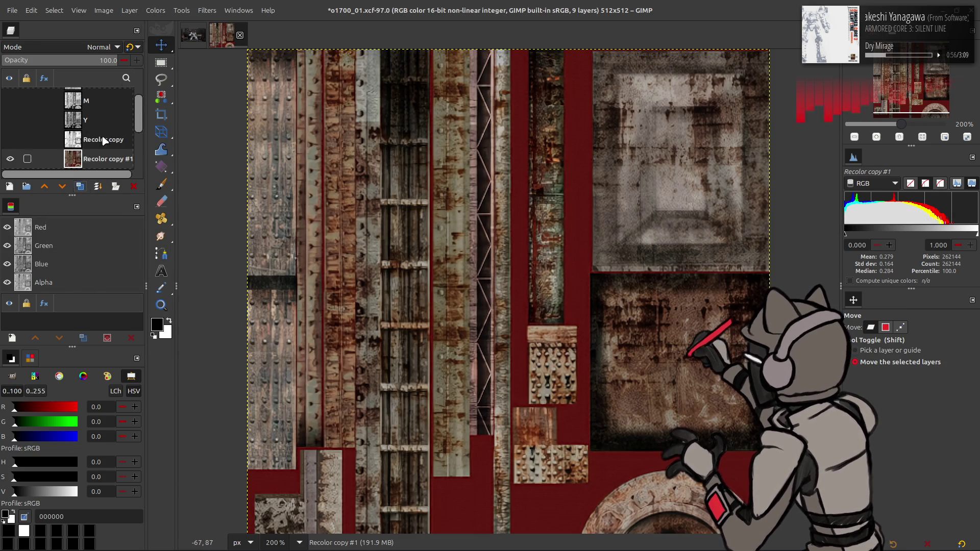
- Extract the LAB L lightness component from the Recolor duplicate
click(156, 10)
mouse_move(194, 201)
click(264, 218)
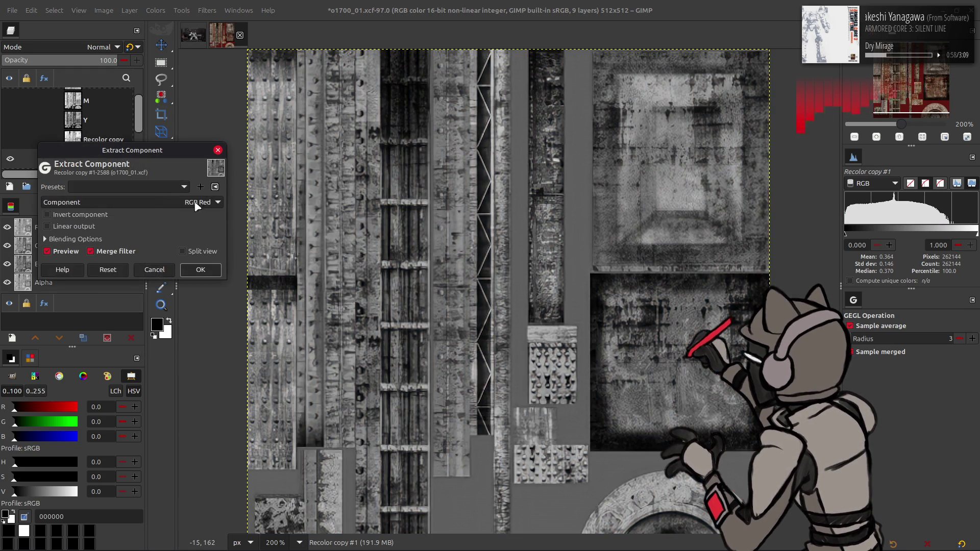
click(161, 203)
click(152, 374)
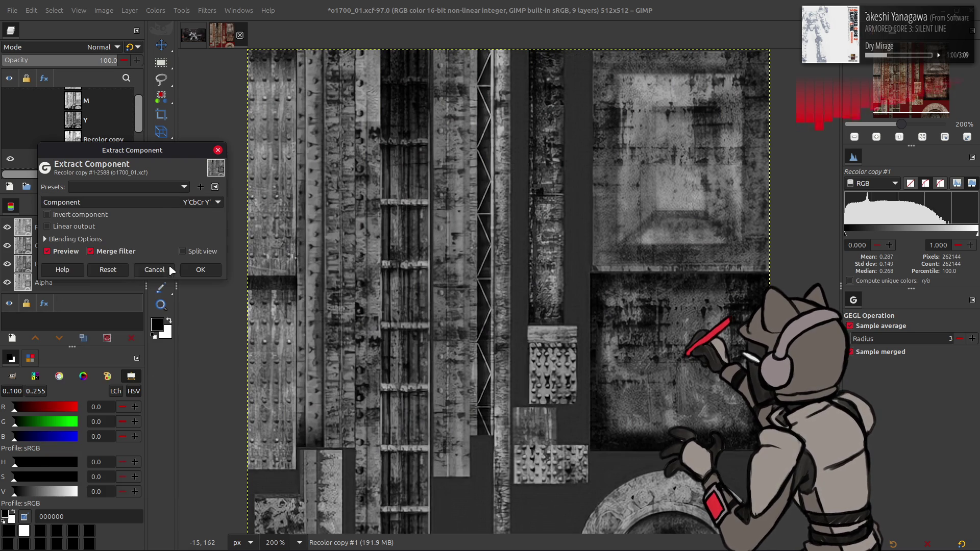
click(156, 204)
click(134, 246)
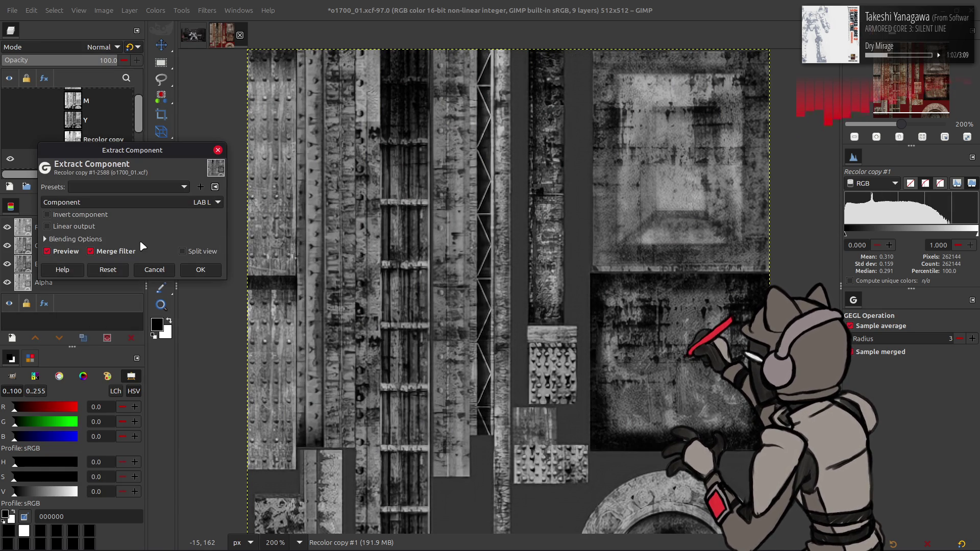
click(203, 269)
- Stretch the contrast of the new lightness layer, undoing an accidental content move
click(156, 11)
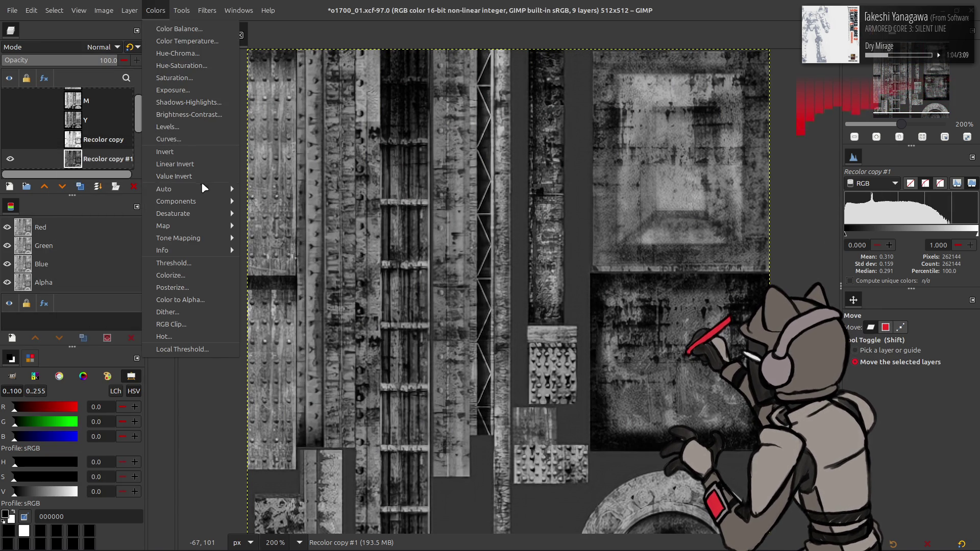
mouse_move(201, 188)
click(271, 214)
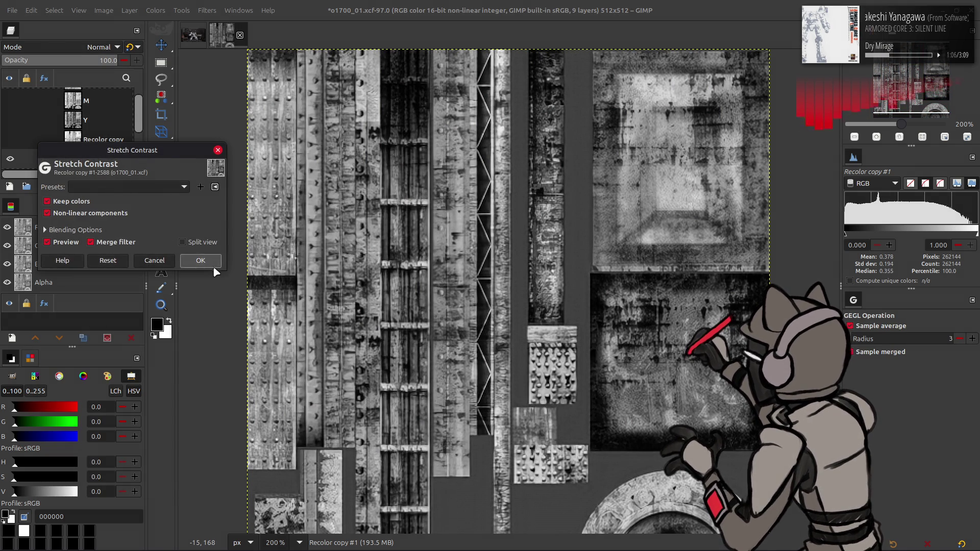
click(200, 260)
mouse_move(405, 273)
mouse_down()
mouse_move(405, 234)
mouse_move(405, 250)
mouse_move(331, 246)
mouse_move(331, 256)
mouse_move(334, 247)
mouse_up()
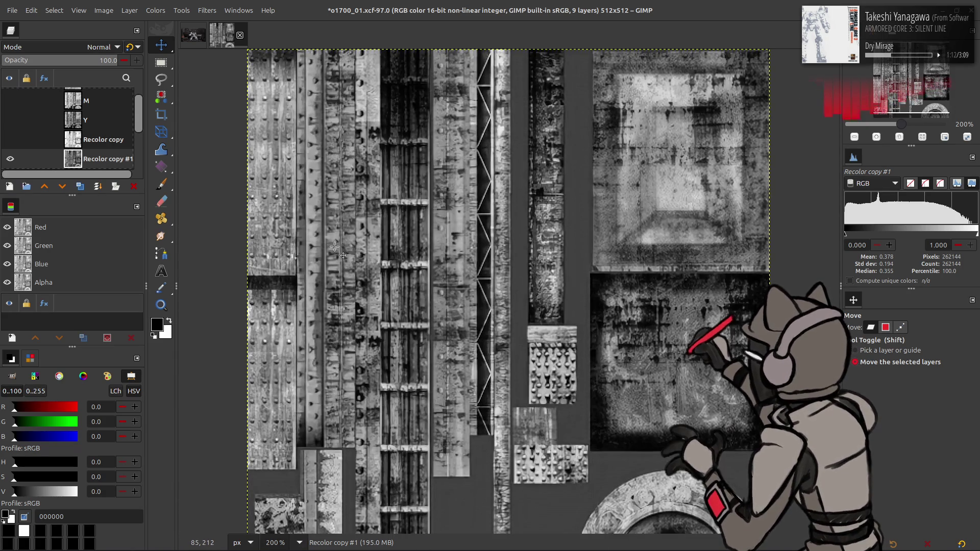
key(ctrl+z)
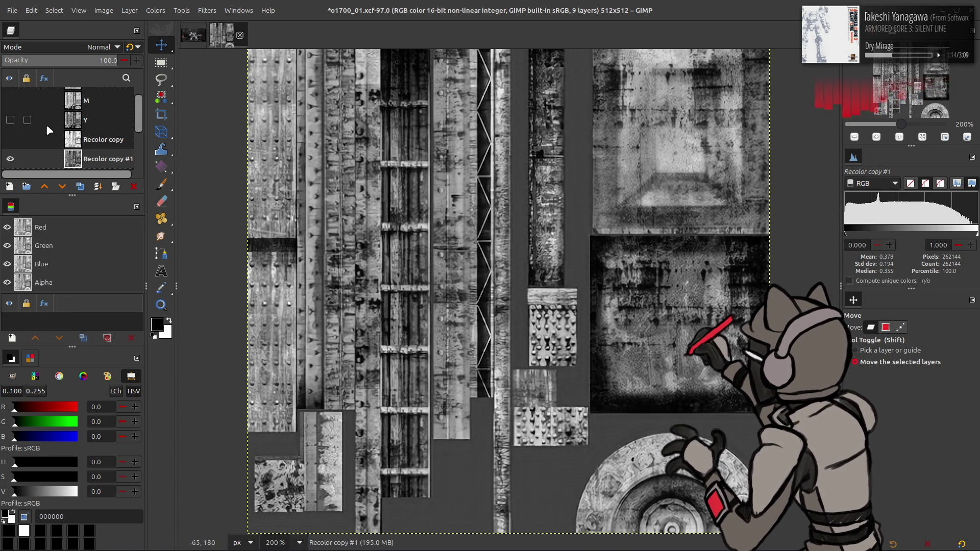
- Reorder the layer stack so Recolor copy sits above M-Y
scroll(45, 128, down, 1)
click(10, 124)
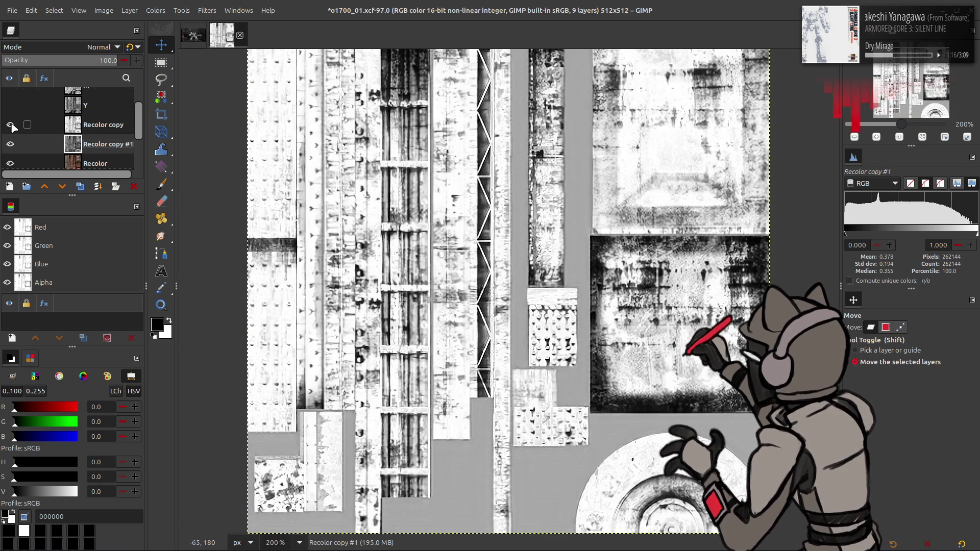
click(11, 124)
drag(97, 125, 104, 103)
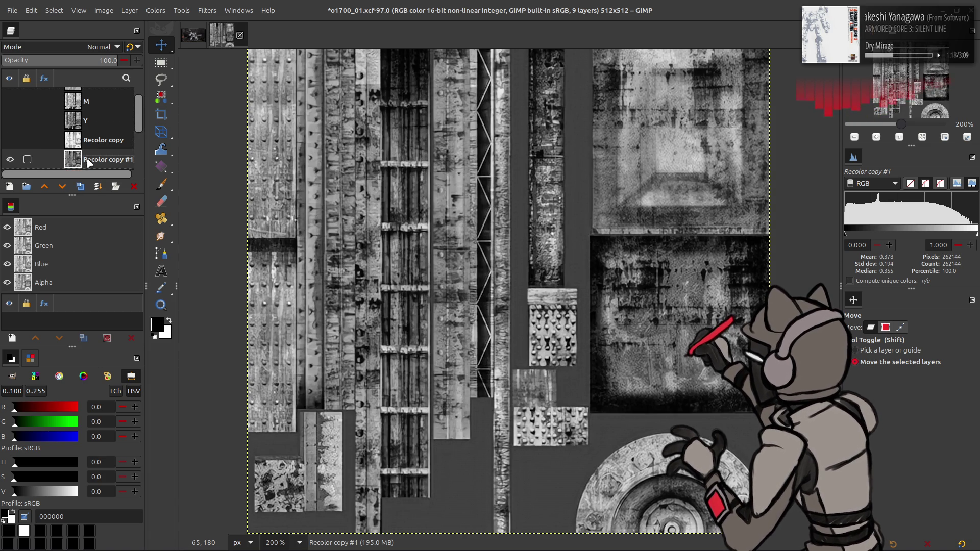
click(102, 99)
scroll(51, 122, down, 1)
drag(9, 143, 32, 123)
drag(94, 128, 42, 103)
- Hide the Recolor copy and M-Y layers
click(10, 105)
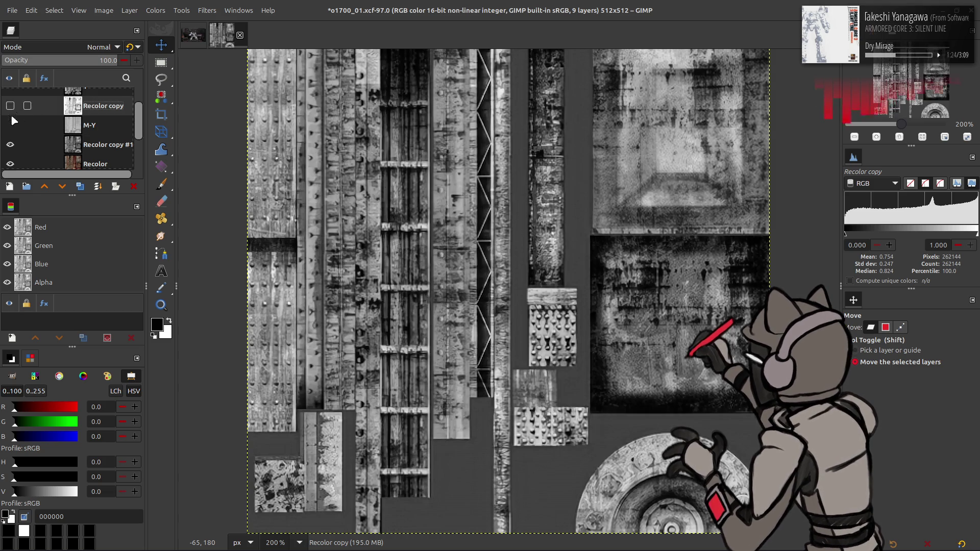
click(11, 125)
click(10, 126)
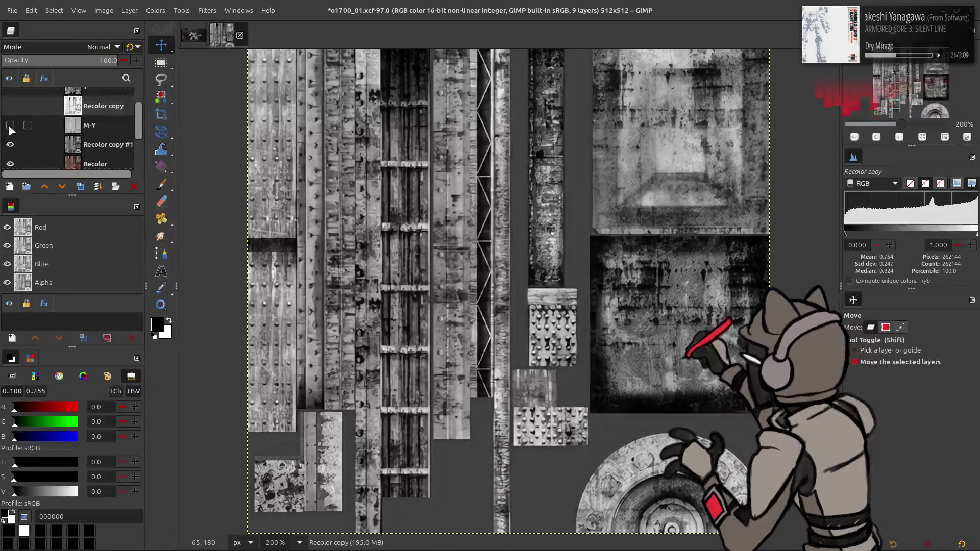
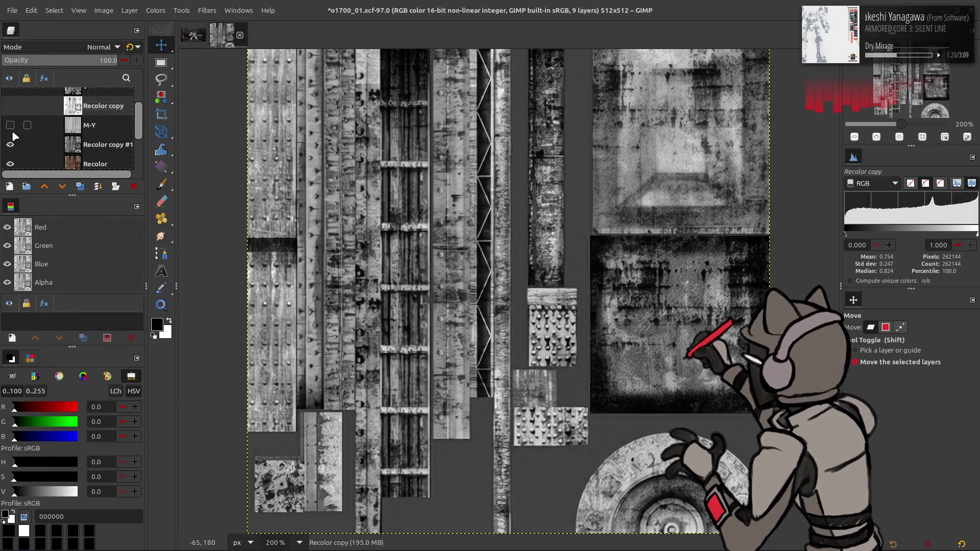
- Show the M-Y layer and give it 50 opacity in legacy Normal mode
click(10, 125)
click(97, 126)
click(76, 64)
text(50)
key(Return)
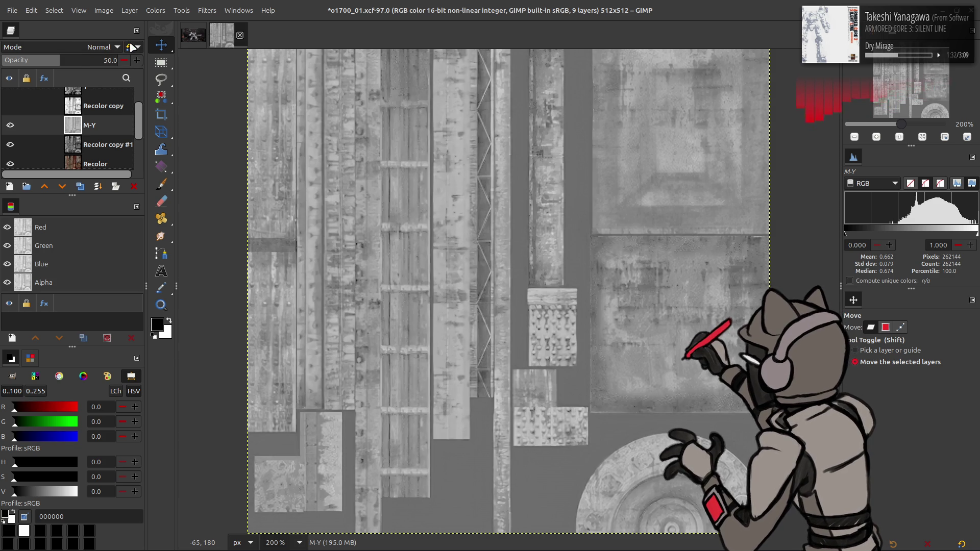
click(132, 47)
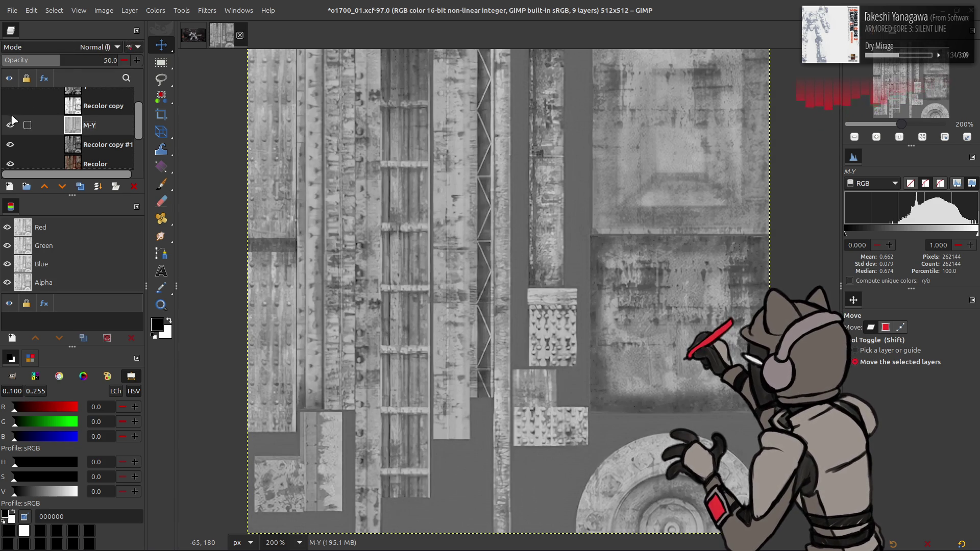
- Invert M-Y with Colors > Invert, comparing via undo/redo, and raise its opacity to 75
click(155, 10)
click(181, 149)
key(ctrl+z)
key(ctrl+y)
key(ctrl+z)
key(ctrl+y)
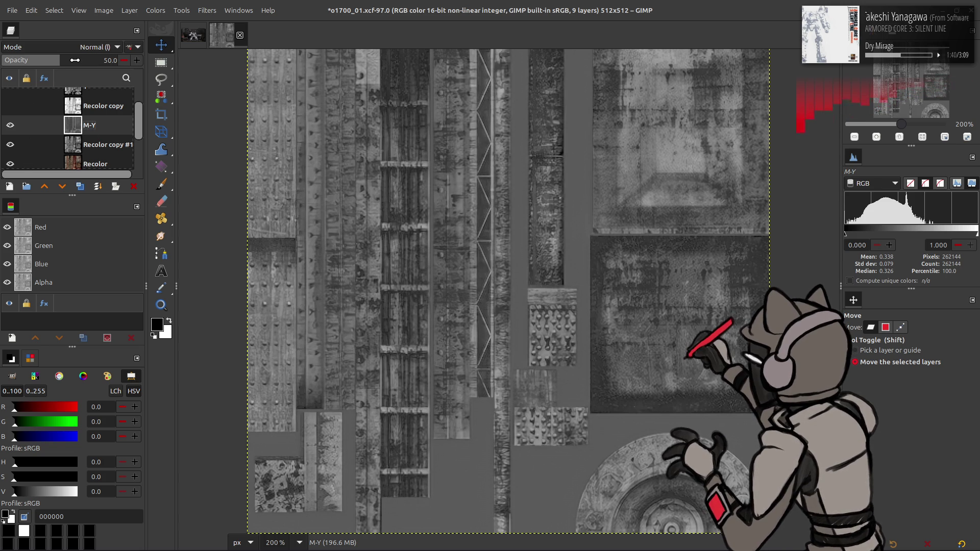
drag(75, 60, 104, 60)
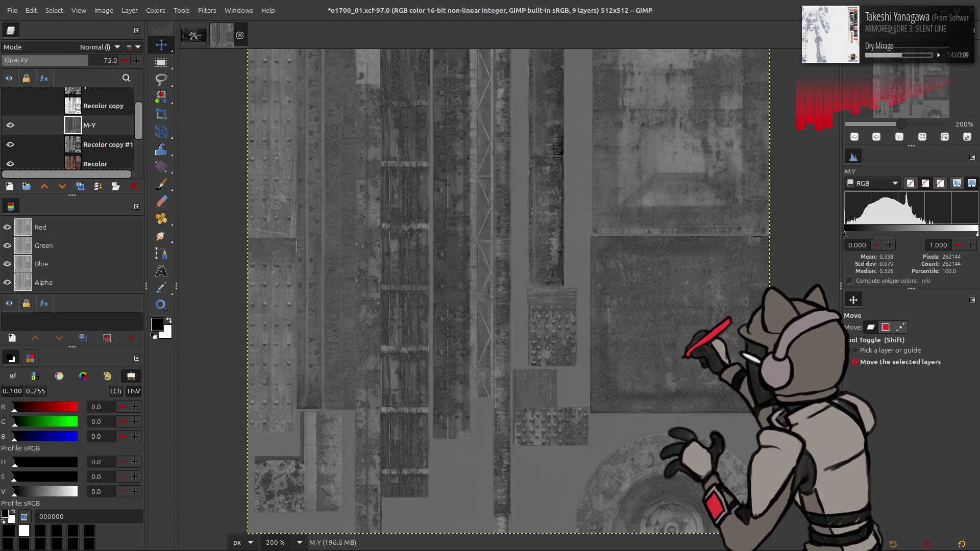
- Show Recolor copy, then duplicate the M layer and make M copy visible
click(10, 106)
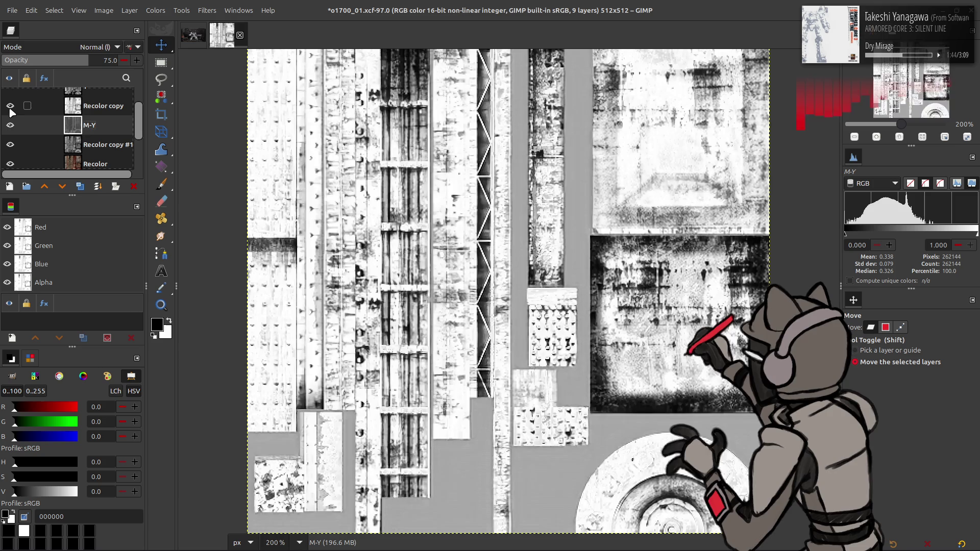
click(84, 109)
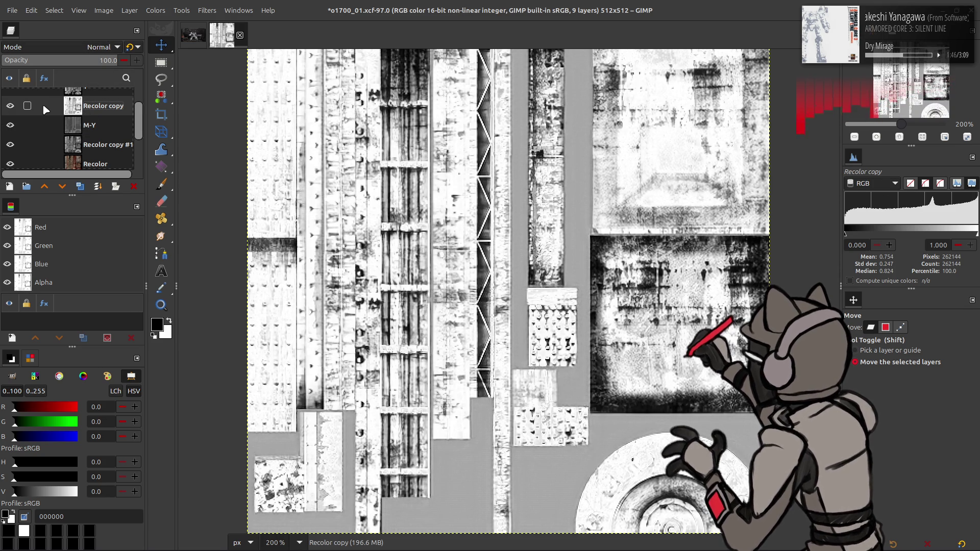
scroll(44, 107, up, 2)
click(89, 107)
click(84, 97)
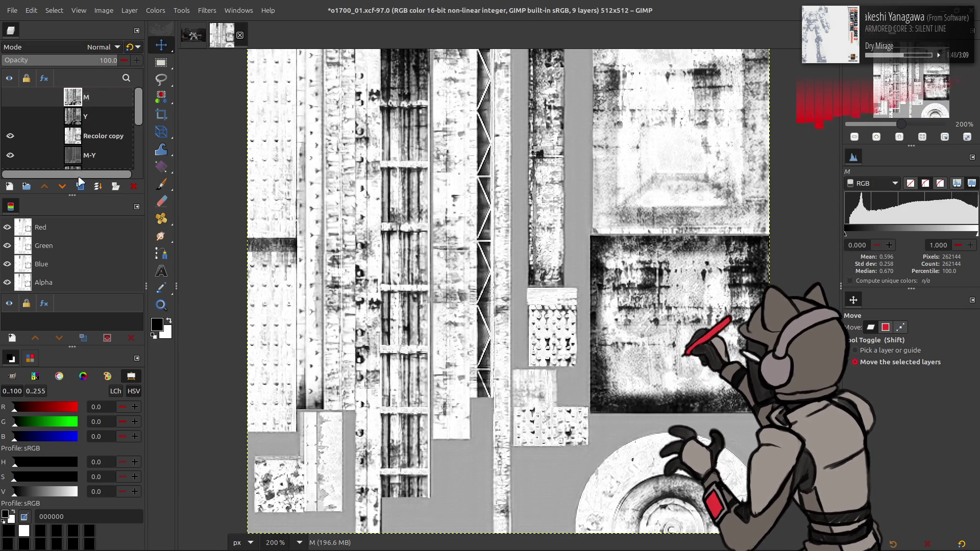
click(81, 187)
click(10, 136)
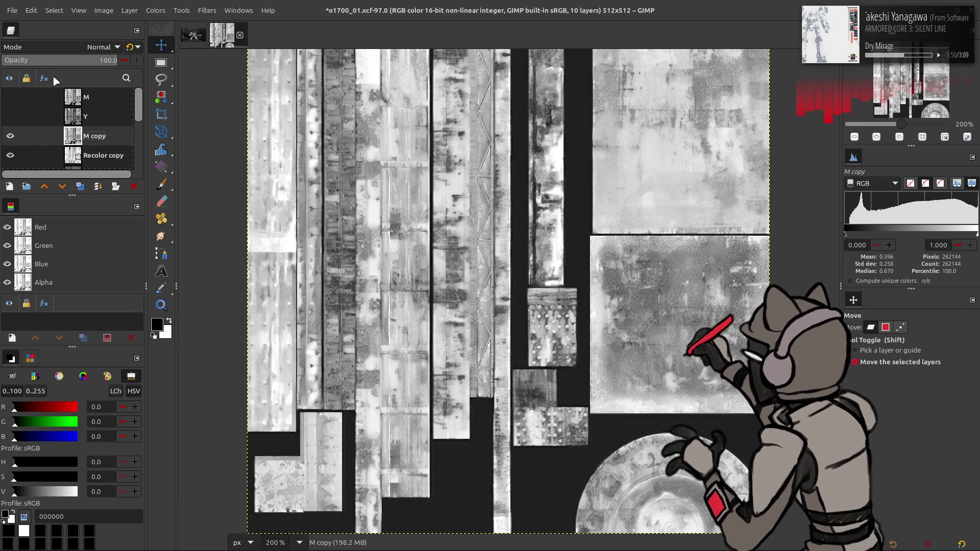
- Set M copy to Multiply, hide Recolor copy, and move M copy below it
click(100, 47)
click(35, 236)
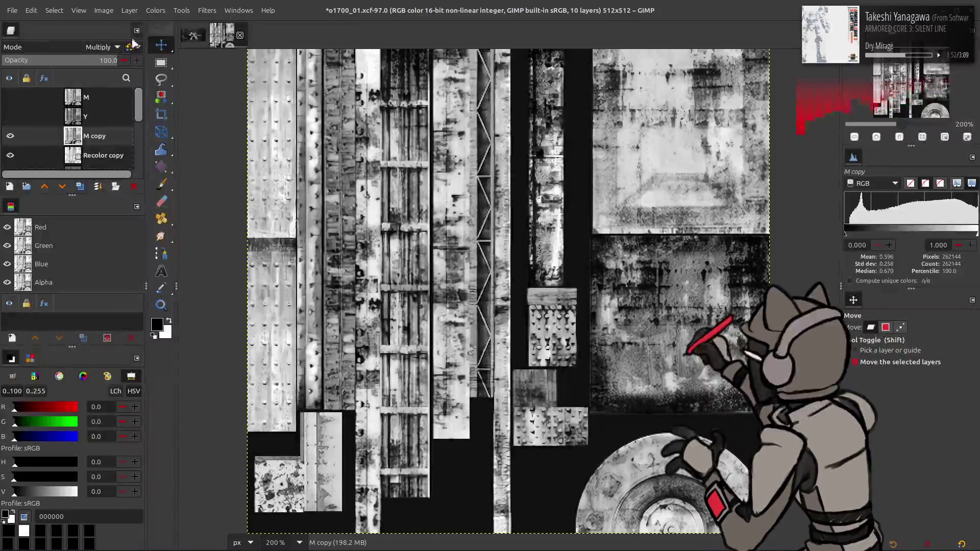
click(15, 162)
click(10, 155)
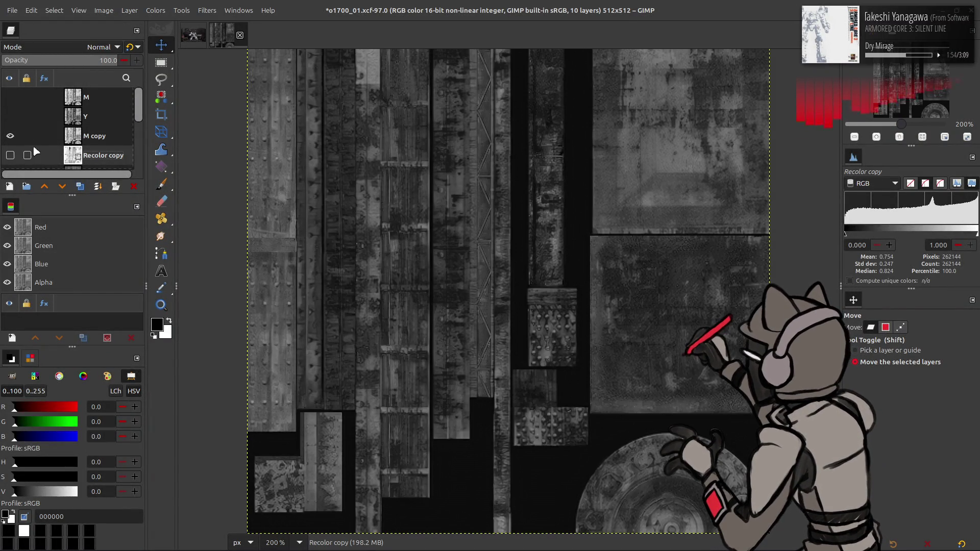
mouse_move(23, 135)
mouse_down()
mouse_move(23, 161)
mouse_move(23, 145)
mouse_up()
- Compare the canvas with M copy hidden and shown, then lower M-Y's opacity to 50
click(10, 150)
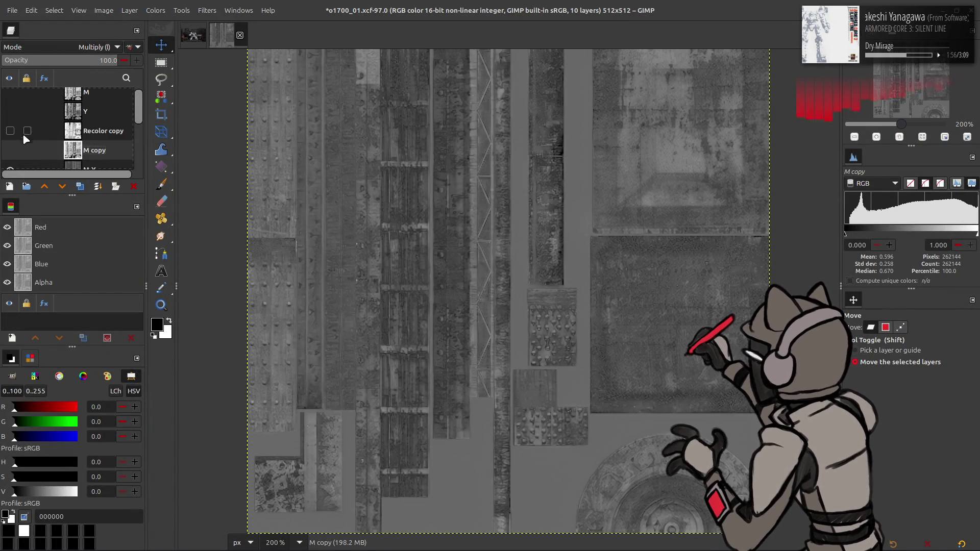
scroll(10, 150, down, 1)
click(10, 121)
click(10, 121)
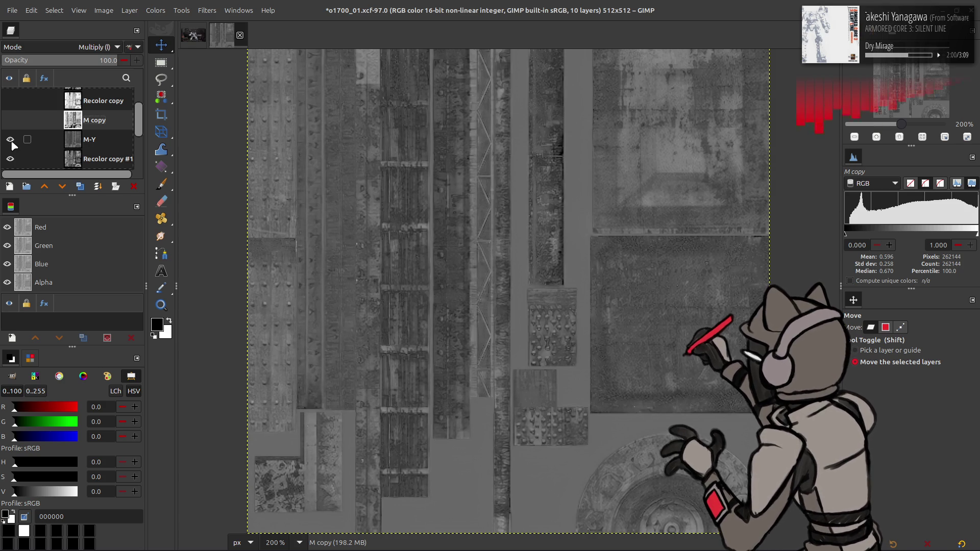
click(11, 143)
click(11, 143)
click(106, 144)
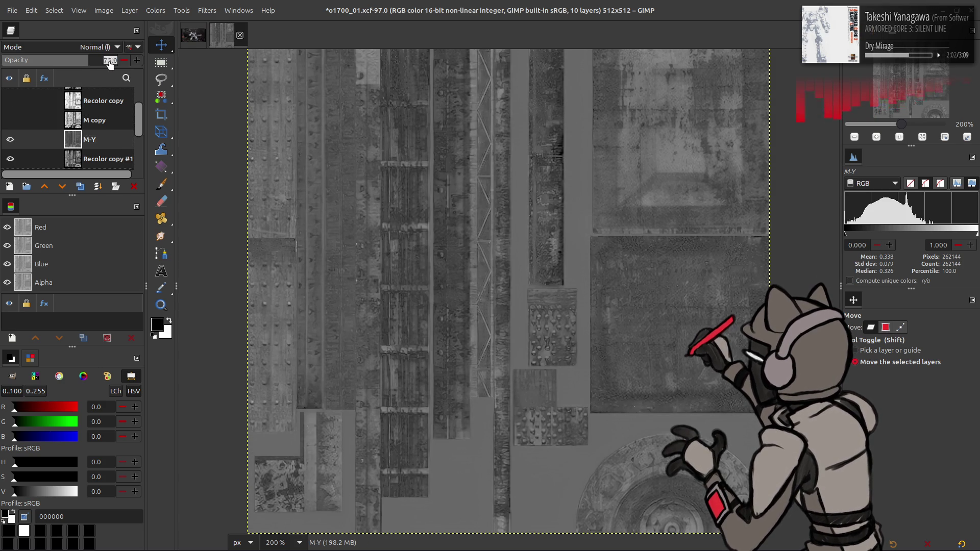
drag(89, 60, 59, 59)
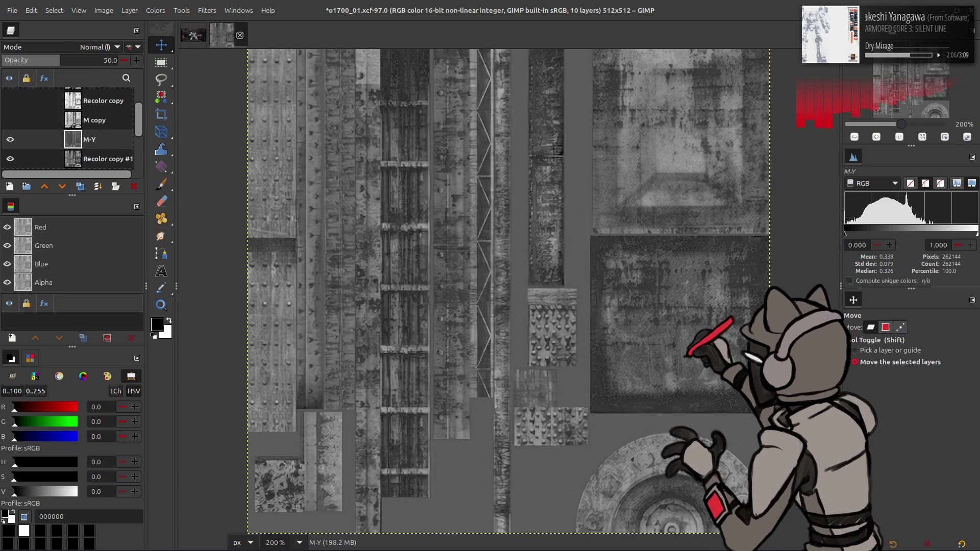
- Toggle M copy to compare, leaving it shown and selected
click(10, 120)
click(10, 120)
click(10, 120)
click(10, 120)
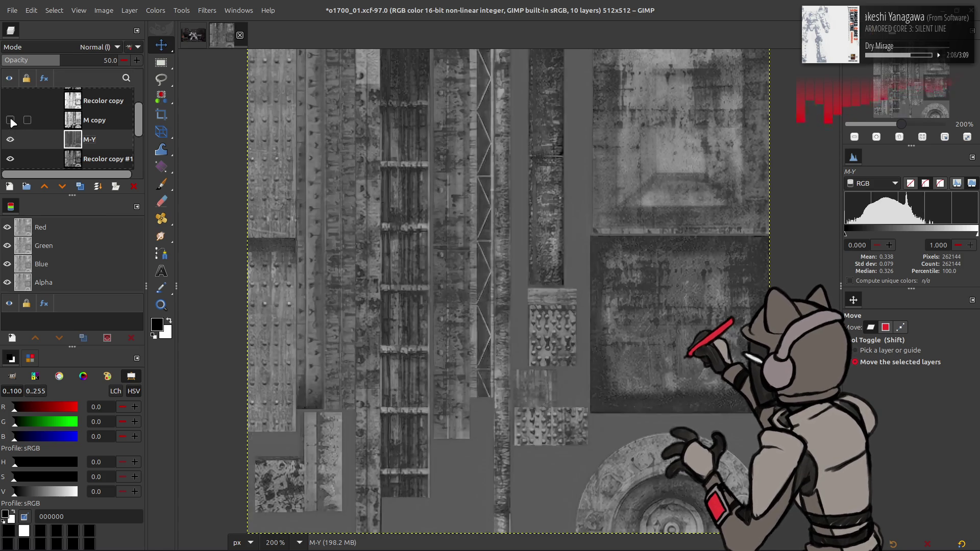
click(10, 120)
click(97, 120)
click(155, 10)
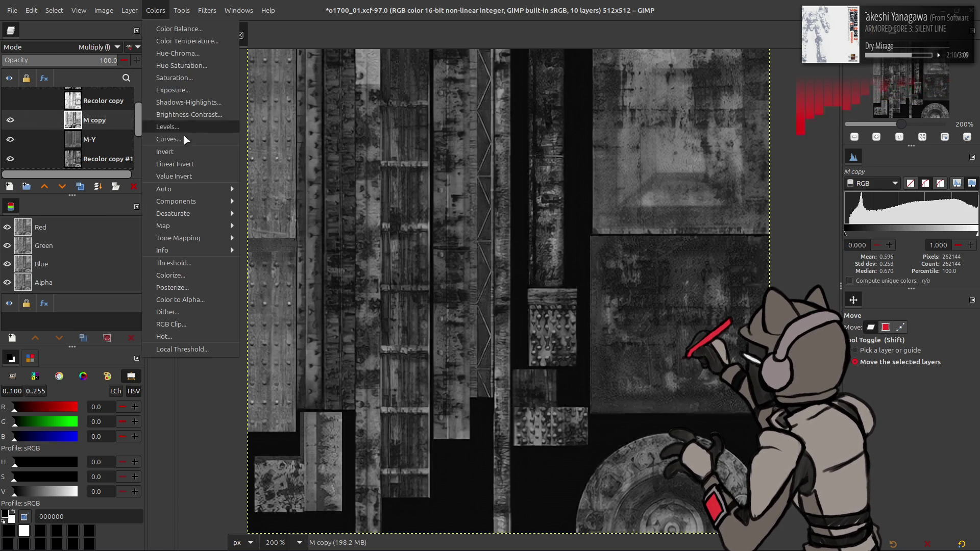
- Try inverting M copy and undo it, then hide M-Y, Recolor copy #1 and M copy
click(183, 152)
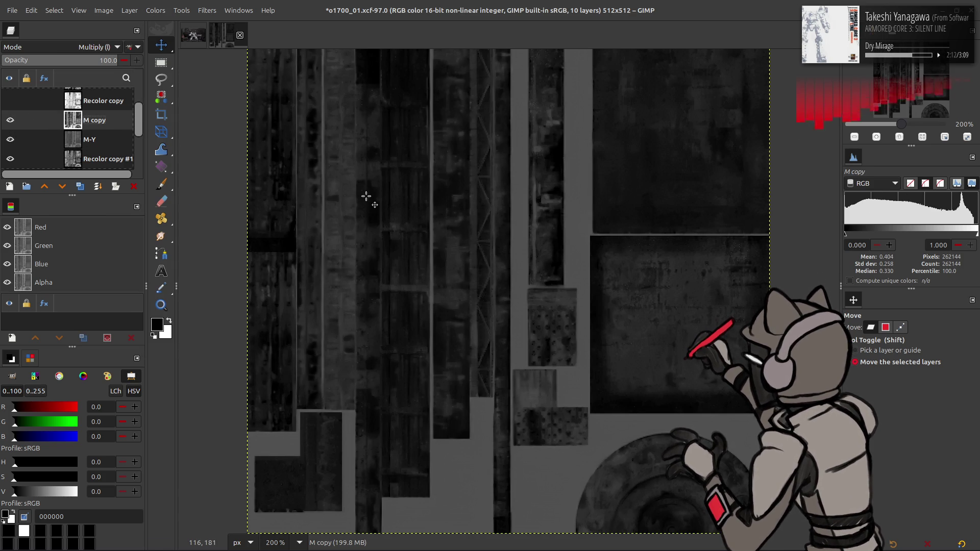
key(shift+Down)
key(ctrl+z)
click(11, 140)
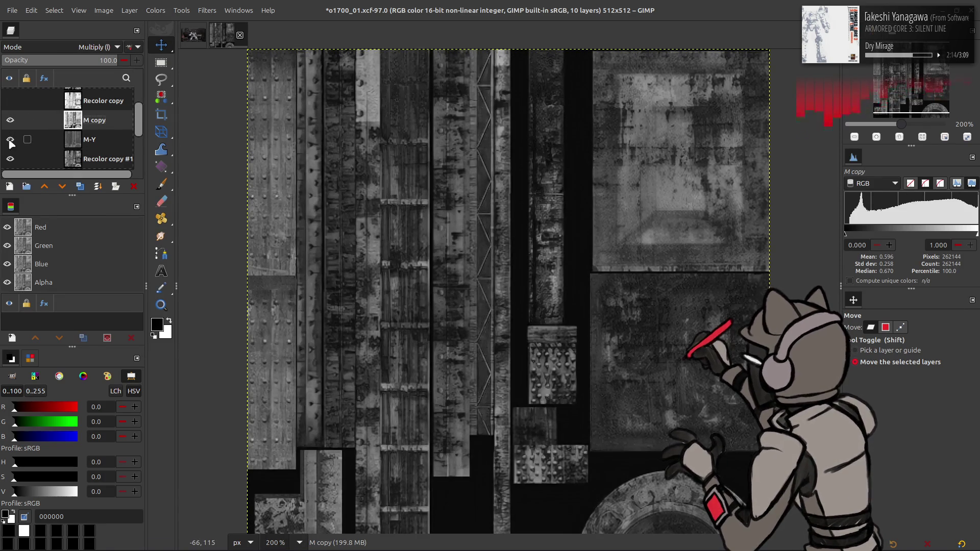
click(10, 159)
click(11, 122)
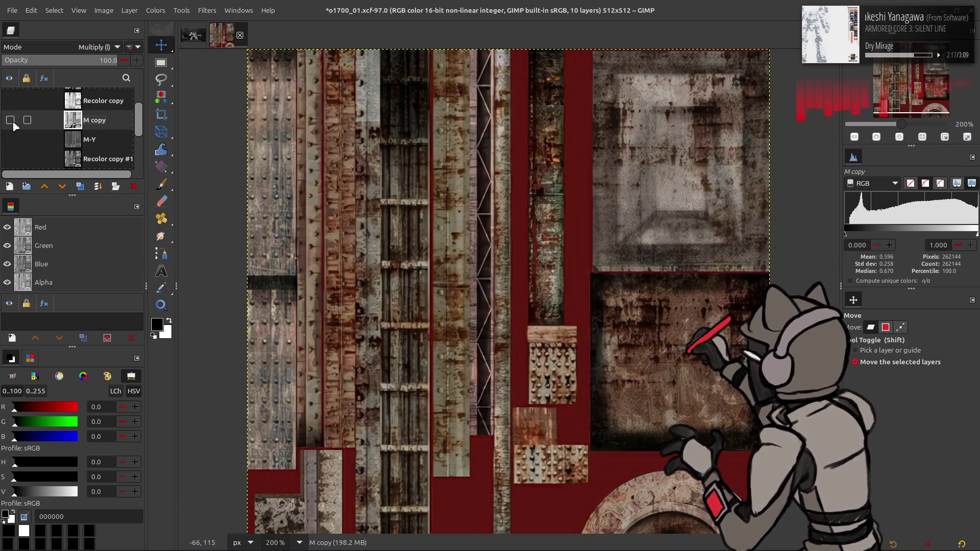
- Flick M copy's visibility on and off repeatedly to compare the texture
double_click(12, 122)
click(14, 123)
click(14, 123)
double_click(13, 123)
click(13, 123)
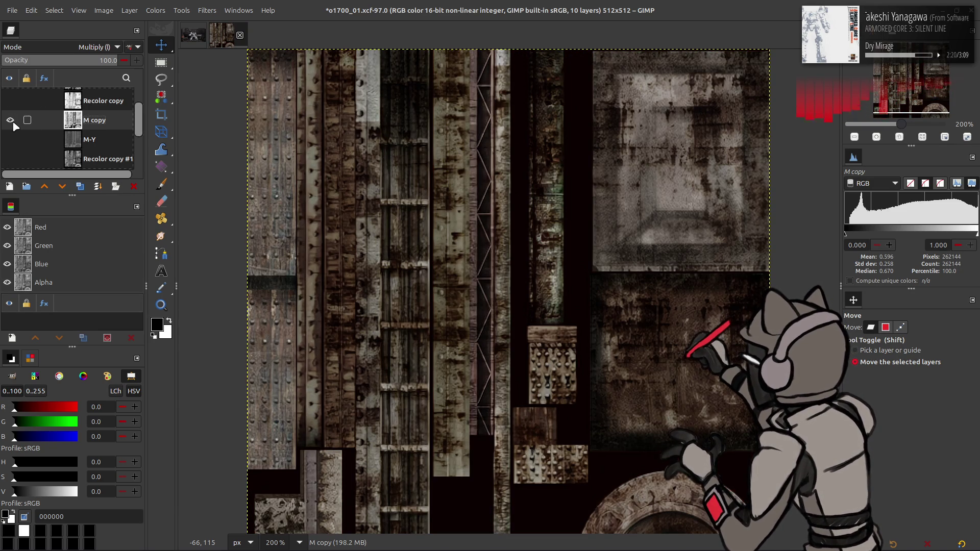
click(16, 137)
scroll(17, 137, down, 1)
click(17, 137)
double_click(12, 105)
- Invert M copy and toggle M-Y on and off to compare
click(156, 10)
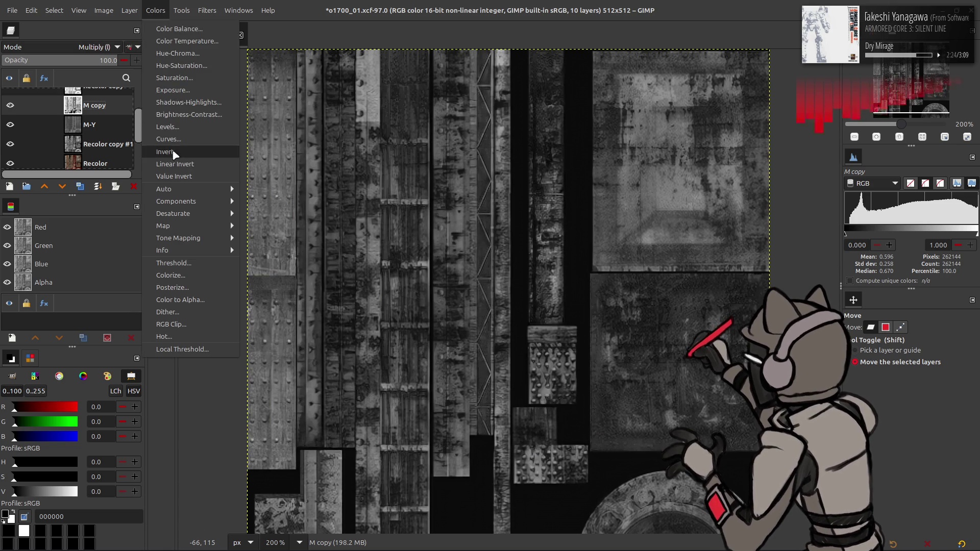
click(174, 152)
click(16, 124)
click(17, 123)
click(17, 122)
double_click(18, 123)
- Try M-Y above M copy, then move it back below and show it
click(105, 122)
drag(107, 127, 92, 98)
click(10, 106)
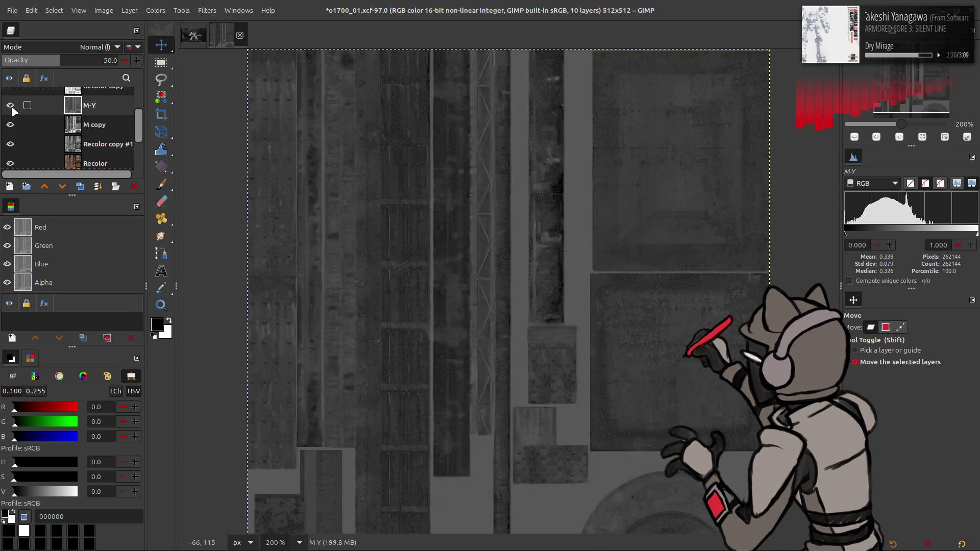
click(11, 105)
drag(20, 107, 26, 119)
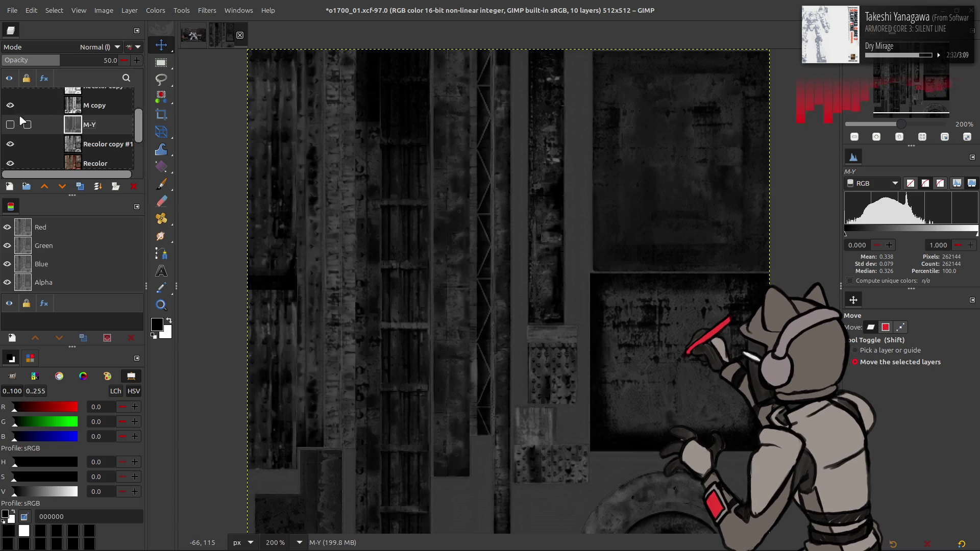
click(11, 124)
- Show Recolor copy in Multiply blending and hide M copy
scroll(31, 112, up, 1)
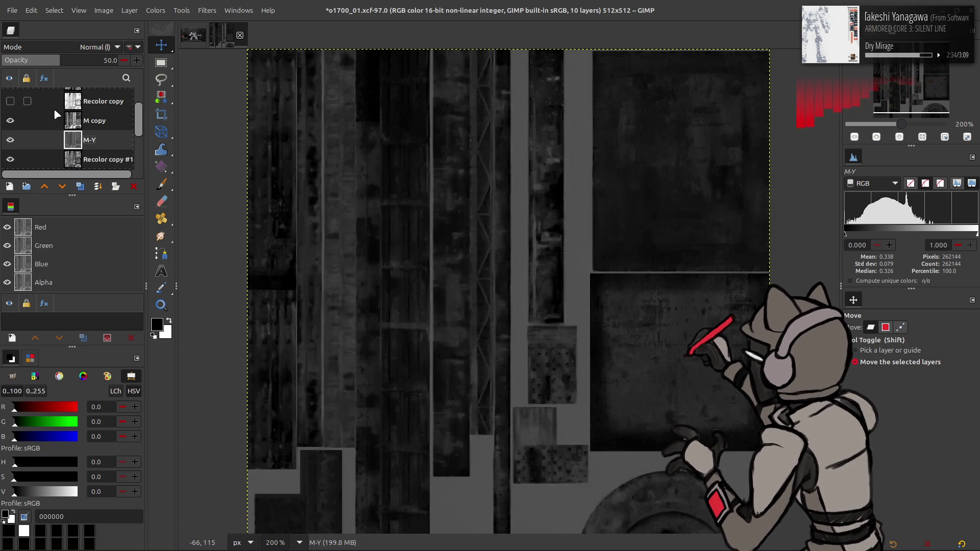
click(48, 106)
click(10, 101)
click(72, 45)
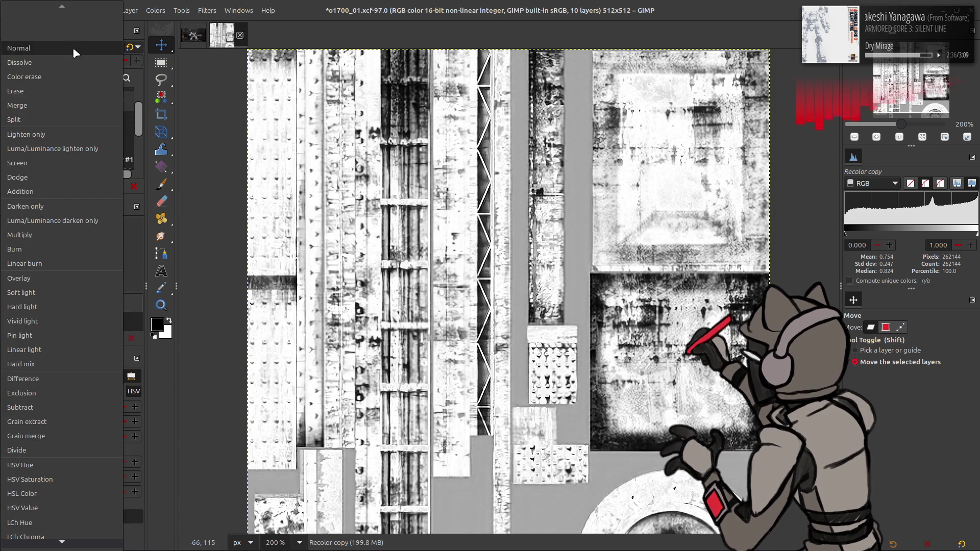
click(50, 234)
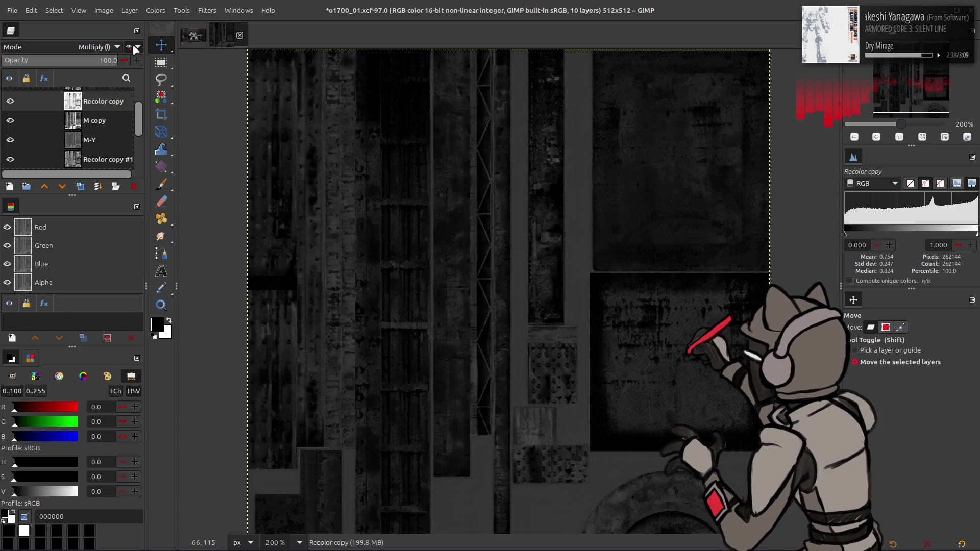
click(102, 120)
click(11, 121)
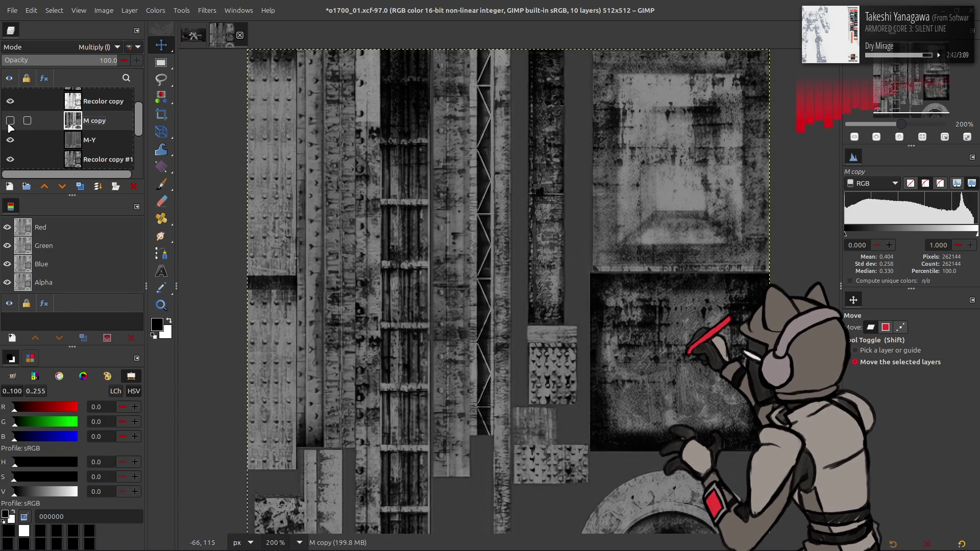
- Select M-Y and apply Colors > Invert to it
click(112, 139)
click(156, 11)
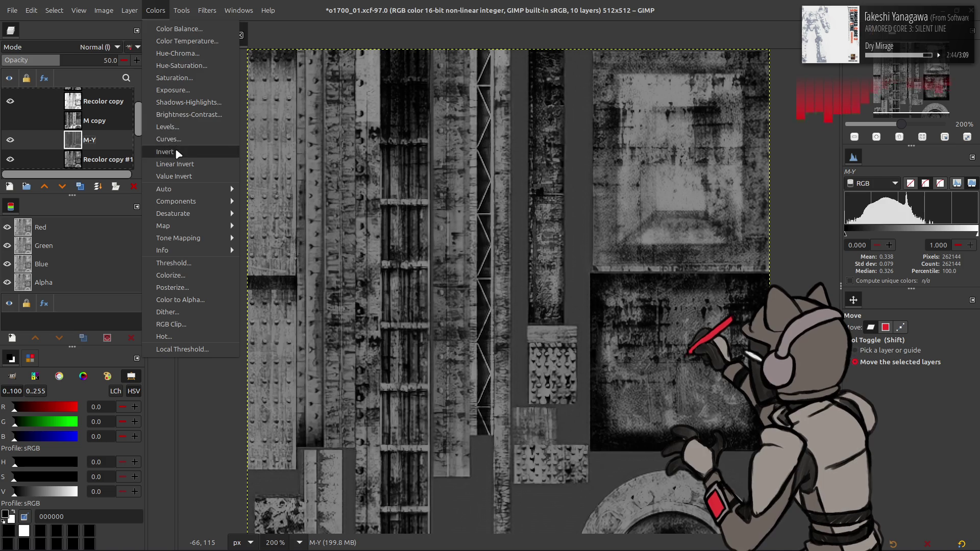
click(177, 152)
click(11, 121)
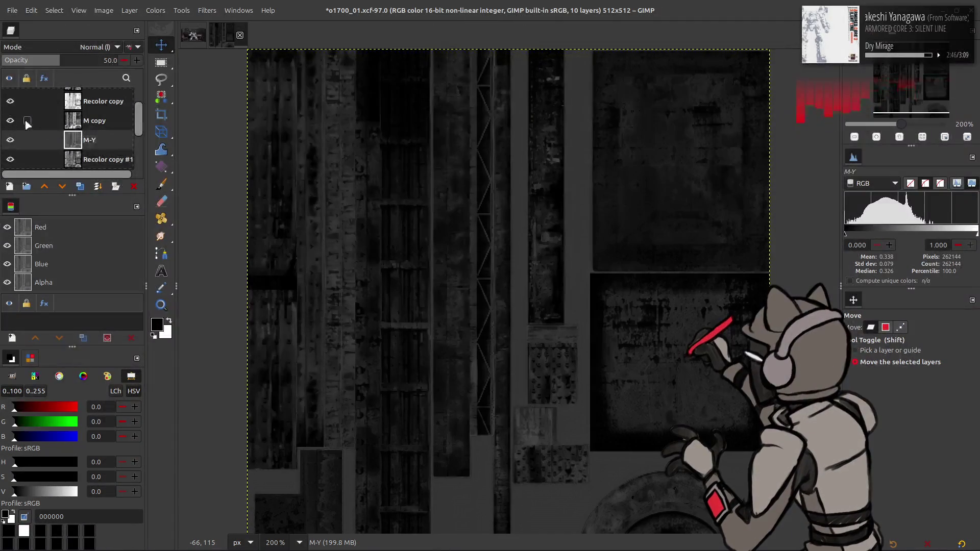
click(156, 10)
click(174, 152)
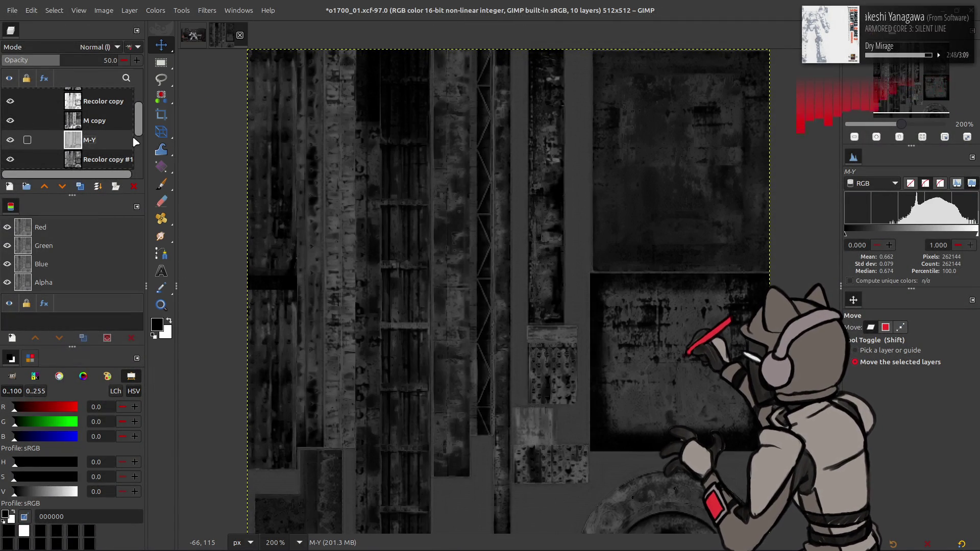
- Invert M copy and M-Y, then flip M-Y's inversion back and forth to compare
click(104, 123)
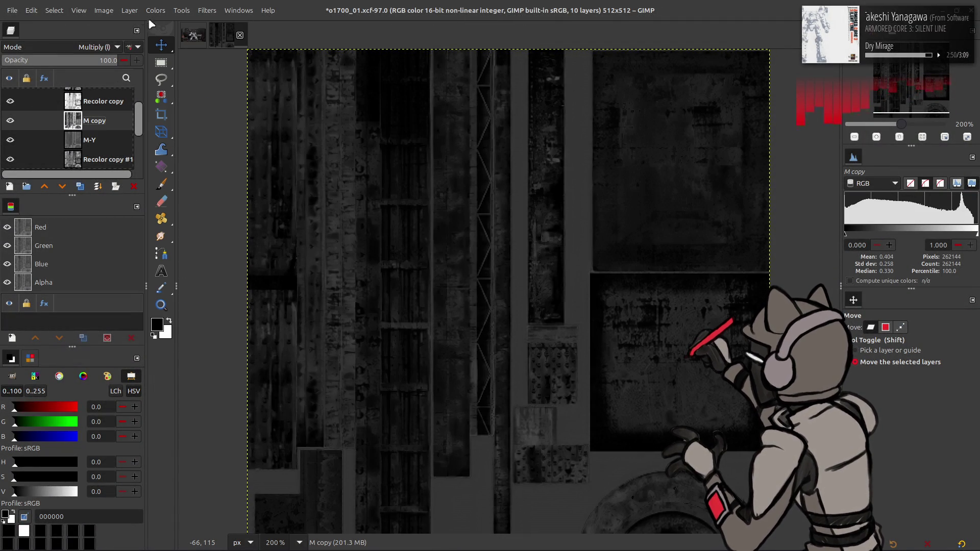
click(155, 11)
click(183, 140)
click(111, 133)
click(164, 12)
click(188, 145)
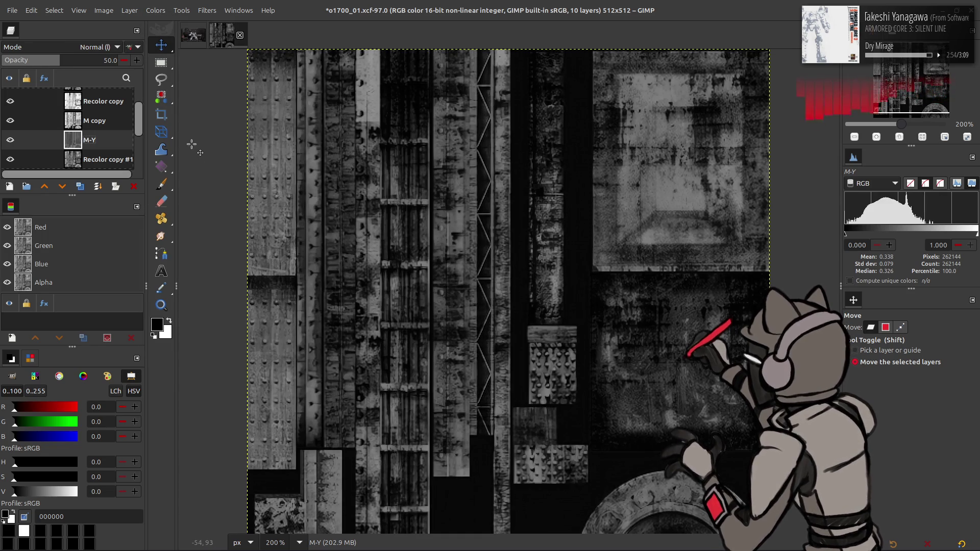
key(ctrl+i)
key(ctrl+i)
key(ctrl+i)
key(ctrl+i)
key(ctrl+i)
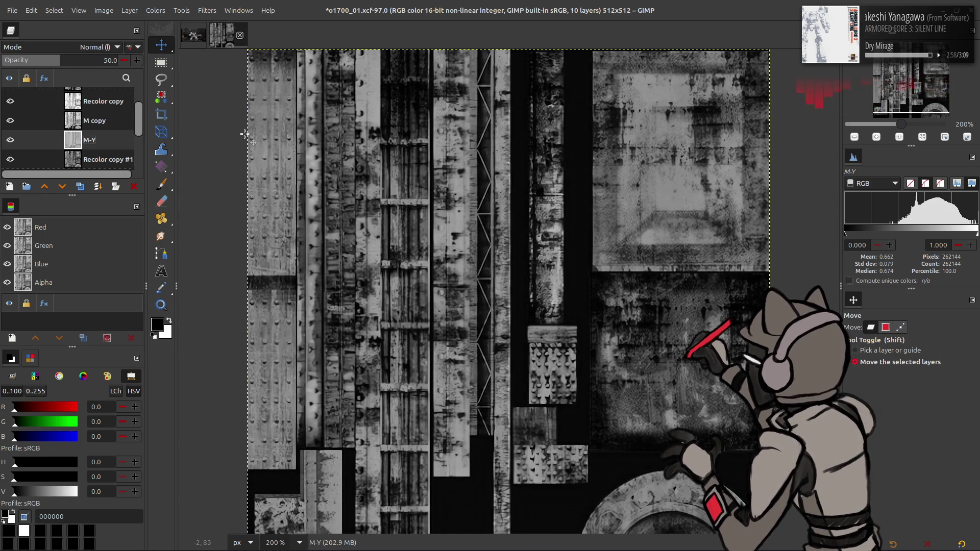
key(ctrl+i)
key(Page_Down)
- Try a brighter midtone in Levels on Recolor copy #1, then cancel
click(156, 10)
click(179, 132)
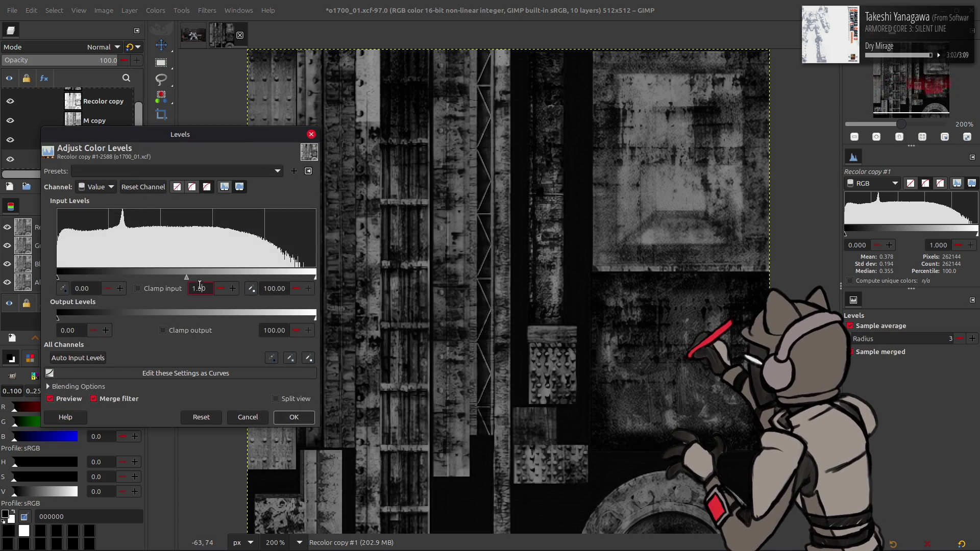
click(248, 417)
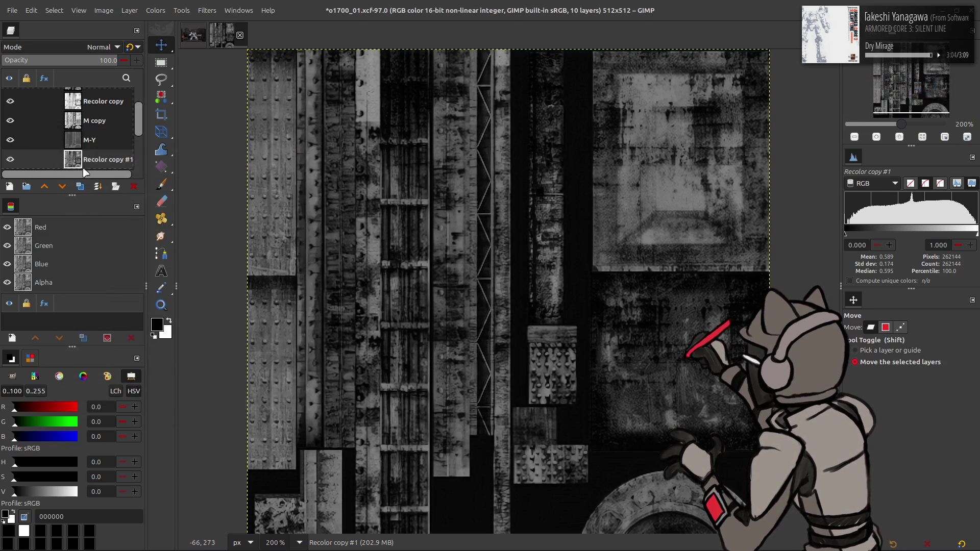
click(97, 141)
- Hide M copy, Recolor copy and M-Y, and select Recolor copy #1
click(22, 121)
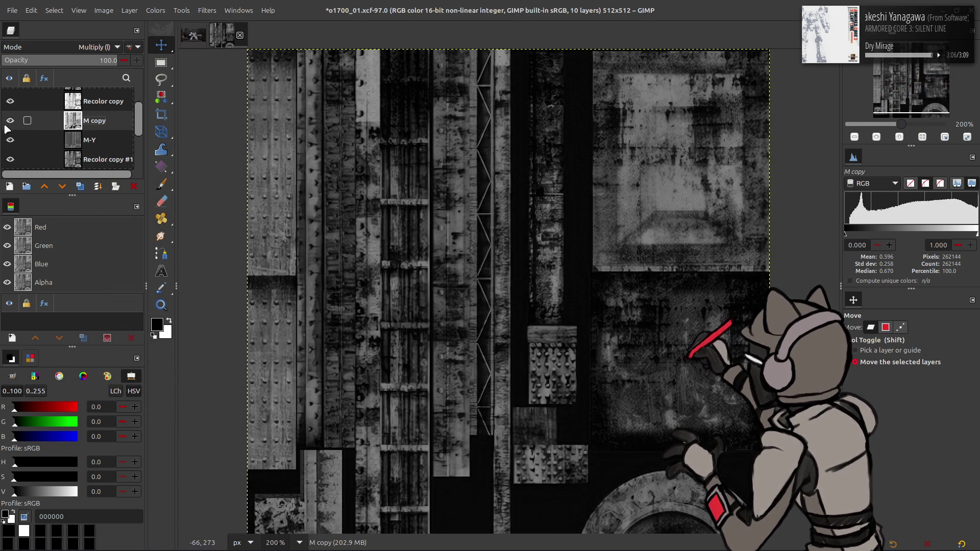
click(10, 122)
click(13, 102)
click(21, 143)
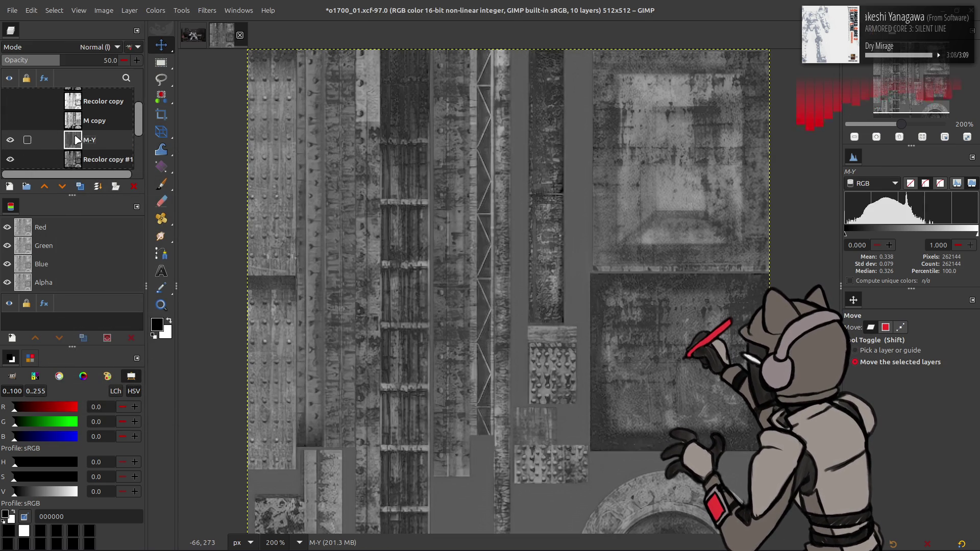
click(10, 139)
click(97, 159)
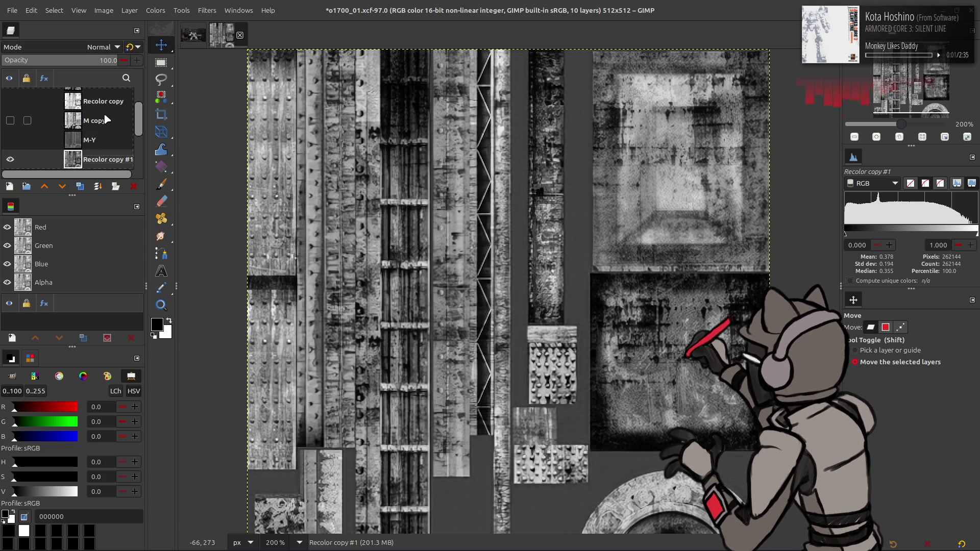
- Show M-Y again and invert it via Colors > Invert
scroll(104, 118, down, 1)
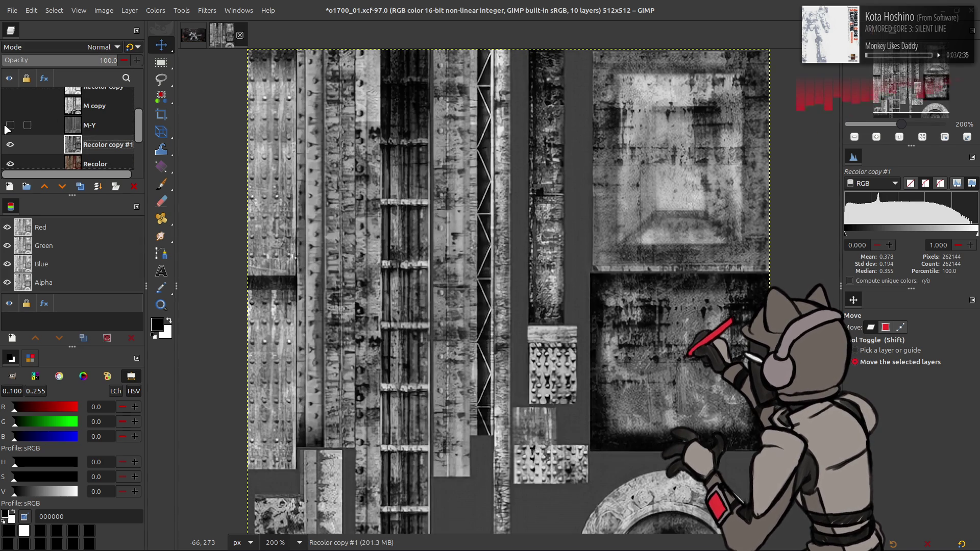
click(9, 126)
click(82, 125)
click(10, 125)
click(10, 125)
click(156, 10)
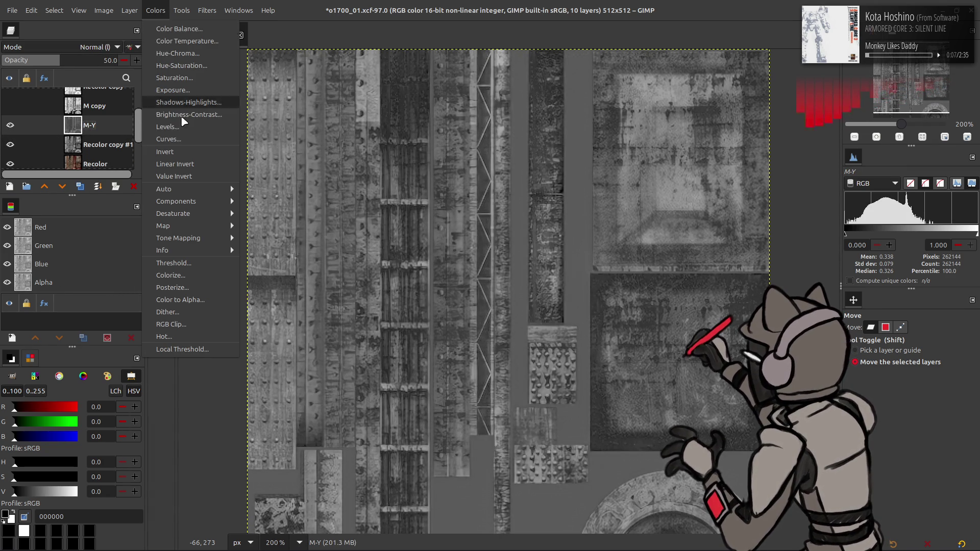
click(180, 146)
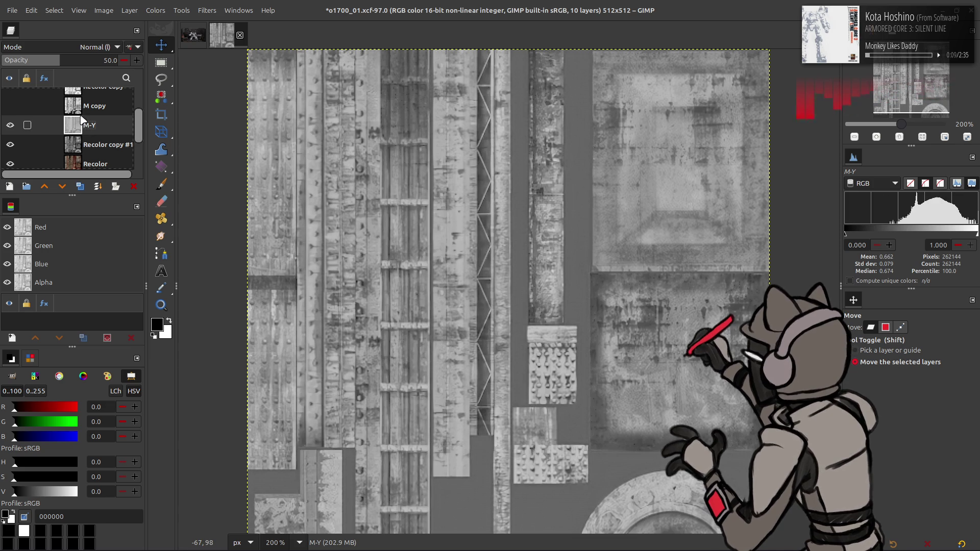
- Make M copy and Recolor copy visible again
click(11, 108)
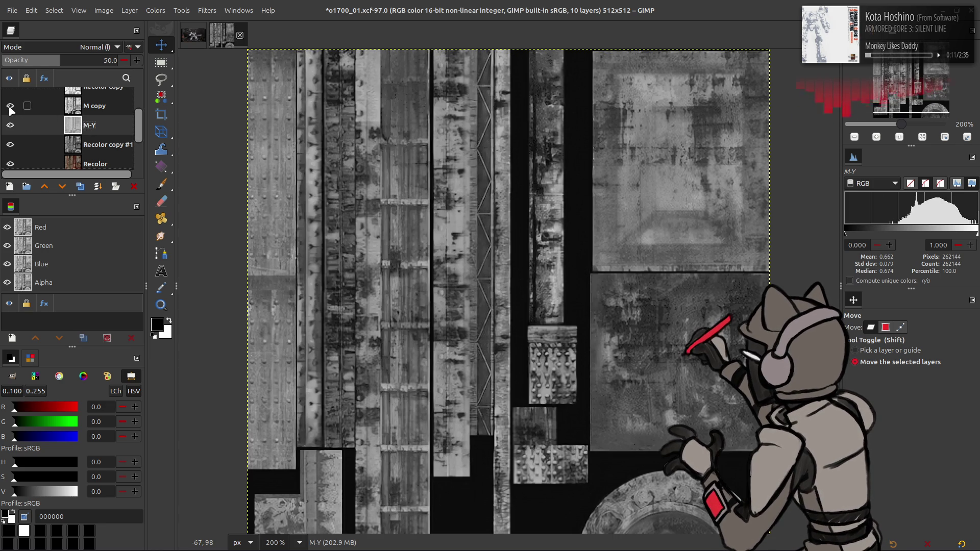
scroll(11, 107, up, 1)
click(11, 102)
scroll(11, 104, up, 2)
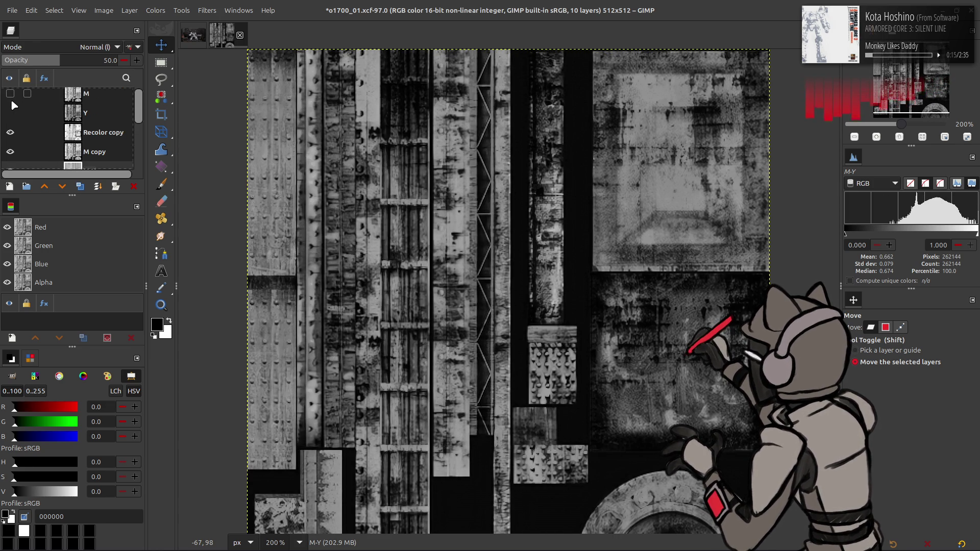
scroll(11, 104, down, 1)
- Try inverting M copy and undo it, then toggle Recolor copy, leaving it hidden
click(90, 136)
click(158, 10)
click(169, 158)
key(ctrl+z)
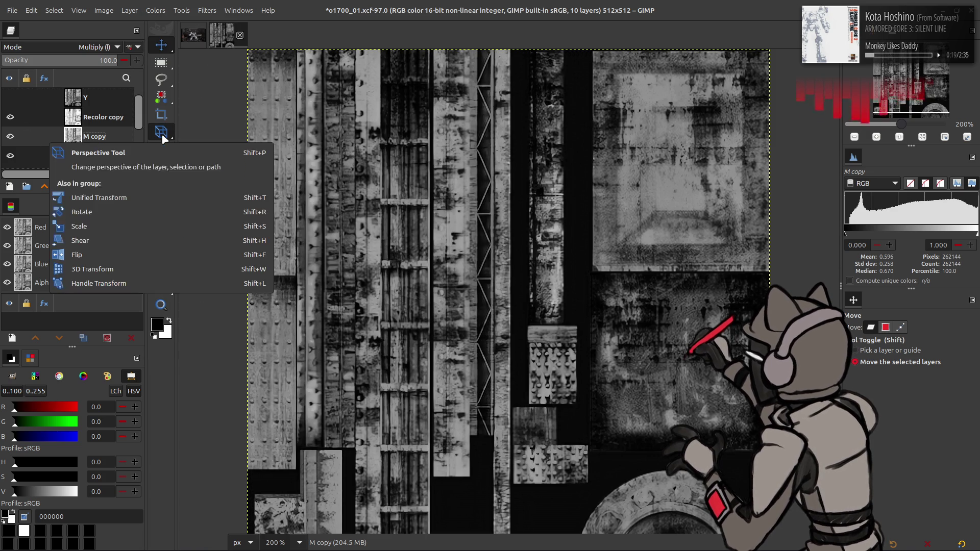
click(10, 117)
click(10, 117)
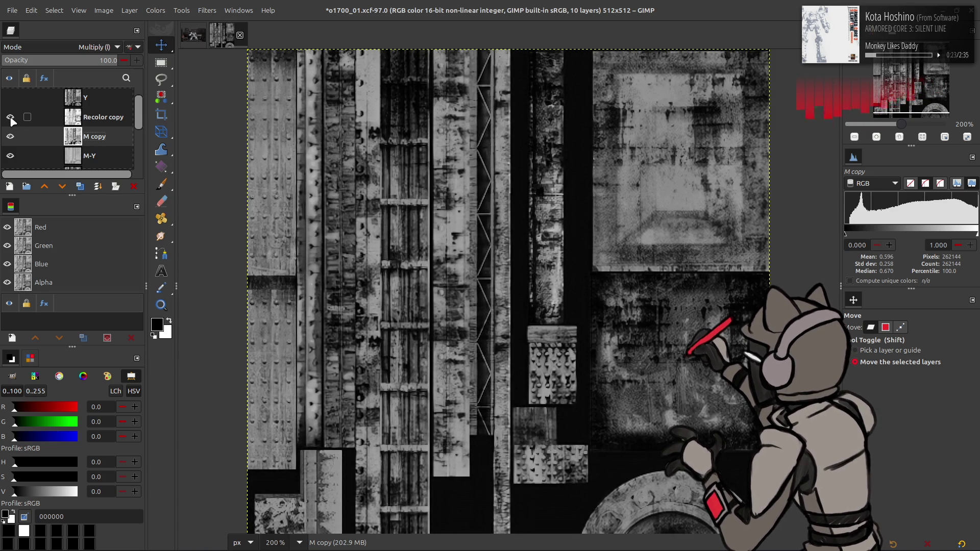
click(11, 117)
scroll(11, 115, up, 1)
click(92, 117)
- Duplicate Y, place Y copy below Recolor copy, show it and set Multiply blending
click(80, 186)
mouse_move(88, 121)
mouse_down()
mouse_move(61, 164)
mouse_move(30, 148)
mouse_move(17, 118)
mouse_up()
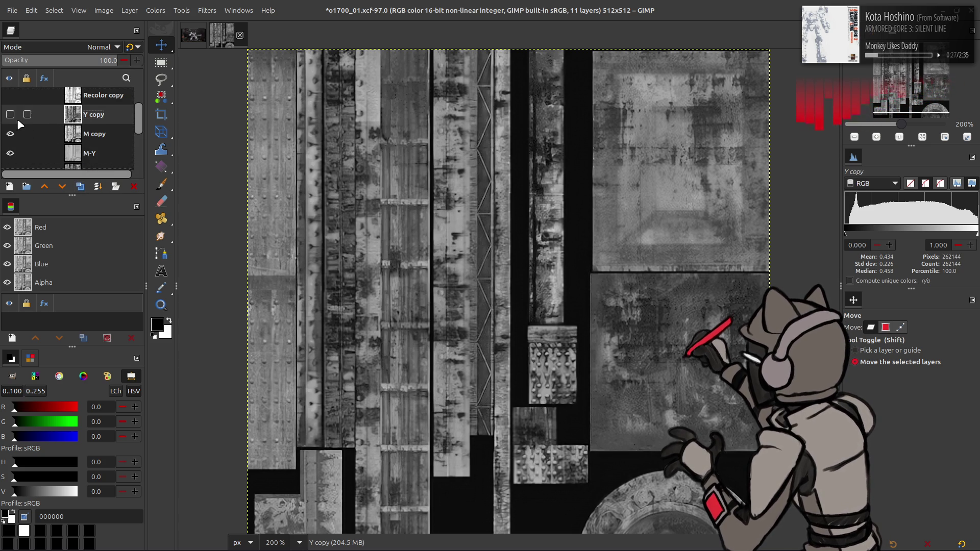
click(11, 115)
click(99, 47)
click(60, 234)
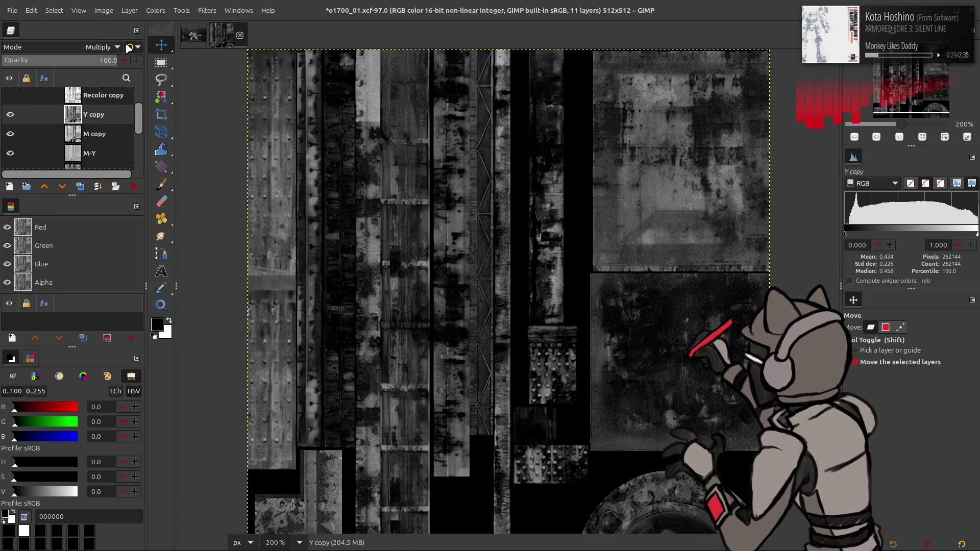
- Invert Y copy and M copy with Colors > Invert
click(131, 10)
click(175, 146)
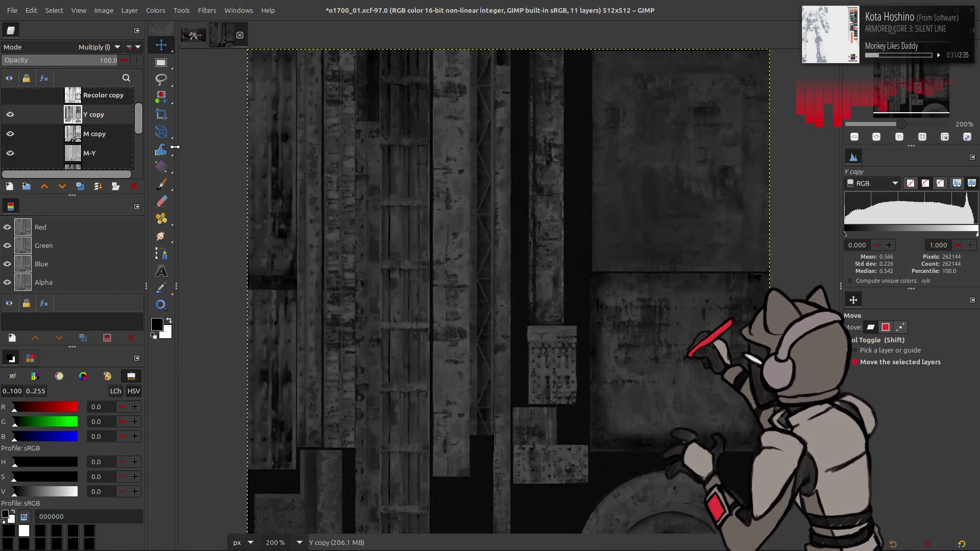
click(102, 133)
click(155, 10)
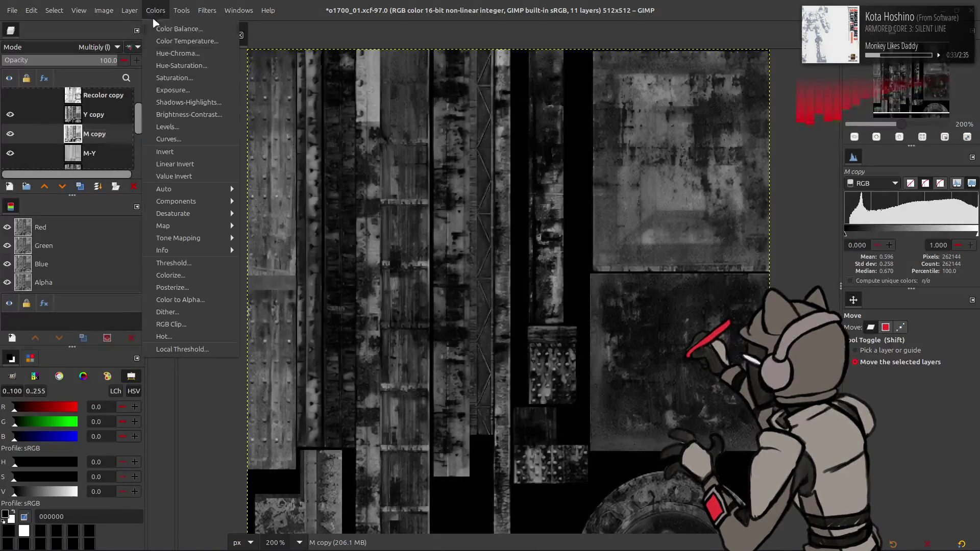
click(154, 144)
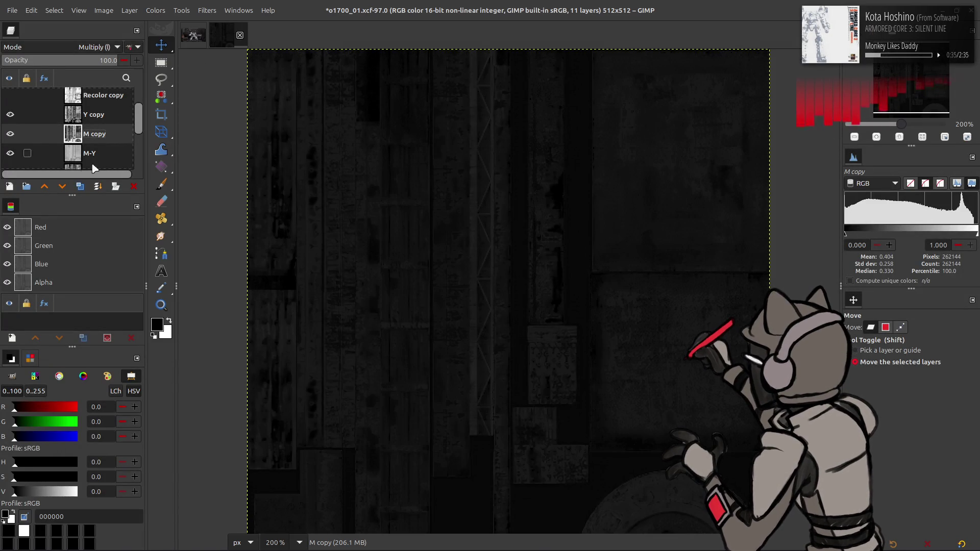
- Toggle M-Y to compare, then invert M-Y via Colors > Invert
click(10, 153)
click(11, 153)
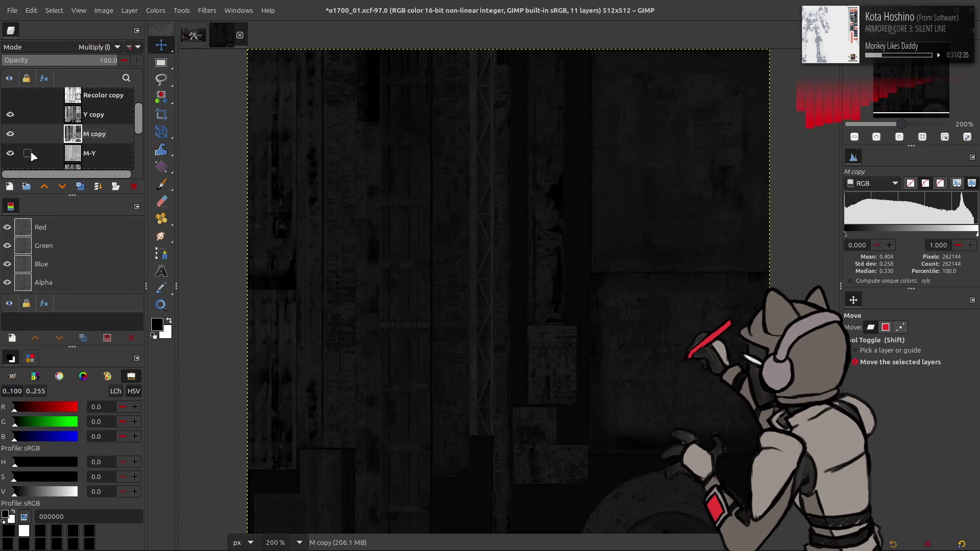
click(102, 153)
click(156, 10)
click(184, 152)
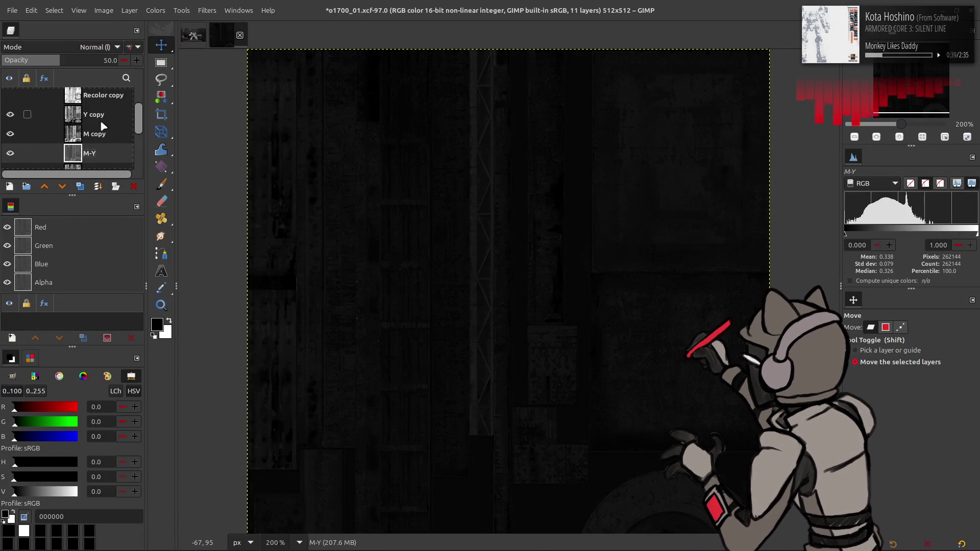
- Create a new 'Visible' layer from the visible result and apply Stretch Contrast to it
right_click(94, 117)
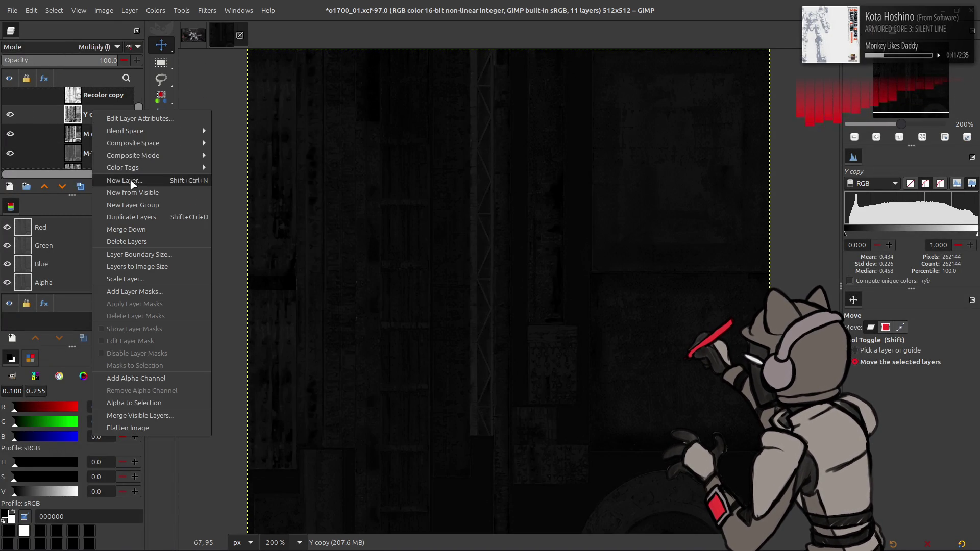
click(110, 194)
click(155, 11)
mouse_move(202, 187)
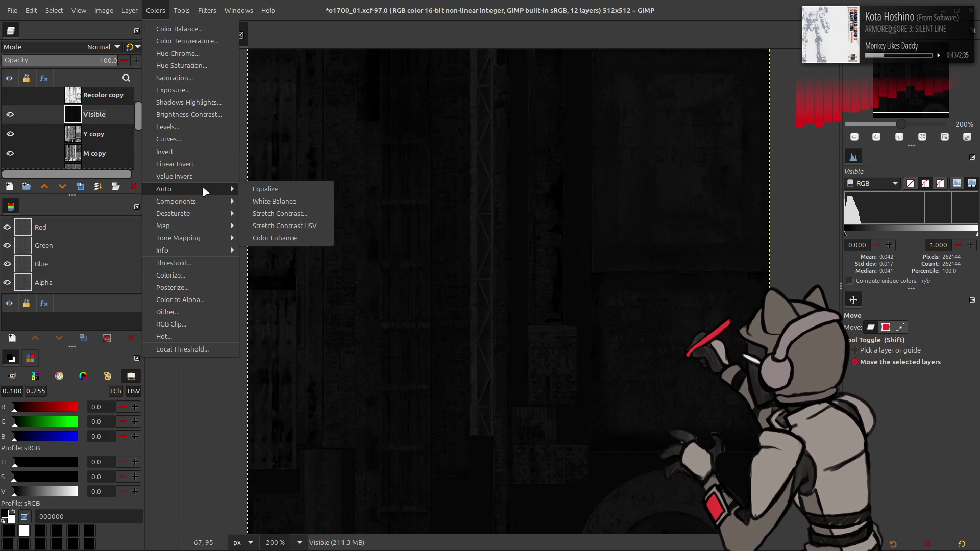
click(276, 214)
click(130, 216)
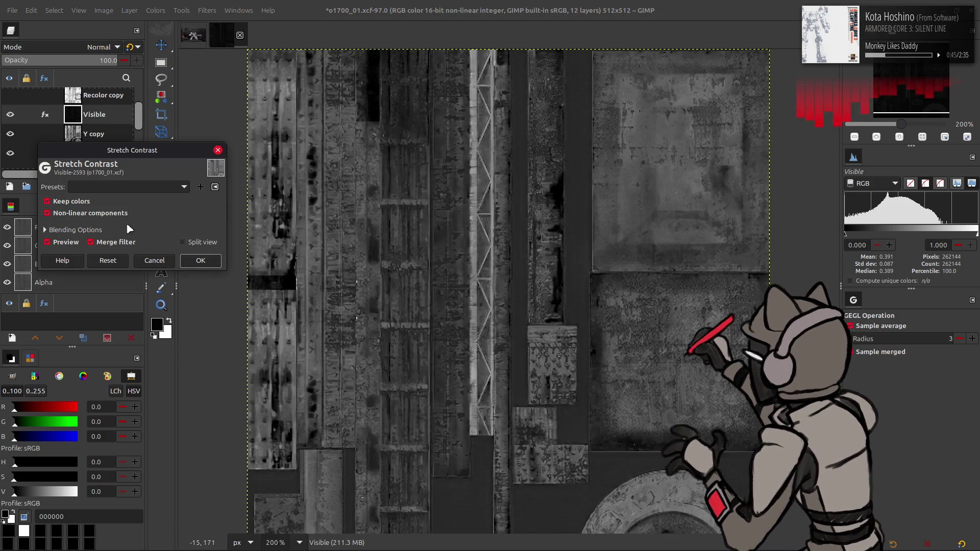
click(210, 263)
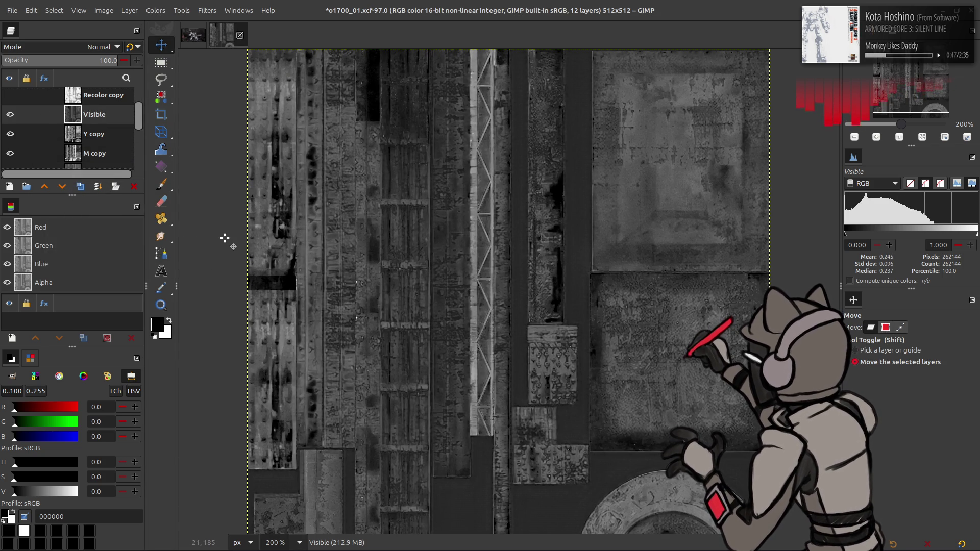
- Compare Recolor copy #1 and Visible by toggling their visibility, then delete the Visible layer
scroll(351, 229, down, 2)
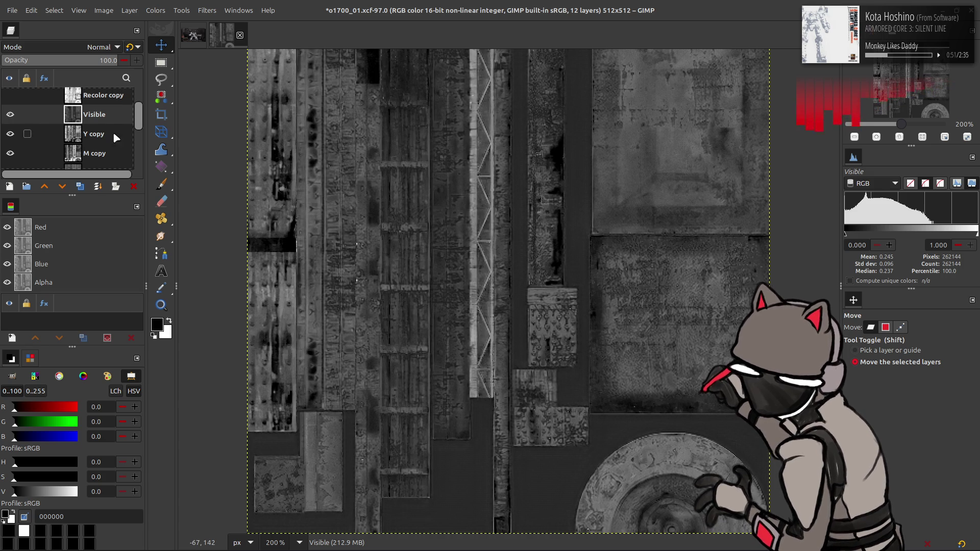
click(10, 114)
scroll(13, 138, down, 2)
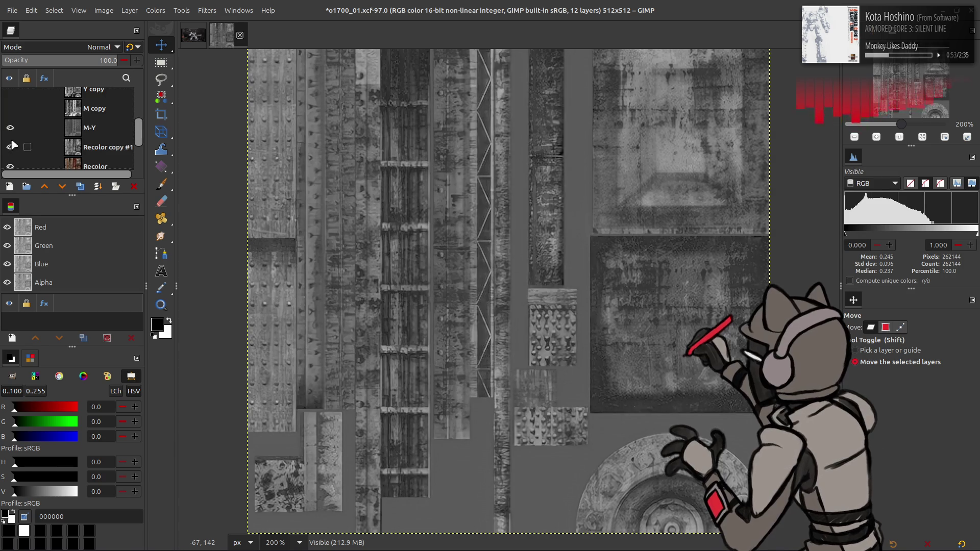
click(10, 147)
click(10, 147)
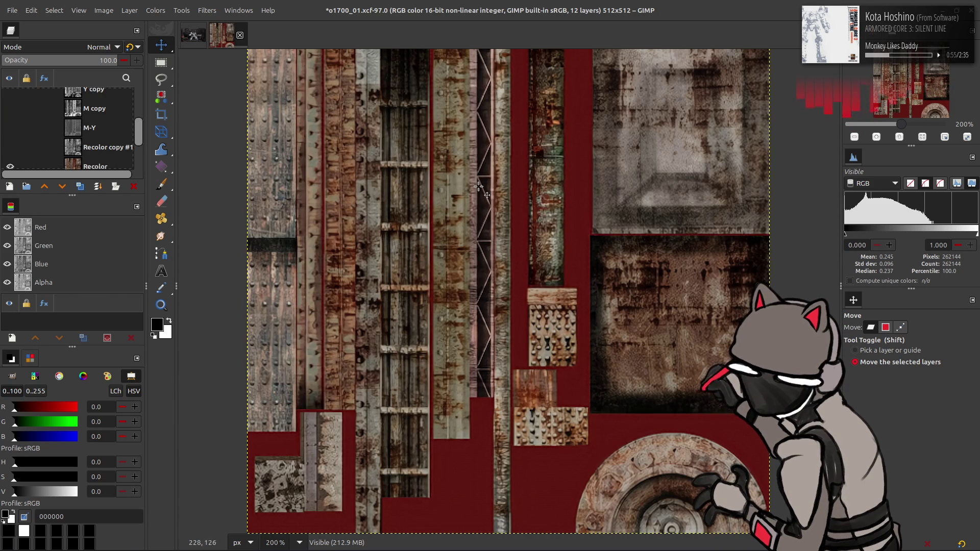
click(11, 147)
scroll(16, 117, up, 2)
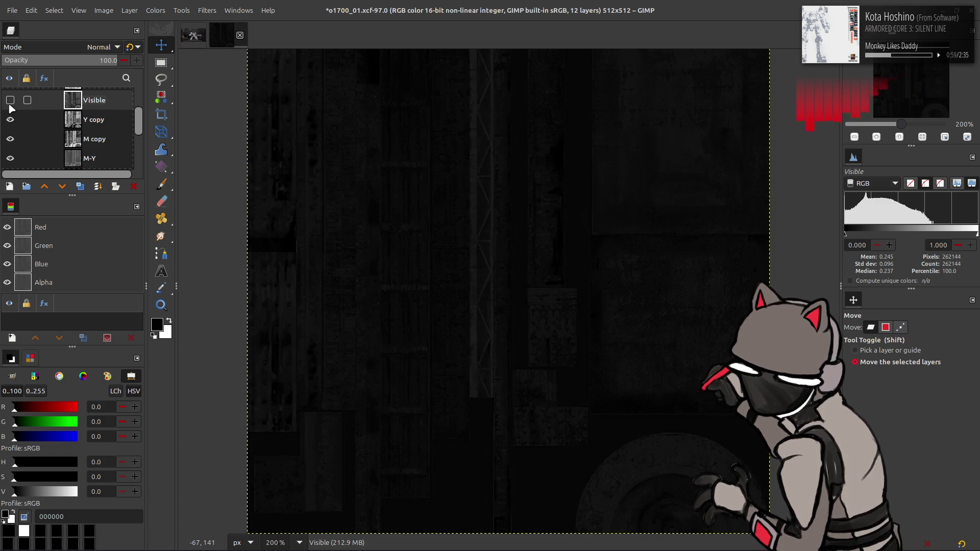
click(10, 104)
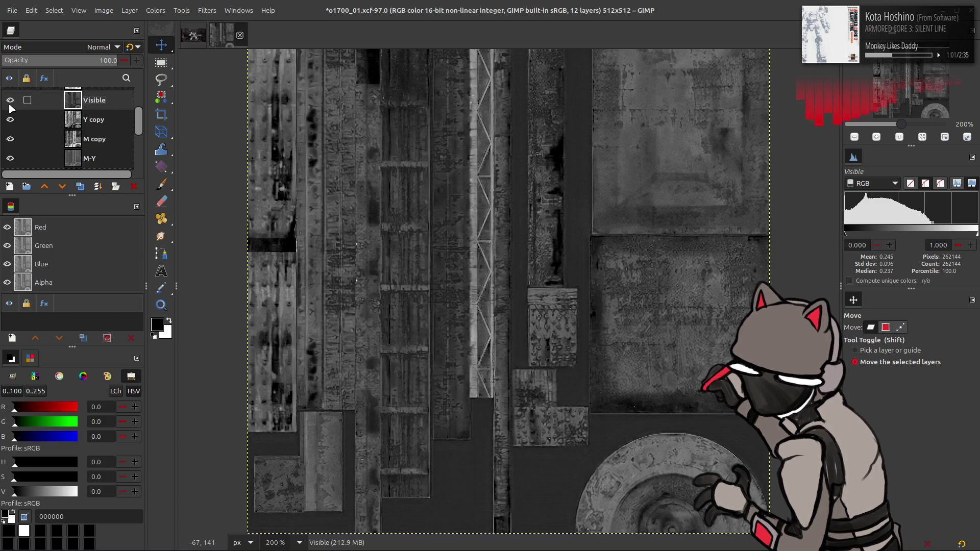
scroll(11, 109, up, 1)
click(12, 131)
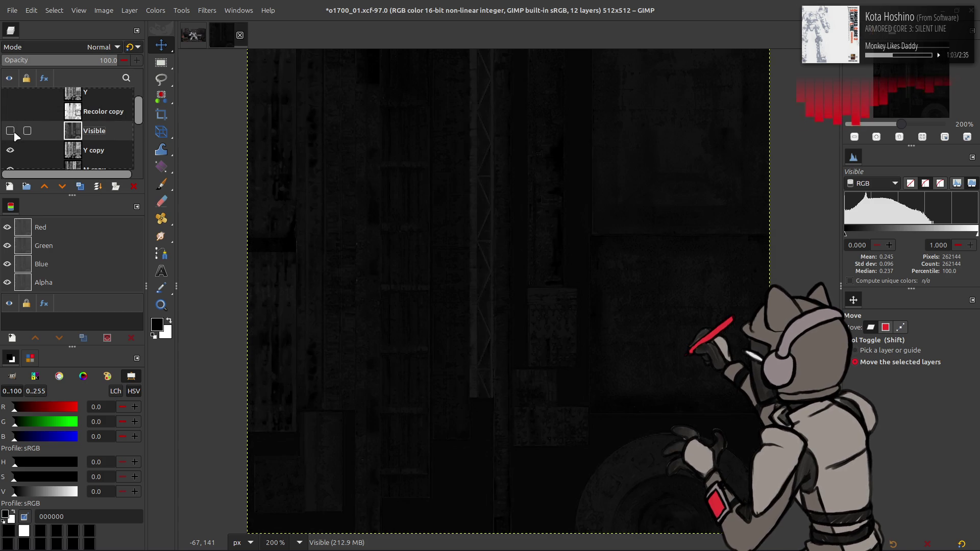
click(11, 132)
click(134, 187)
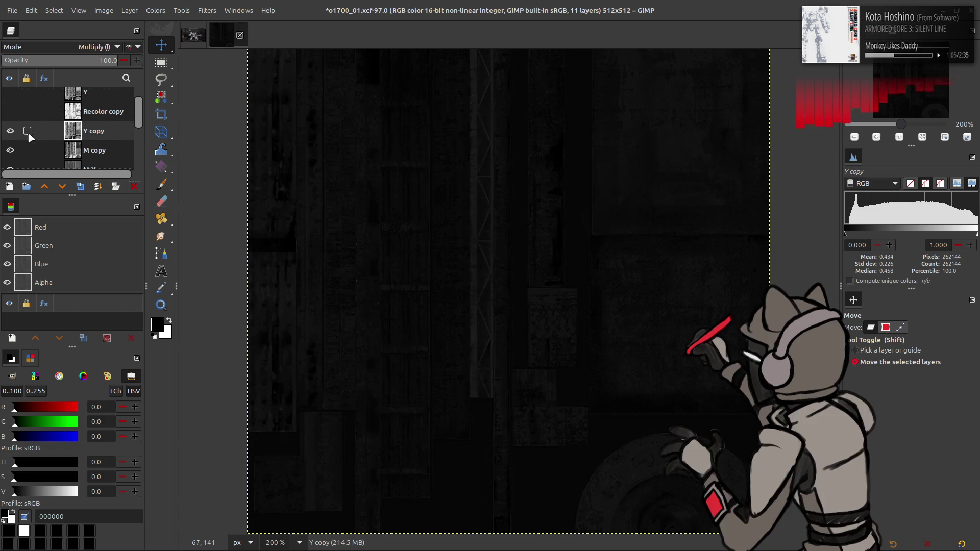
- Hide the Y copy and M copy overlays, check the M-Y layer, then delete M-Y
click(10, 130)
click(10, 150)
scroll(19, 136, down, 1)
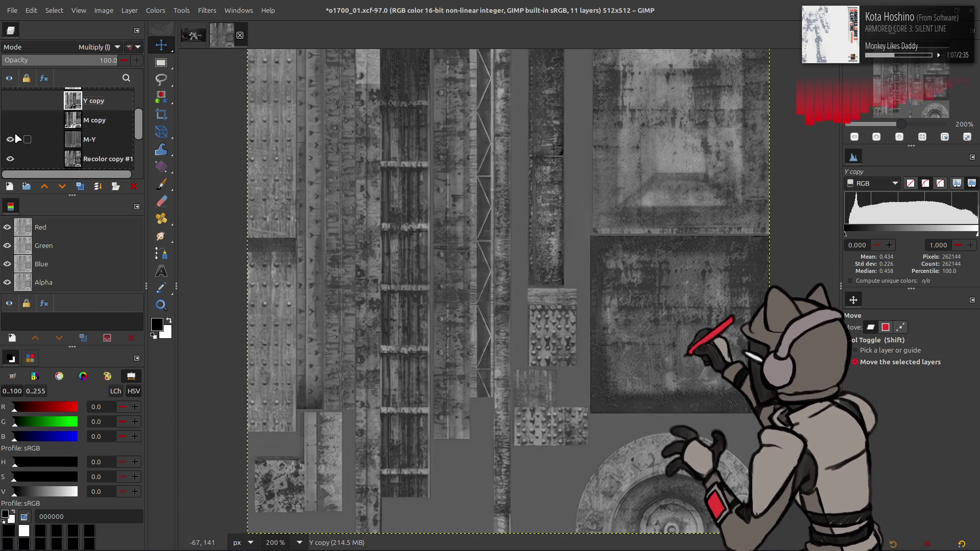
click(15, 139)
click(15, 139)
scroll(31, 139, down, 1)
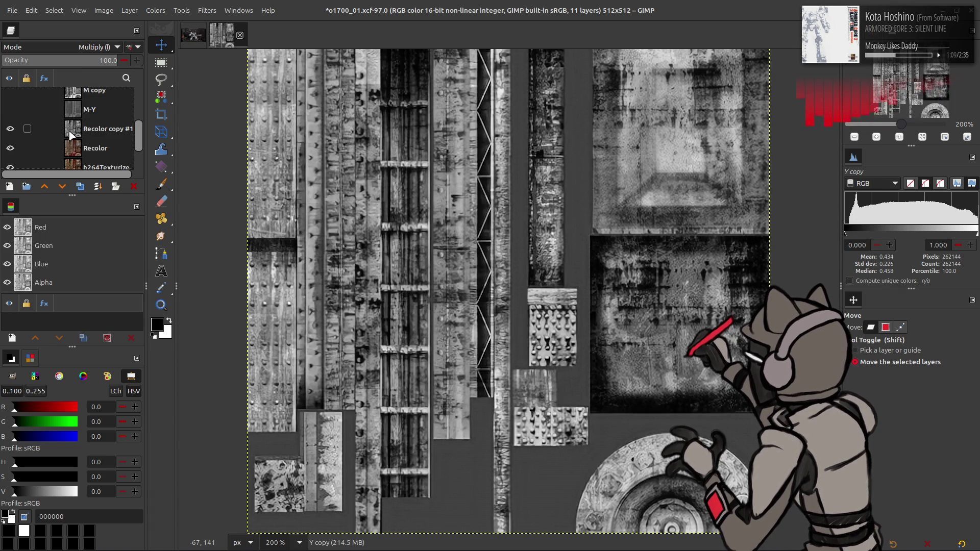
click(87, 112)
click(10, 111)
scroll(30, 118, up, 1)
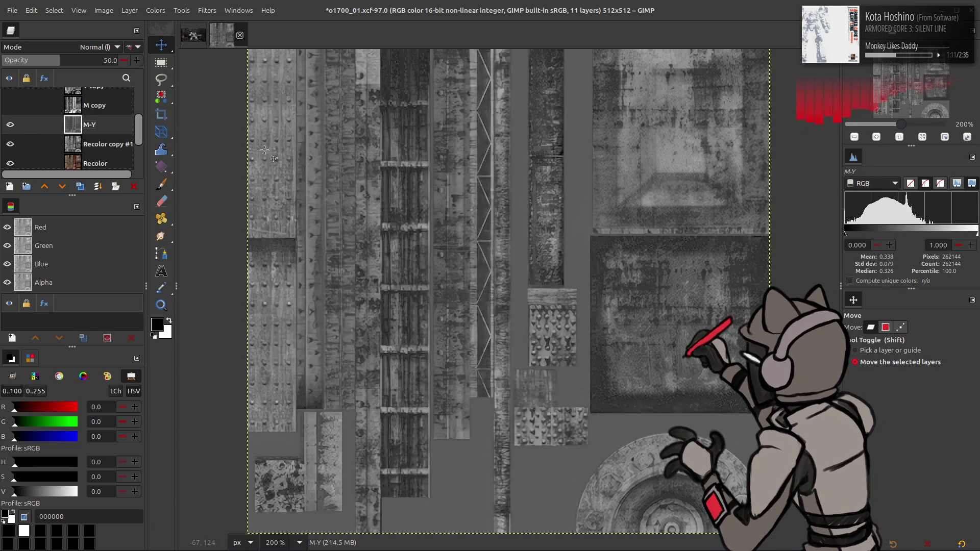
click(10, 124)
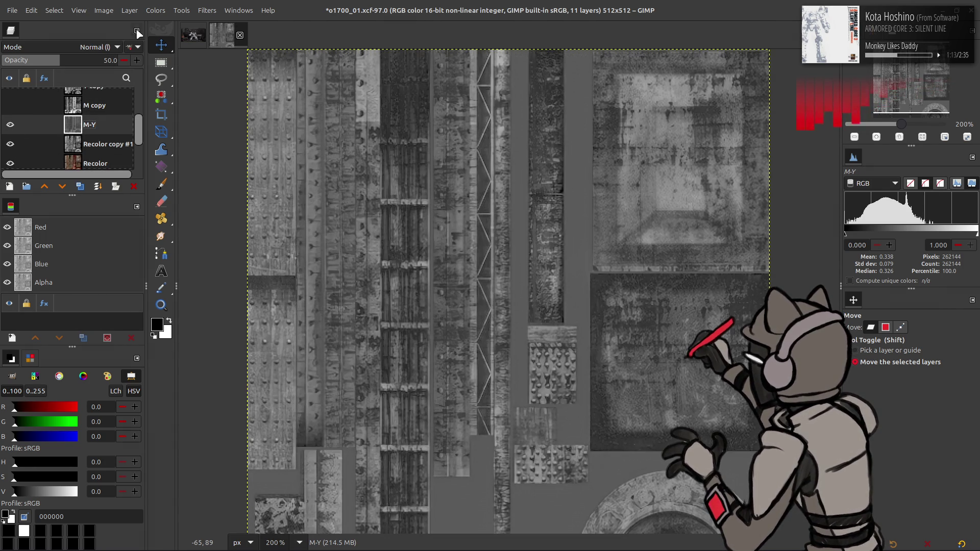
click(135, 37)
click(171, 151)
- Select M copy, compare it against Recolor copy #1, and invert its tones
click(10, 122)
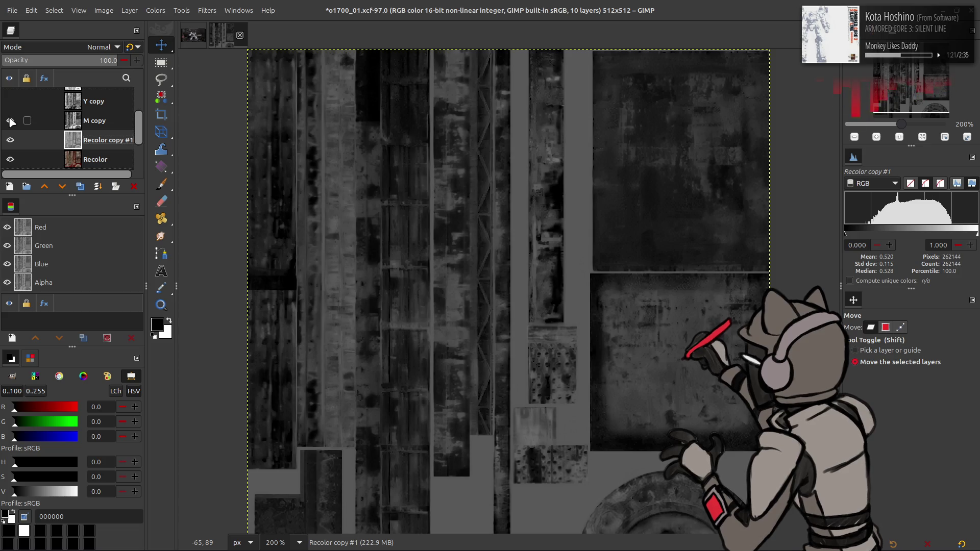
click(56, 120)
click(11, 121)
click(10, 139)
click(11, 139)
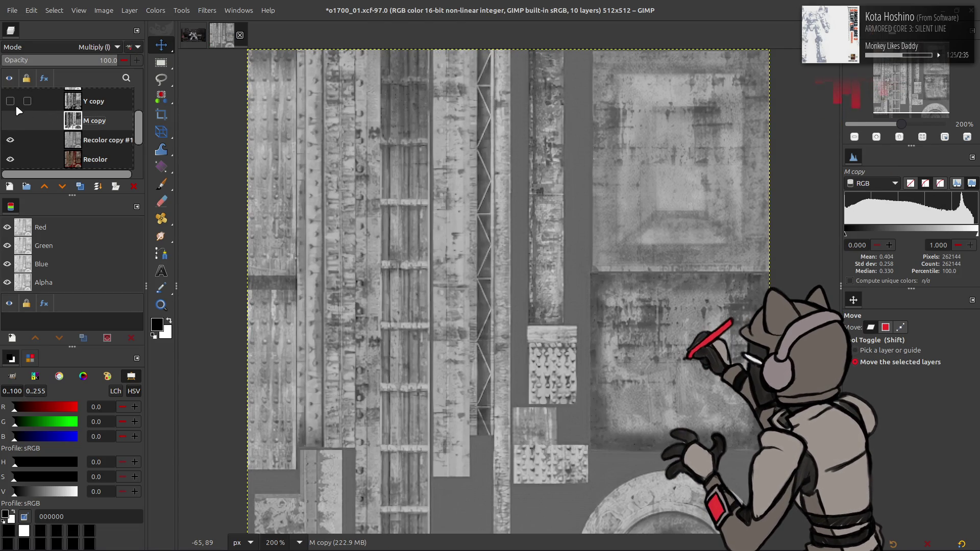
click(10, 121)
click(10, 120)
click(10, 121)
click(165, 10)
click(173, 153)
- Select Y copy and invert its tones with Colors > Invert
click(10, 101)
click(93, 102)
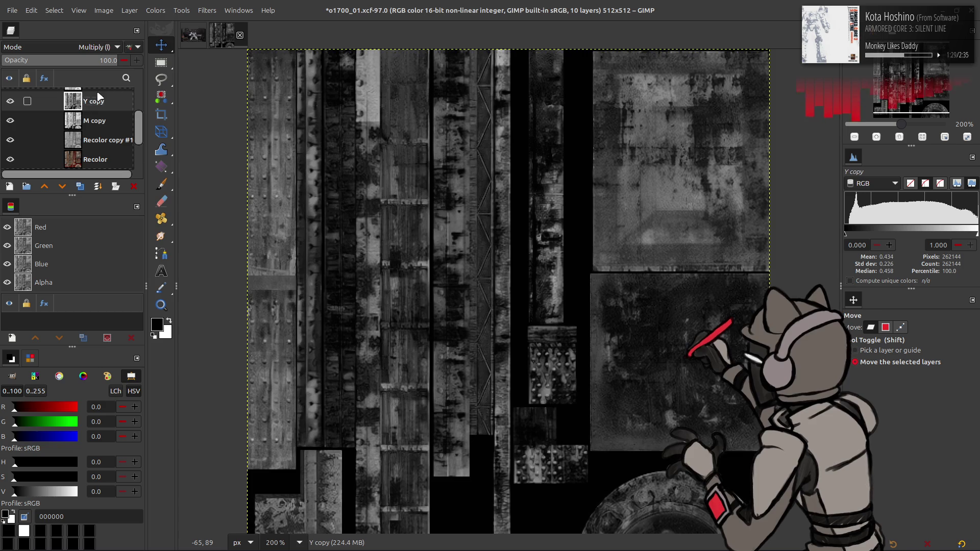
click(155, 10)
click(176, 148)
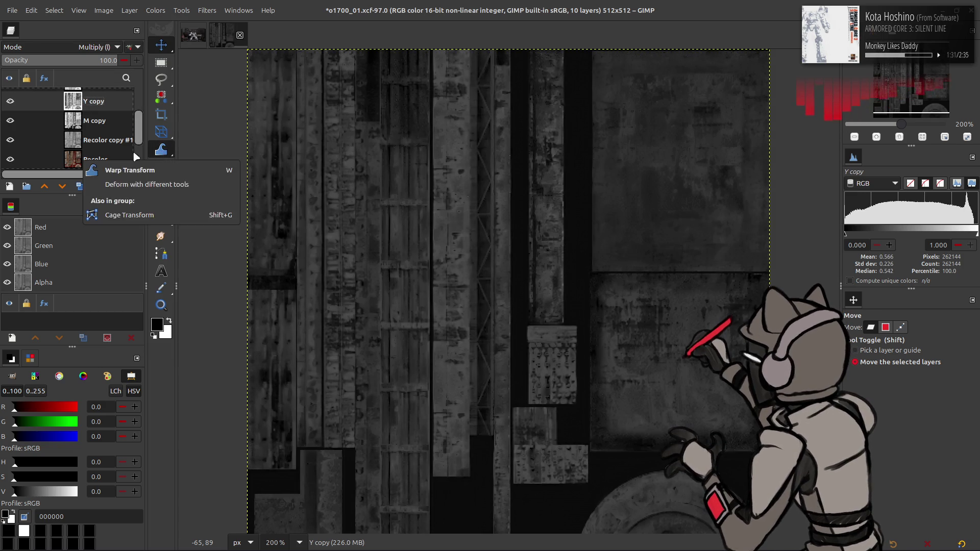
- Compare Y copy and M copy on and off, then set Y copy's opacity to 50
click(12, 101)
click(12, 101)
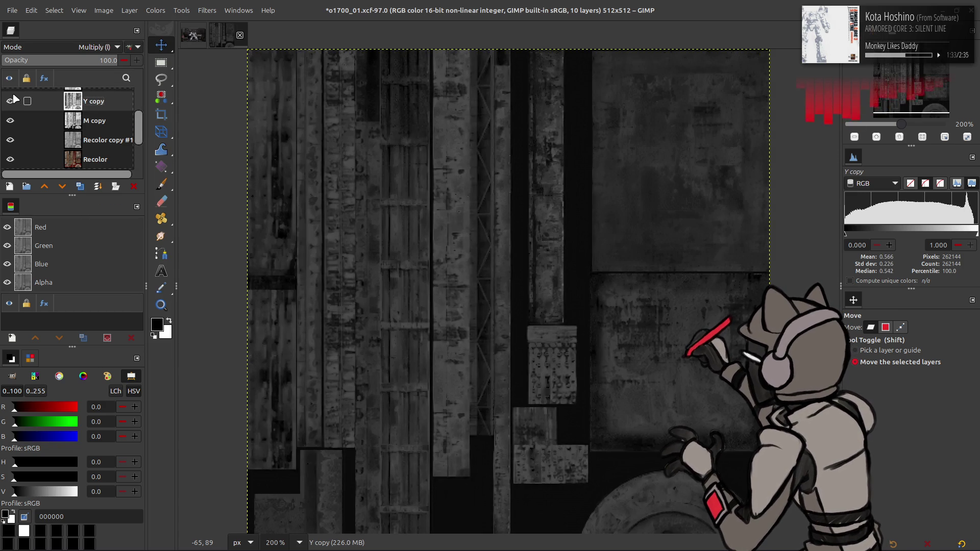
click(12, 100)
click(12, 101)
click(12, 100)
click(10, 121)
click(10, 123)
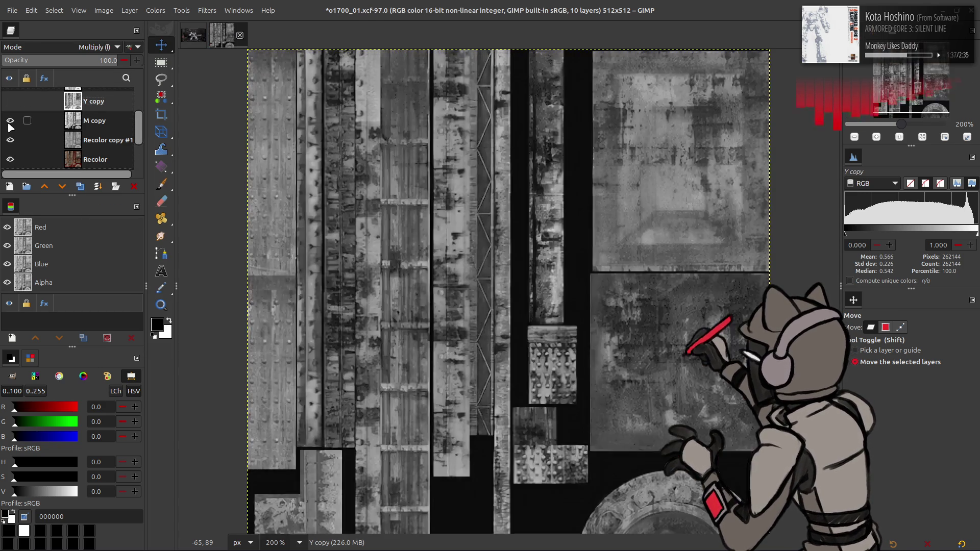
click(10, 101)
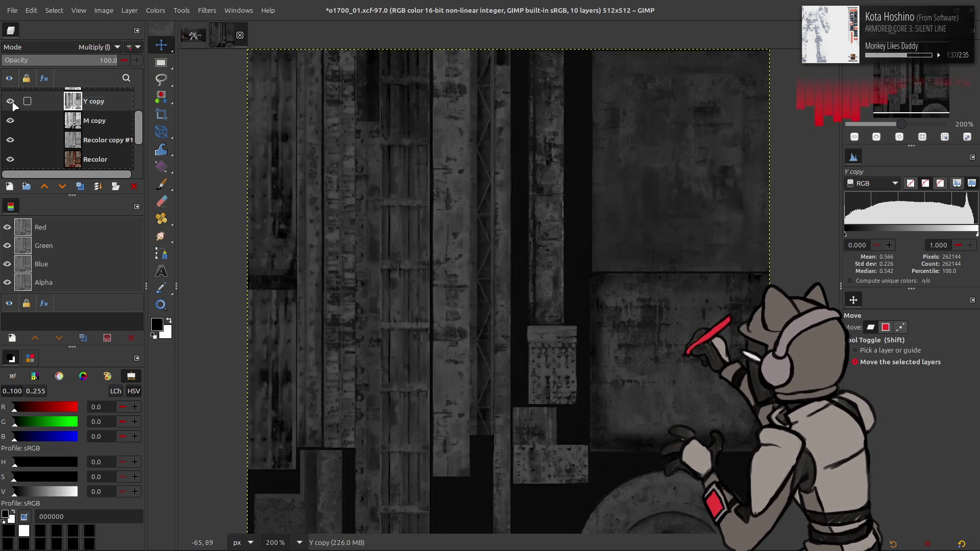
click(66, 57)
text(50)
key(Return)
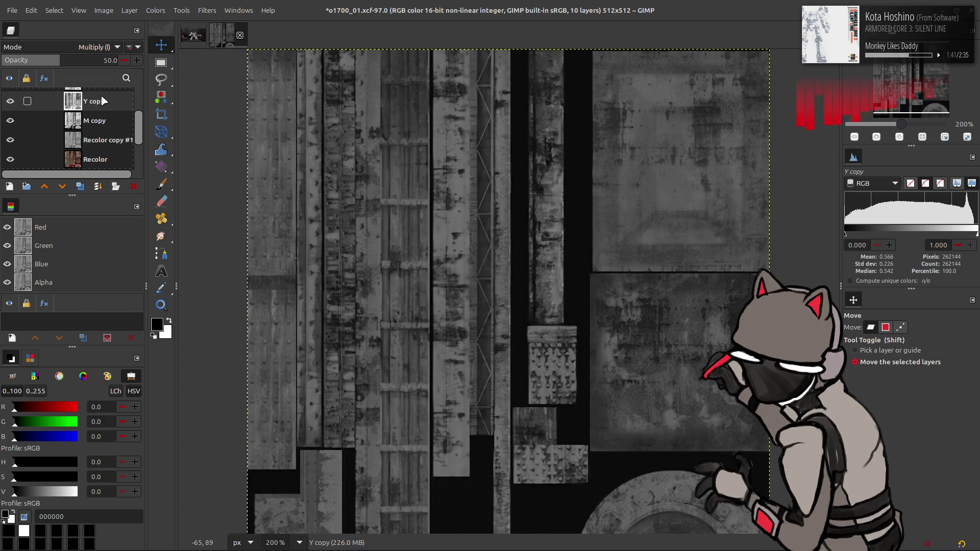
- Select Recolor copy and toggle it to compare, leaving it hidden
scroll(99, 106, up, 2)
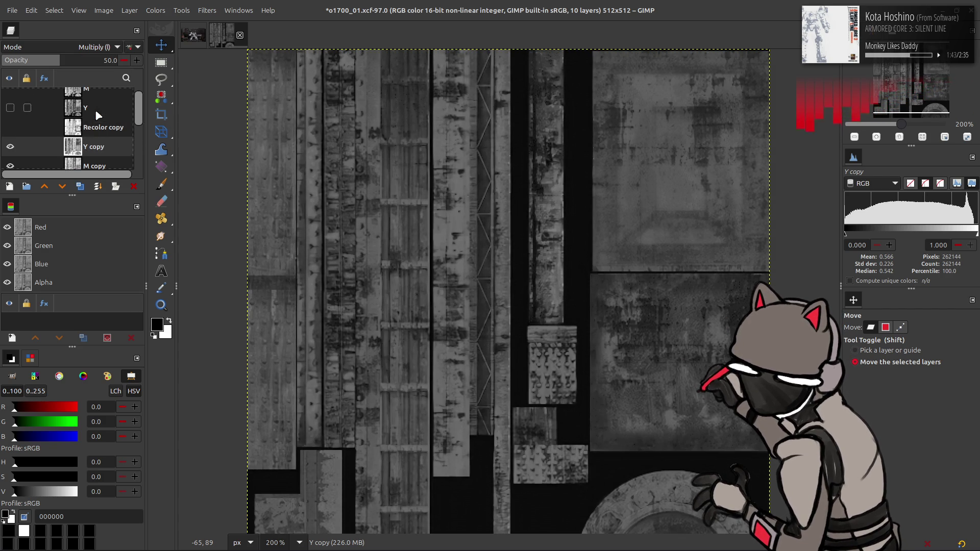
click(71, 125)
click(10, 128)
click(11, 128)
click(11, 128)
click(11, 128)
click(11, 128)
click(11, 129)
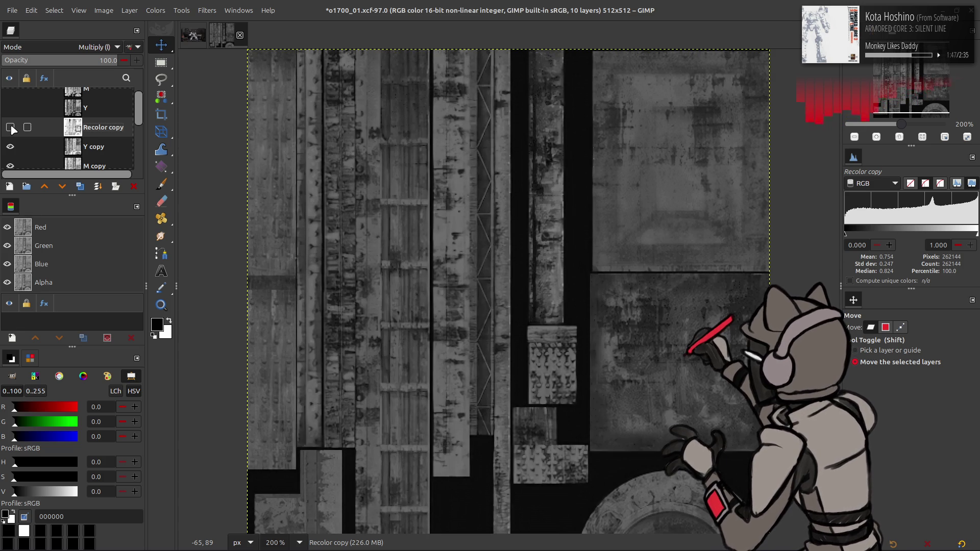
right_click(96, 147)
- Create a layer from visible, move it above Recolor copy, and stretch its contrast
click(118, 229)
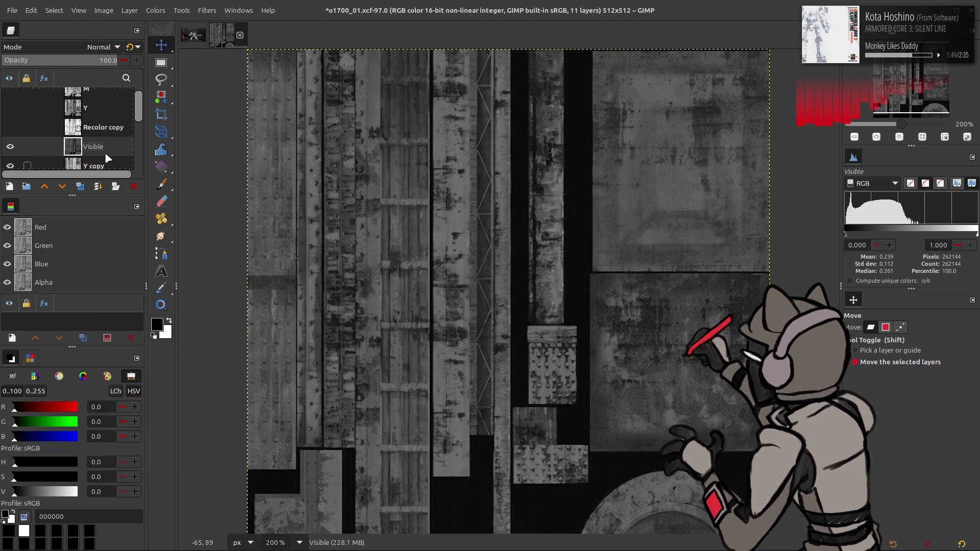
drag(95, 146, 86, 128)
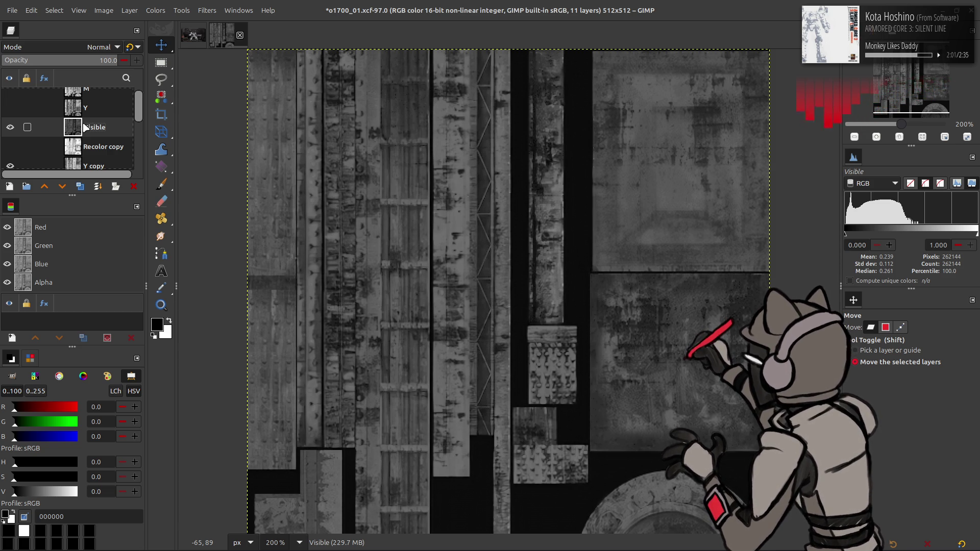
mouse_move(173, 189)
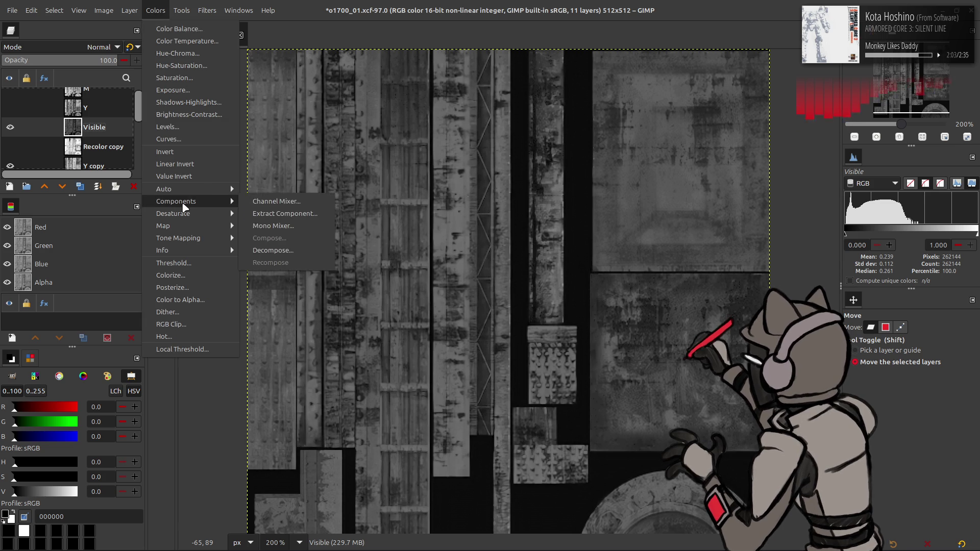
click(271, 213)
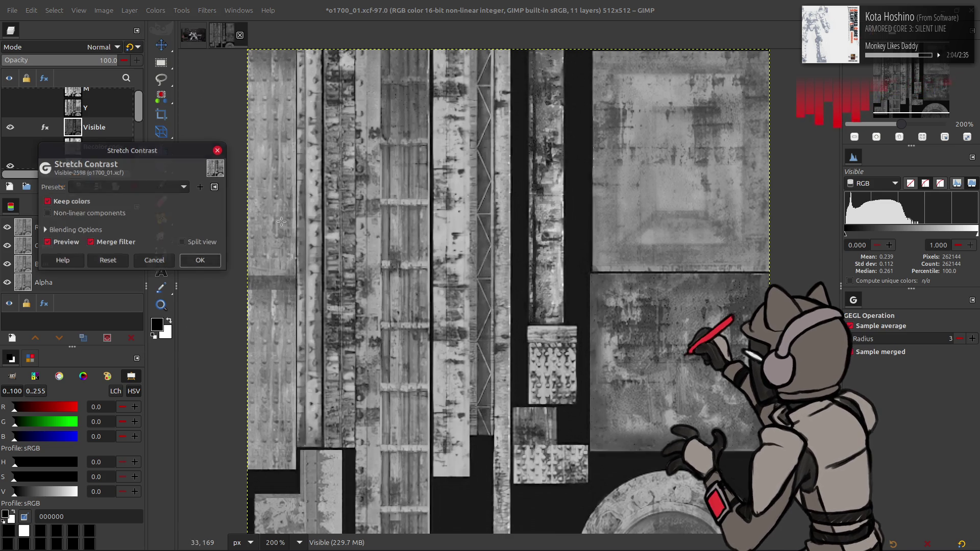
click(203, 261)
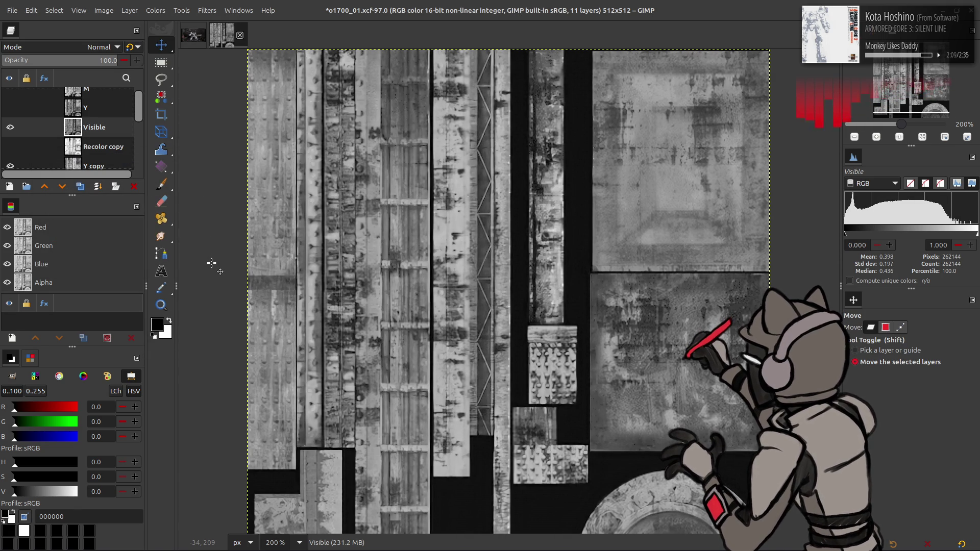
- Rename the new merged layer to 'Spec Base'
double_click(110, 124)
text(S)
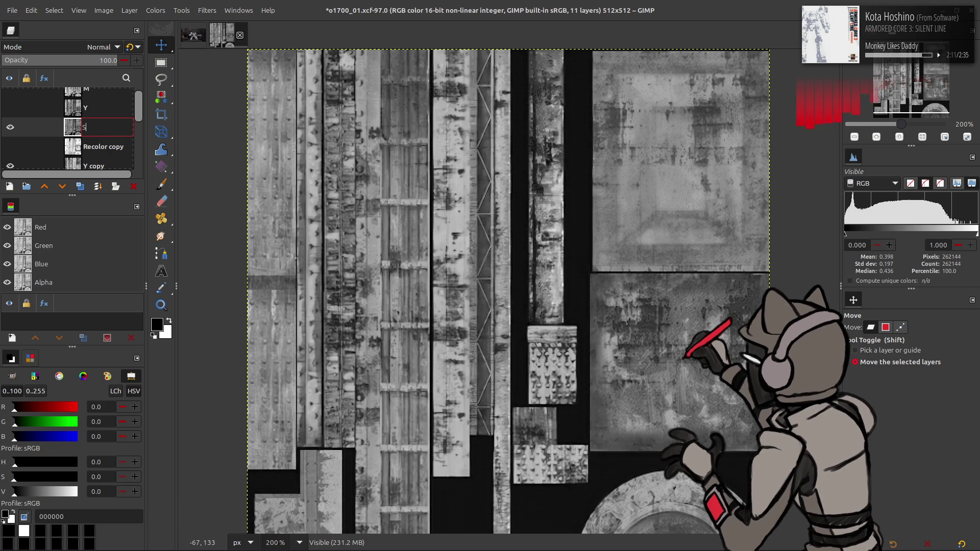
text(pec Base)
key(Return)
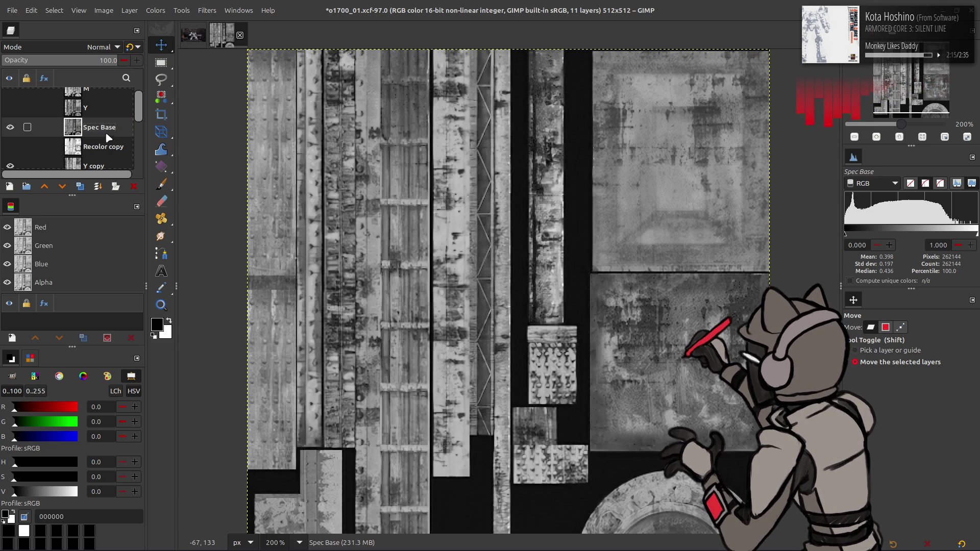
- Duplicate Spec Base, invert it and try Soft light, then delete that inverted duplicate
click(82, 188)
click(155, 11)
click(168, 153)
click(100, 47)
click(52, 287)
click(134, 187)
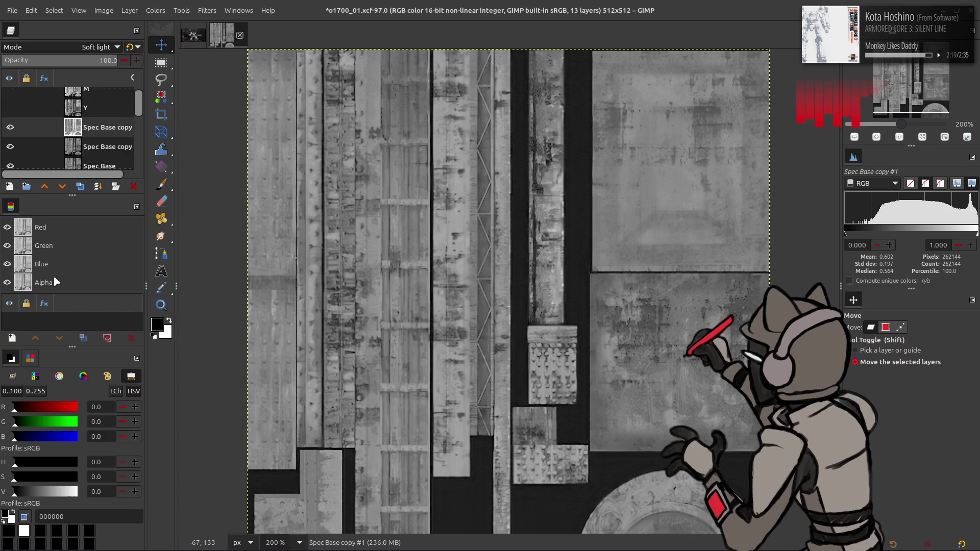
- Set Spec Base copy's blend mode to Overlay and toggle it to compare
click(107, 128)
click(99, 47)
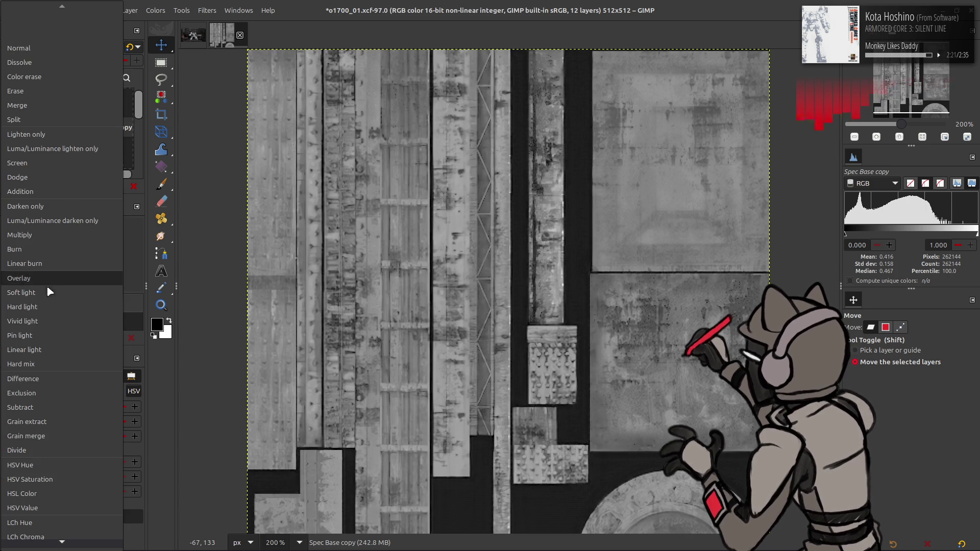
click(50, 293)
click(7, 145)
click(10, 128)
click(10, 129)
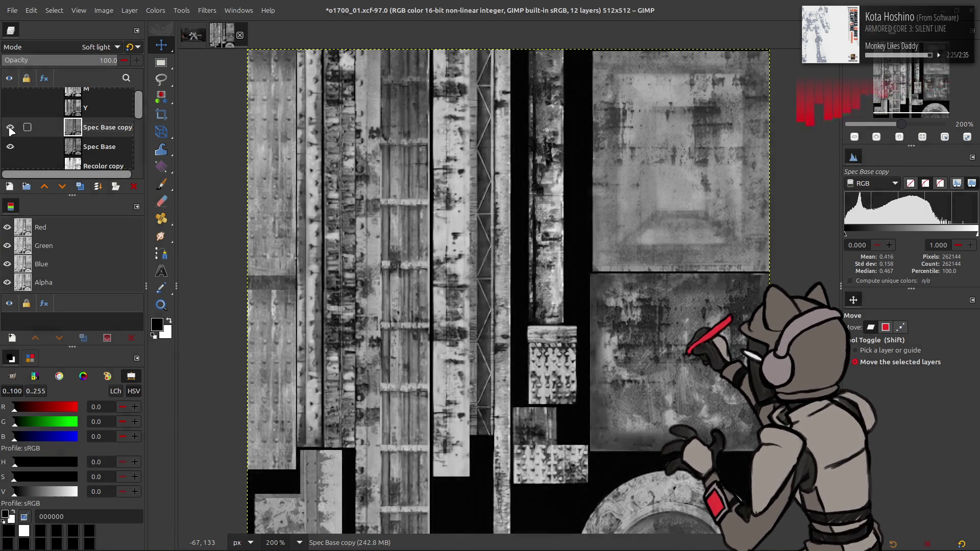
scroll(306, 163, down, 1)
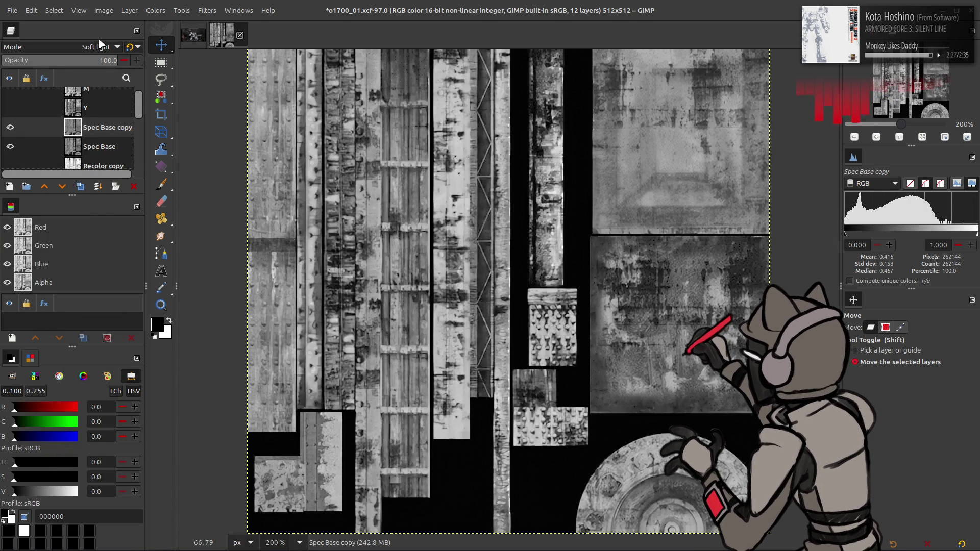
scroll(87, 47, up, 1)
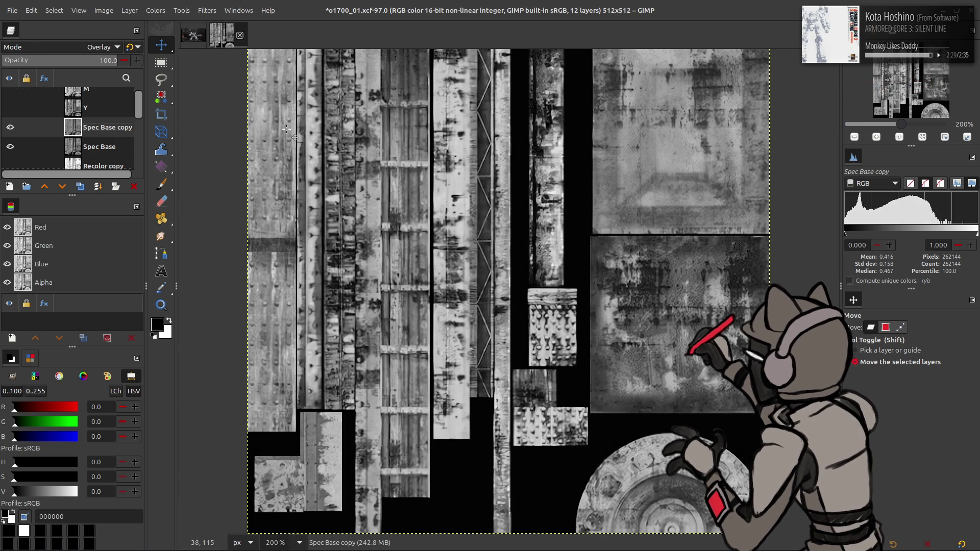
right_click(93, 132)
- Merge Spec Base copy down and apply the saved highlight-compressing curve to Spec Base
click(122, 260)
click(155, 10)
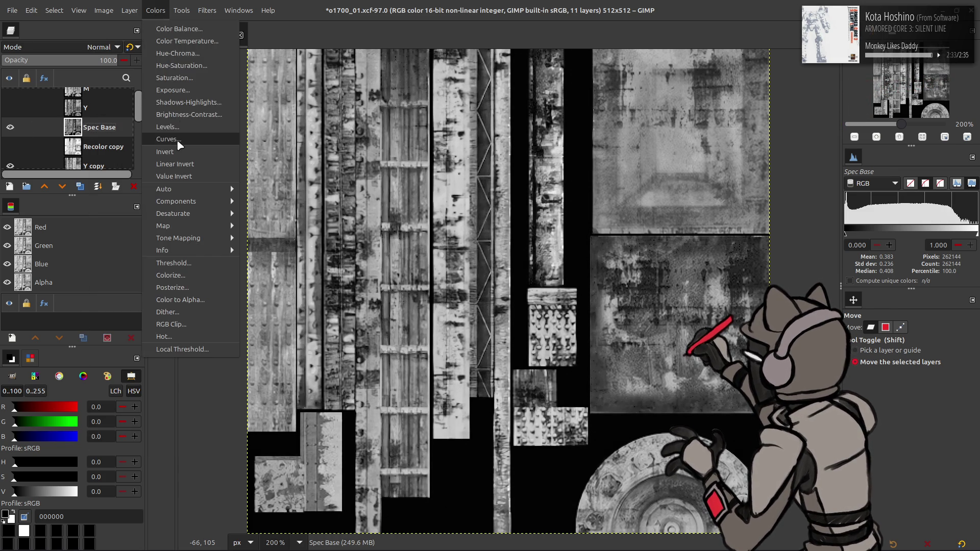
click(177, 141)
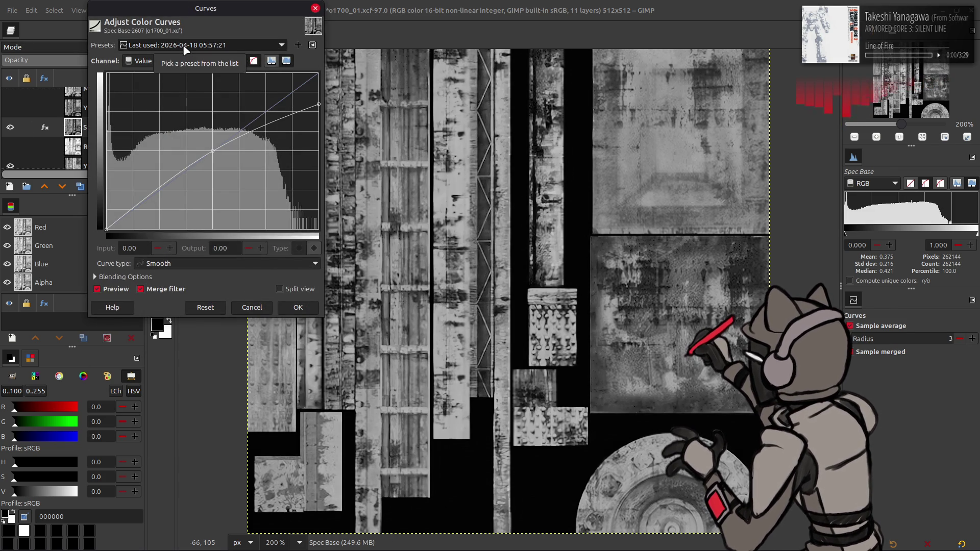
scroll(189, 49, down, 3)
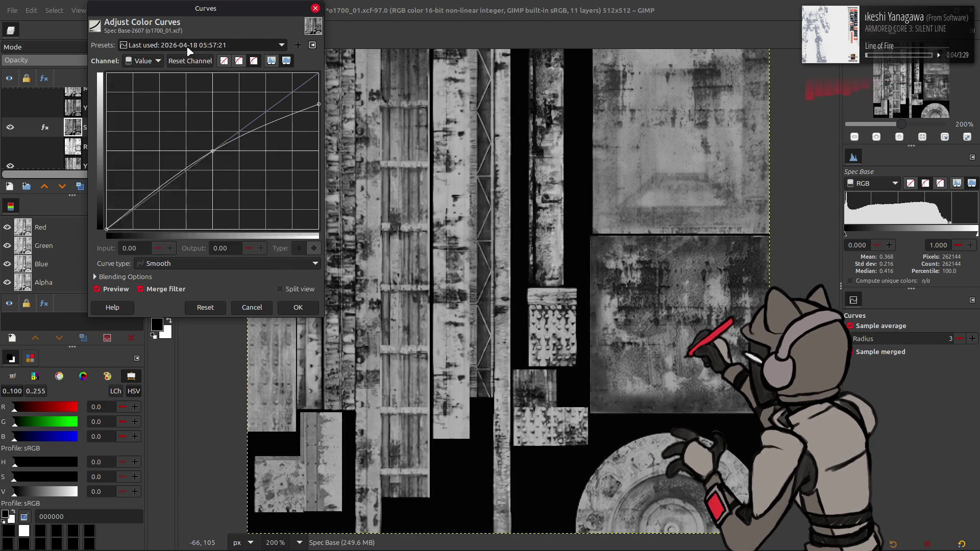
click(298, 308)
click(156, 10)
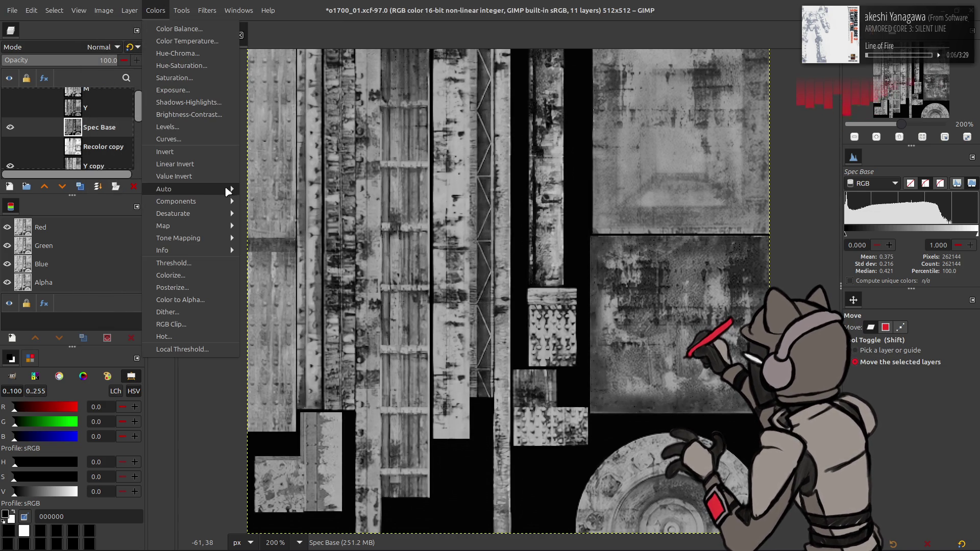
- Apply Stretch Contrast to Spec Base and toggle the layer to compare the result
mouse_move(229, 190)
click(279, 214)
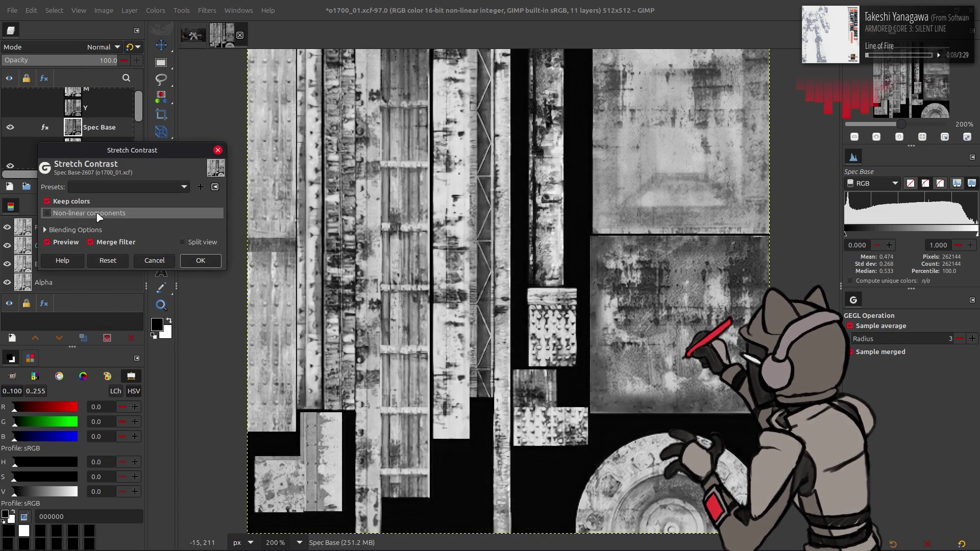
click(201, 260)
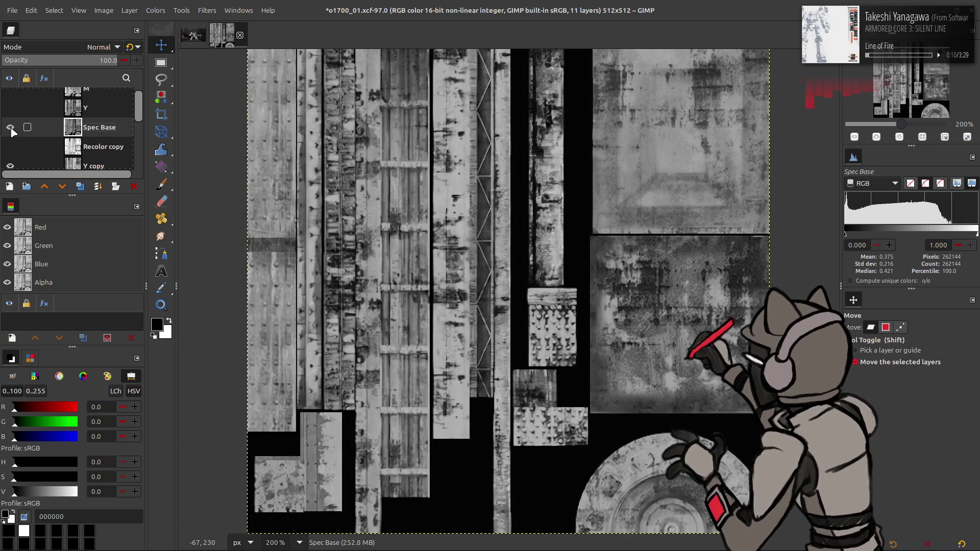
click(10, 127)
click(11, 128)
click(10, 127)
click(10, 128)
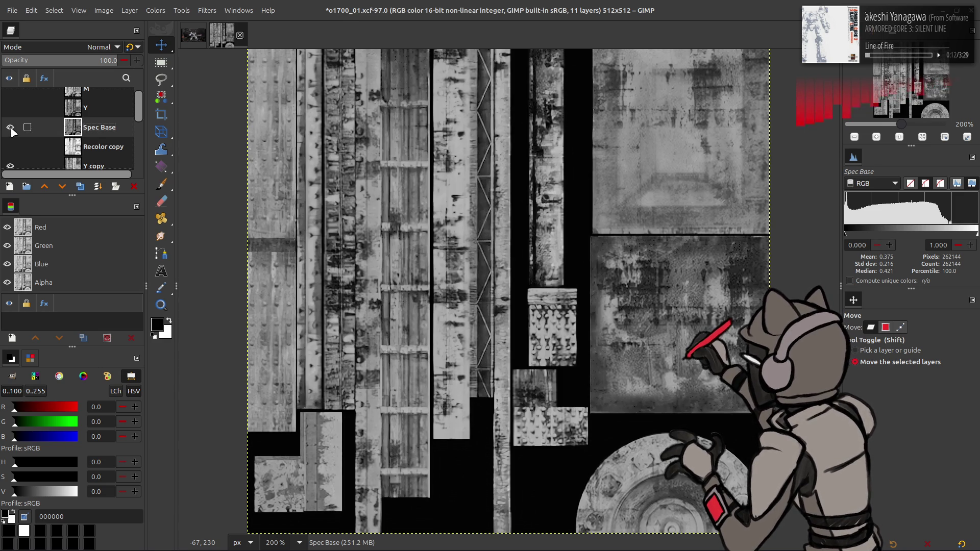
click(10, 127)
click(10, 128)
click(10, 127)
click(10, 127)
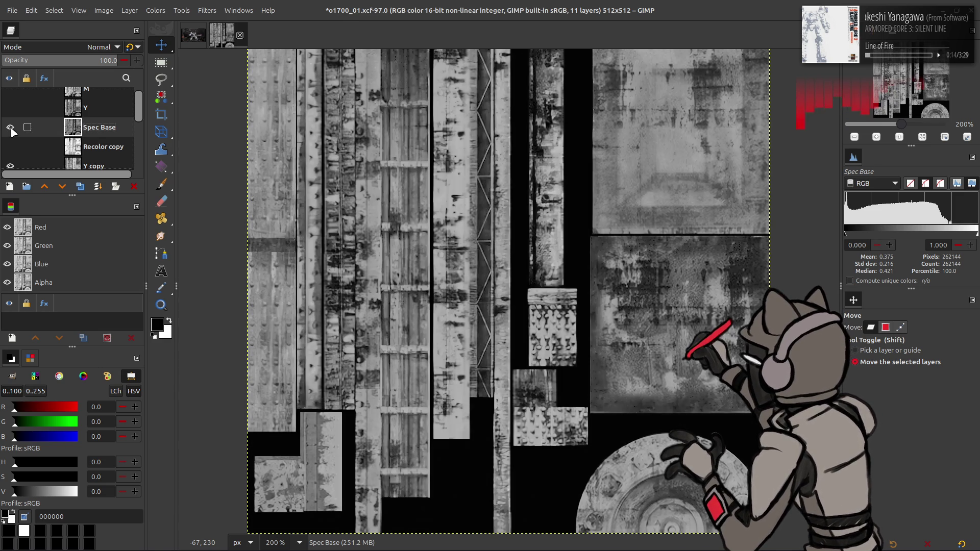
click(10, 127)
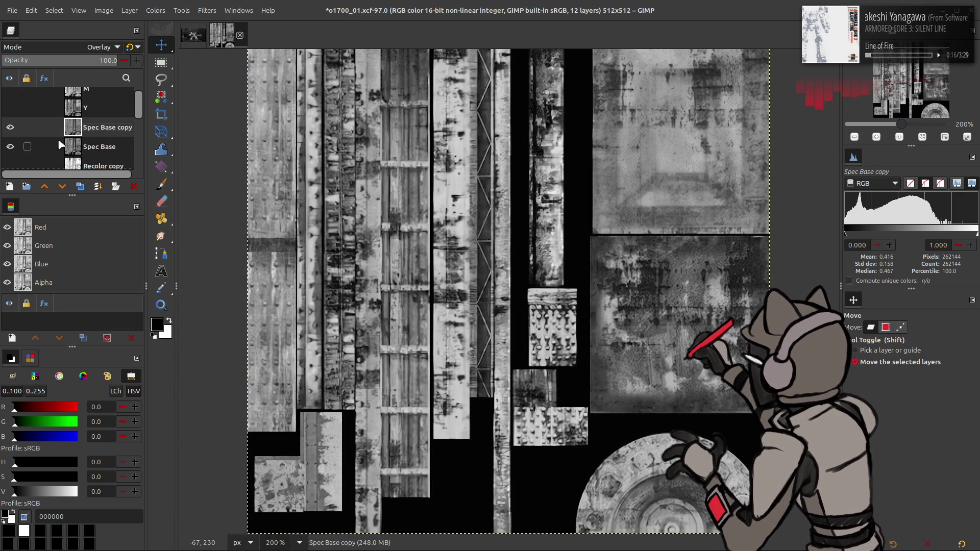
- Undo the trial duplicates of Spec Base, recheck its visibility, and save the image
key(shift+ctrl+d)
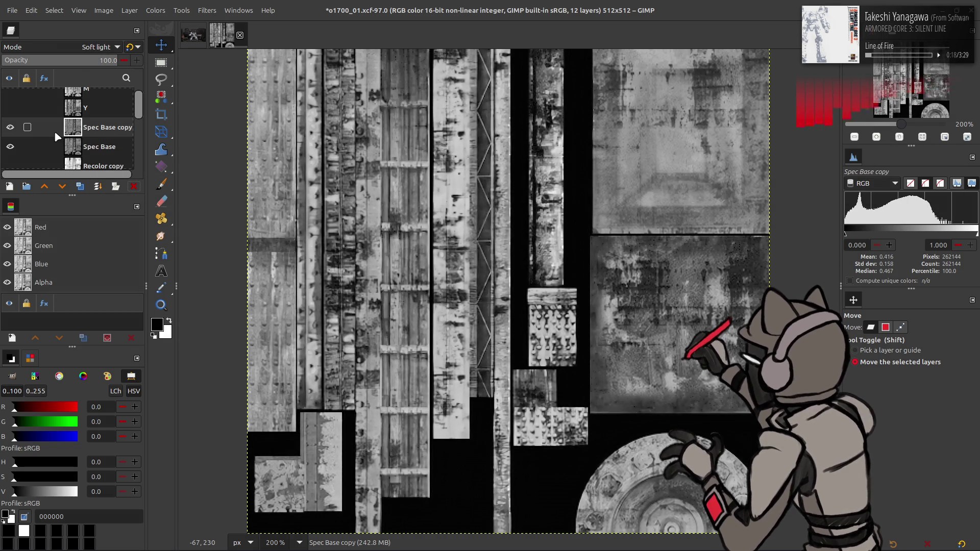
key(shift+ctrl+d)
key(ctrl+z)
key(ctrl+z)
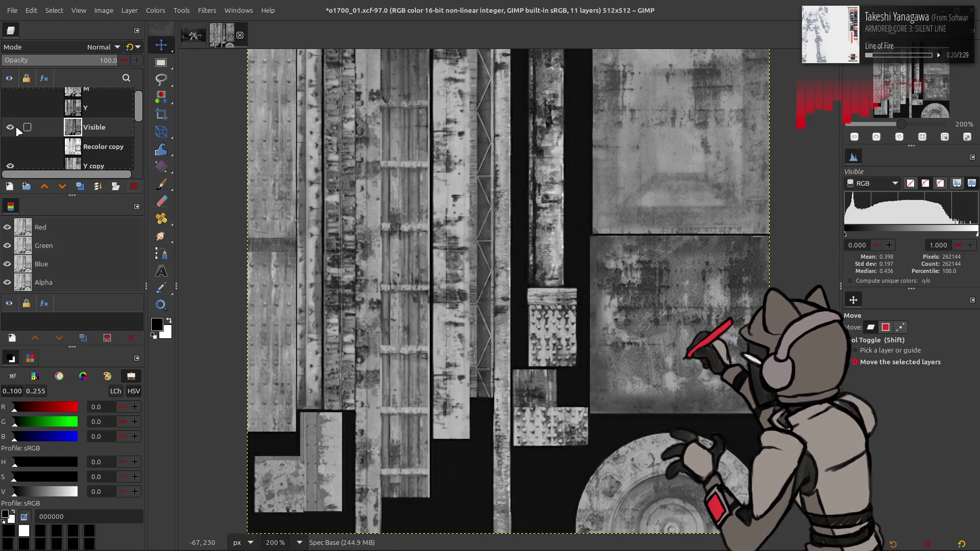
click(13, 127)
double_click(13, 128)
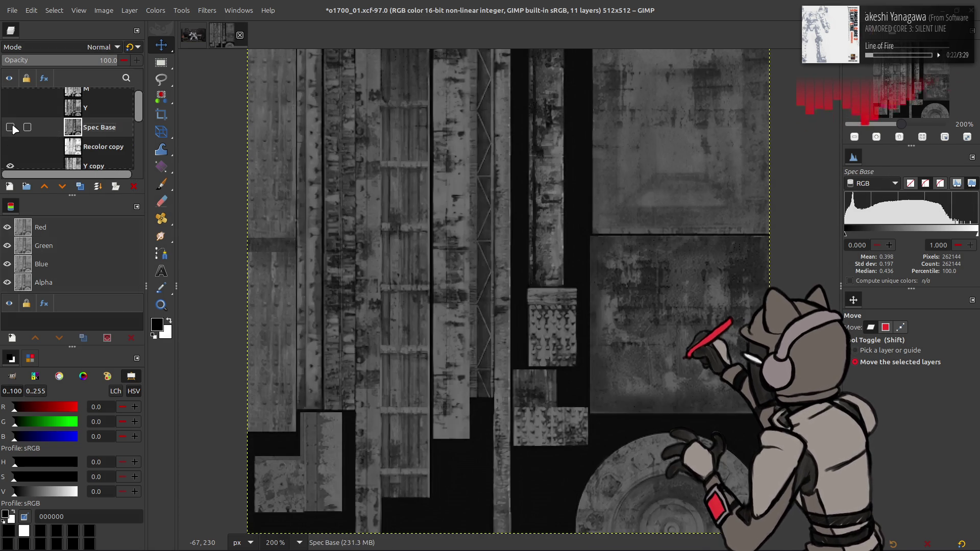
click(12, 128)
key(ctrl+s)
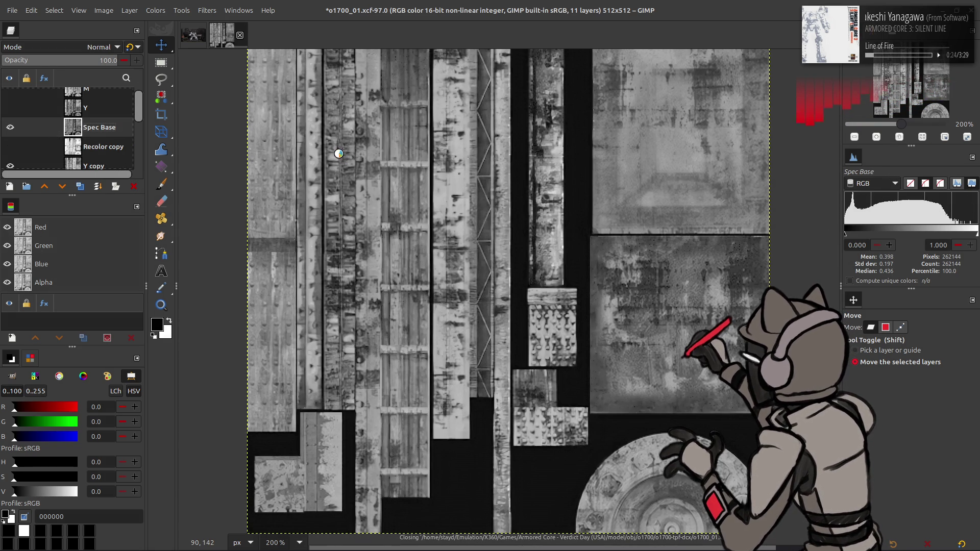
- Apply the most recent saved Curves preset to Spec Base
click(156, 11)
click(168, 139)
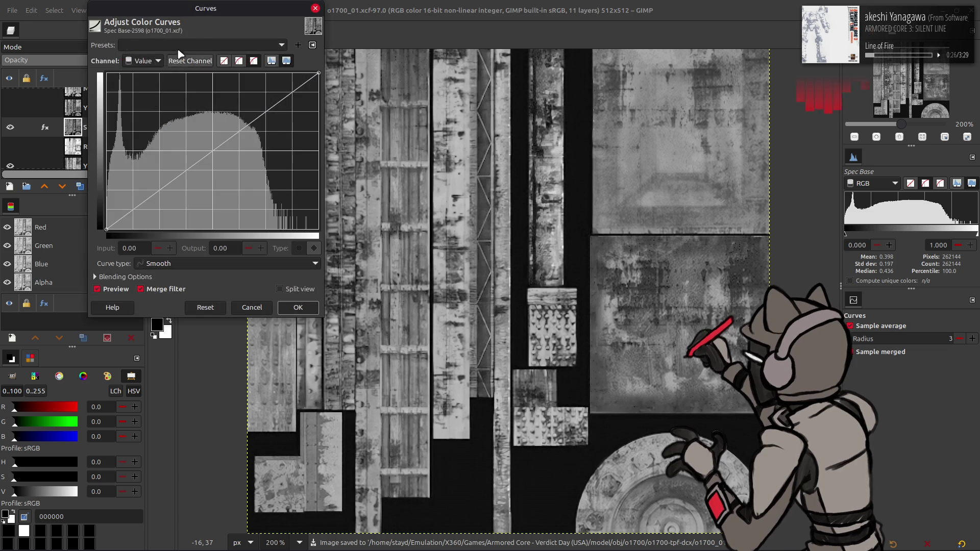
click(181, 45)
click(181, 50)
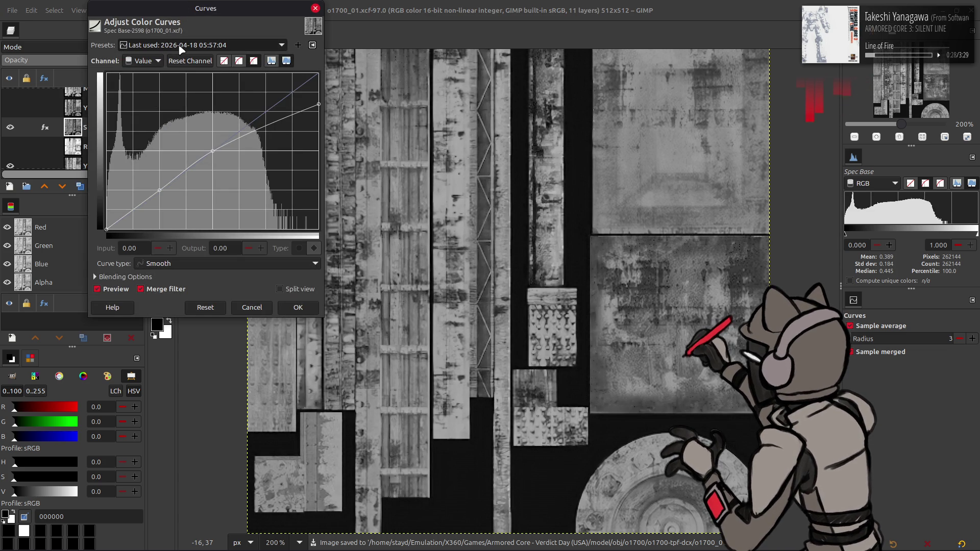
scroll(181, 46, down, 2)
scroll(181, 47, up, 2)
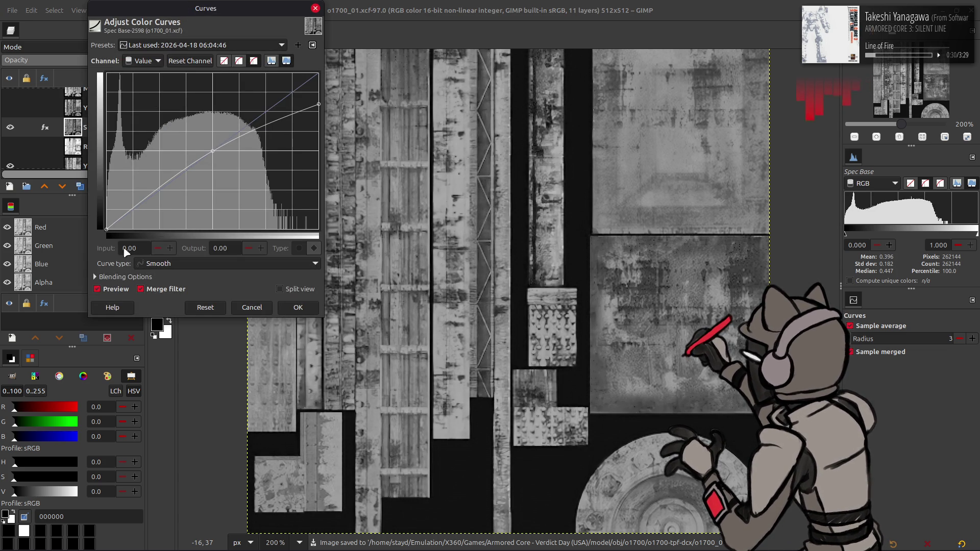
click(110, 290)
click(109, 291)
click(109, 292)
click(109, 292)
click(109, 292)
click(110, 292)
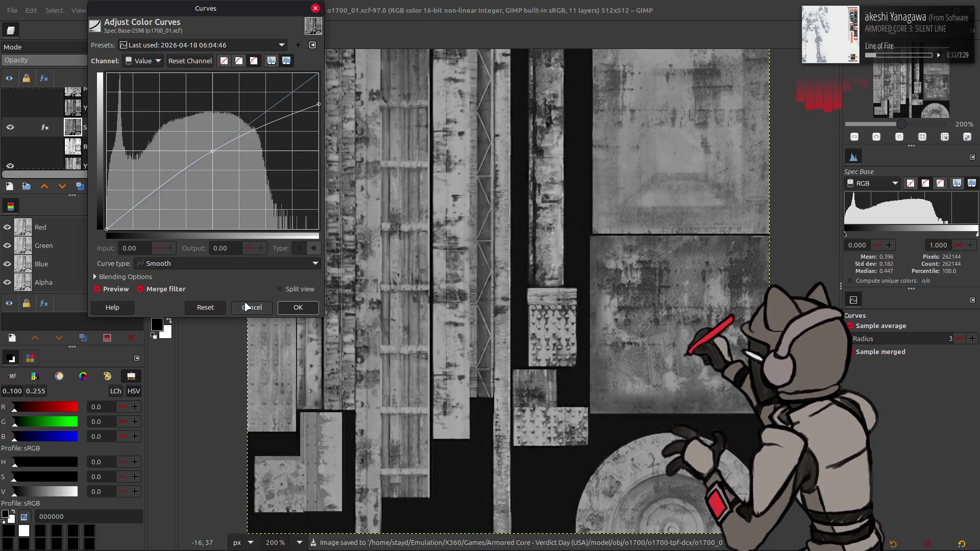
key(Return)
click(155, 10)
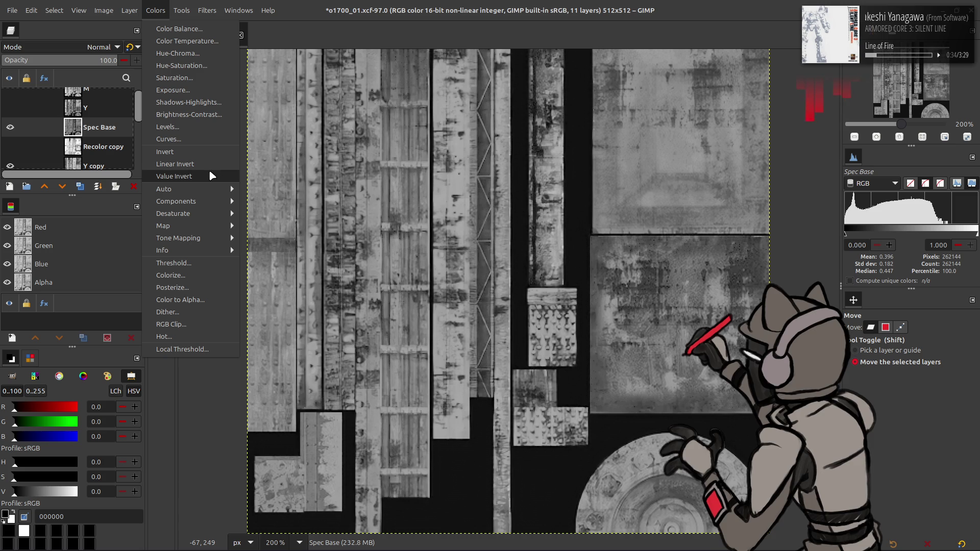
- Apply Stretch Contrast to Spec Base
mouse_move(195, 188)
click(263, 214)
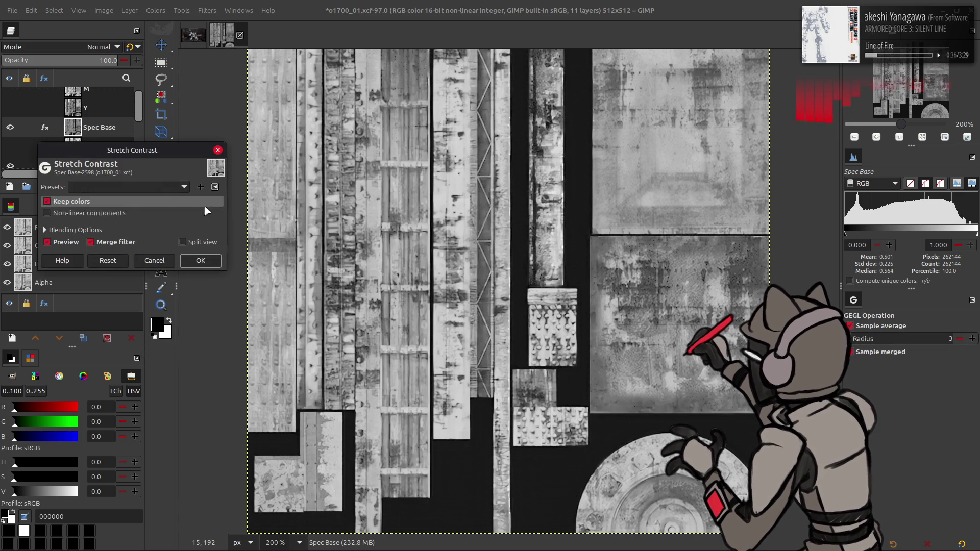
click(201, 260)
- Duplicate Spec Base, set the copy to Screen mode, and merge it down
key(shift+ctrl+d)
key(shift+ctrl+d)
click(103, 46)
click(59, 174)
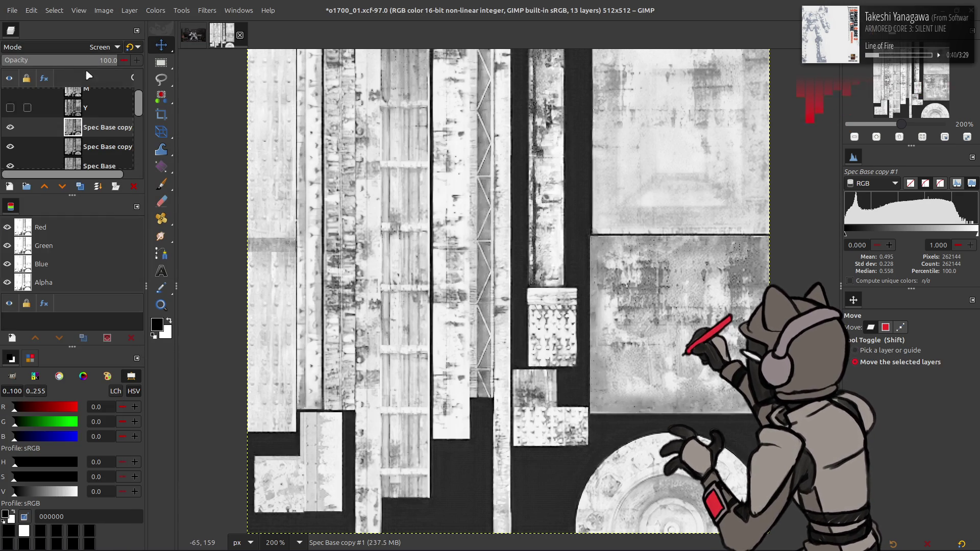
right_click(94, 119)
click(134, 374)
- Set the merged copy to Multiply, merge it into Spec Base, and compare visibility
click(102, 47)
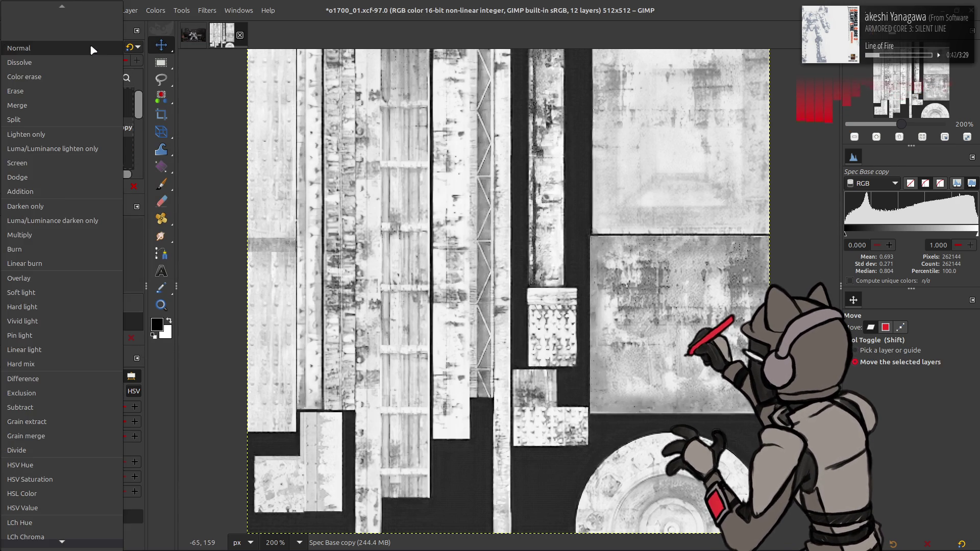
click(57, 234)
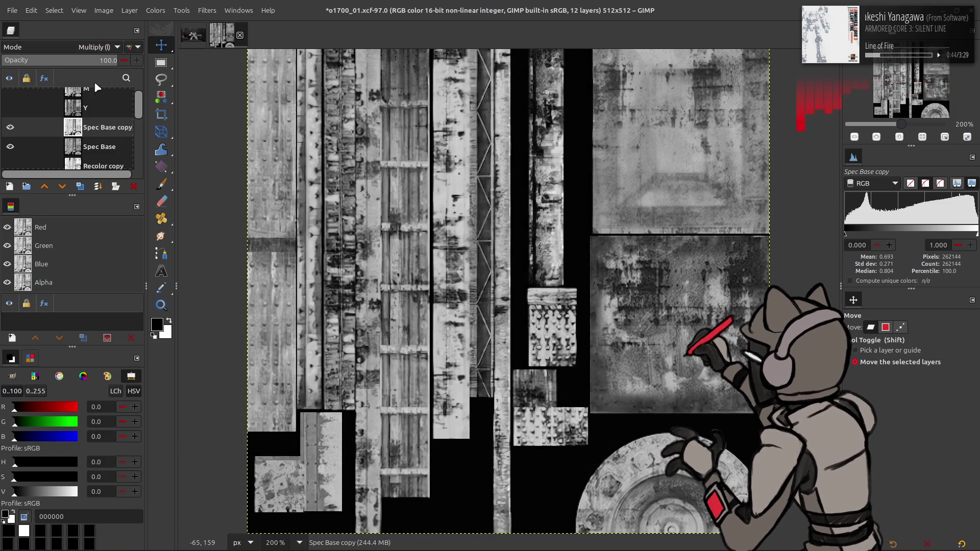
click(9, 127)
click(10, 128)
right_click(104, 133)
click(128, 253)
click(12, 128)
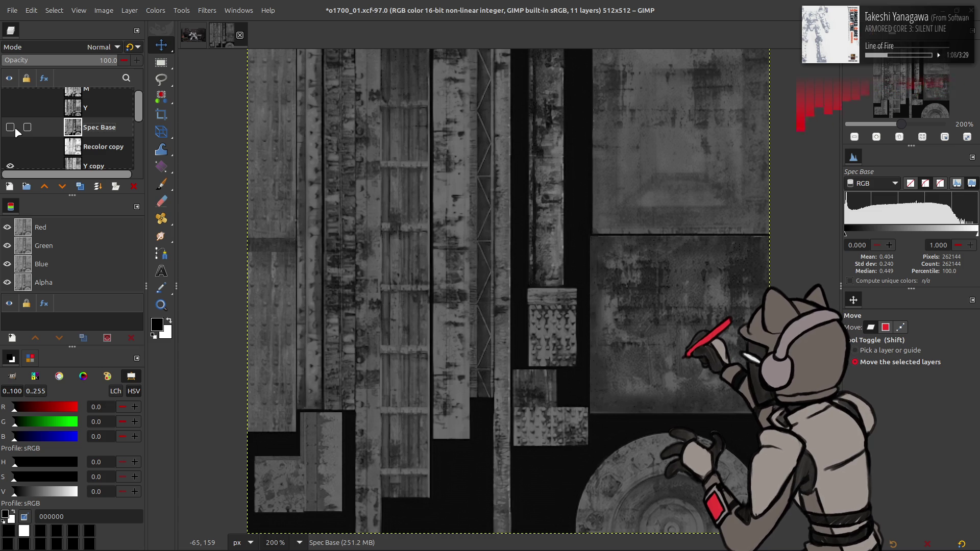
click(16, 131)
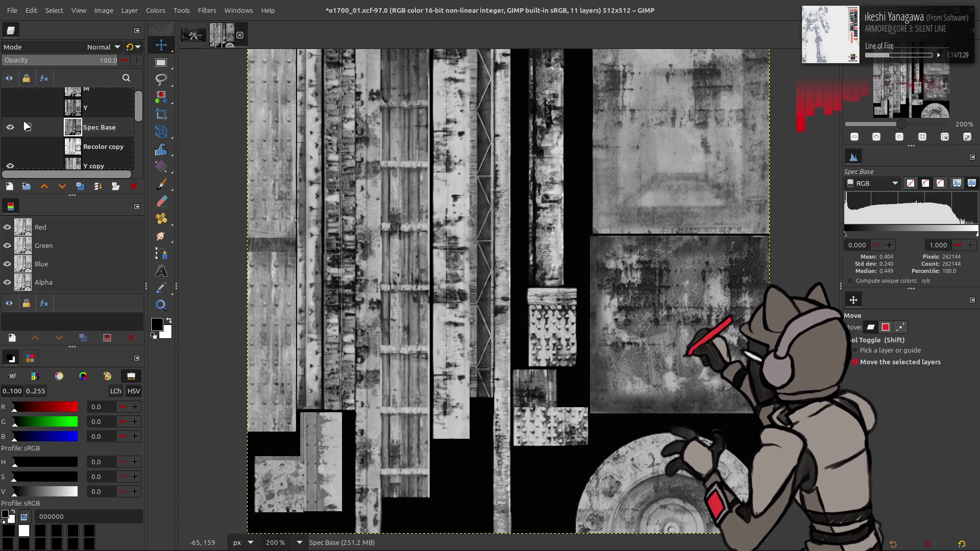
- Duplicate Spec Base, add a hidden New from Visible layer, and merge a Multiply copy into Spec Base
key(shift+ctrl+d)
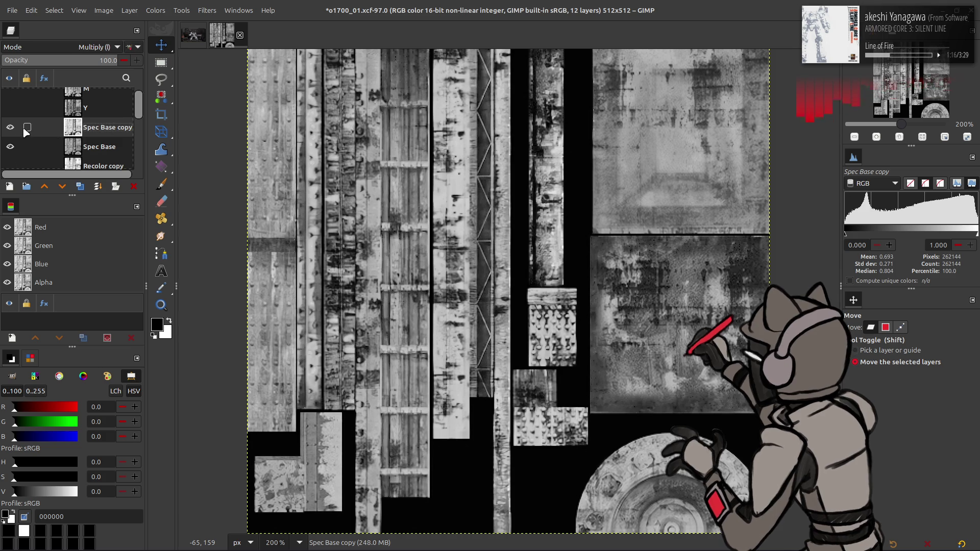
right_click(102, 130)
click(153, 208)
right_click(82, 128)
click(13, 132)
click(97, 147)
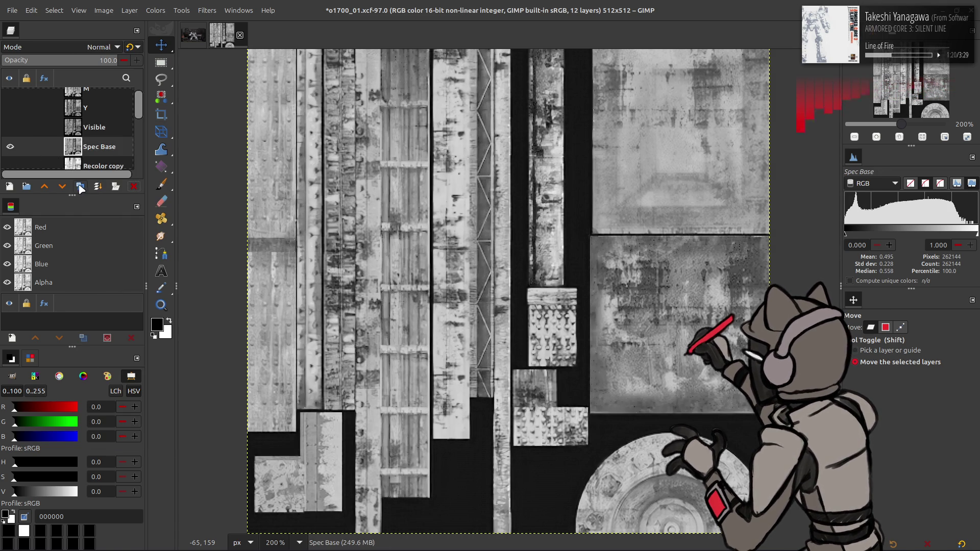
click(85, 47)
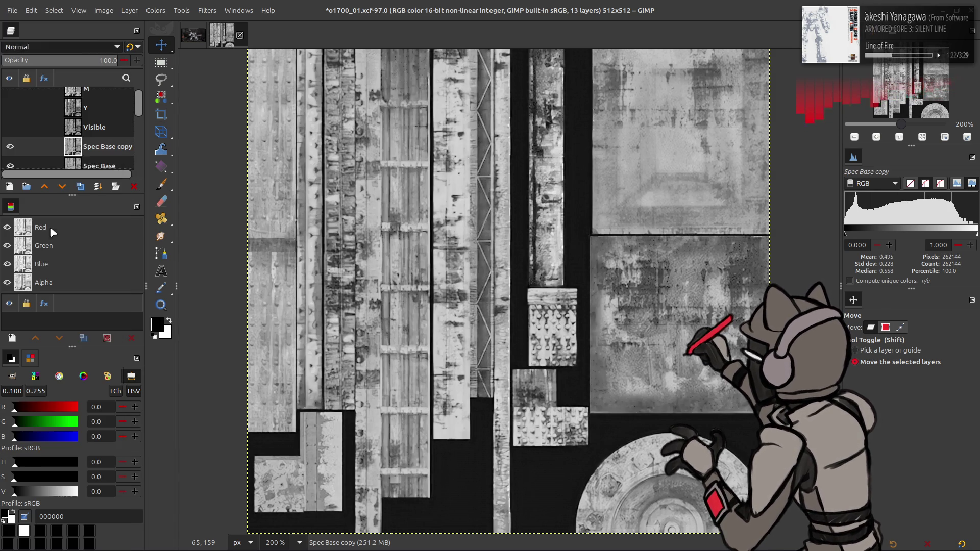
click(49, 229)
right_click(79, 147)
click(102, 289)
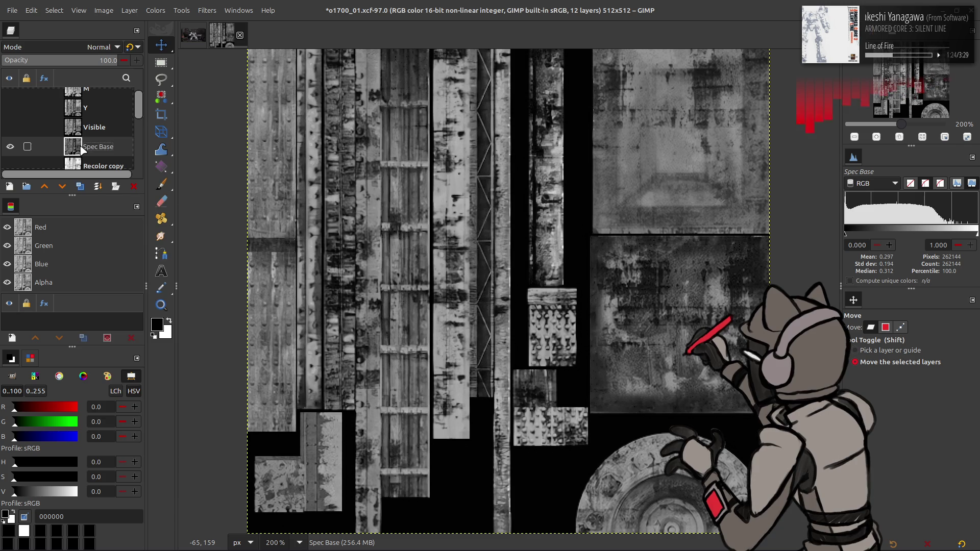
- Apply the last-used highlight-easing Curves preset to Spec Base, then stretch its contrast
click(155, 11)
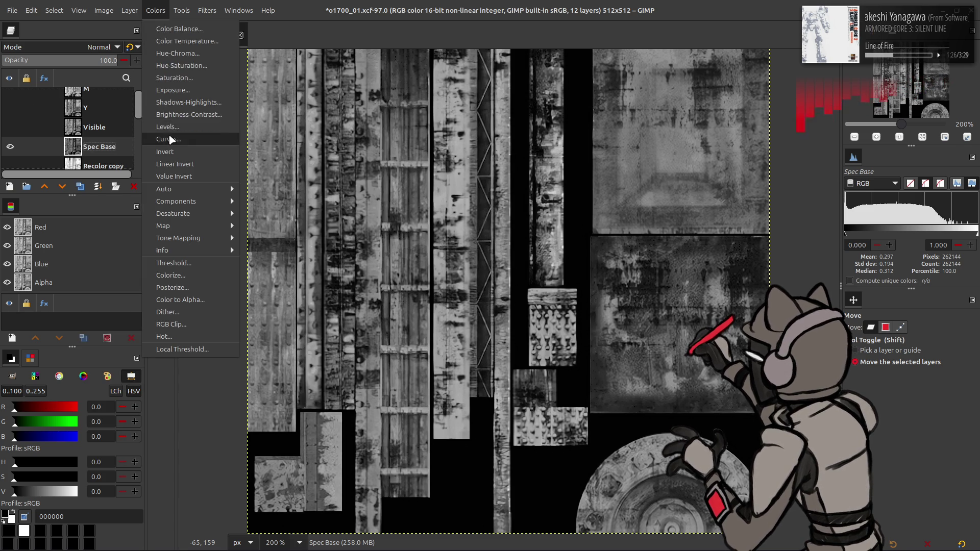
click(168, 138)
click(179, 46)
click(179, 47)
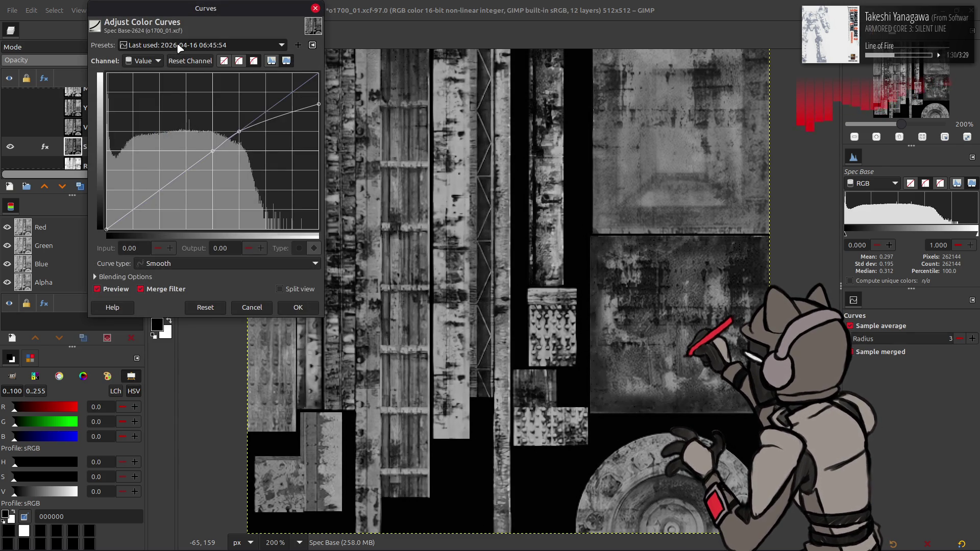
click(311, 308)
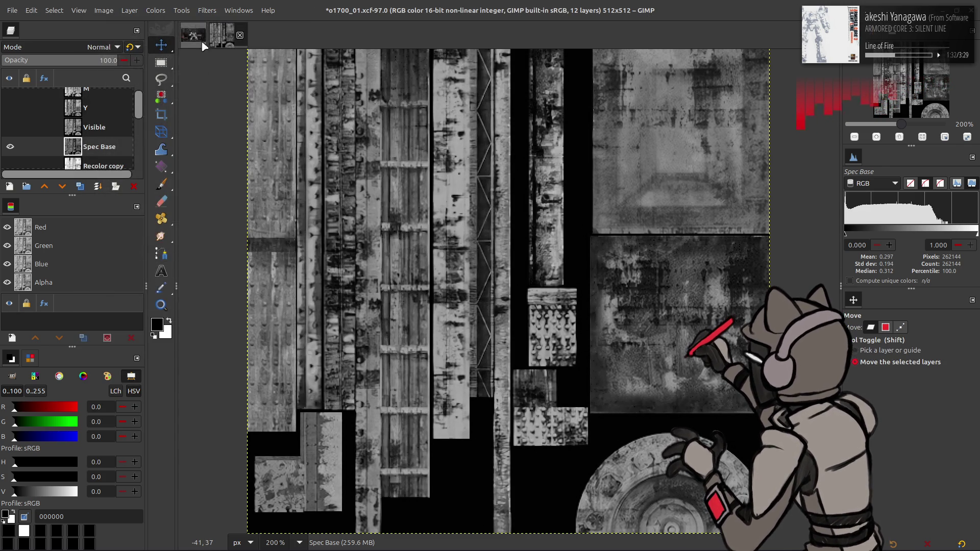
click(156, 10)
mouse_move(199, 189)
click(258, 214)
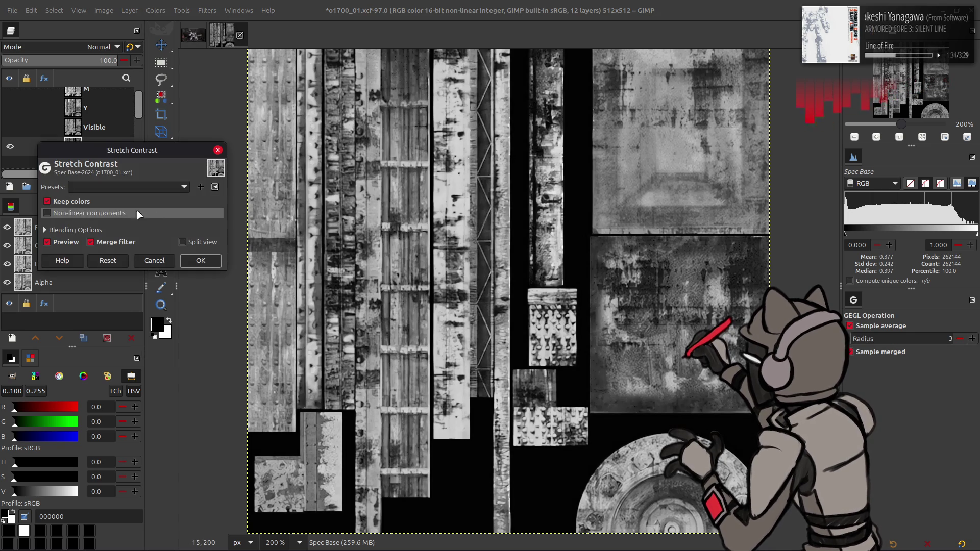
click(197, 258)
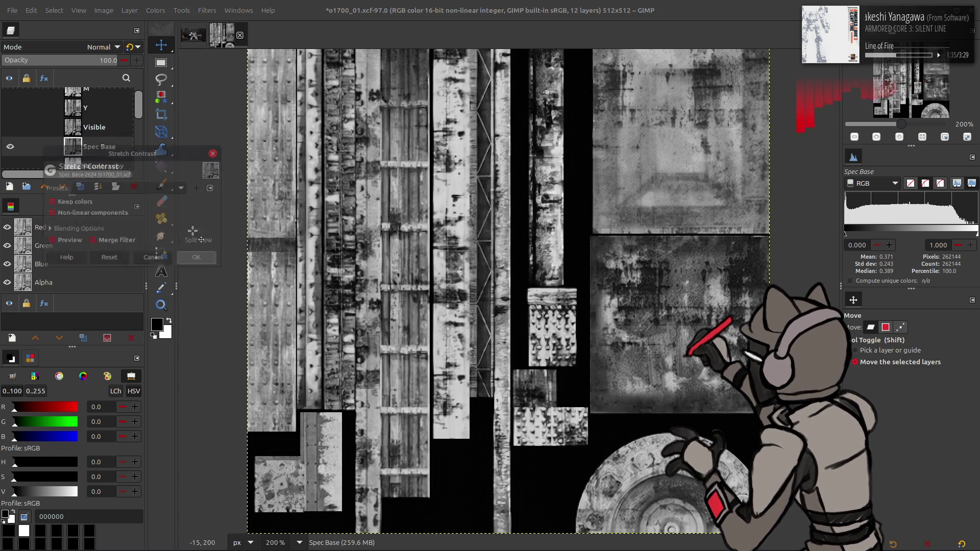
- Apply the 07:06:39 Curves preset and a second contrast stretch, then show and select Visible
click(156, 11)
click(179, 136)
click(180, 49)
click(179, 89)
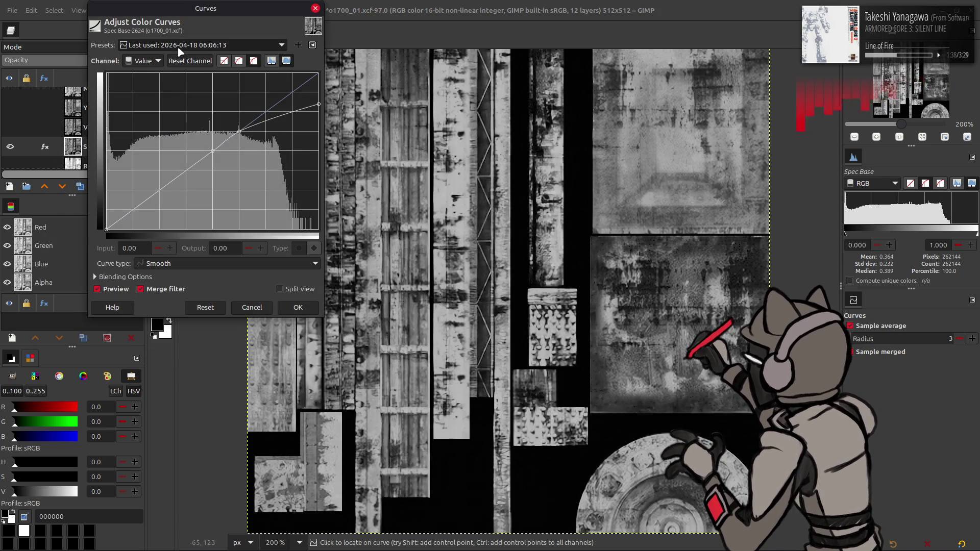
click(108, 294)
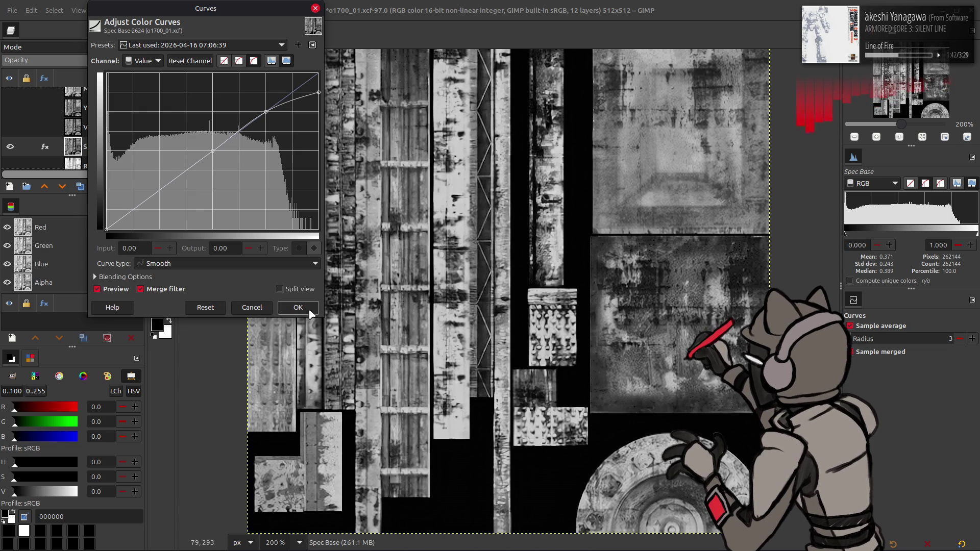
click(317, 309)
click(155, 10)
mouse_move(213, 187)
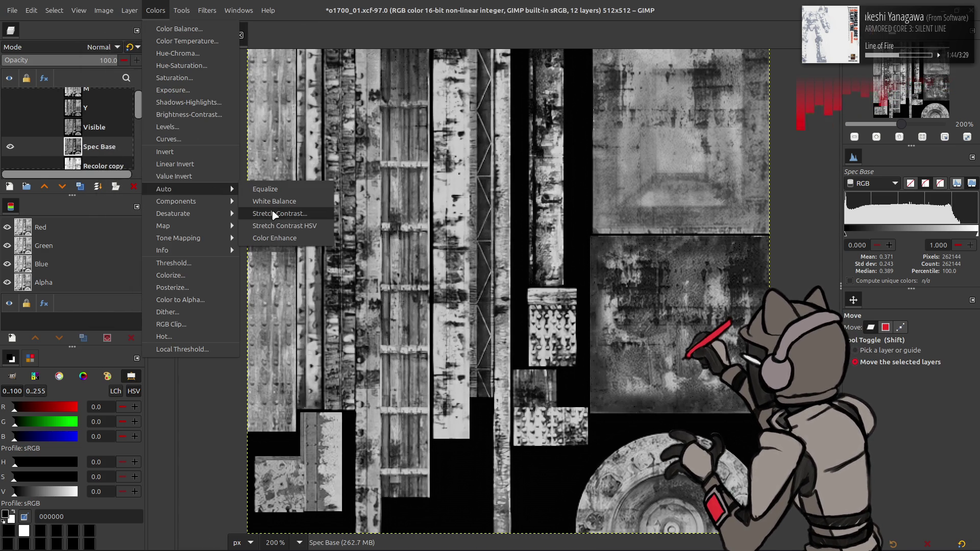
click(275, 214)
click(206, 261)
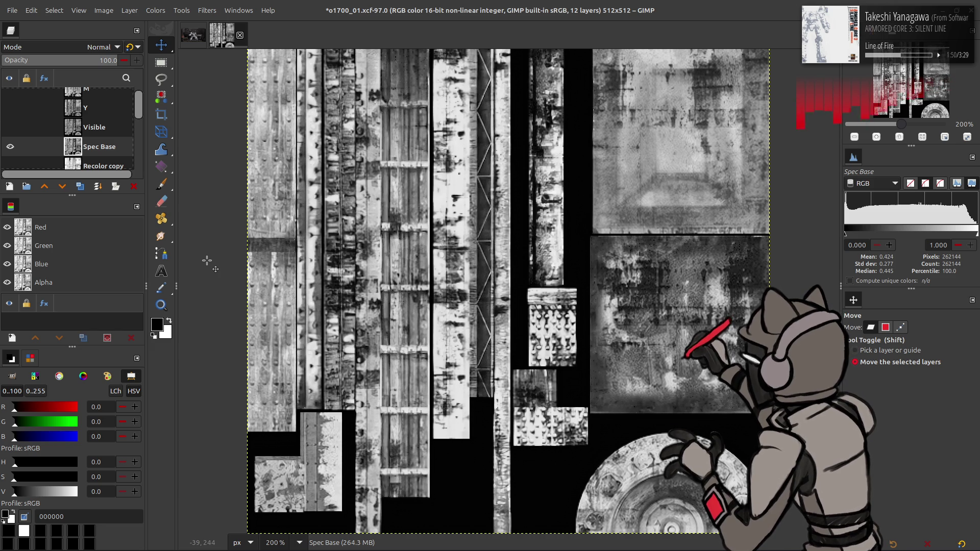
click(10, 127)
click(95, 130)
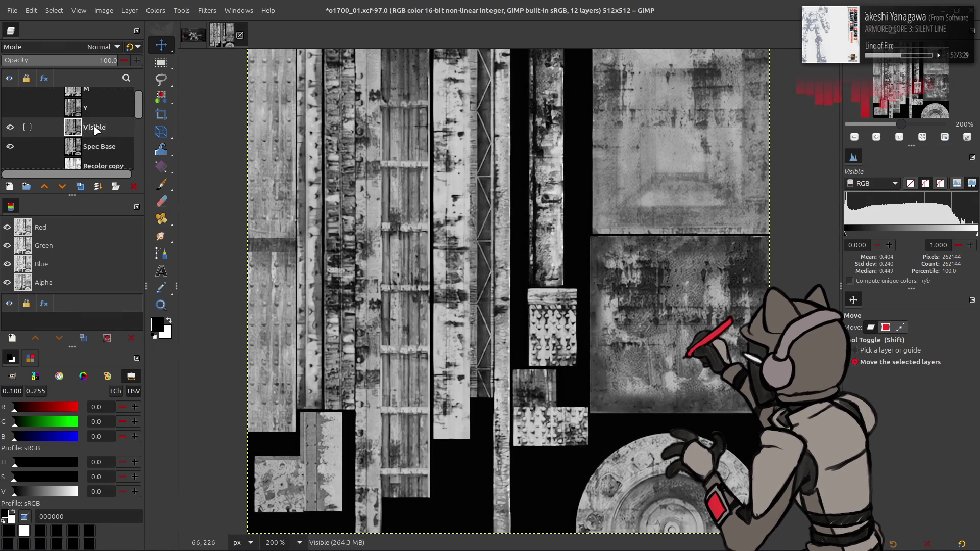
- Rename the Visible layer to Spec Base Alt and apply the 06:06:13 Curves preset
double_click(95, 130)
text(Spec Base A)
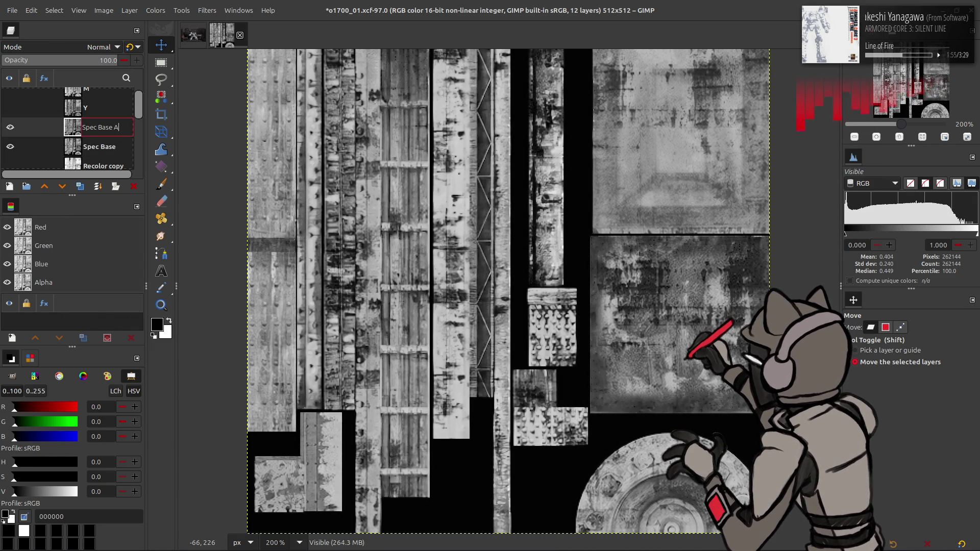
text(lt)
key(Return)
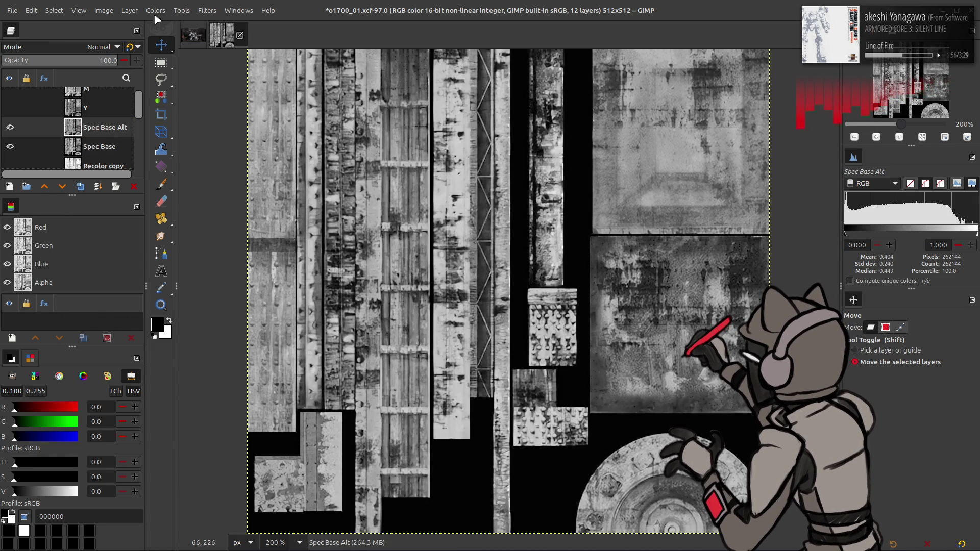
click(156, 10)
click(168, 140)
click(184, 46)
key(Down)
key(Return)
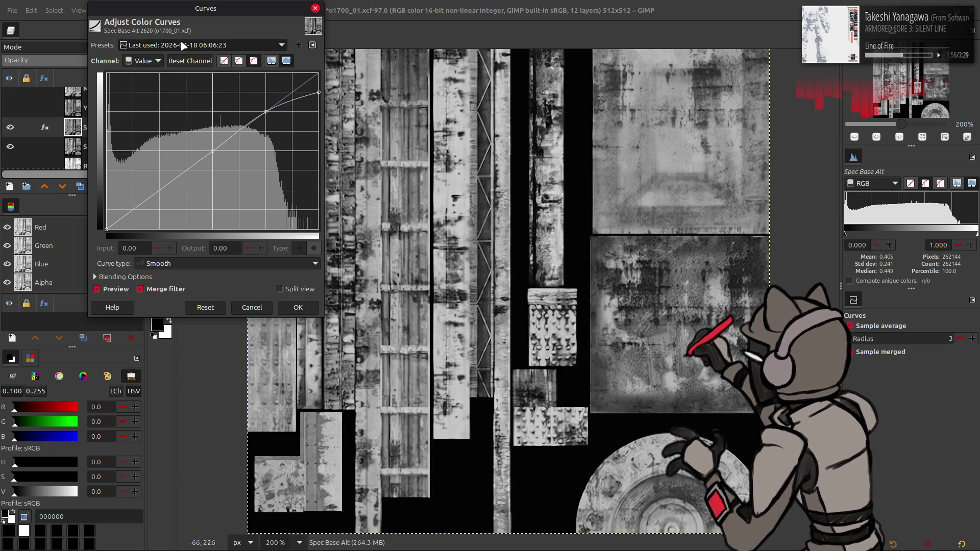
click(298, 308)
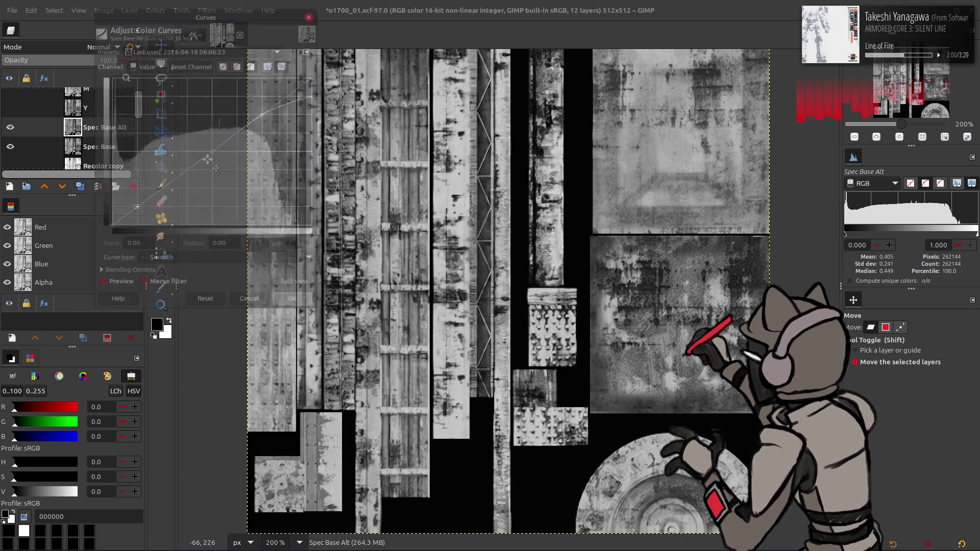
- Stretch contrast on Spec Base Alt and toggle its visibility repeatedly to compare with Spec Base
click(156, 10)
mouse_move(222, 191)
click(258, 214)
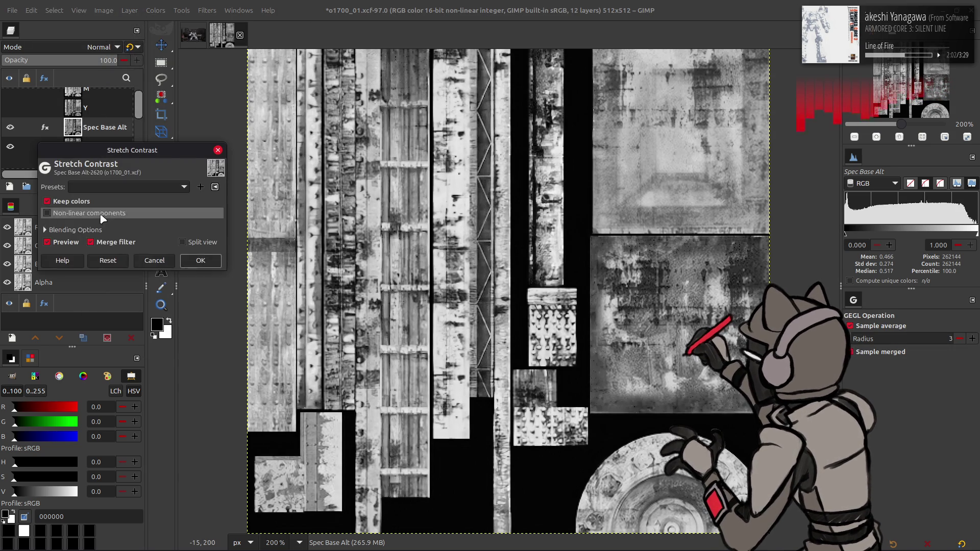
click(201, 265)
click(10, 127)
click(10, 127)
click(10, 128)
click(10, 128)
click(10, 127)
click(10, 127)
click(10, 127)
click(10, 128)
- Delete Spec Base Alt, undo the deletion, and compare it once more
click(10, 127)
click(10, 127)
click(11, 127)
click(11, 127)
key(Delete)
key(ctrl+z)
click(10, 127)
click(10, 127)
- Delete Spec Base Alt for good and hide the grey layer to reveal the coloured texture
right_click(88, 130)
key(Escape)
key(Delete)
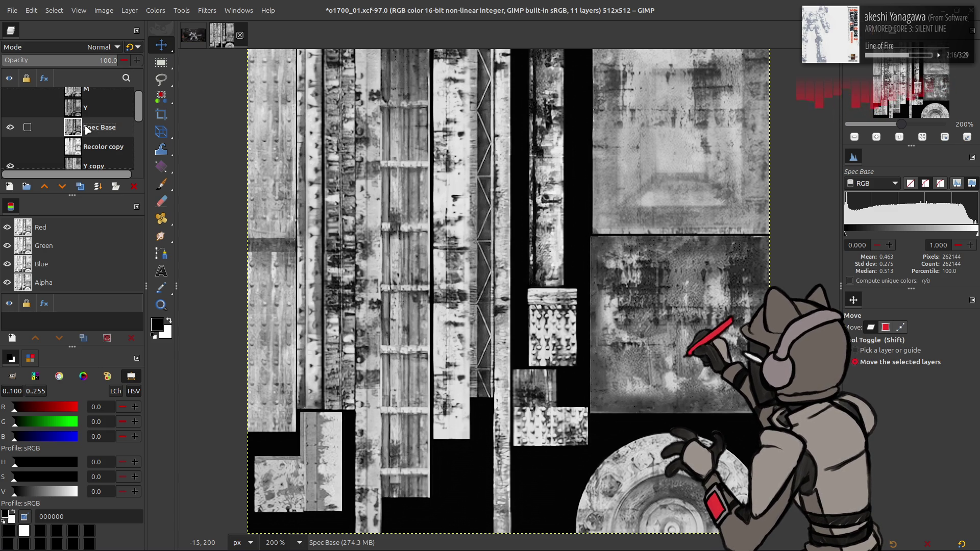
scroll(71, 131, down, 3)
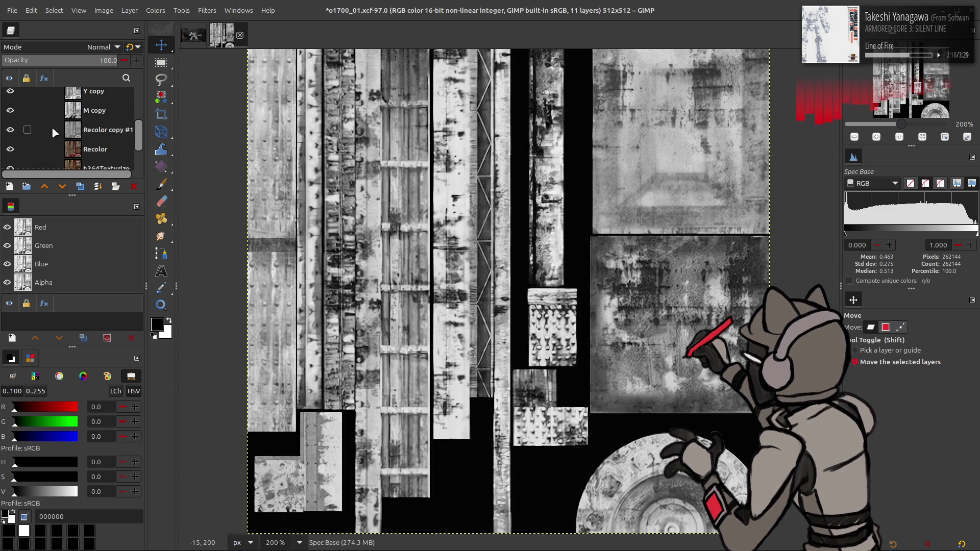
click(10, 91)
scroll(20, 113, down, 2)
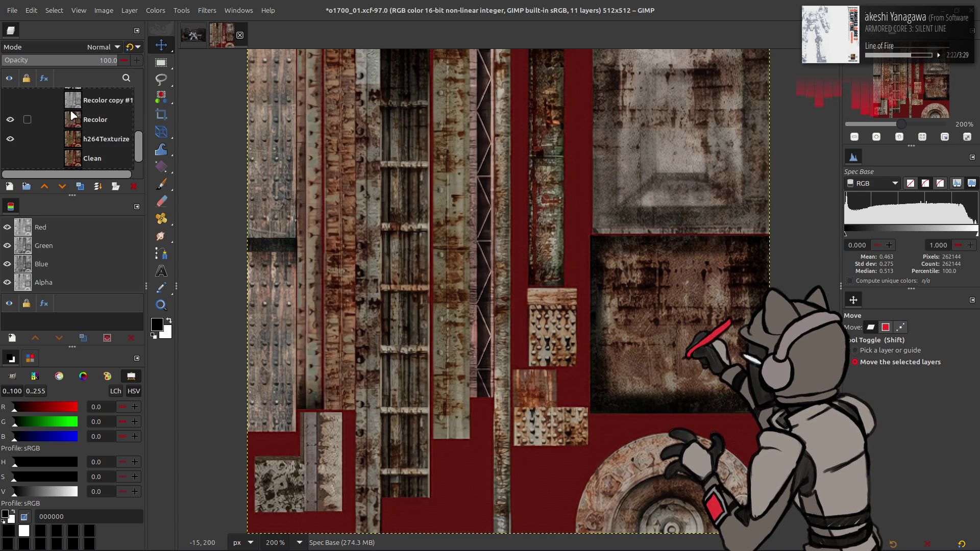
- Reduce the Recolor layer's saturation scale to 0.8
click(31, 118)
click(145, 10)
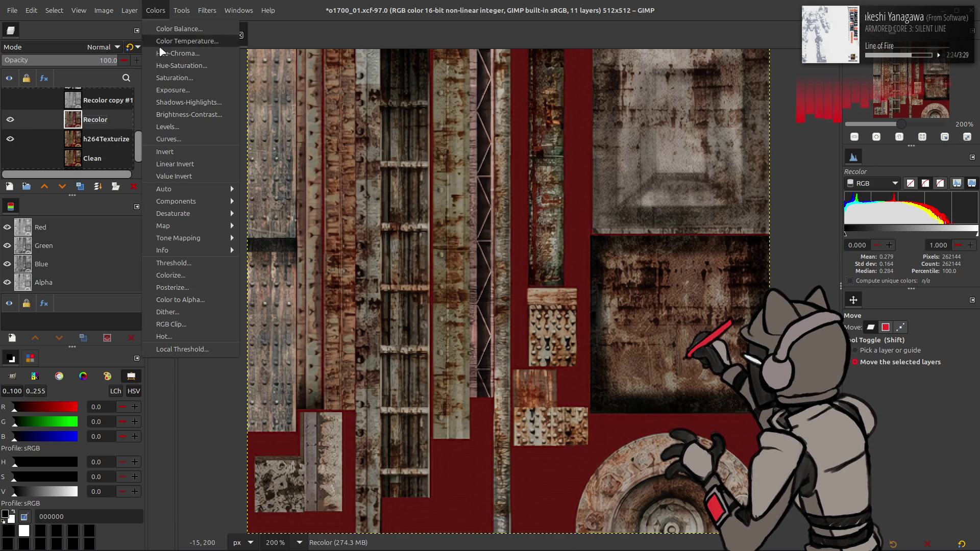
click(169, 77)
click(169, 199)
text(0.8)
key(Return)
scroll(179, 215, down, 1)
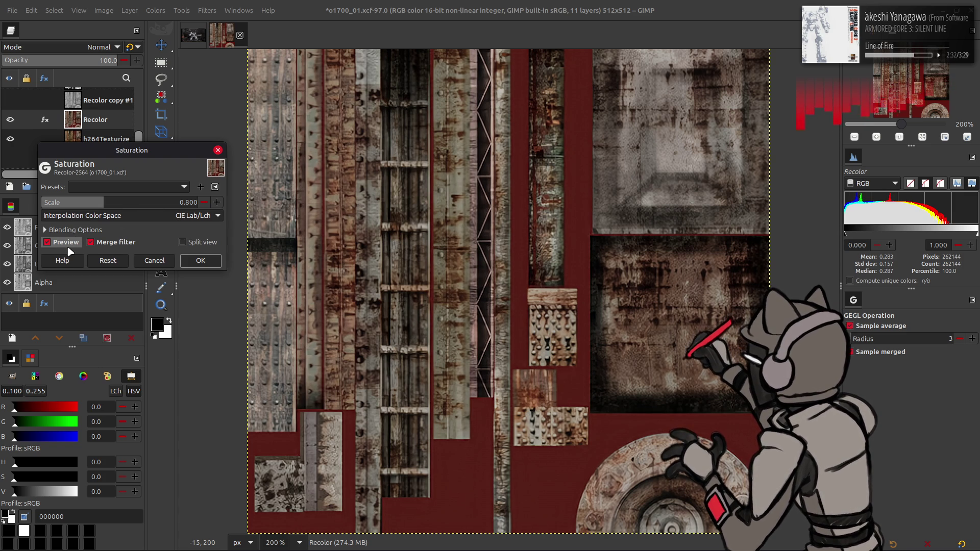
click(200, 261)
- Set Recolor's levels to input high 80 and output high 70, then save the file
click(155, 10)
click(165, 127)
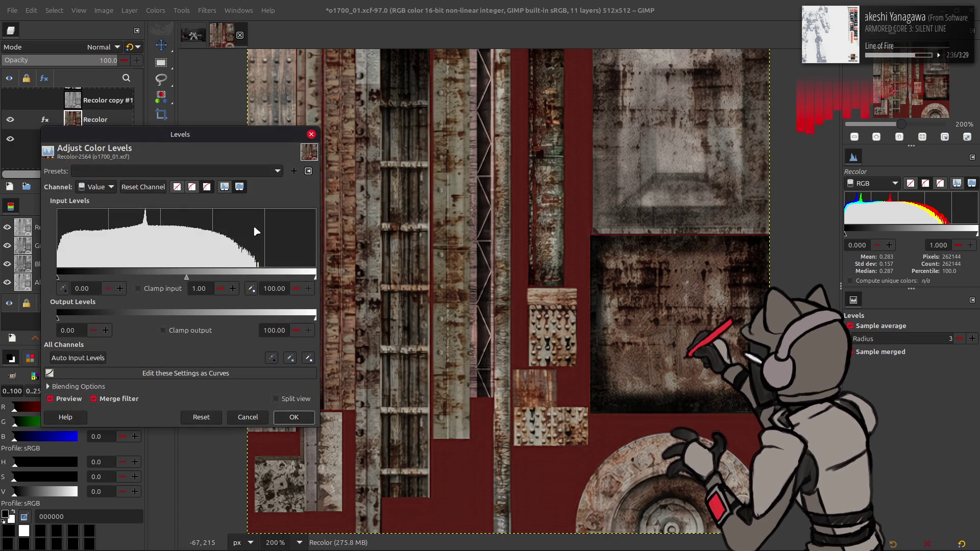
click(277, 289)
text(80)
click(274, 330)
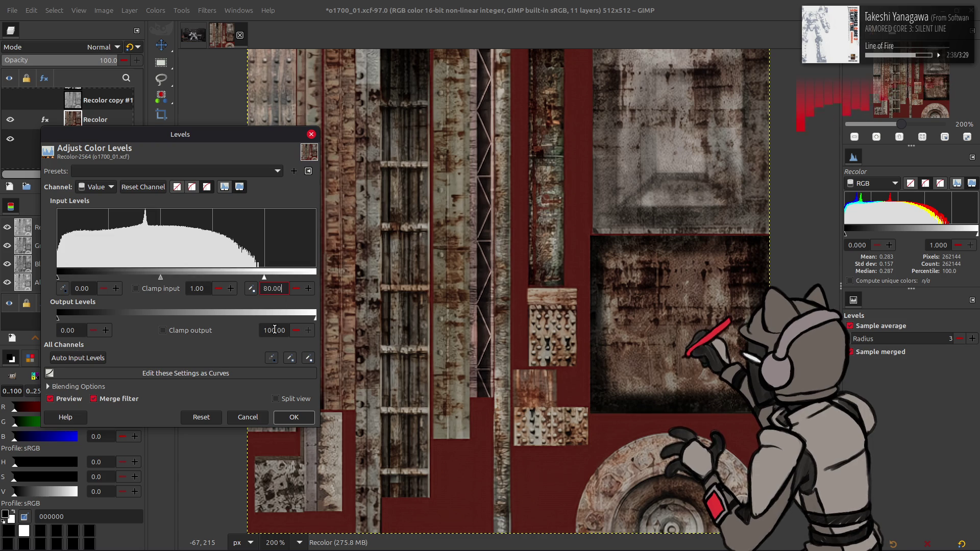
text(70)
key(Return)
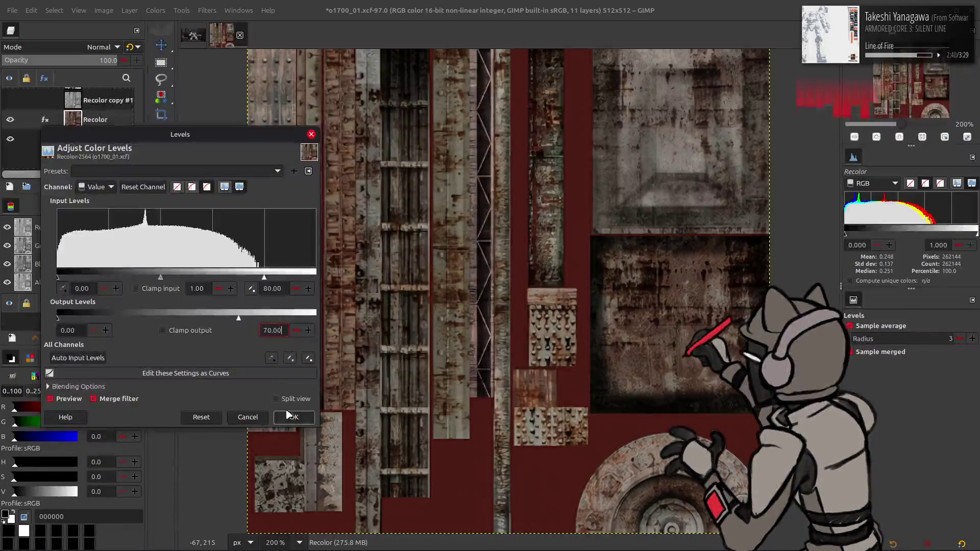
key(Return)
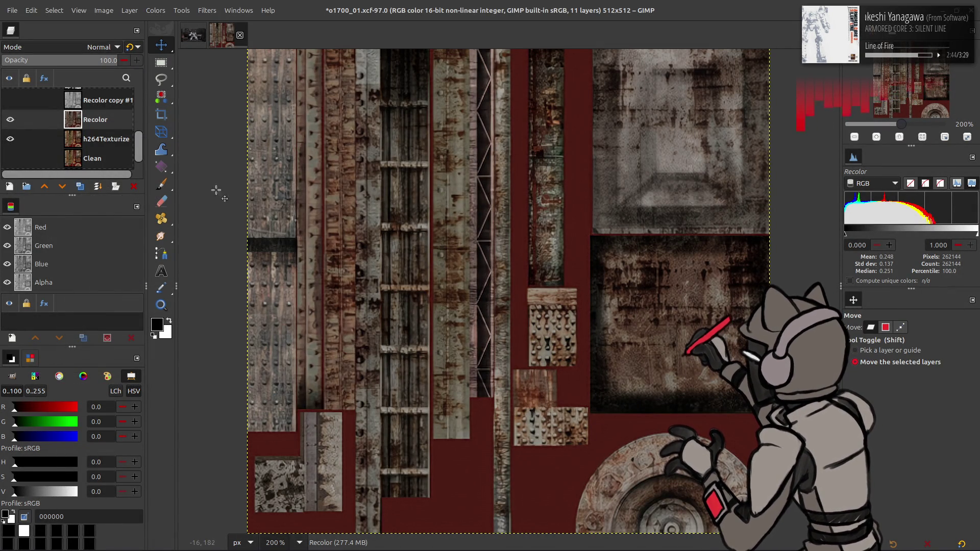
key(ctrl+s)
key(alt+Tab)
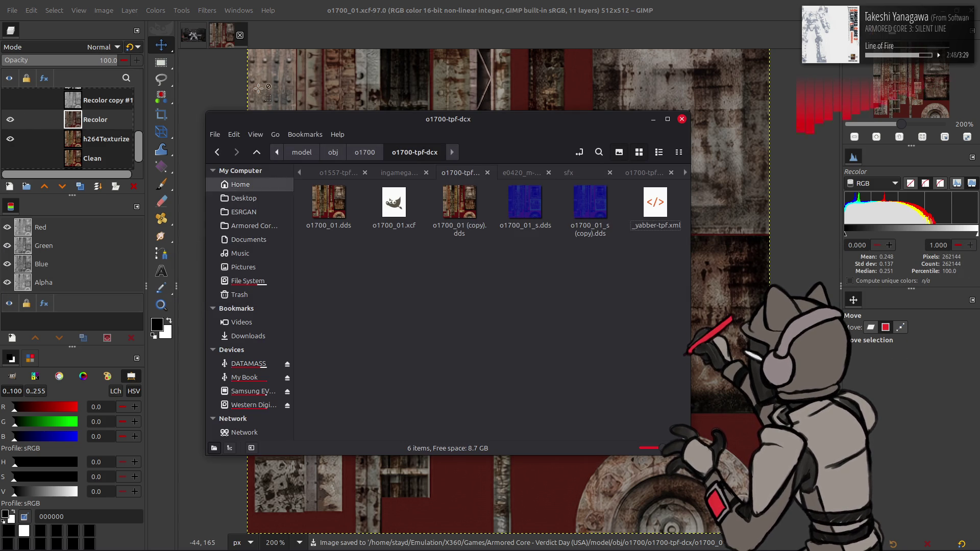
- Make Recolor visible, sample a grey tone from the texture, then undo back to the saved recolour state
click(198, 6)
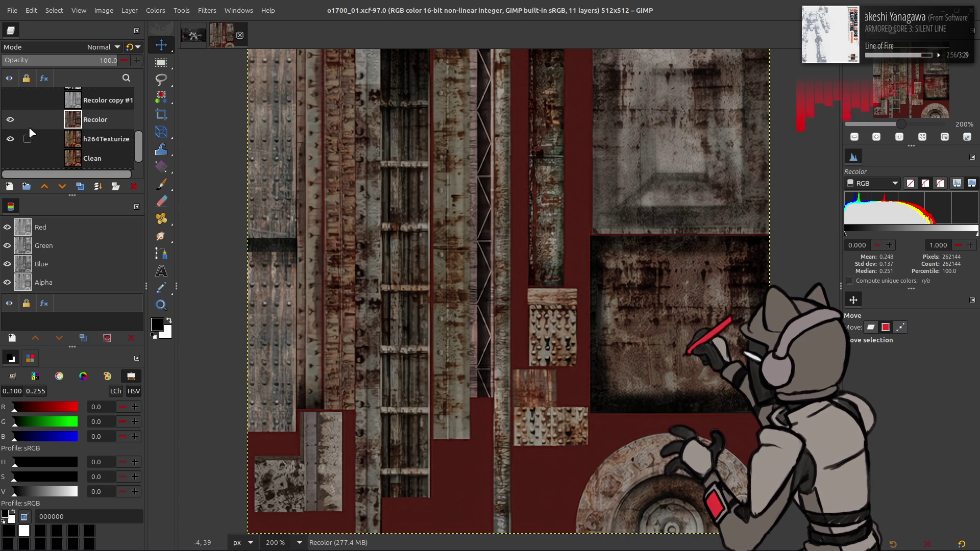
scroll(29, 129, up, 3)
scroll(20, 132, down, 2)
click(10, 150)
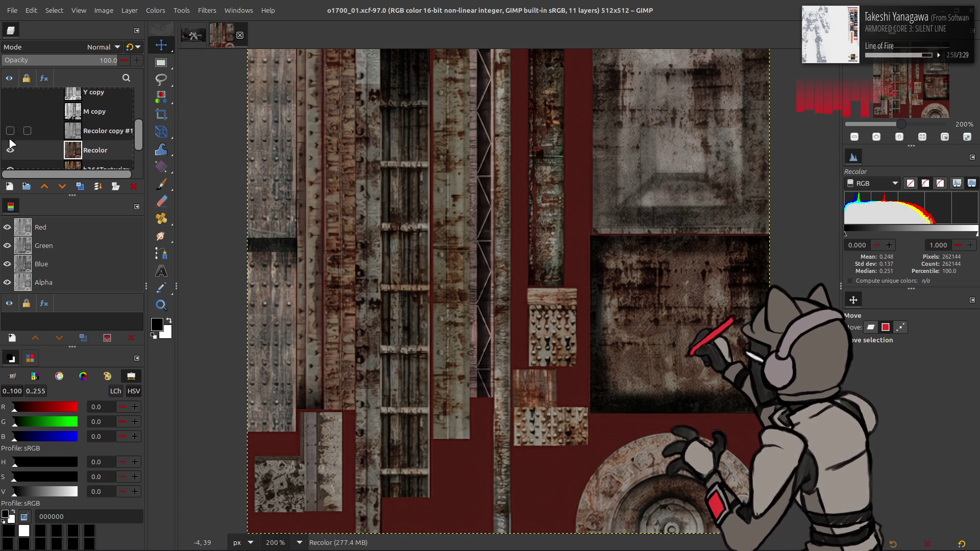
key(o)
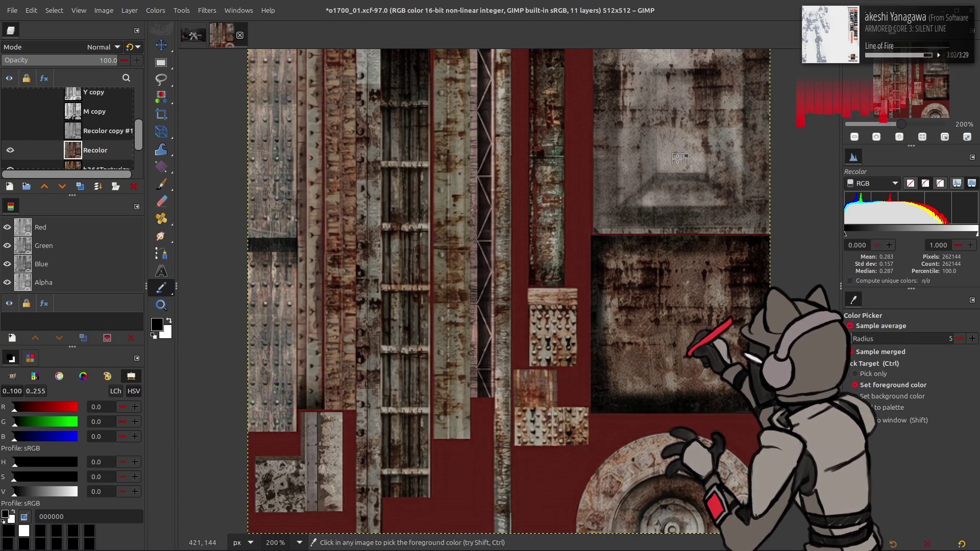
click(677, 159)
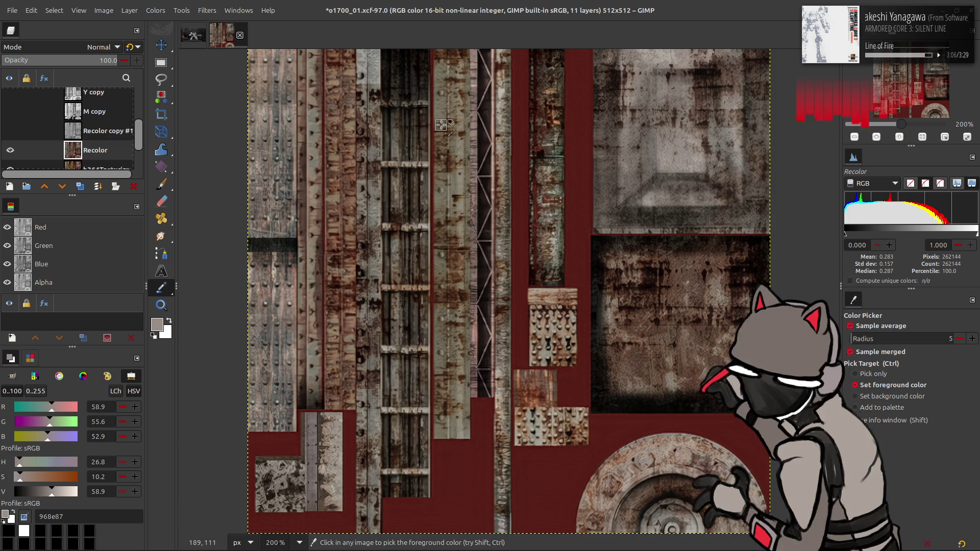
key(m)
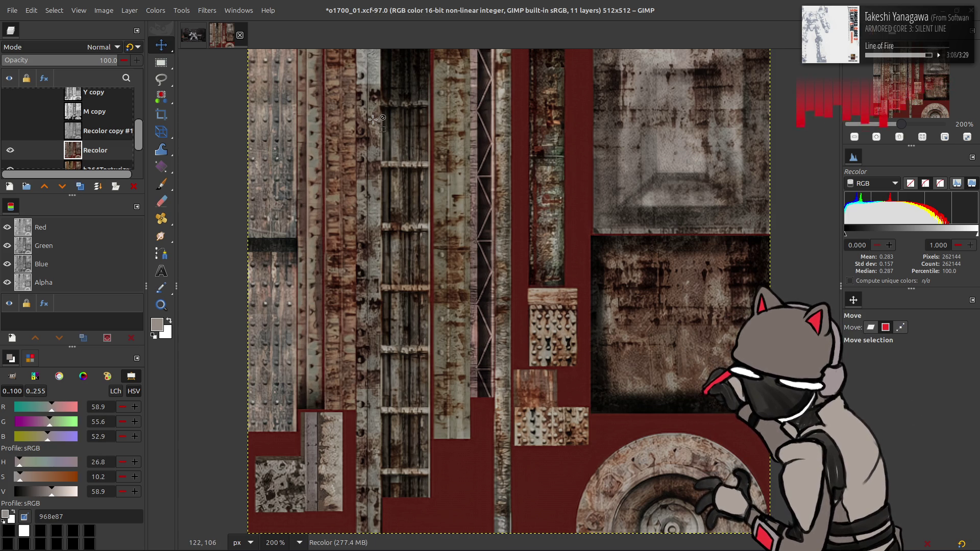
key(ctrl+z)
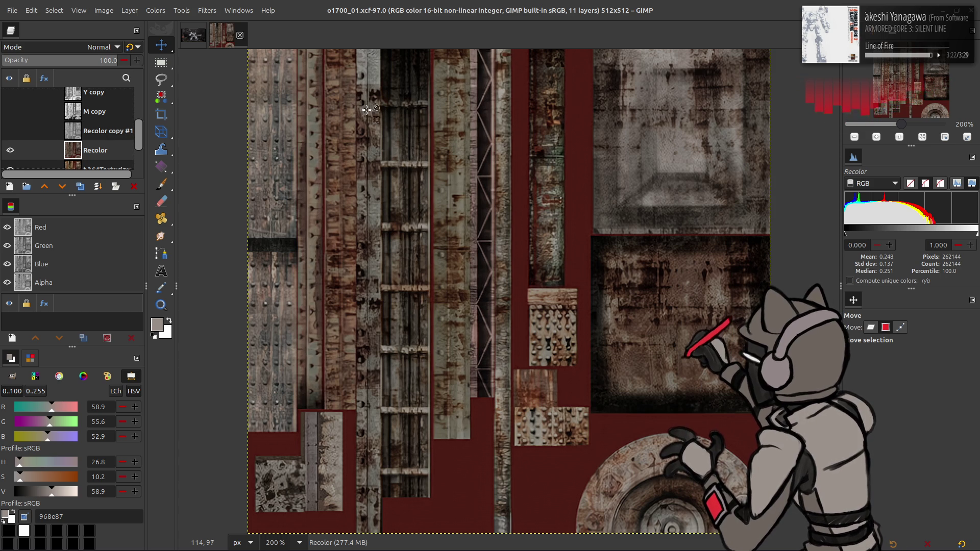
scroll(355, 119, right, 2)
scroll(355, 118, left, 2)
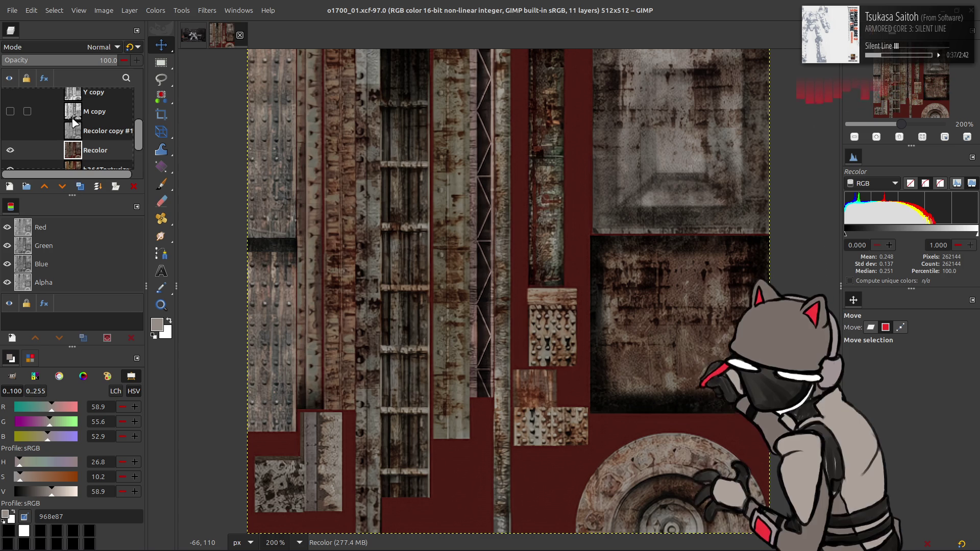
scroll(75, 123, up, 2)
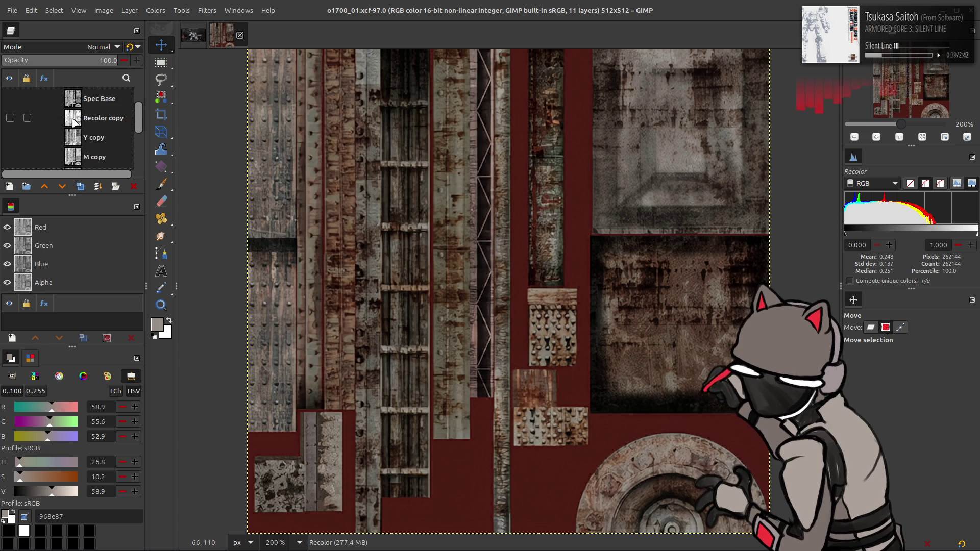
- Show and select the greyscale Spec Base layer, then bring the Imperfection Maps folder forward
scroll(75, 122, up, 1)
click(8, 137)
click(9, 137)
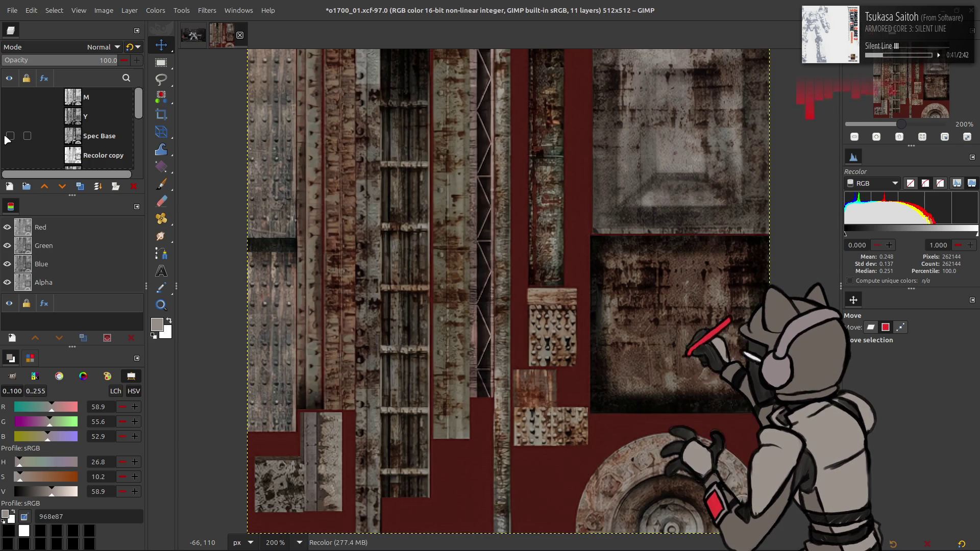
click(8, 137)
click(9, 137)
click(10, 136)
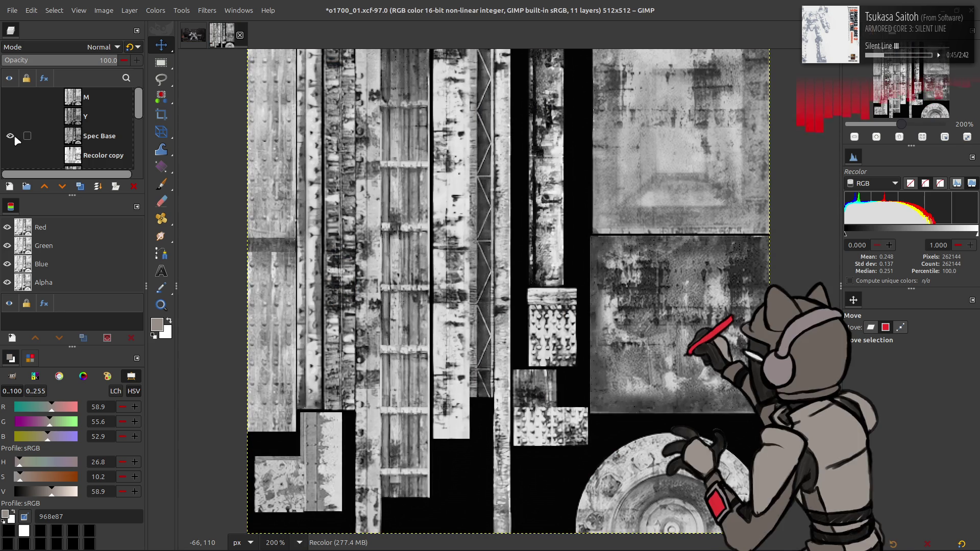
click(46, 137)
click(80, 186)
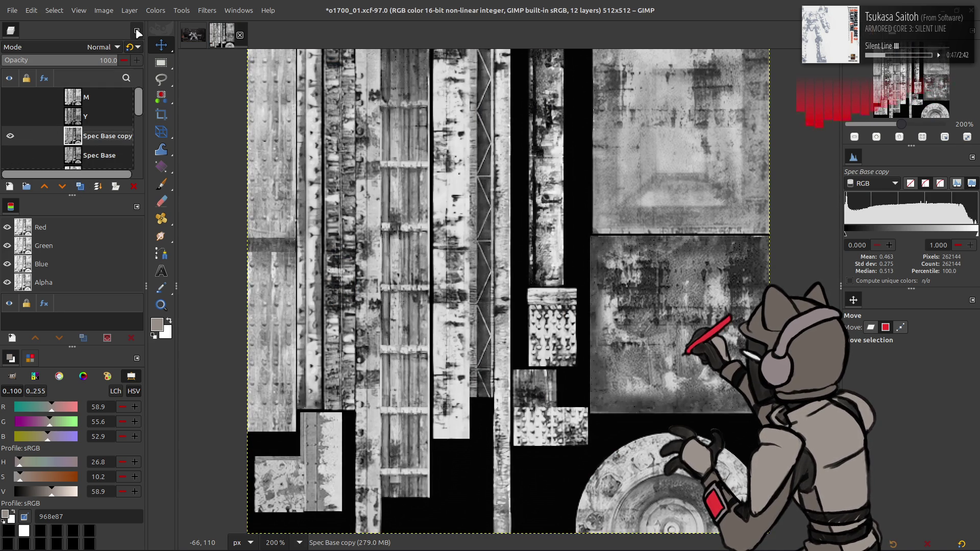
key(ctrl+z)
key(alt+Tab)
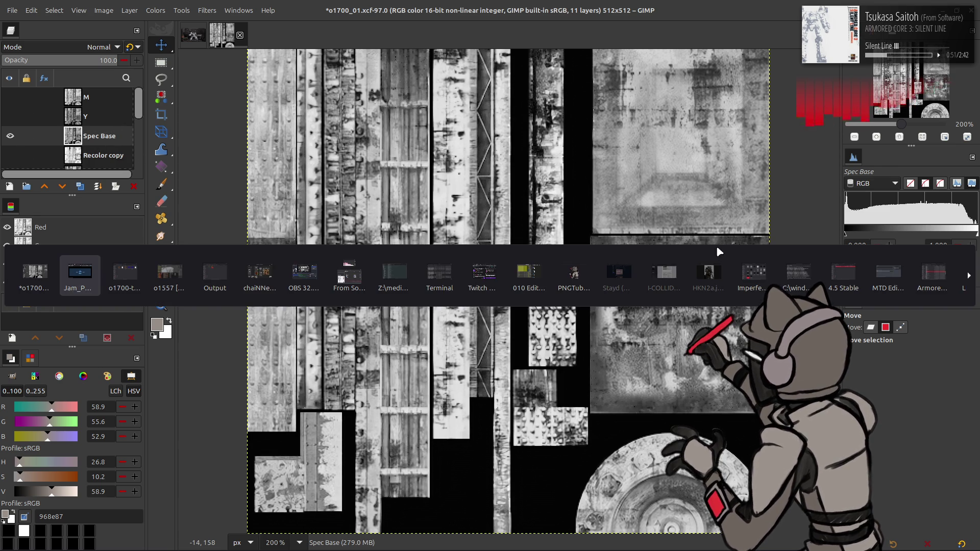
click(754, 273)
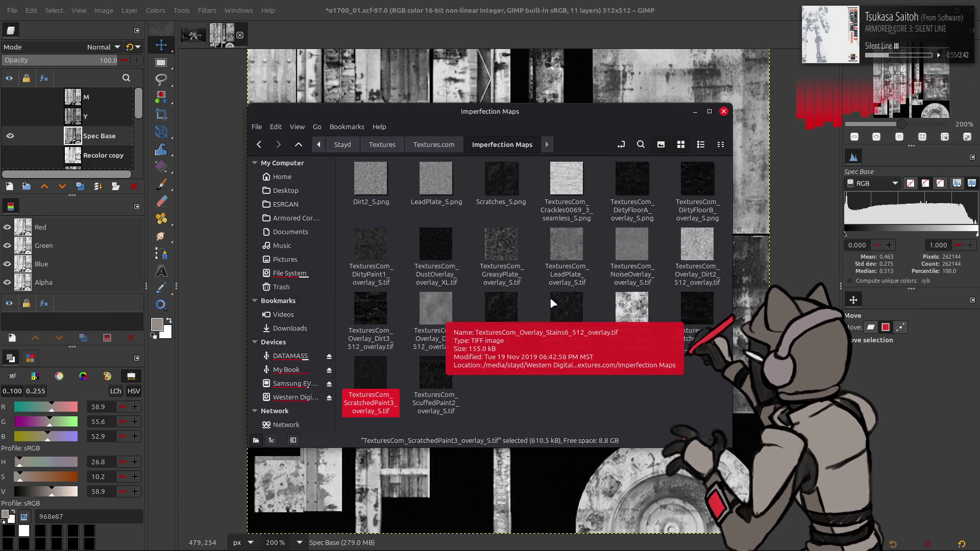
- Import GreasyPlate_overlay_S.tif as a layer keeping its colour profile, then delete it
click(501, 245)
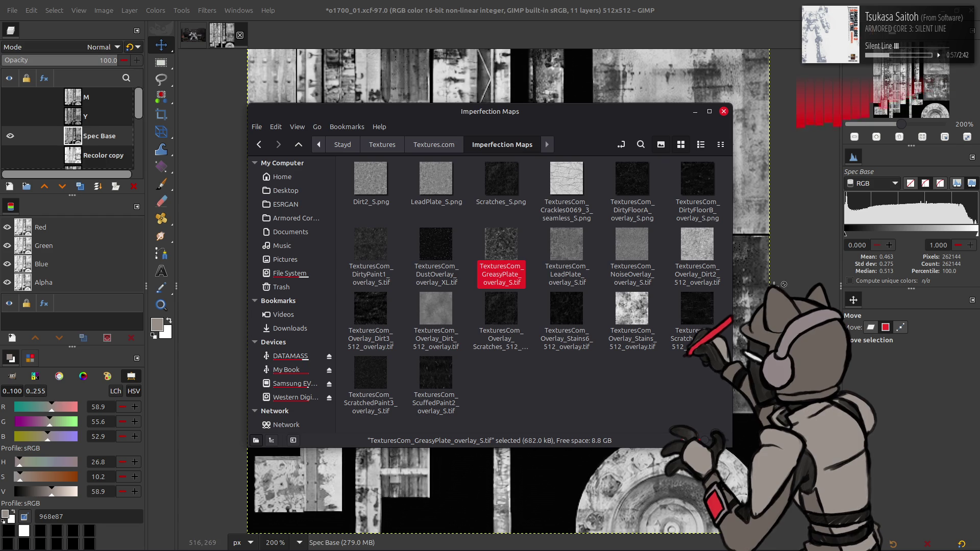
drag(774, 283, 773, 283)
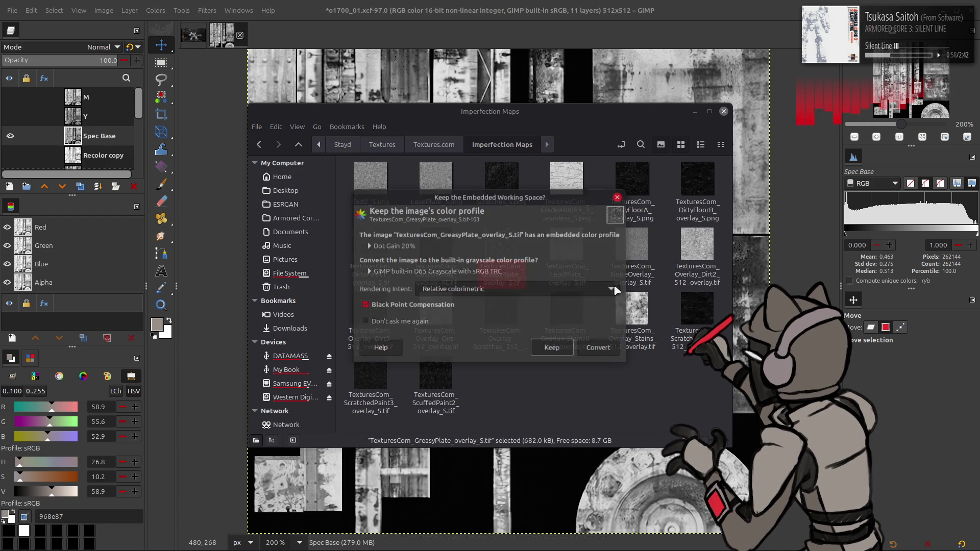
click(562, 349)
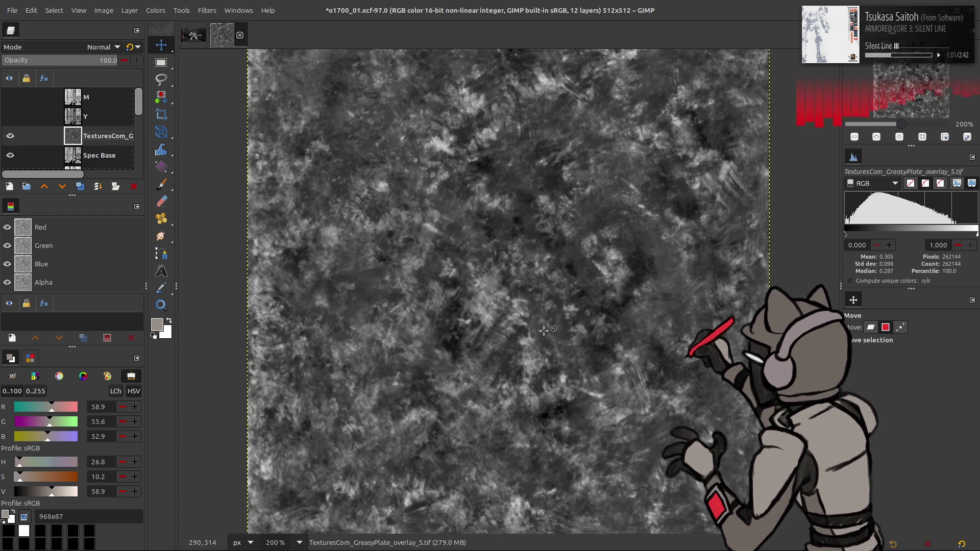
key(q)
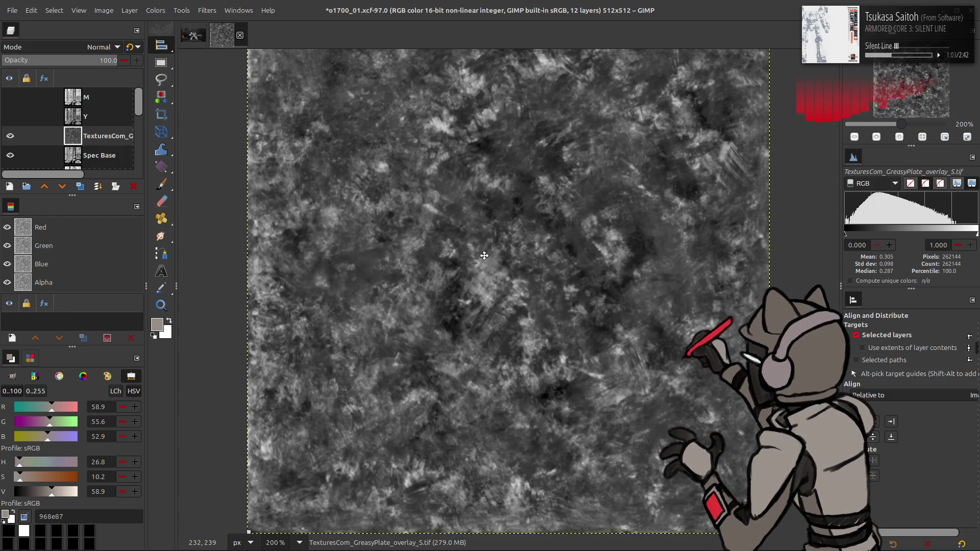
key(m)
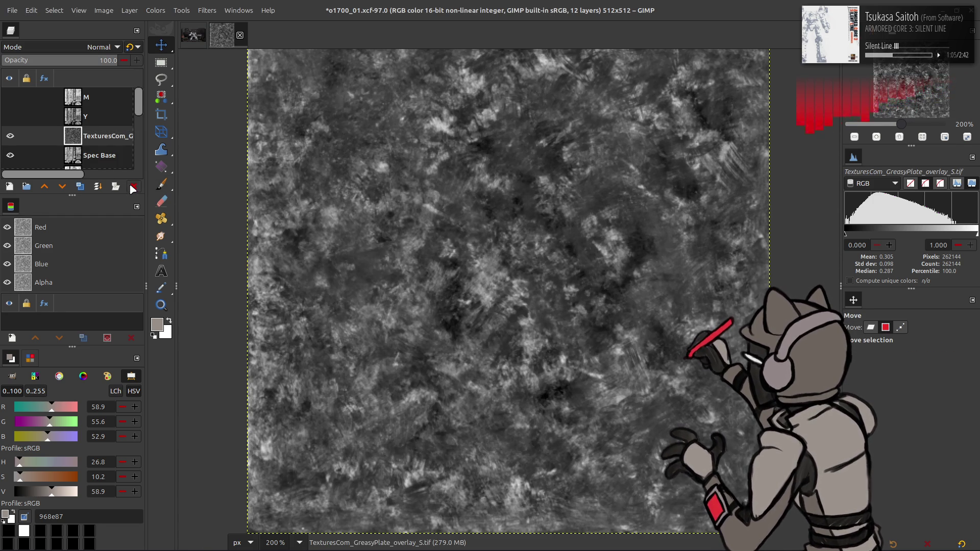
click(133, 188)
- Add LeadPlate_overlay_S.tif as a new layer, keeping its embedded colour profile
key(alt+Tab)
double_click(567, 245)
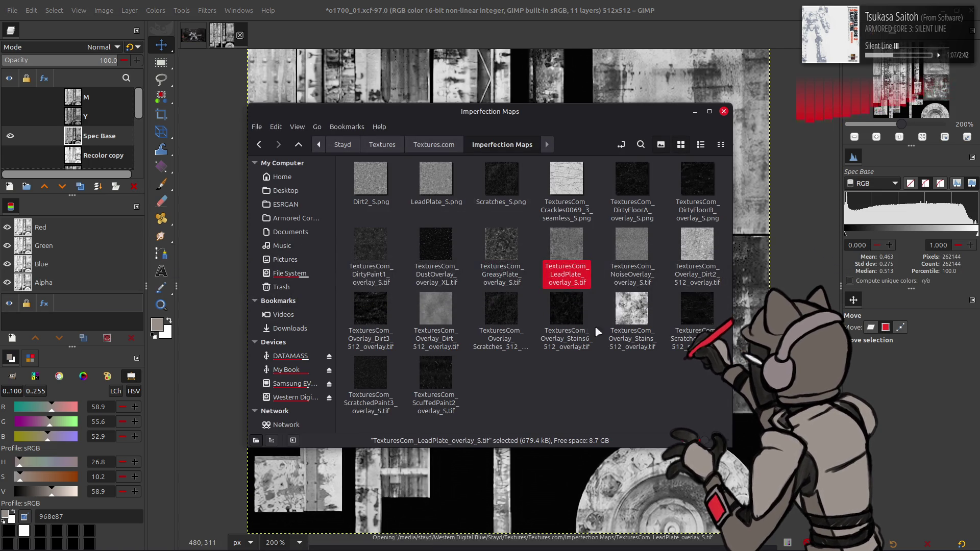
click(549, 345)
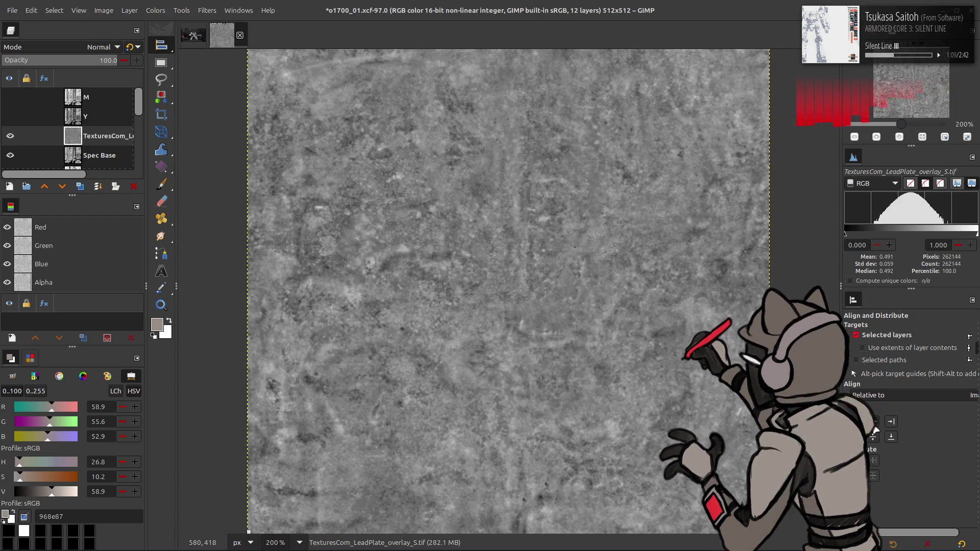
- Duplicate the LeadPlate layer and blur the copy with G'MIC Gaussian blur, Periodic boundary
key(m)
double_click(80, 187)
click(206, 11)
click(284, 264)
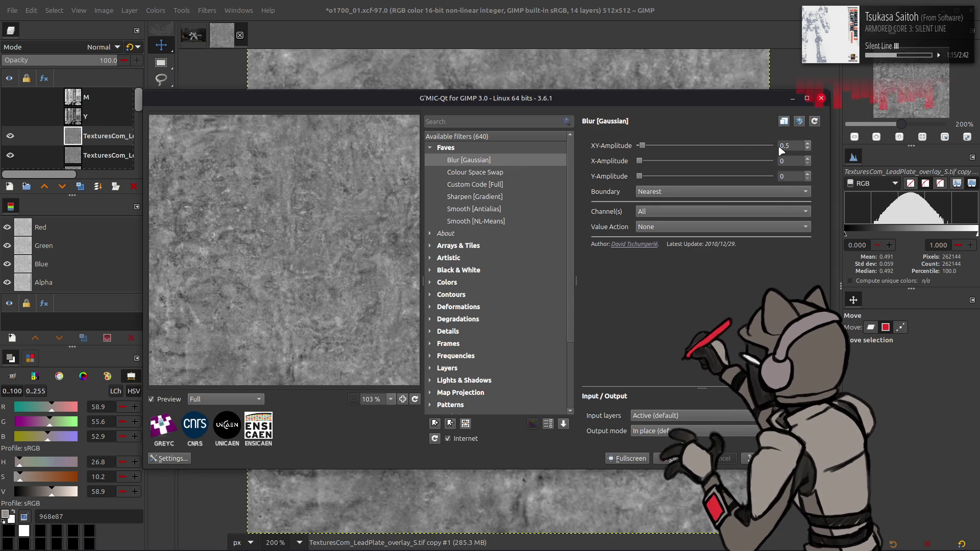
click(715, 191)
click(715, 207)
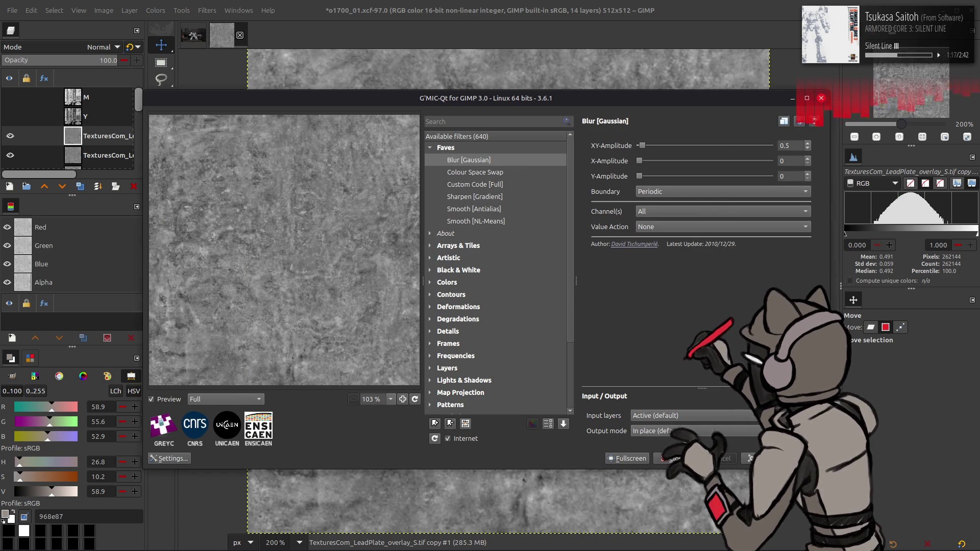
click(674, 458)
- Set the blurred copy to Grain extract and merge down, then Grain merge the detail into LeadPlate
click(100, 46)
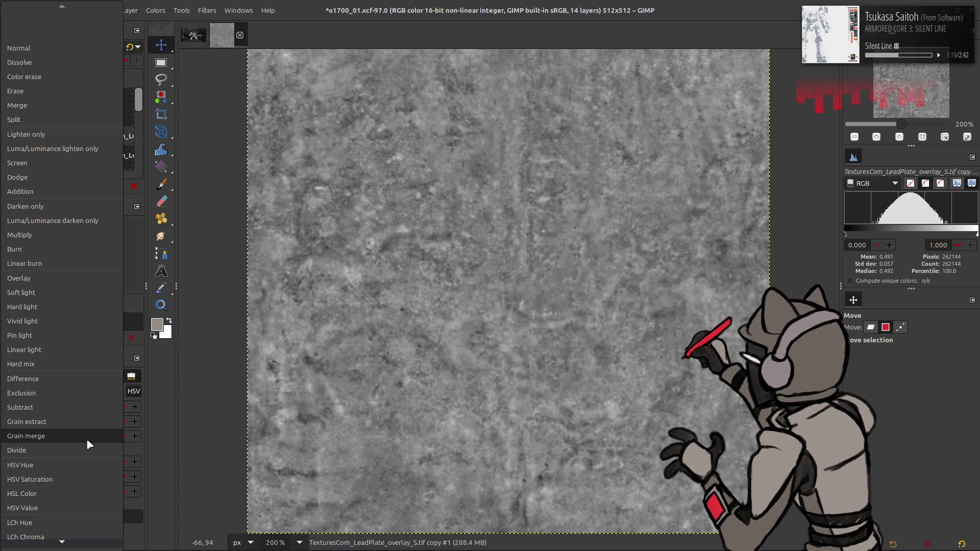
click(66, 421)
right_click(116, 141)
click(138, 271)
click(91, 47)
click(72, 419)
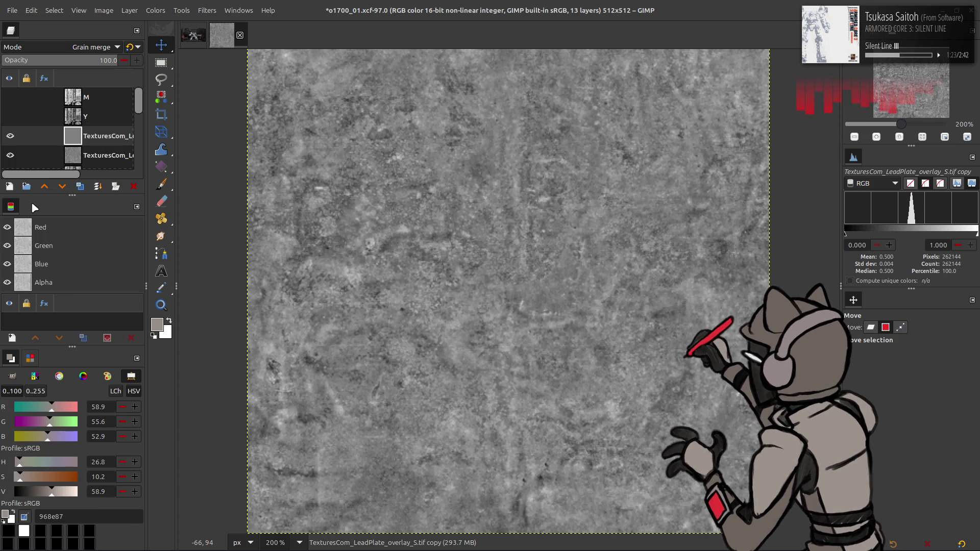
right_click(98, 138)
click(120, 268)
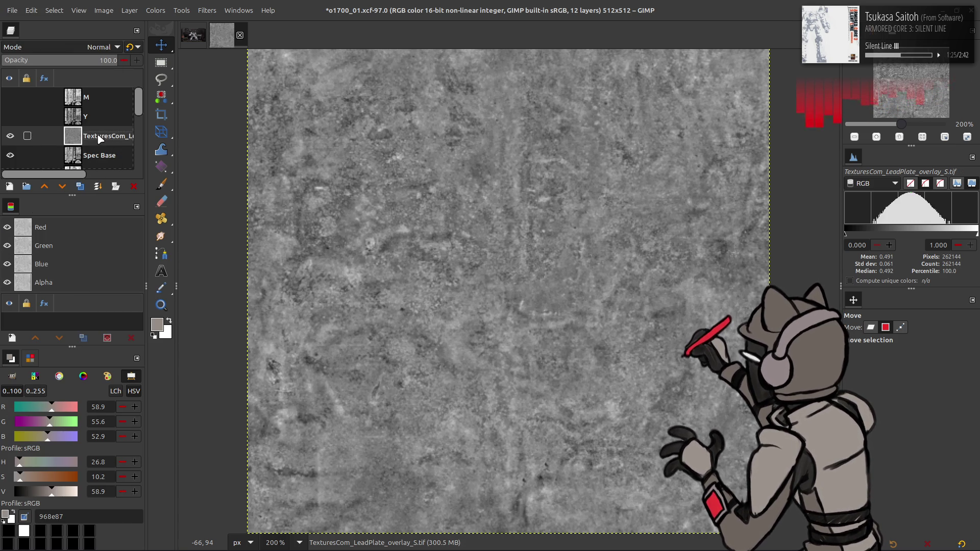
- Invert the LeadPlate texture and set it to legacy Multiply blending
click(160, 11)
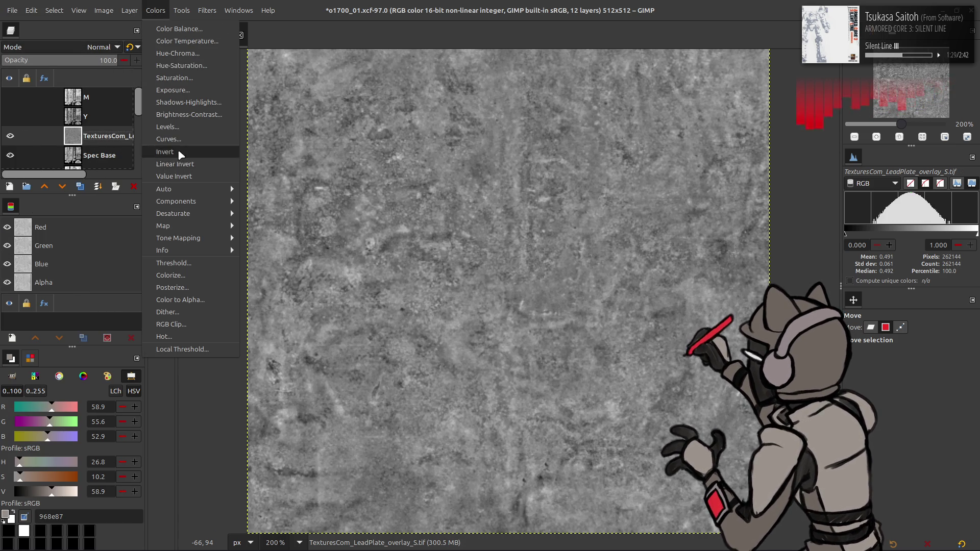
click(164, 151)
click(102, 47)
click(65, 233)
click(130, 47)
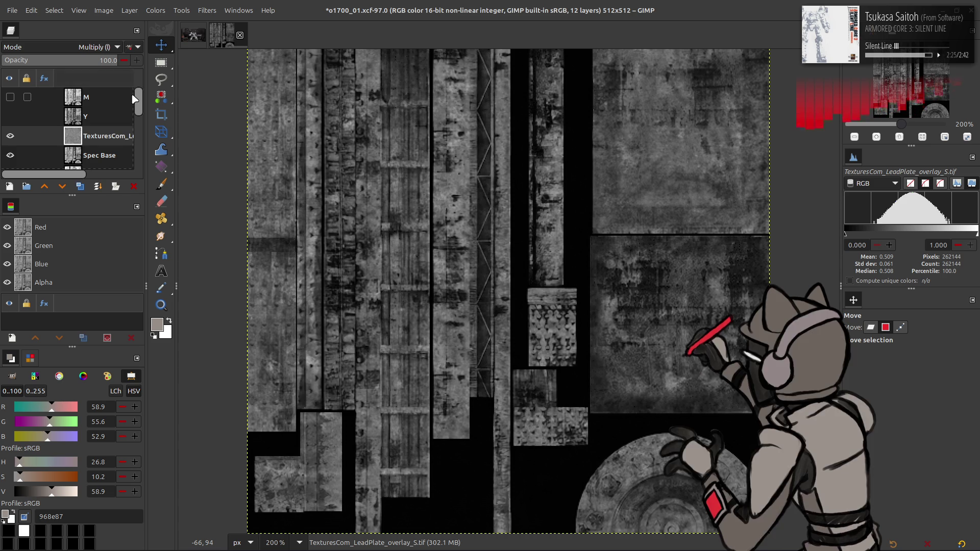
- Toggle the LeadPlate overlay off and on to compare, then show it alone on the canvas
click(10, 136)
click(19, 135)
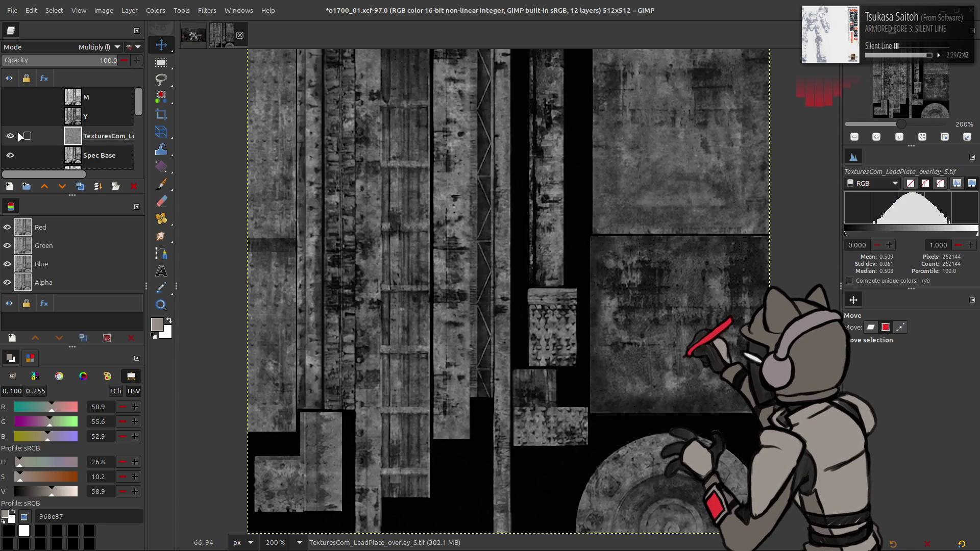
shift+click(19, 135)
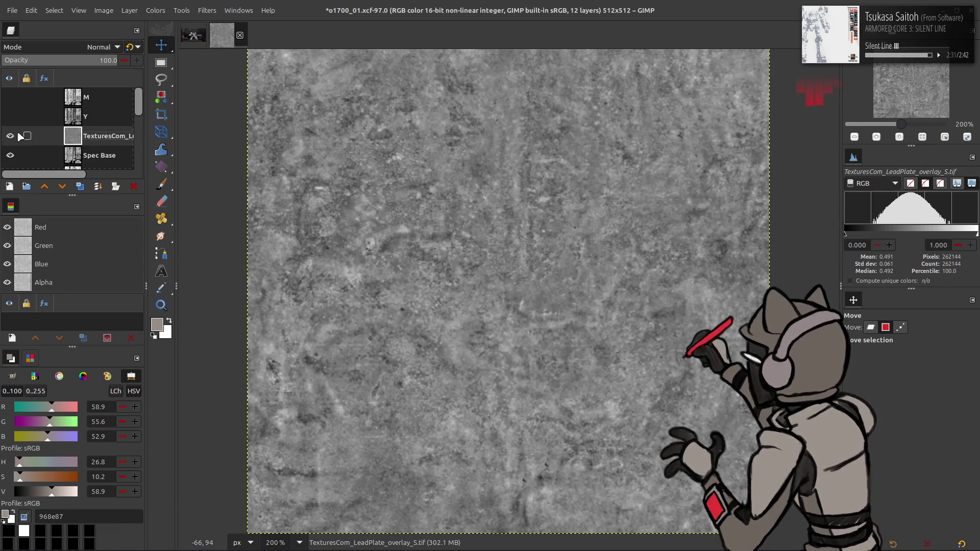
- Make a high-pass copy of LeadPlate: Gaussian-blur it, set it to Grain extract, and merge it down
click(80, 186)
click(79, 185)
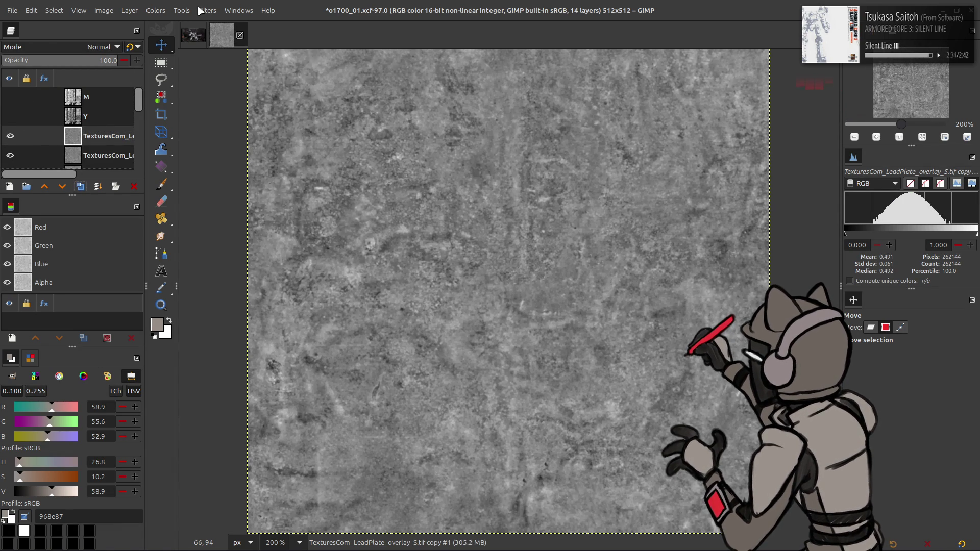
click(207, 11)
click(278, 267)
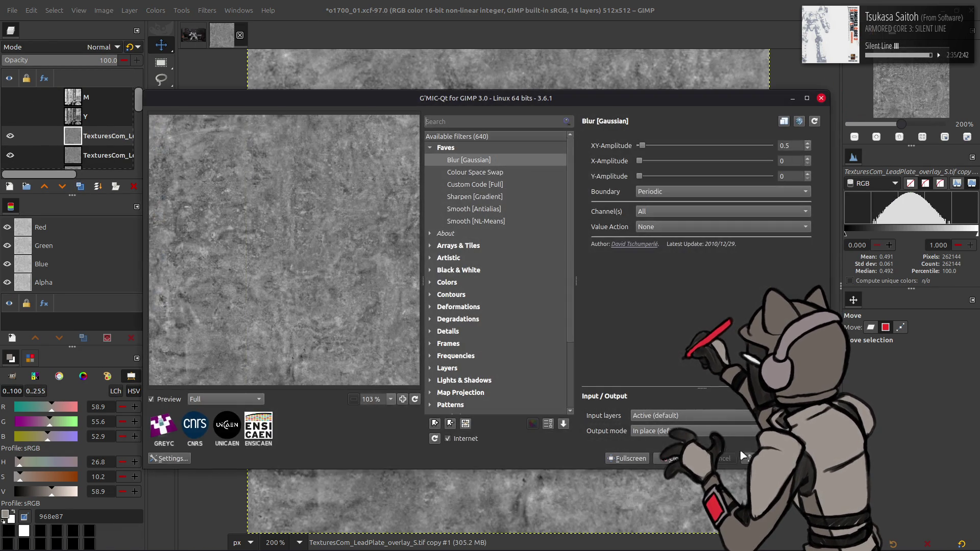
click(756, 466)
click(87, 45)
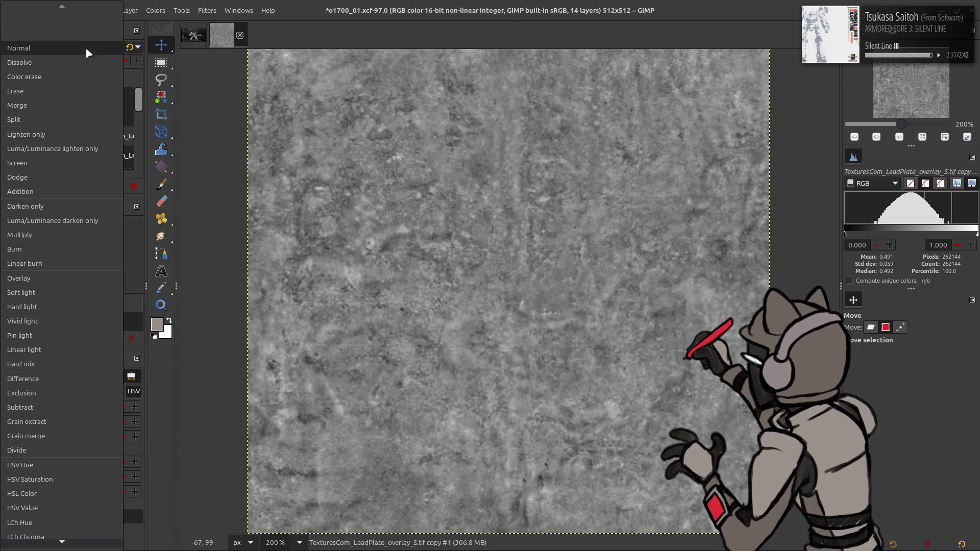
click(57, 419)
right_click(94, 142)
key(m)
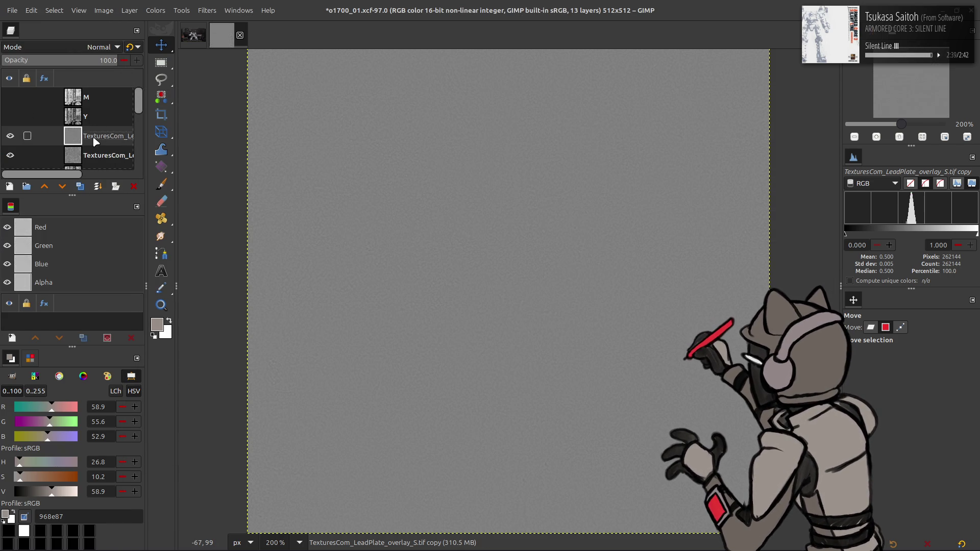
- Set the detail layer to Grain merge, merge it down, and blend the overlay in Multiply
click(94, 47)
click(55, 422)
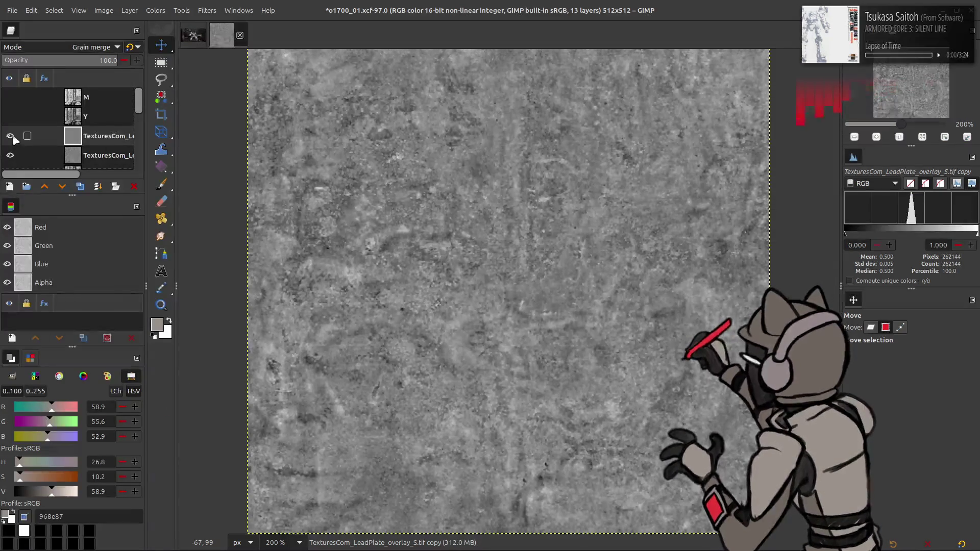
right_click(93, 141)
key(m)
click(93, 47)
click(60, 234)
- Try Linear Invert on the overlay, undo it, and toggle the overlay to compare
click(155, 11)
click(175, 163)
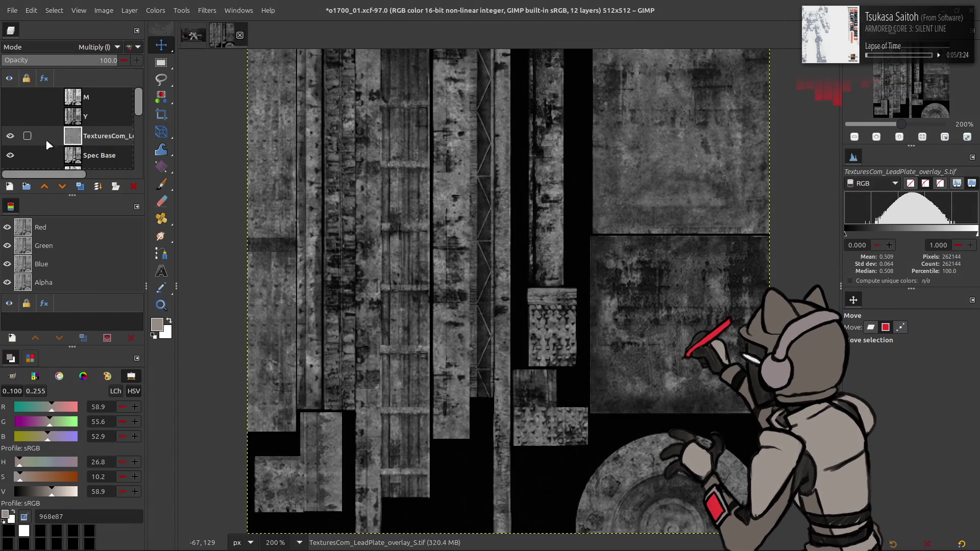
key(ctrl+z)
click(10, 136)
click(11, 136)
click(10, 136)
click(10, 136)
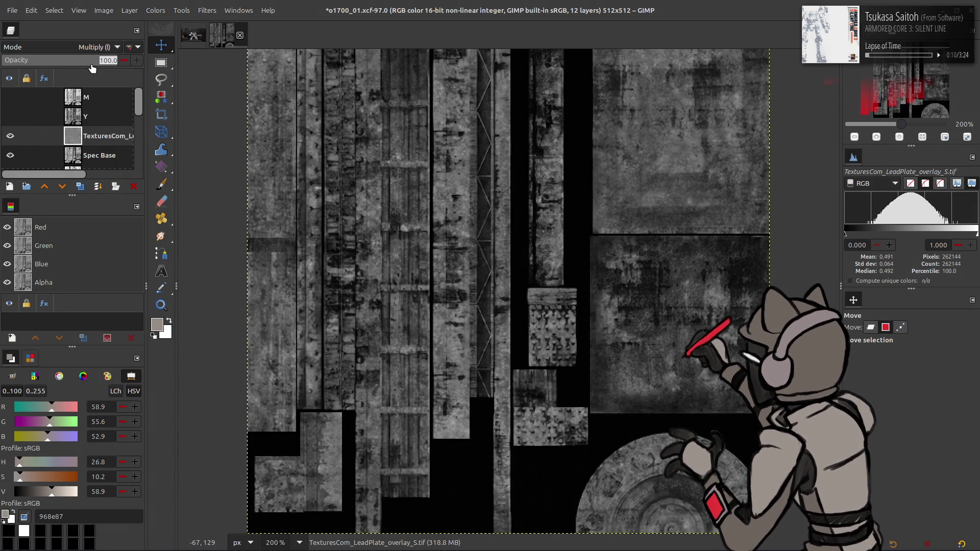
- Set the lead plate overlay to 80% opacity and import ScratchedPaint3 as a layer
click(94, 60)
key(alt+Tab)
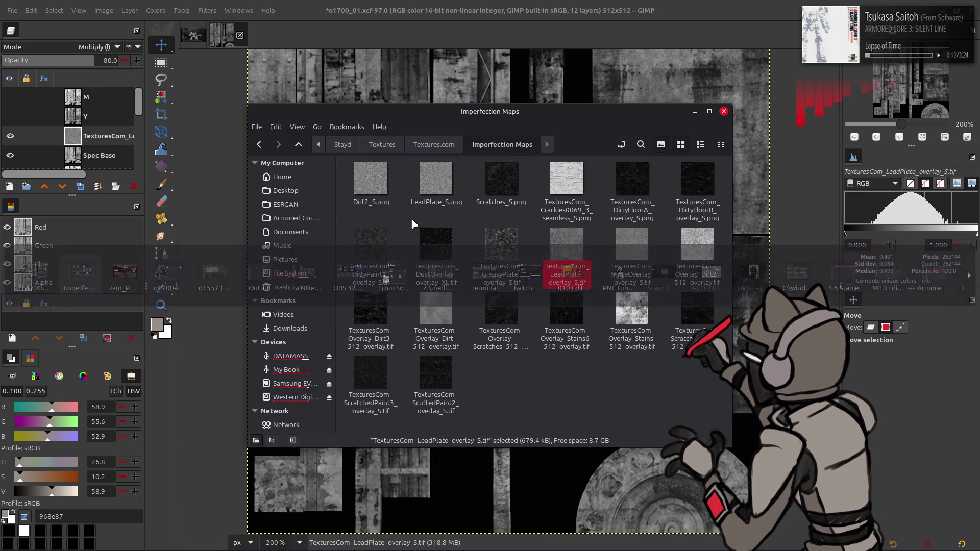
drag(371, 373, 737, 380)
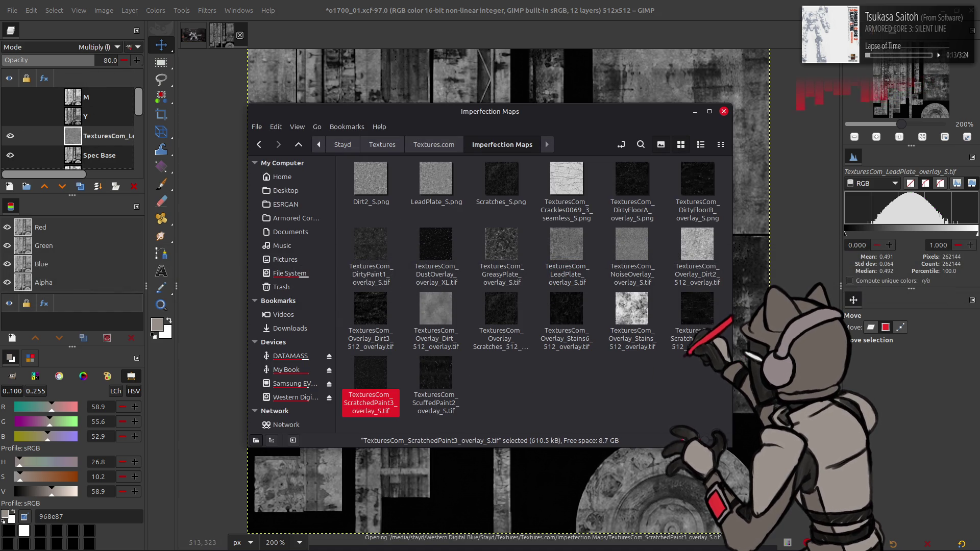
click(542, 347)
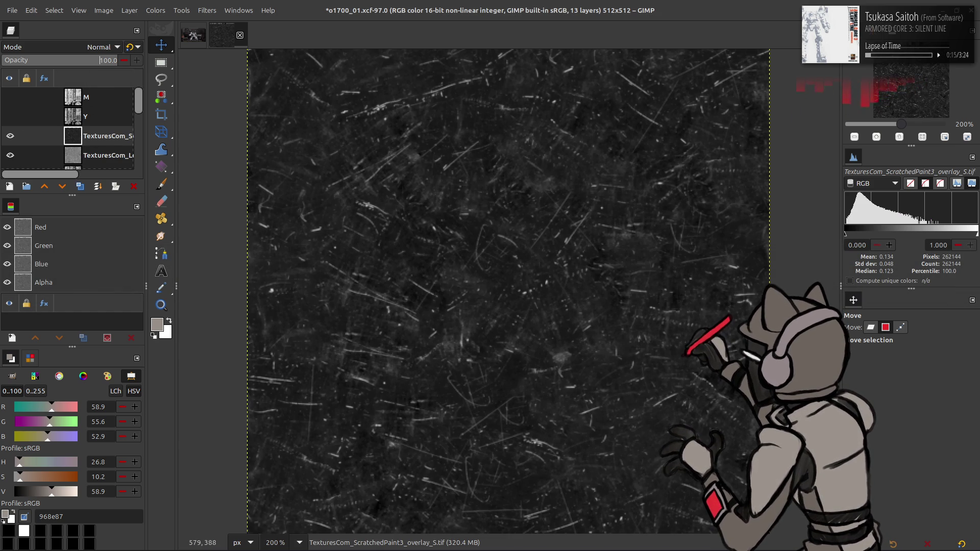
scroll(532, 291, down, 1)
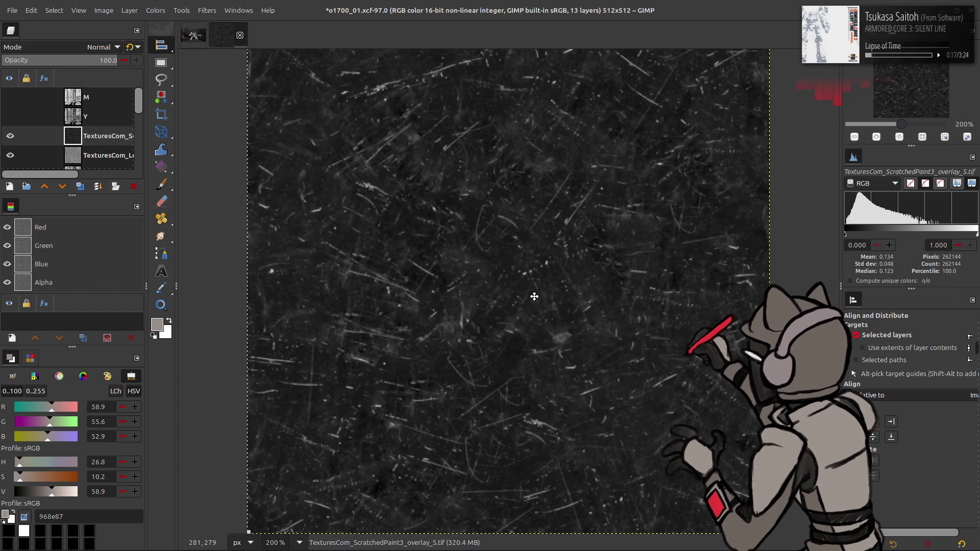
- Tile the scratch texture by duplicating, aligning and merging its copies into one layer
key(q)
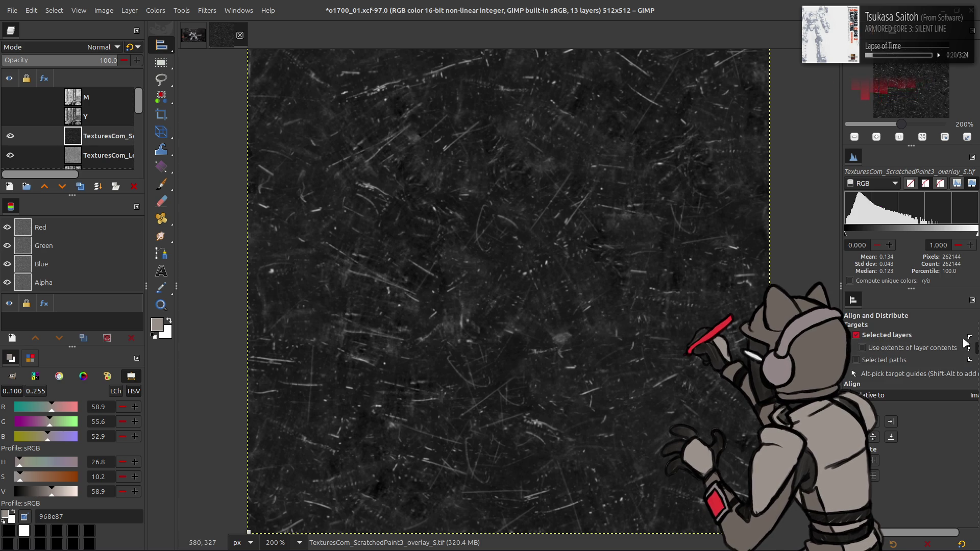
key(shift+ctrl+d)
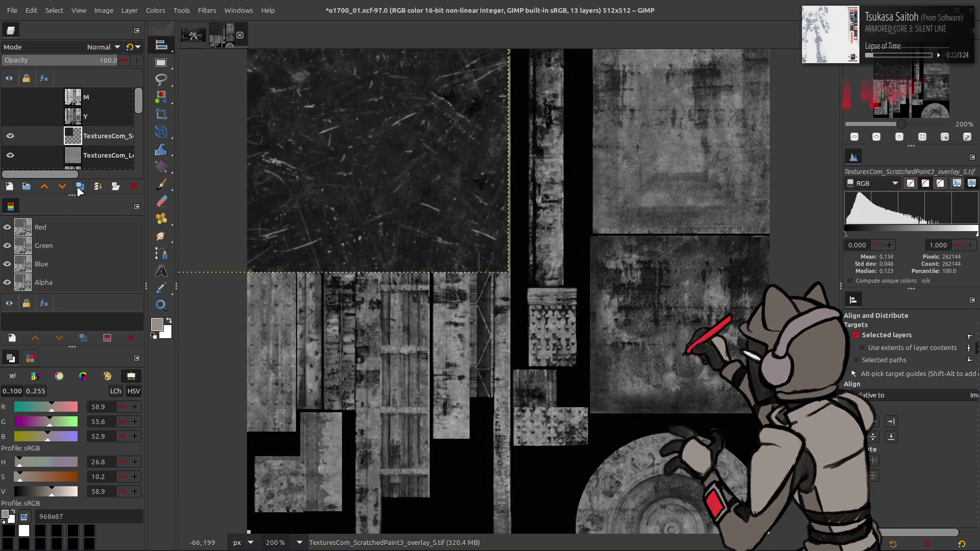
click(80, 186)
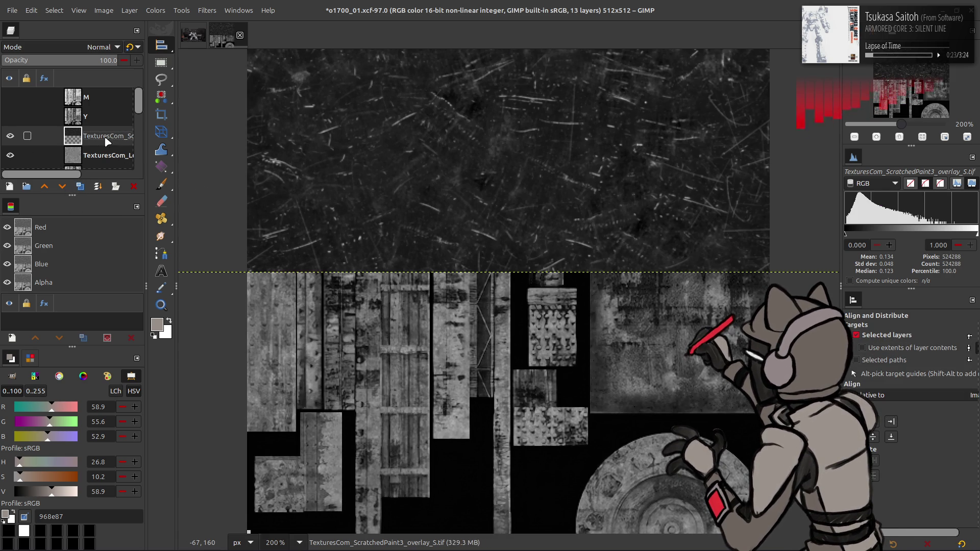
click(80, 187)
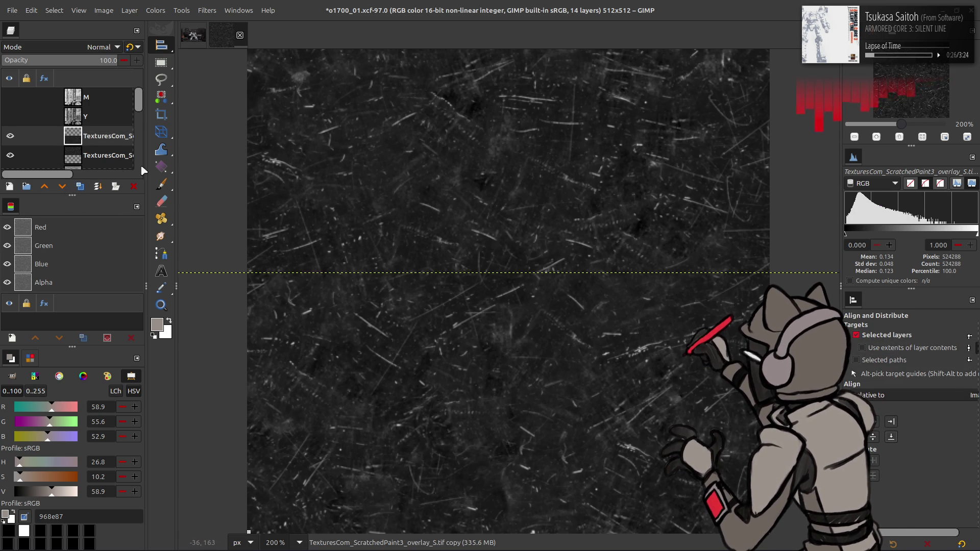
click(80, 187)
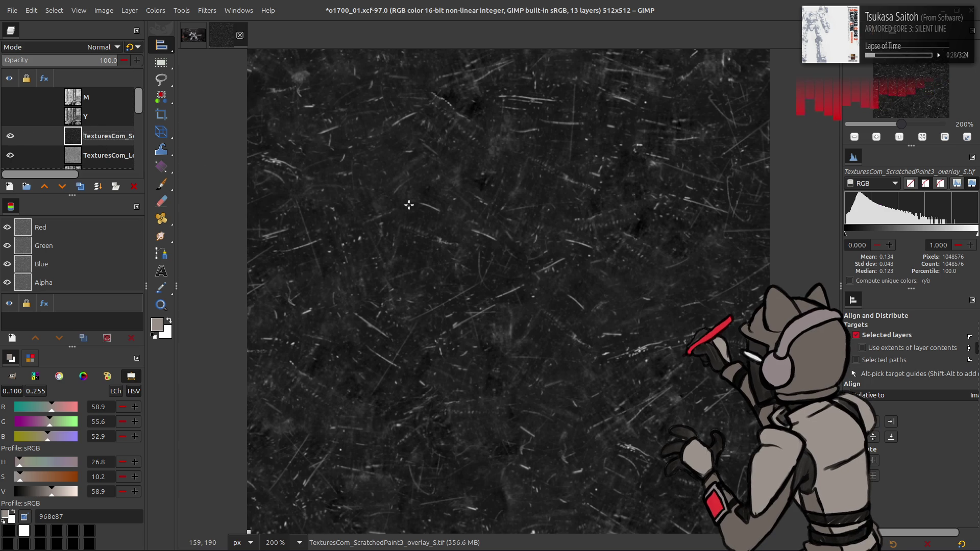
key(m)
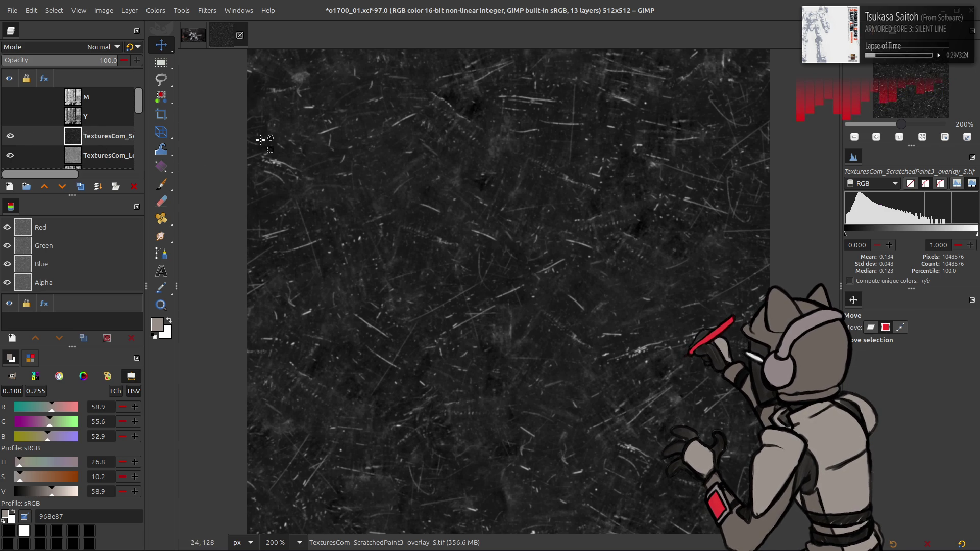
- Scale the scratch layer to 512 pixels
click(129, 10)
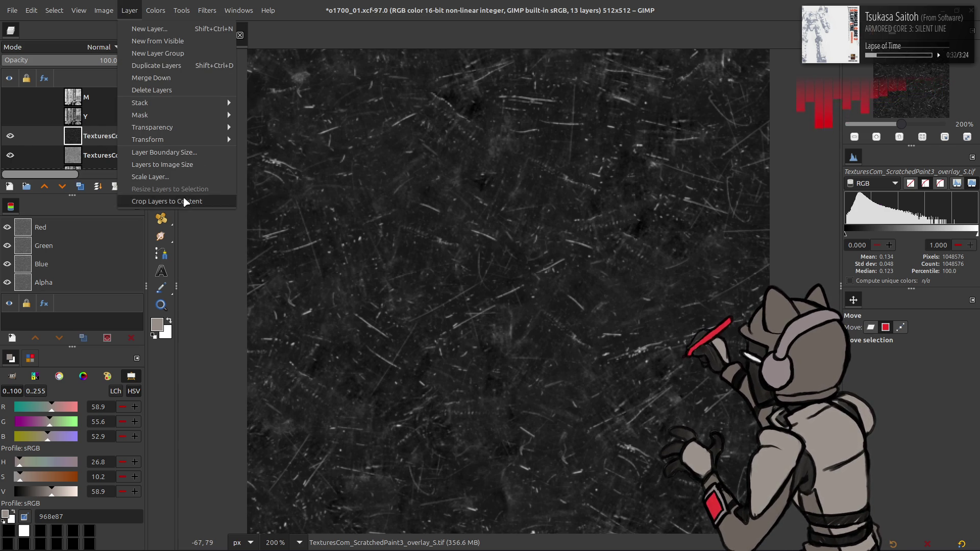
click(249, 193)
text(512)
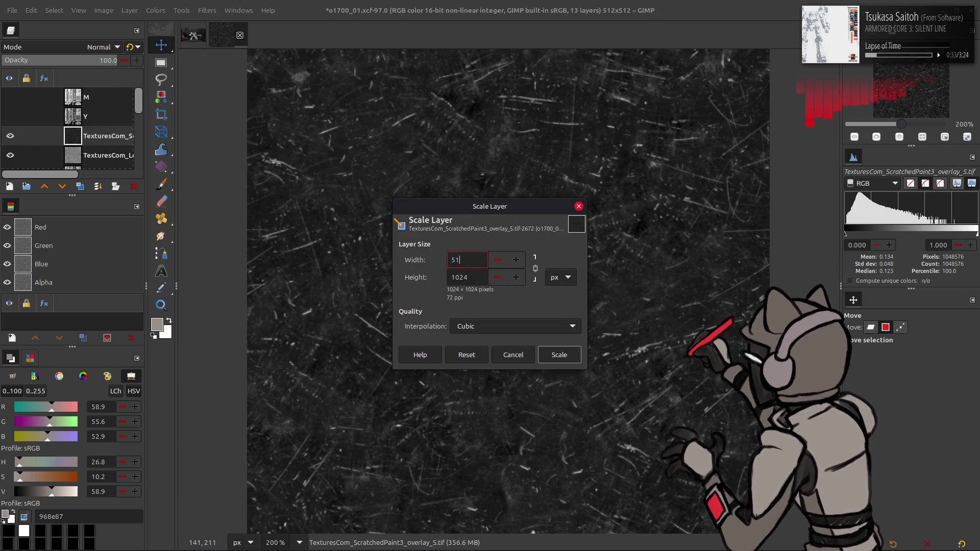
click(559, 354)
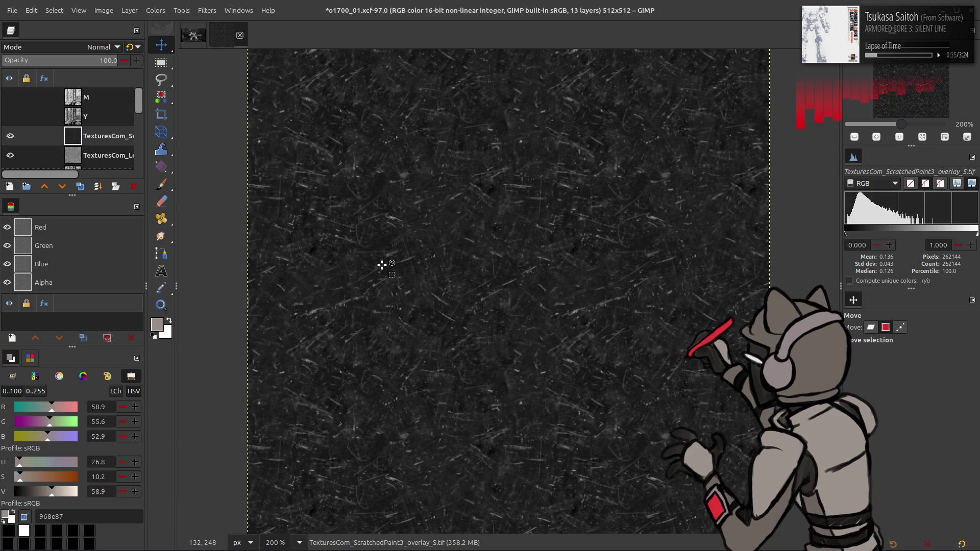
- Apply Stretch Contrast to the scratch layer
click(156, 10)
mouse_move(197, 11)
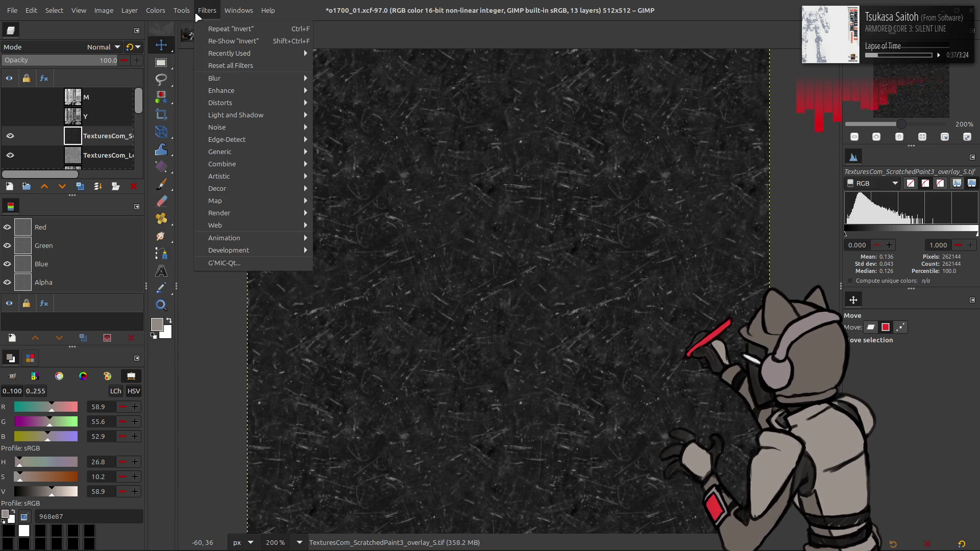
mouse_move(155, 10)
mouse_move(204, 187)
click(250, 214)
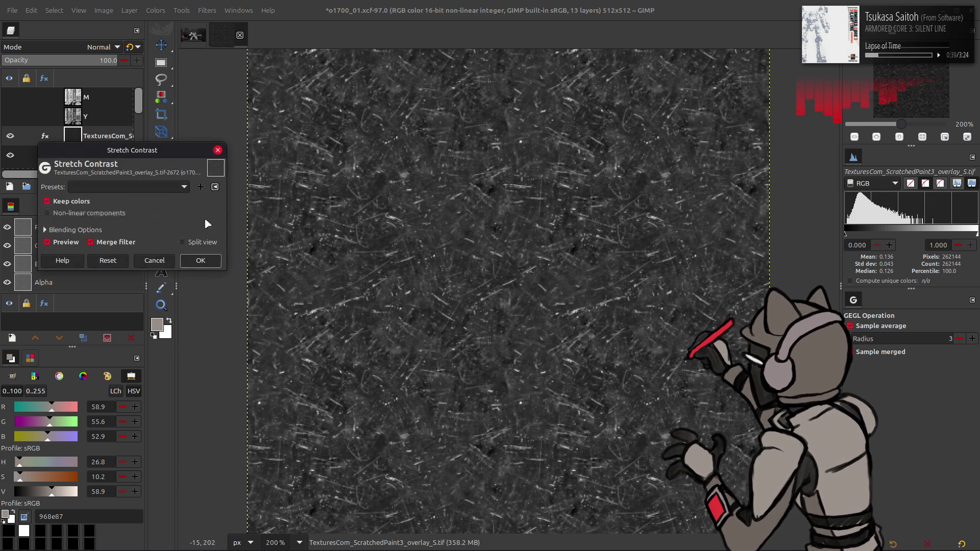
click(199, 260)
- High-pass the scratches with a G'MIC-blurred Grain extract copy, then Grain merge, merged down
click(82, 187)
click(208, 10)
click(248, 263)
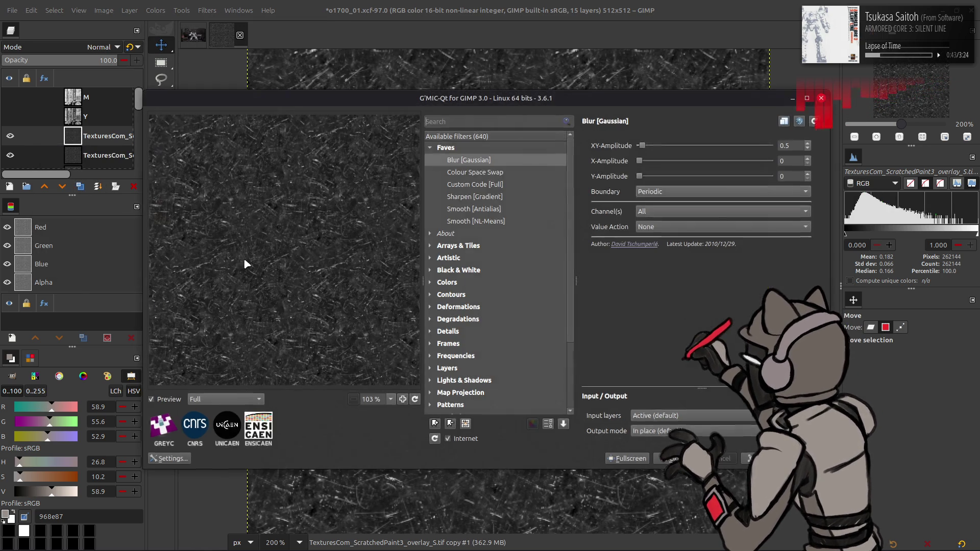
click(820, 98)
click(102, 47)
click(51, 421)
key(ctrl+e)
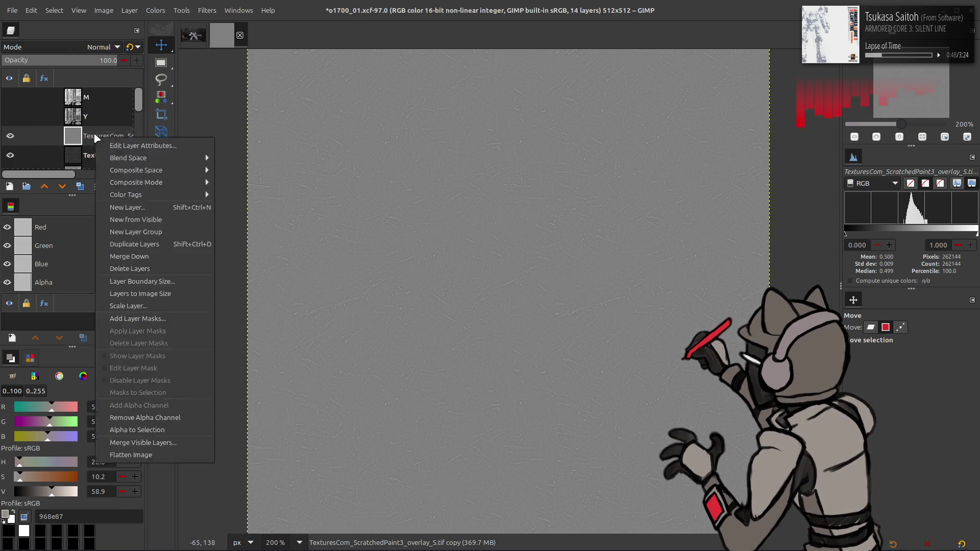
click(89, 49)
click(62, 434)
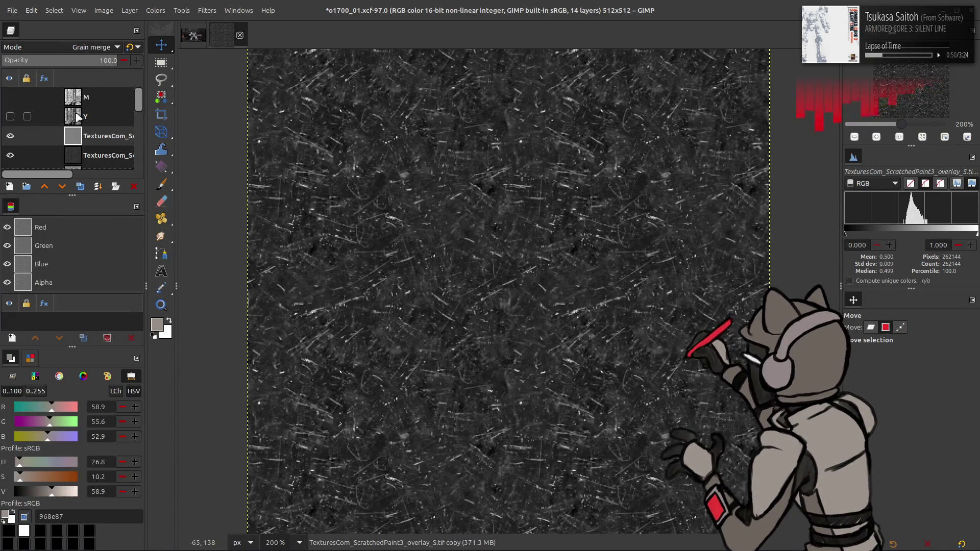
right_click(107, 143)
key(ctrl+e)
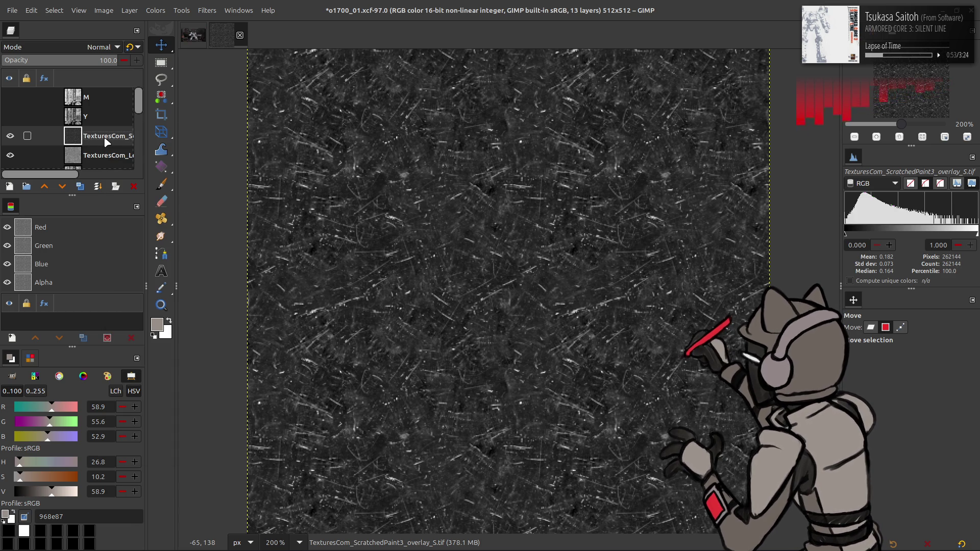
- Invert the scratch layer, blend it in Multiply, and toggle it to compare
click(155, 15)
click(174, 148)
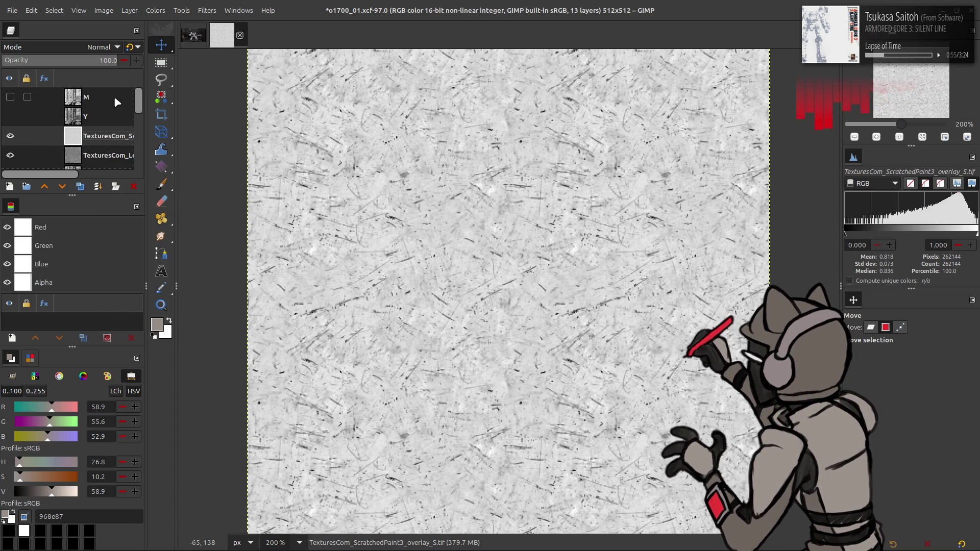
click(83, 52)
click(69, 238)
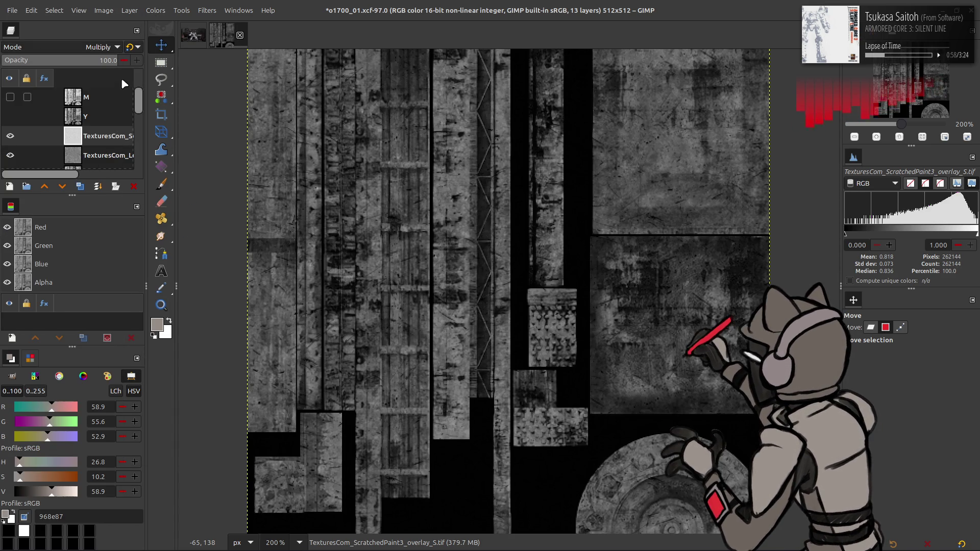
click(10, 136)
click(8, 139)
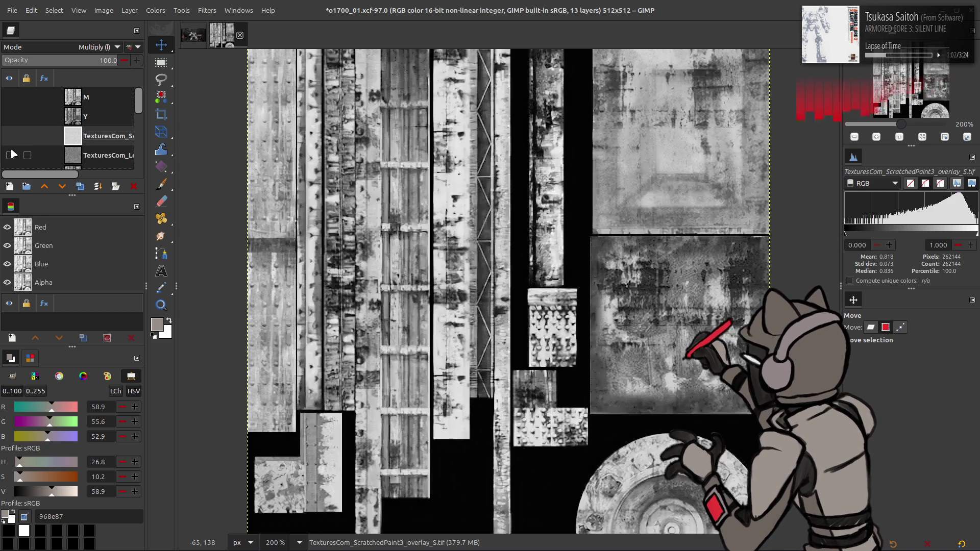
click(10, 137)
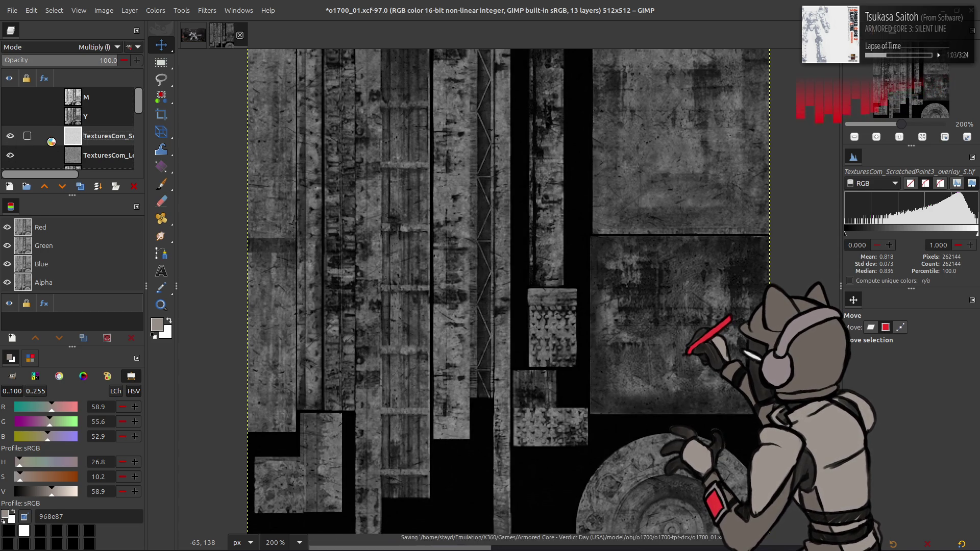
click(9, 187)
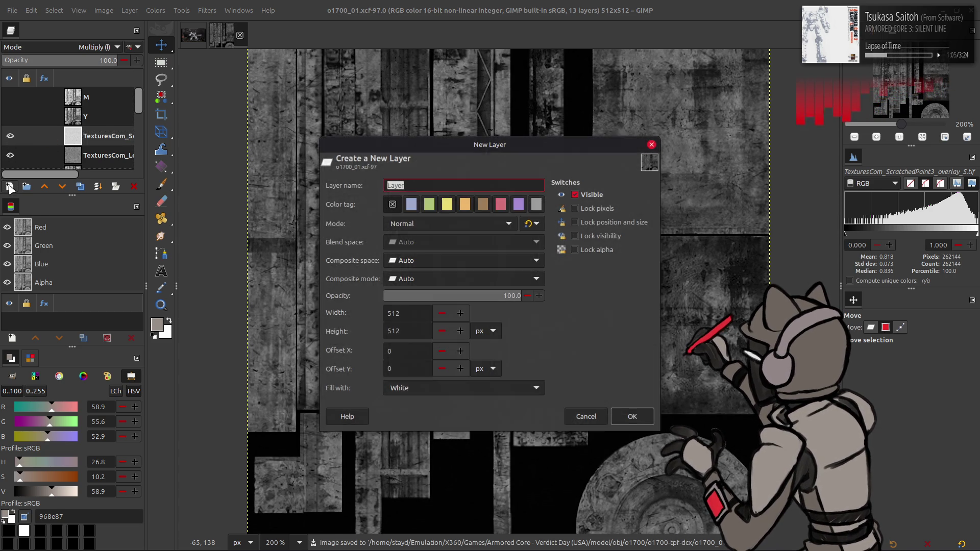
- Render tileable, turbulent Solid Noise (detail 11, size 8) on a new white layer
click(632, 414)
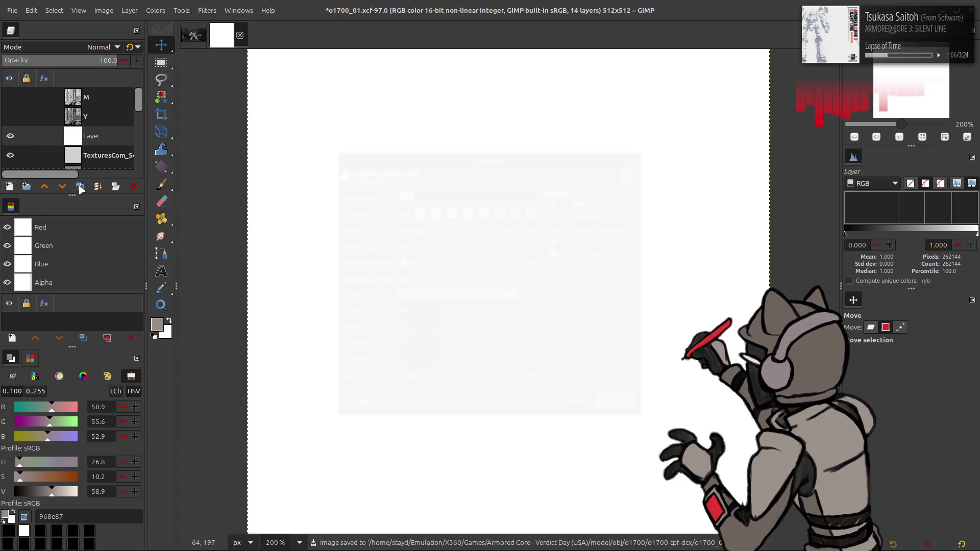
click(207, 11)
click(395, 271)
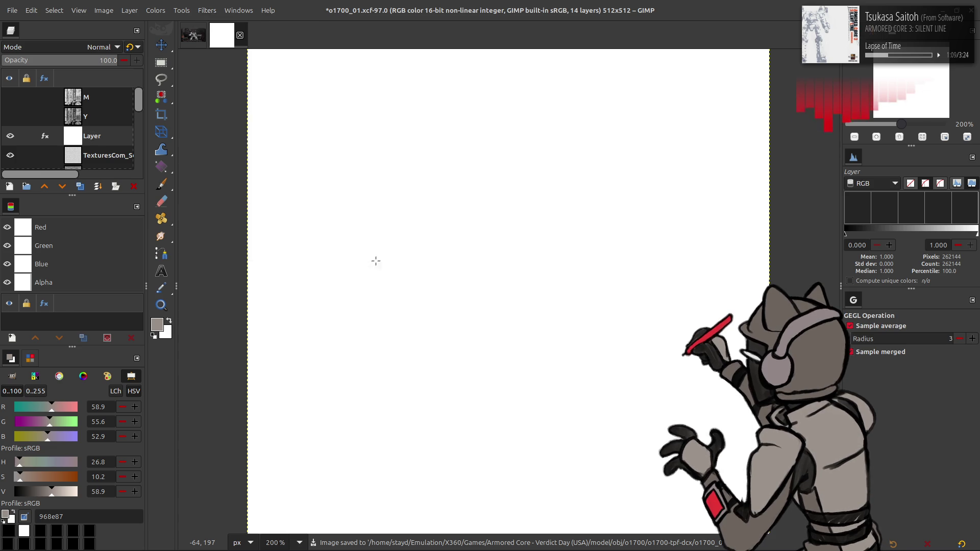
click(161, 227)
click(173, 202)
text(8)
key(Return)
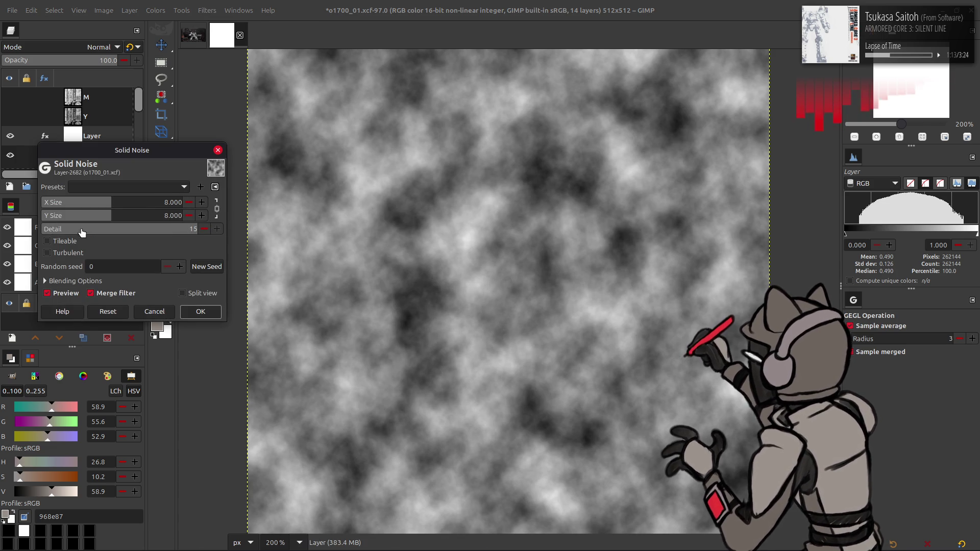
click(76, 241)
click(78, 253)
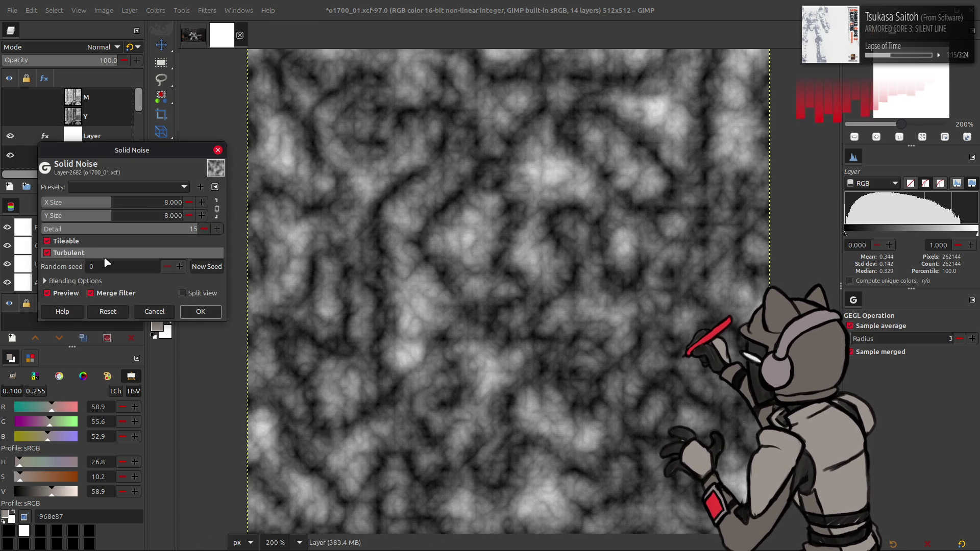
click(205, 268)
click(205, 268)
click(205, 268)
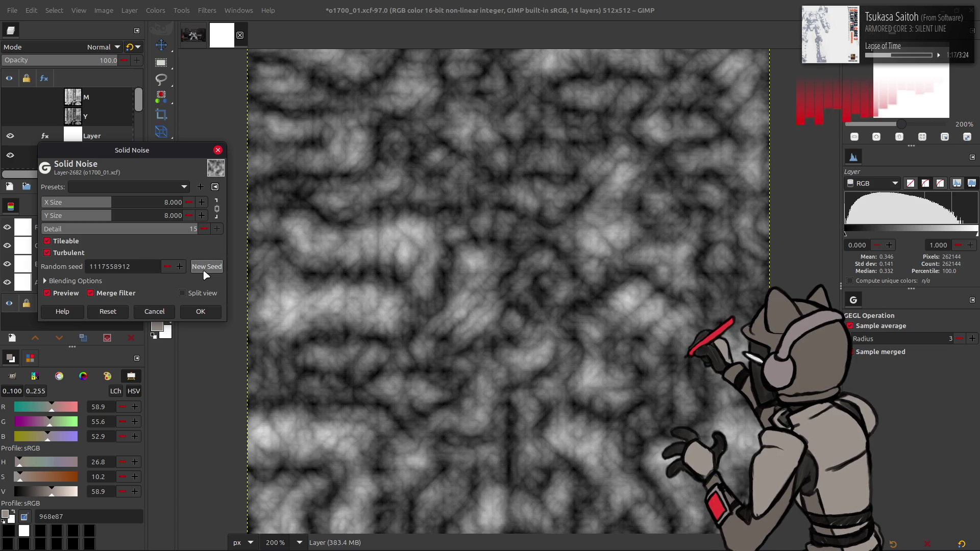
click(205, 267)
click(200, 311)
- Duplicate the noise layer, re-render it with a new seed, and rotate it 180 degrees
key(shift+ctrl+d)
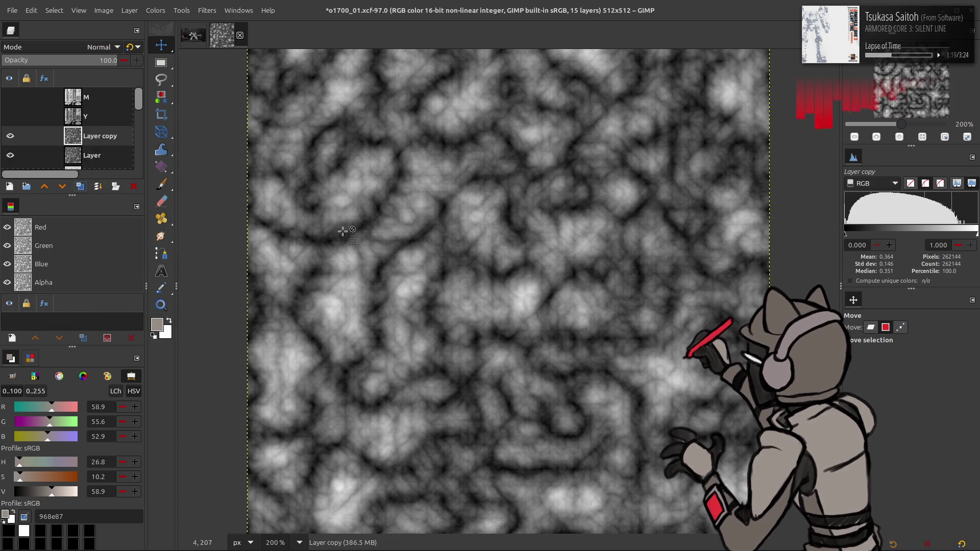
key(shift+ctrl+f)
click(146, 187)
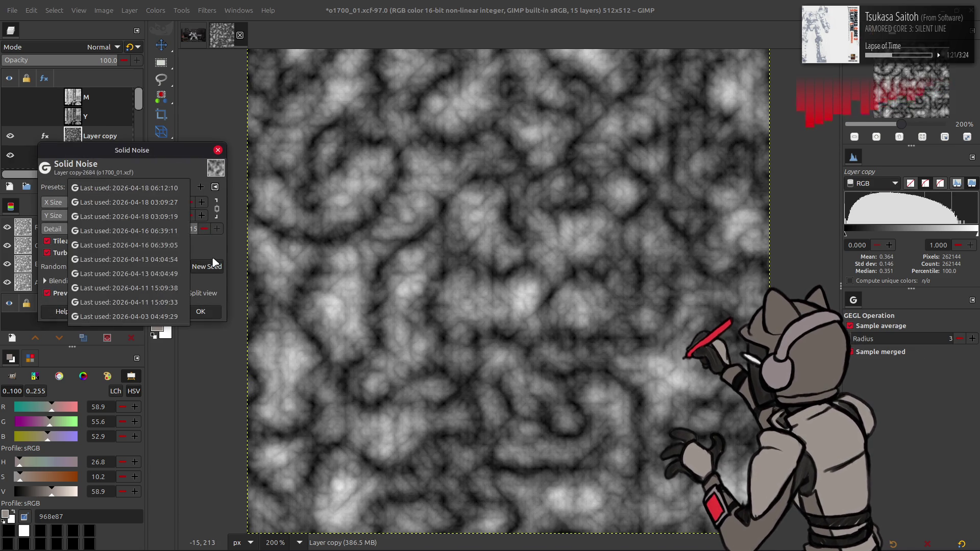
click(153, 188)
click(211, 268)
click(200, 311)
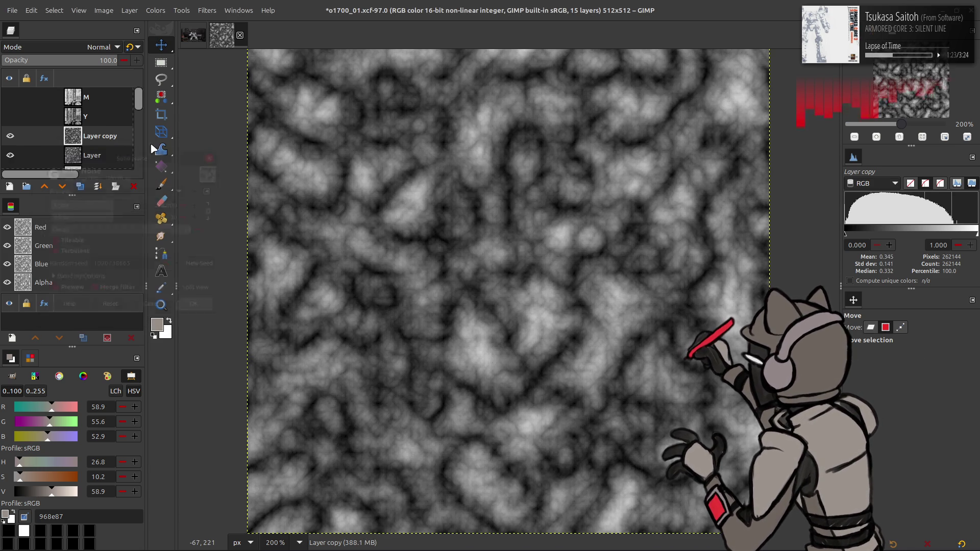
click(129, 10)
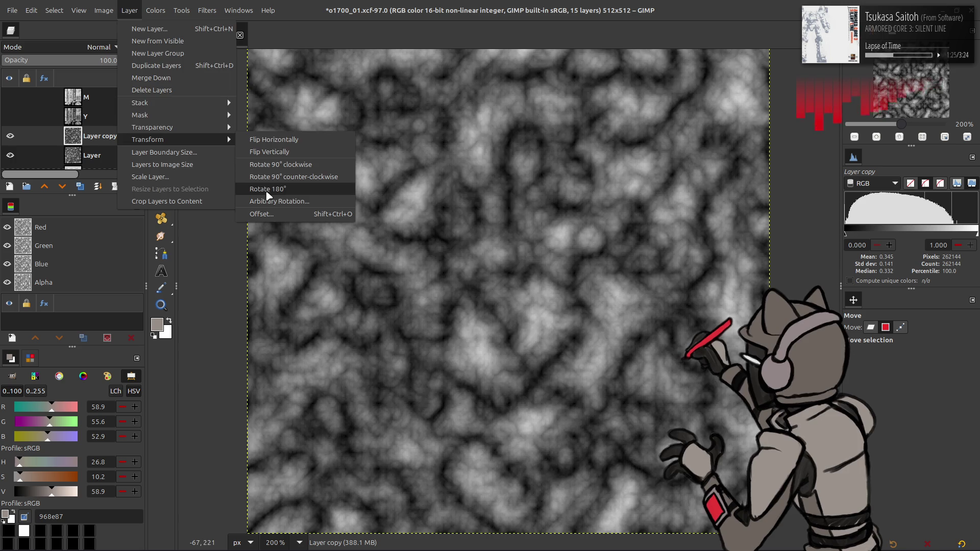
click(247, 188)
- Invert the rotated copy, set it to 50% opacity, and merge it down
click(155, 11)
click(187, 153)
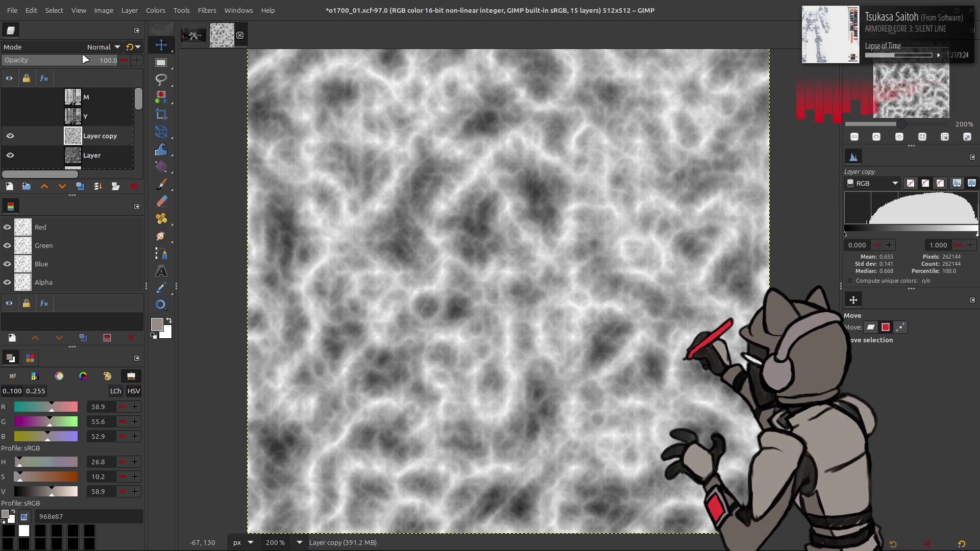
key(Return)
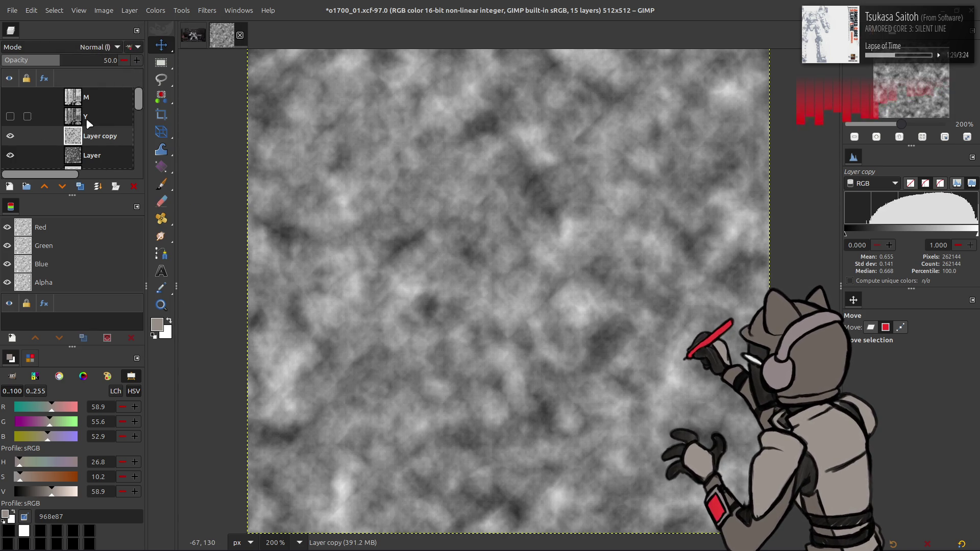
right_click(77, 142)
click(102, 286)
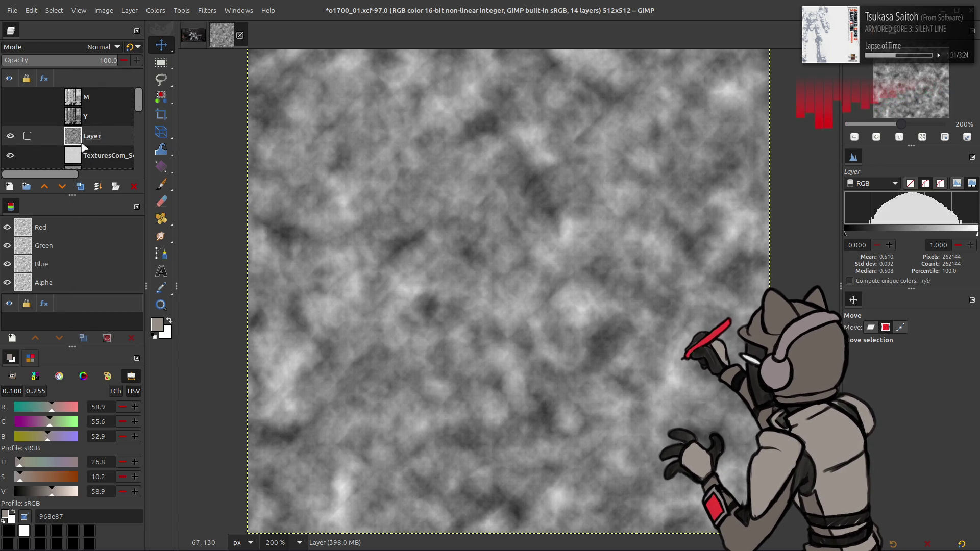
- Boost the noise with Grain merge and Soft light copies merged back down
double_click(79, 188)
click(102, 46)
click(57, 430)
click(98, 186)
click(97, 186)
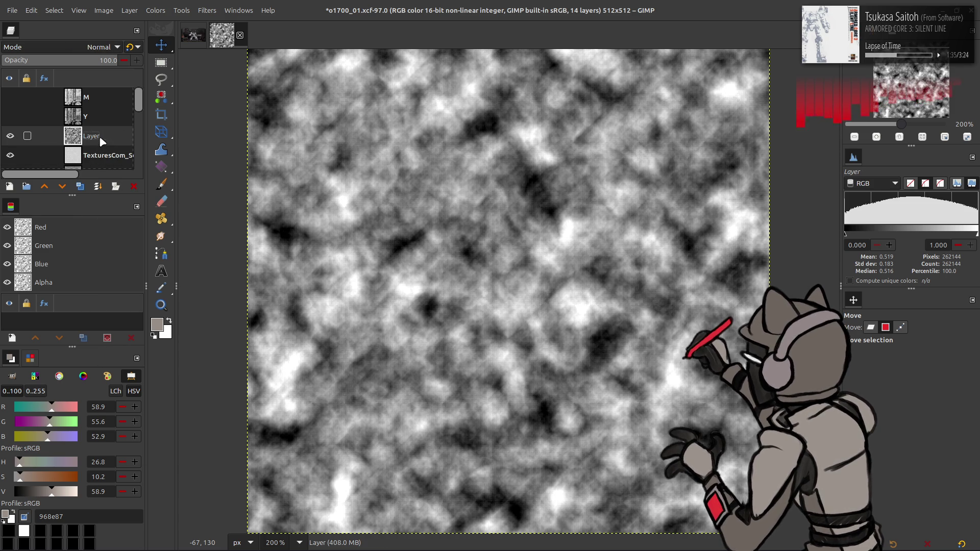
click(80, 186)
click(102, 47)
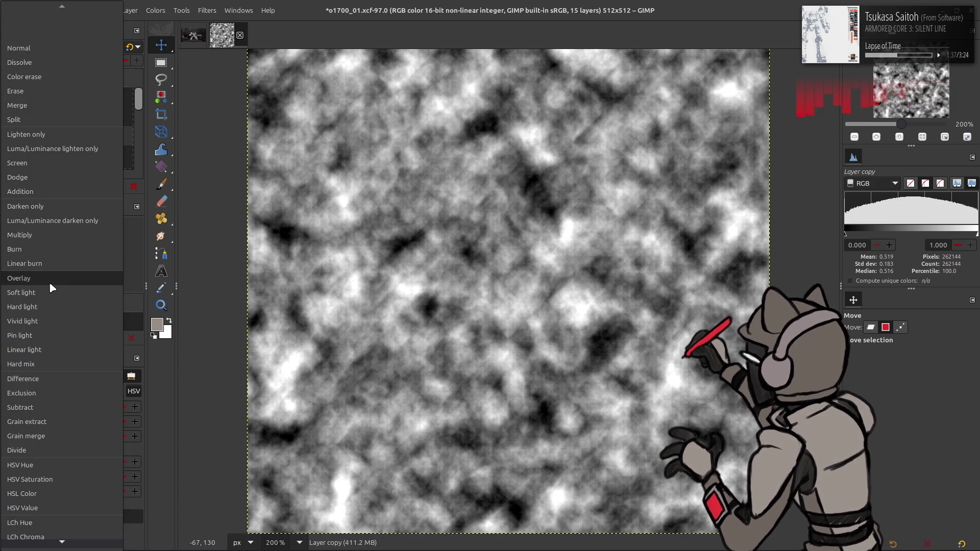
click(50, 294)
right_click(88, 139)
click(117, 267)
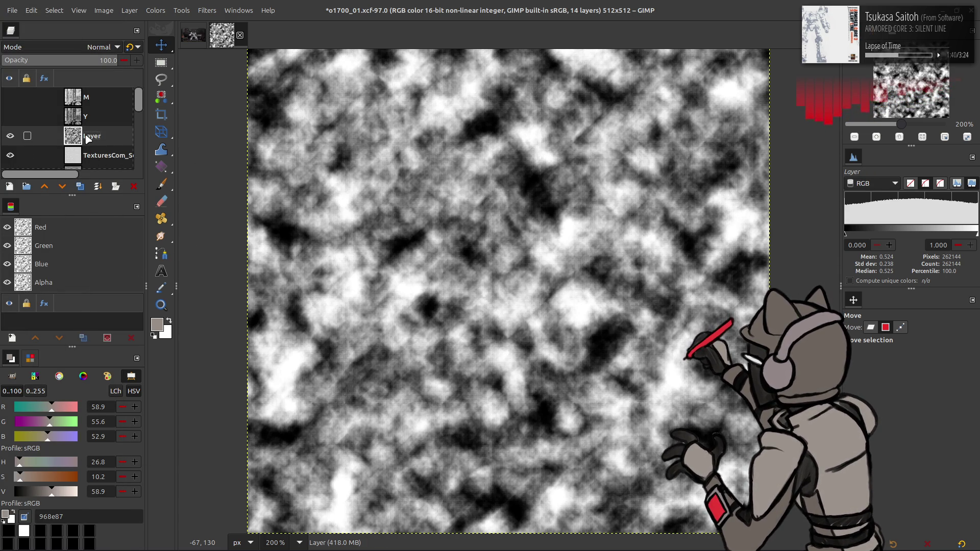
- Blend the noise in legacy Multiply at 25% opacity, then create New from Visible
click(99, 51)
click(53, 234)
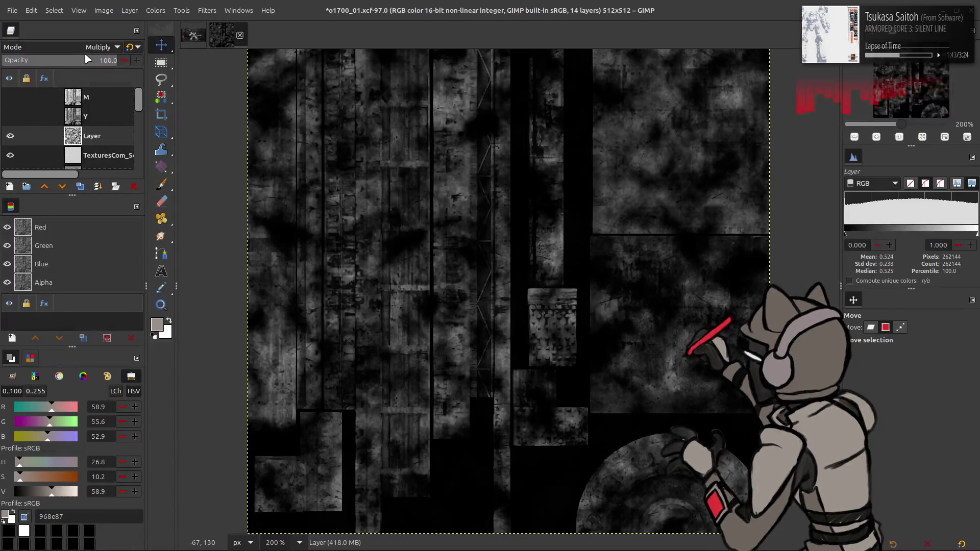
text(25)
click(130, 48)
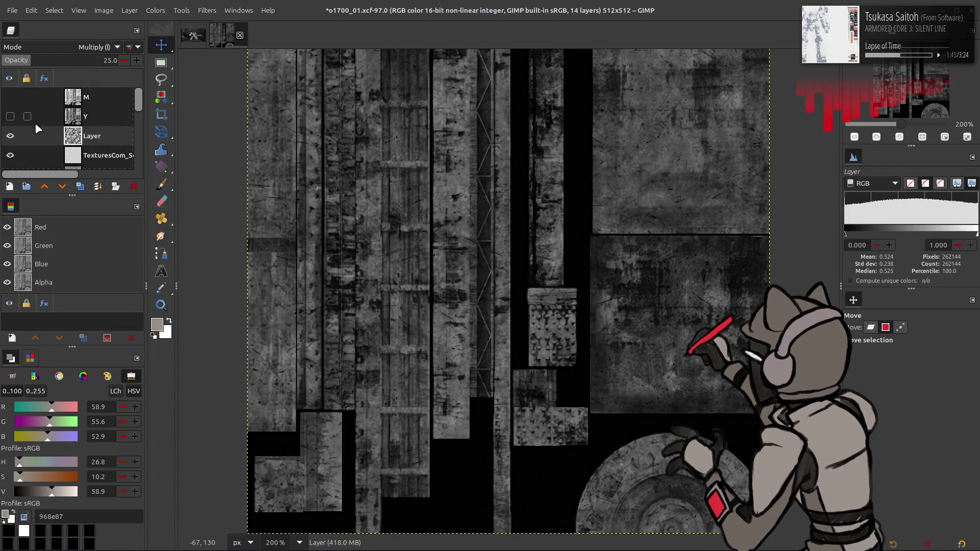
click(10, 136)
click(11, 136)
click(10, 137)
right_click(67, 137)
click(112, 212)
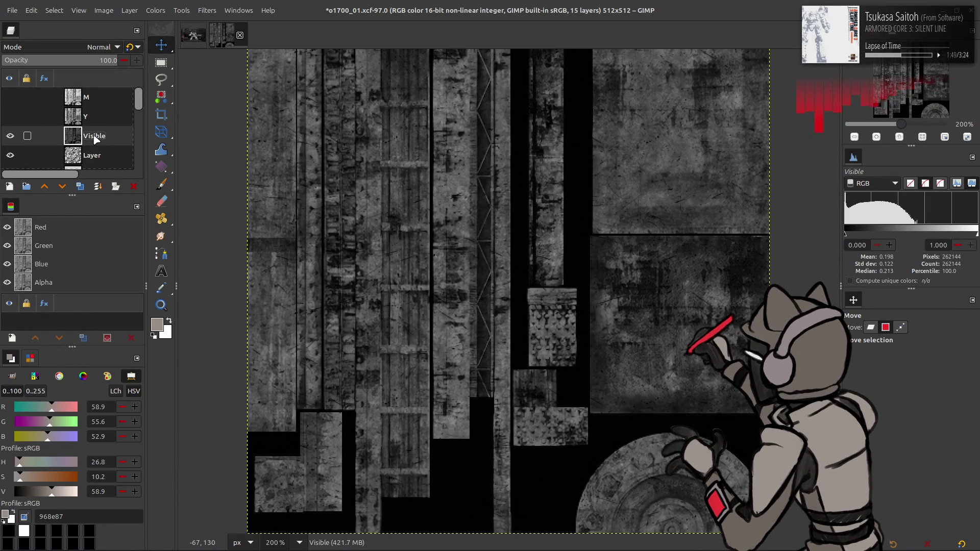
- Rename the visible layer 'Spec' and apply Stretch Contrast to it
double_click(94, 137)
text(Spec)
key(Return)
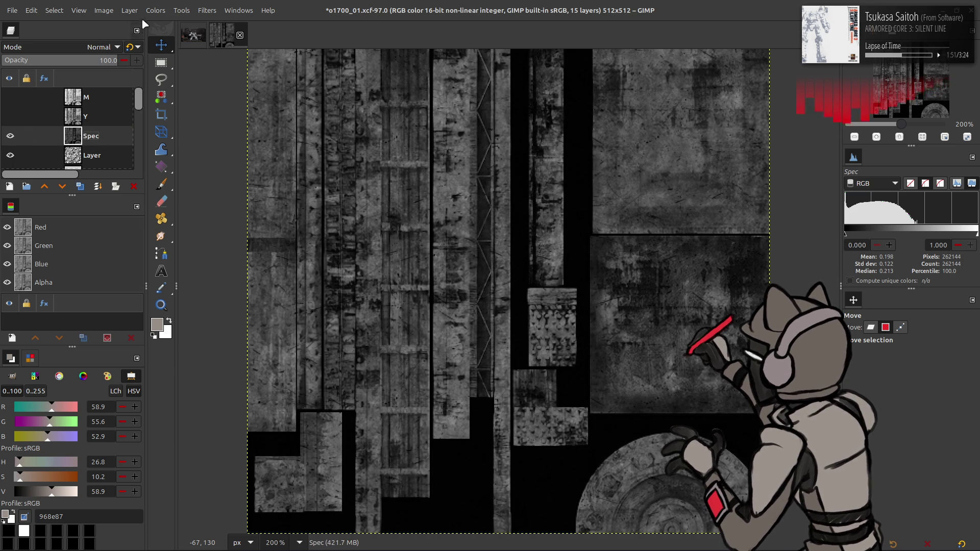
click(156, 10)
mouse_move(225, 189)
click(247, 214)
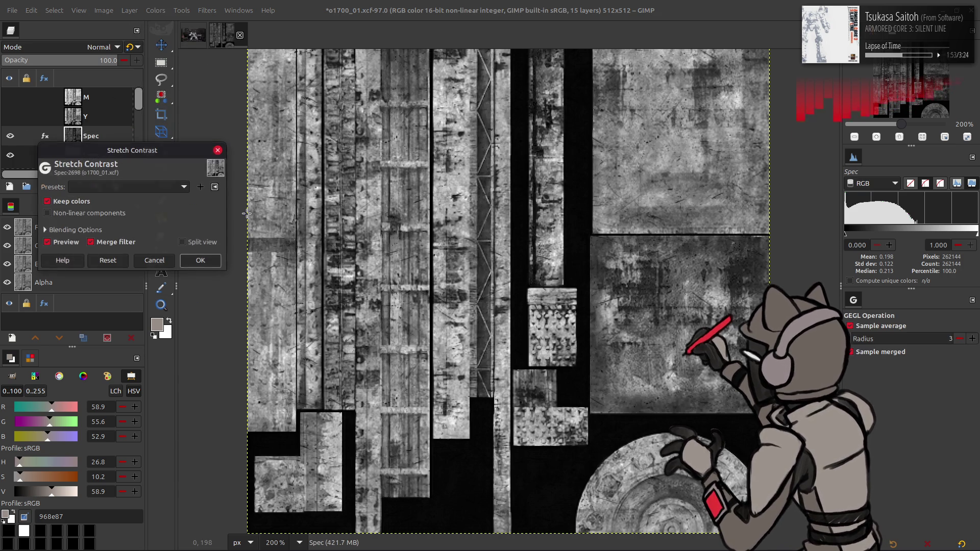
click(199, 261)
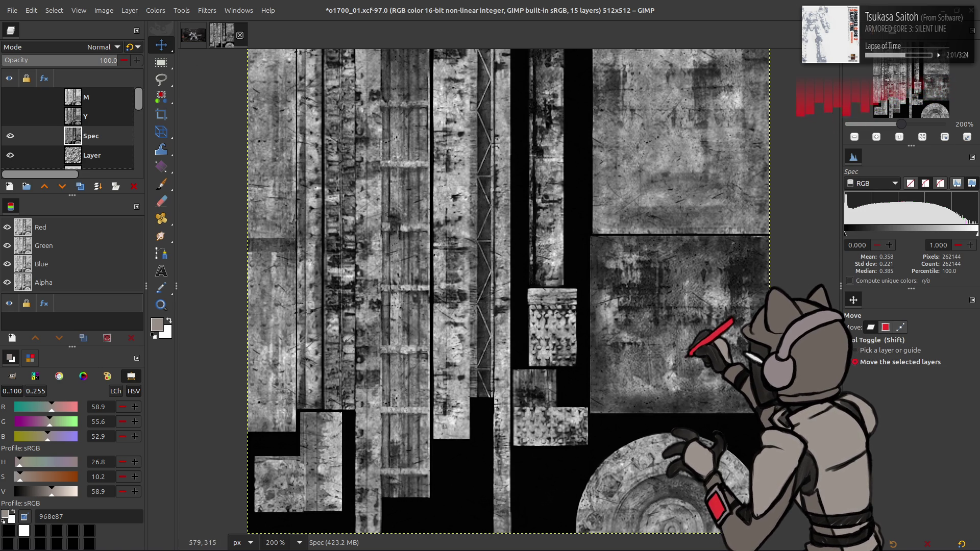
- In Levels, set Red output high 40, Green output high 5, Blue output low 50
click(152, 11)
click(193, 127)
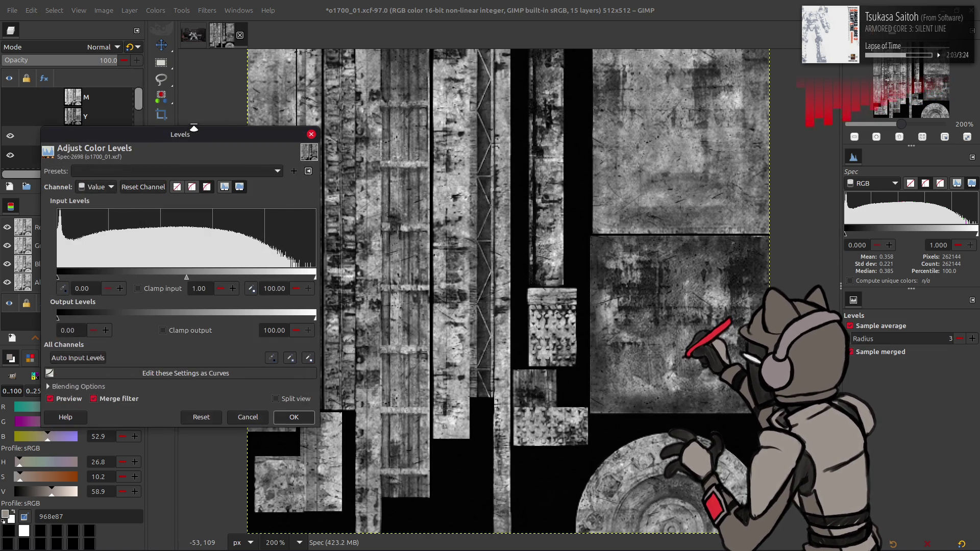
scroll(99, 189, down, 1)
text(40)
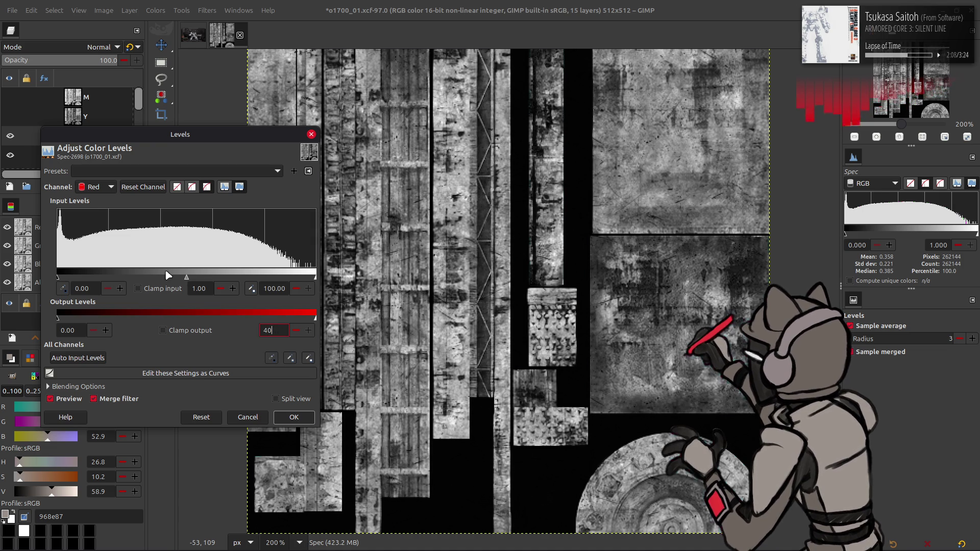
key(Return)
scroll(99, 188, down, 1)
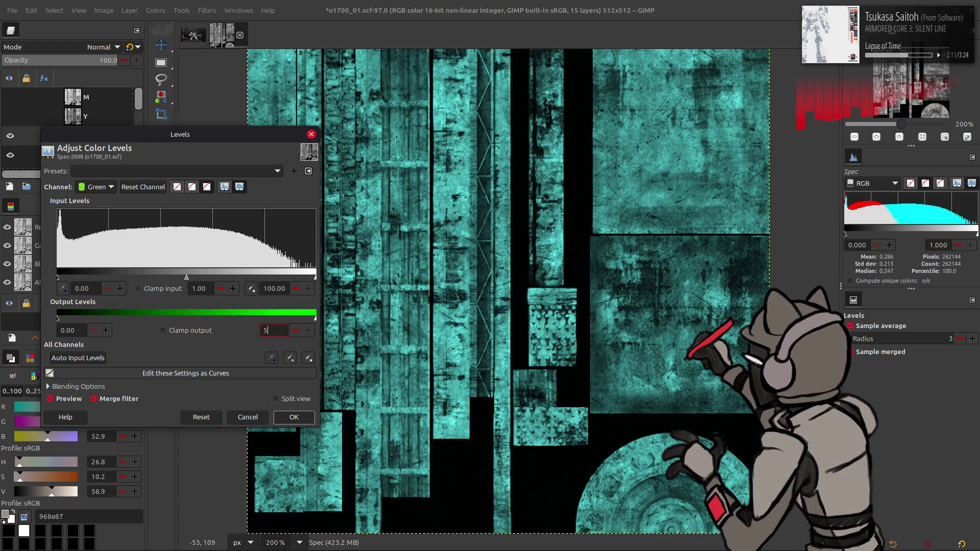
key(Return)
scroll(108, 189, down, 1)
text(50)
key(Return)
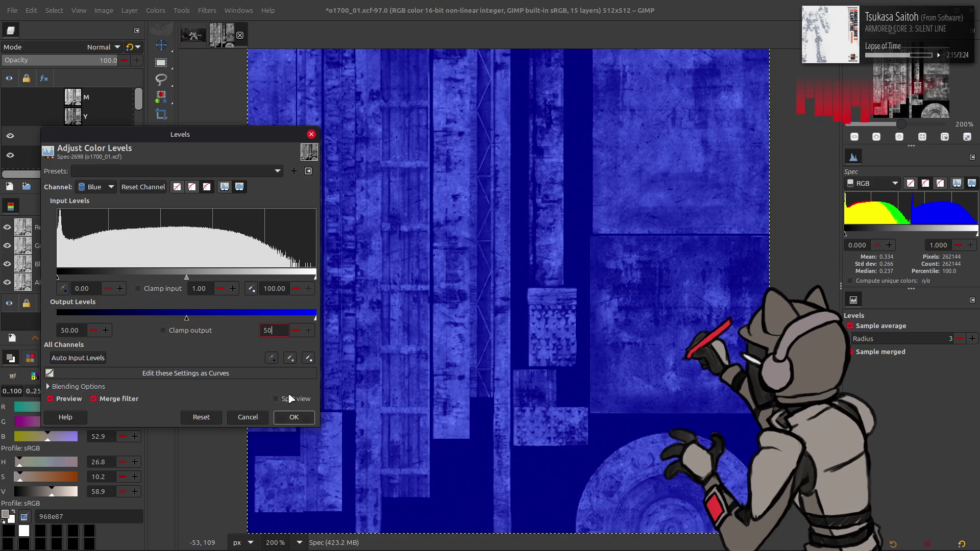
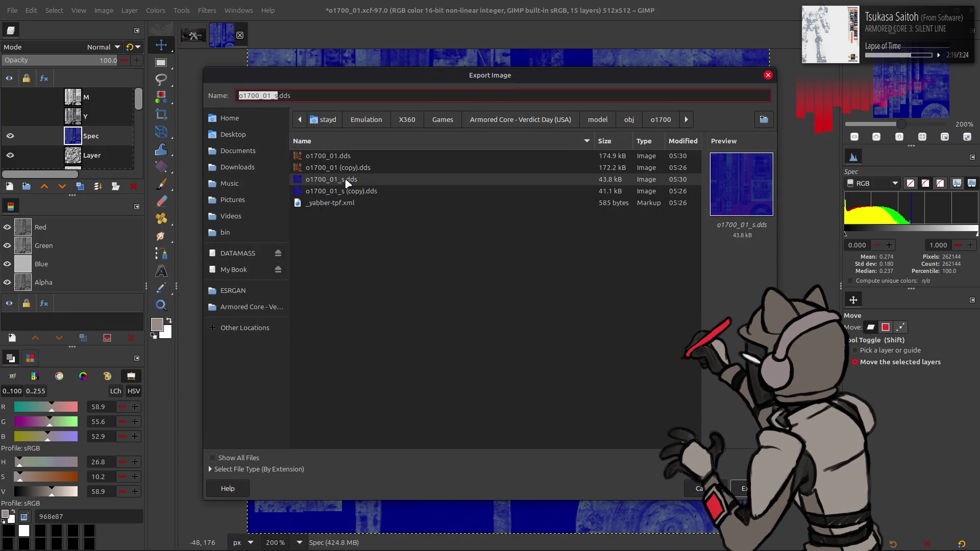
- Export the blue Spec layer over o1700_01_s.dds, then hide the Spec and grayscale layers
click(566, 332)
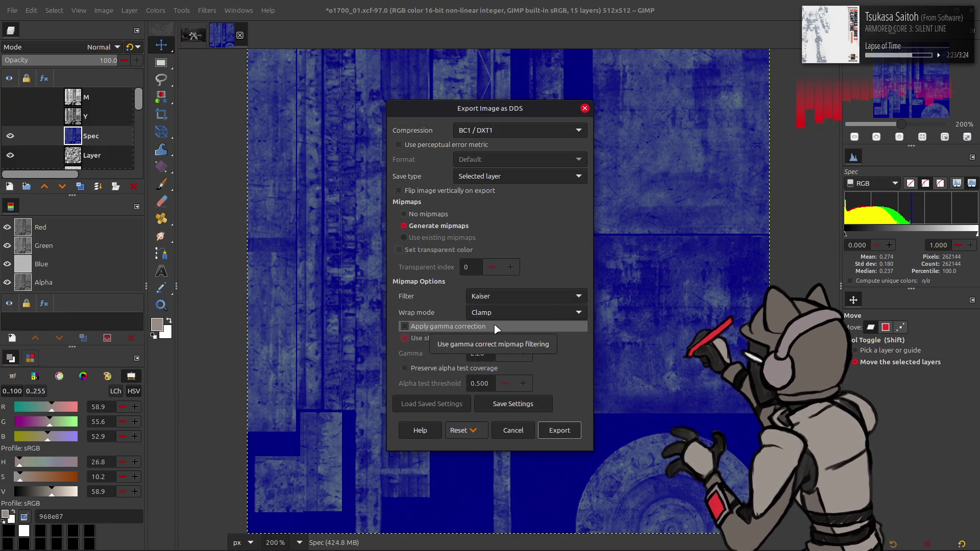
click(574, 433)
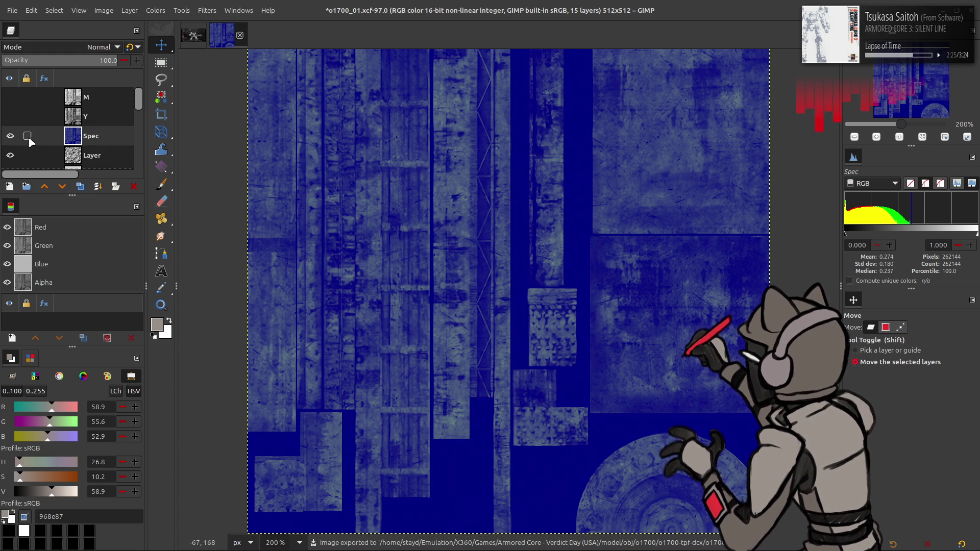
scroll(13, 113, down, 2)
click(10, 119)
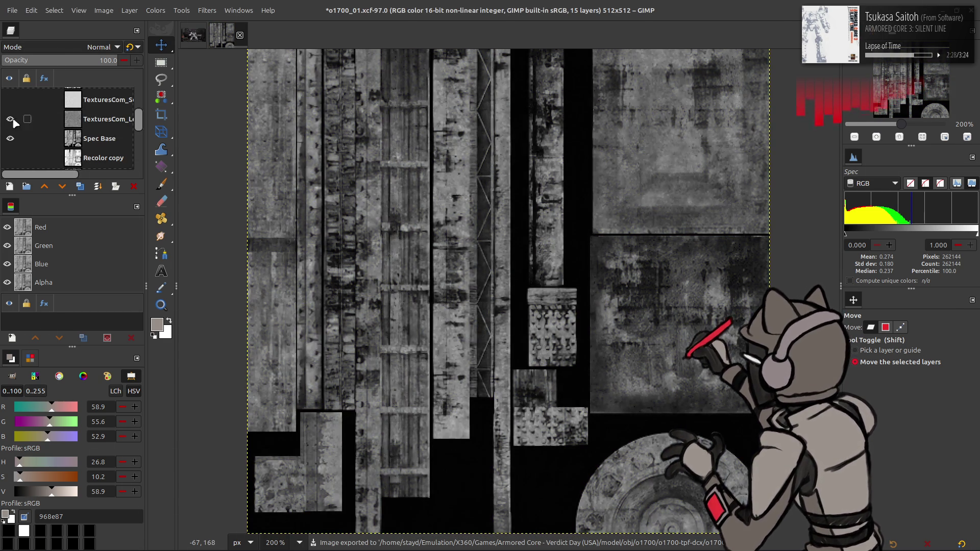
click(12, 120)
scroll(20, 121, down, 3)
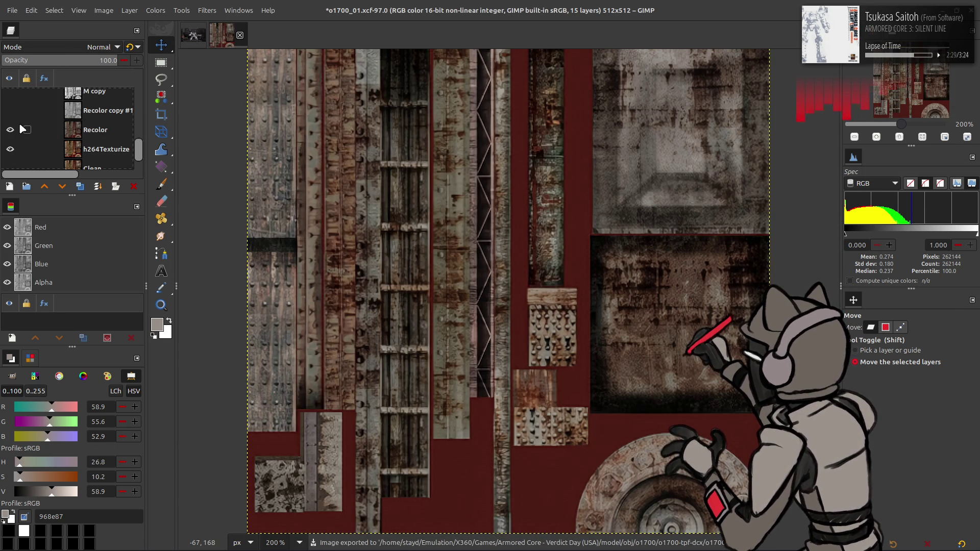
- Export the Recolor layer over o1700_01.dds with gamma-corrected mipmaps, then return to Blender
click(90, 135)
click(11, 11)
click(54, 184)
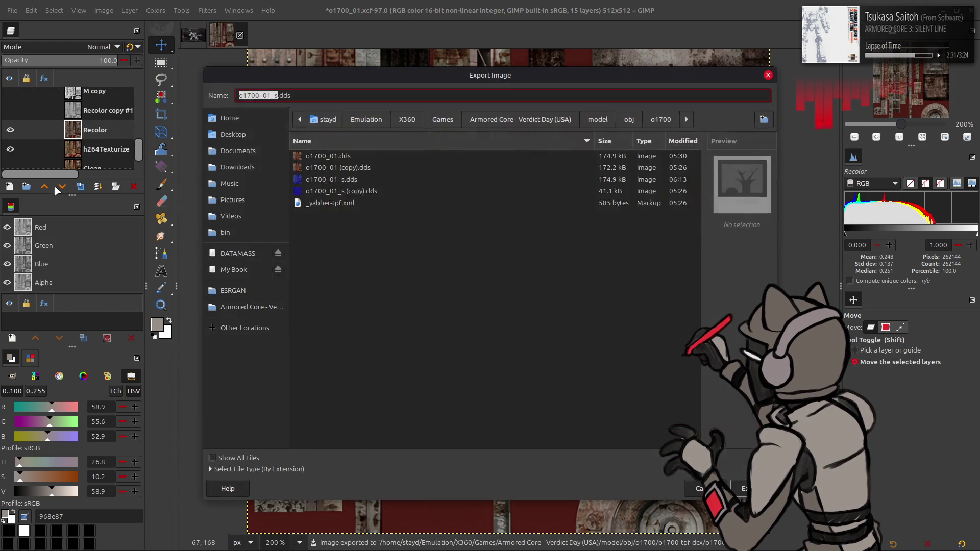
key(BackSpace)
key(BackSpace)
key(Return)
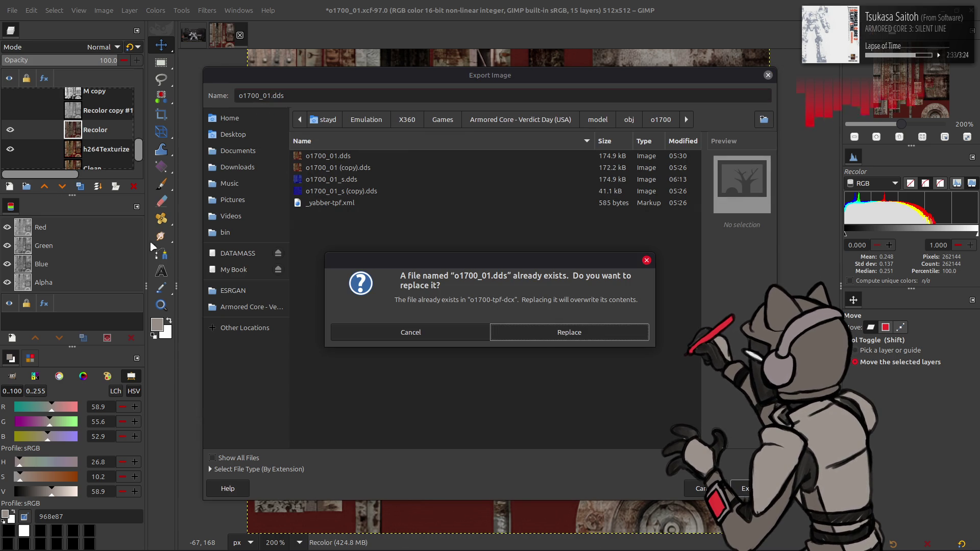
click(547, 339)
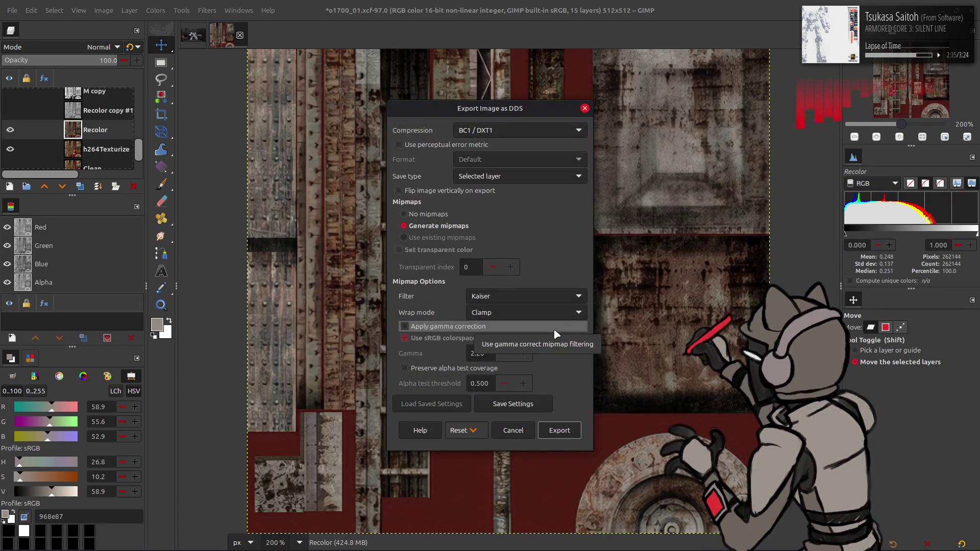
click(543, 326)
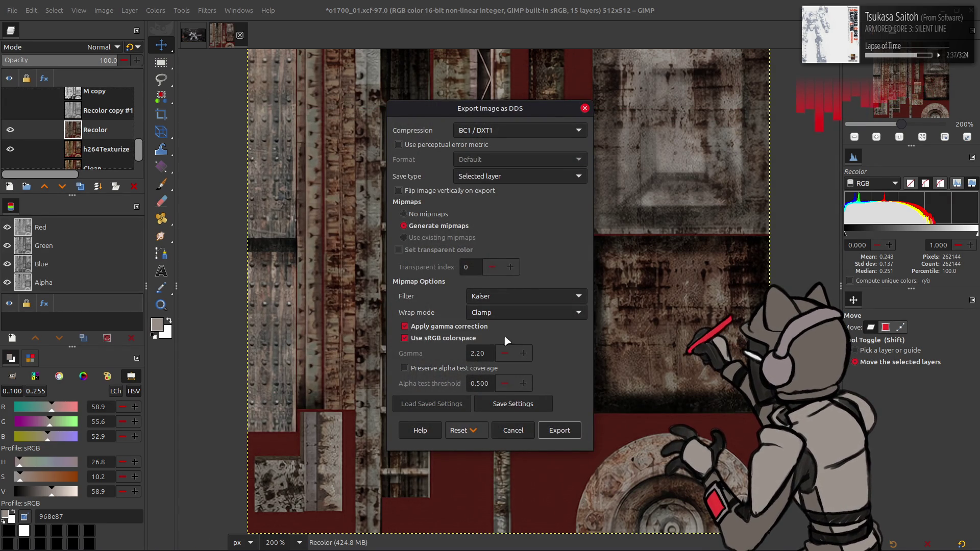
click(560, 430)
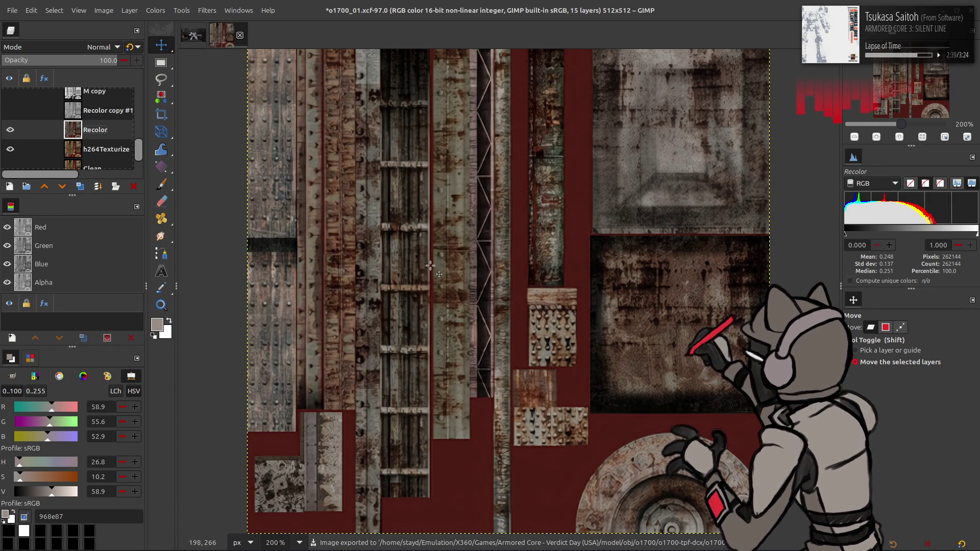
key(alt+Tab)
key(alt+Tab)
key(alt+Tab)
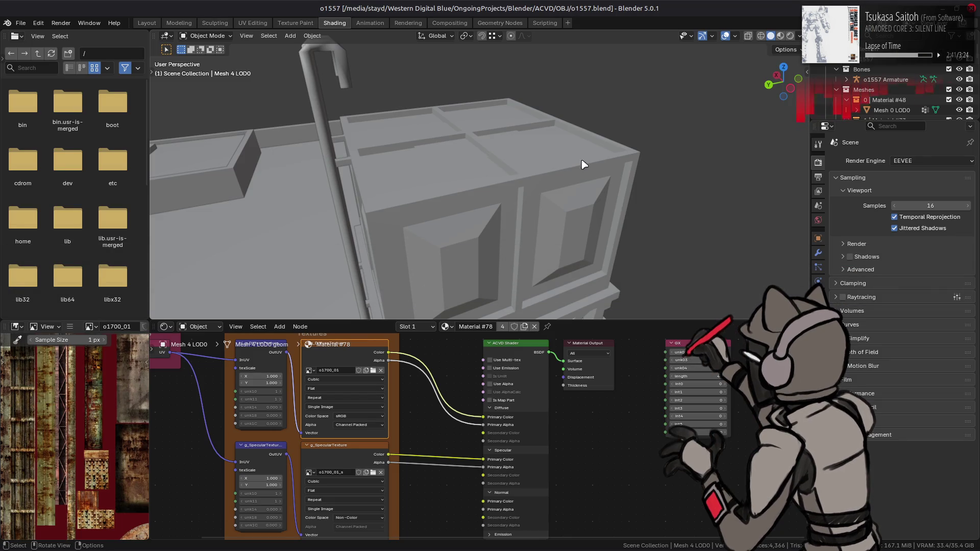
- Preview the crate in Material Preview and inspect the reloaded specular and rust color textures
click(781, 37)
click(333, 455)
key(ctrl+z)
click(353, 449)
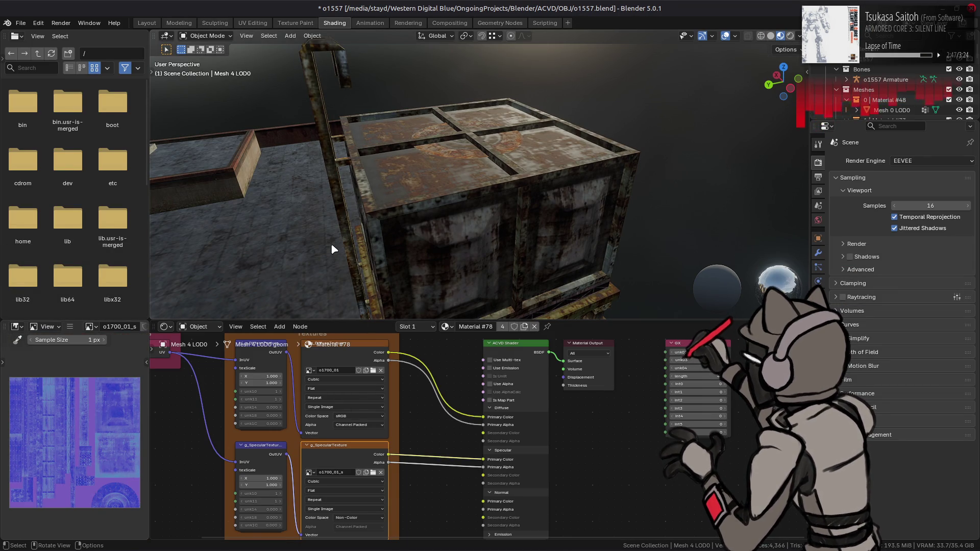
click(338, 363)
click(71, 327)
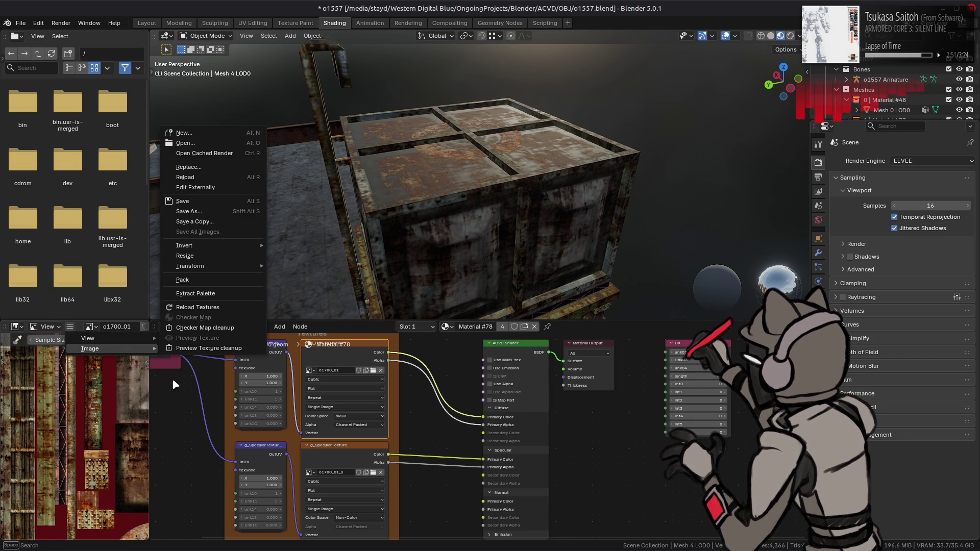
key(alt+Tab)
key(alt+Tab)
key(alt+Tab)
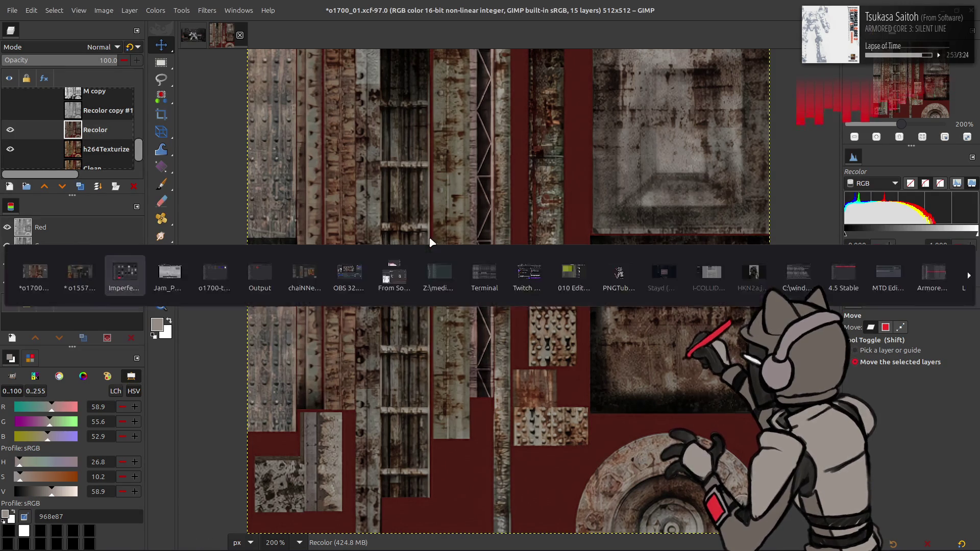
key(alt+Tab)
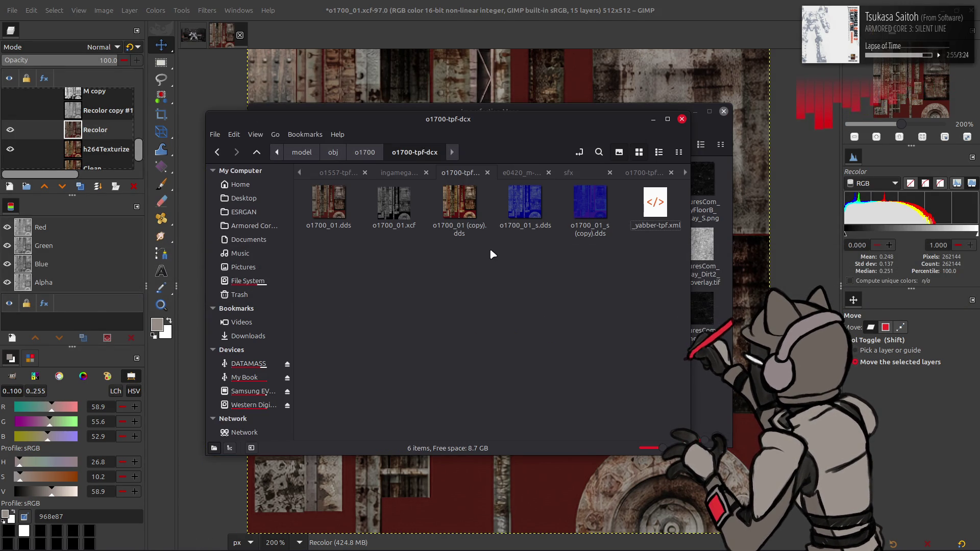
- Select and copy o1700_01.dds and o1700_01_s.dds
click(328, 205)
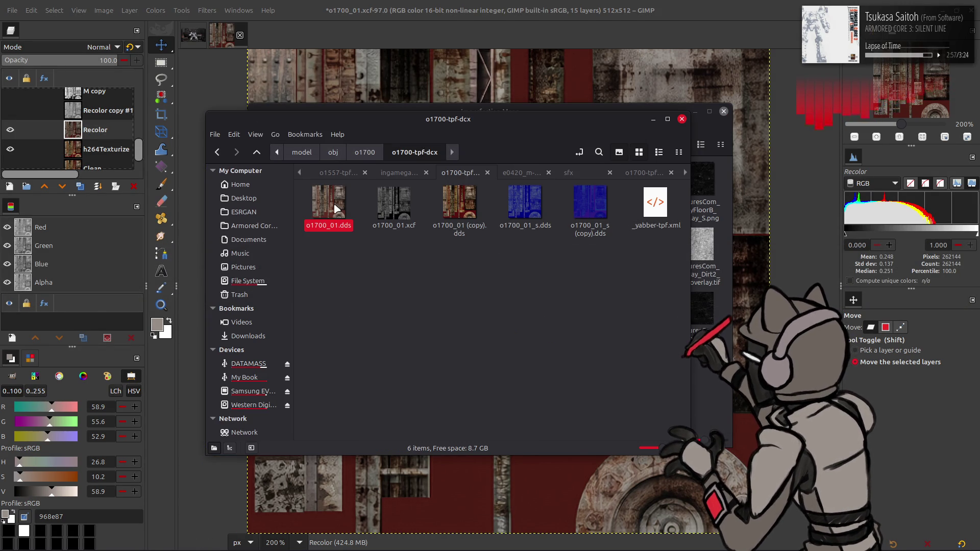
ctrl+click(524, 204)
key(ctrl+c)
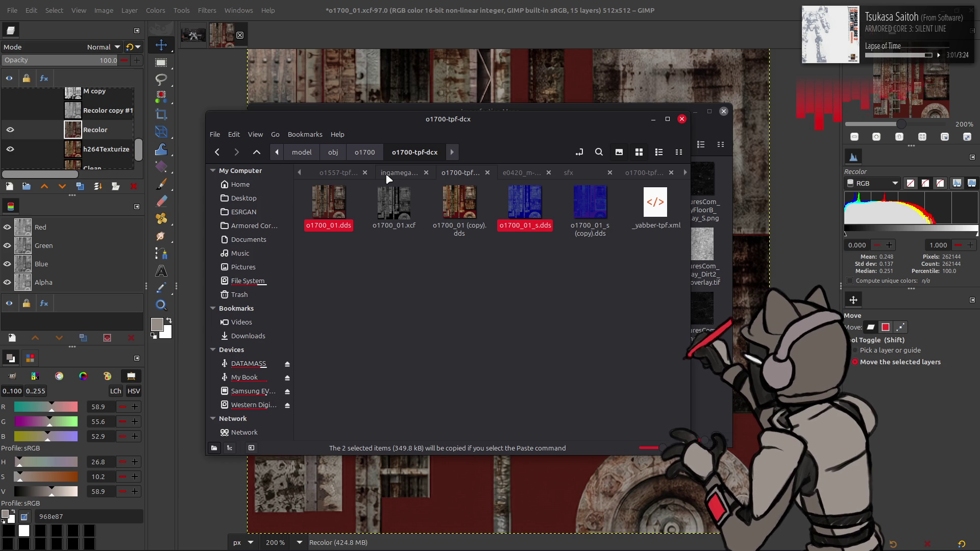
- Paste both into the o1557-tpf-dcx folder, replacing the older copies, and return to Blender
click(343, 174)
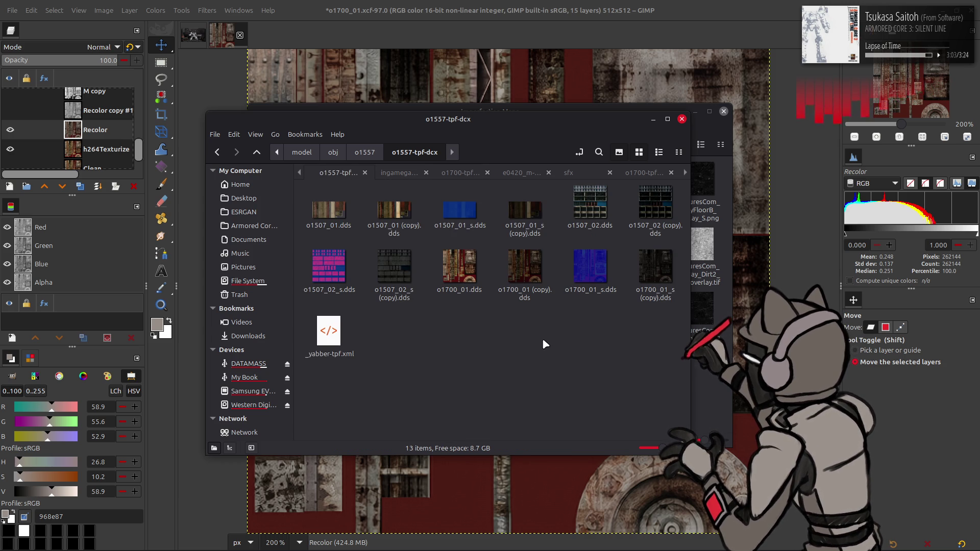
key(ctrl+v)
click(532, 464)
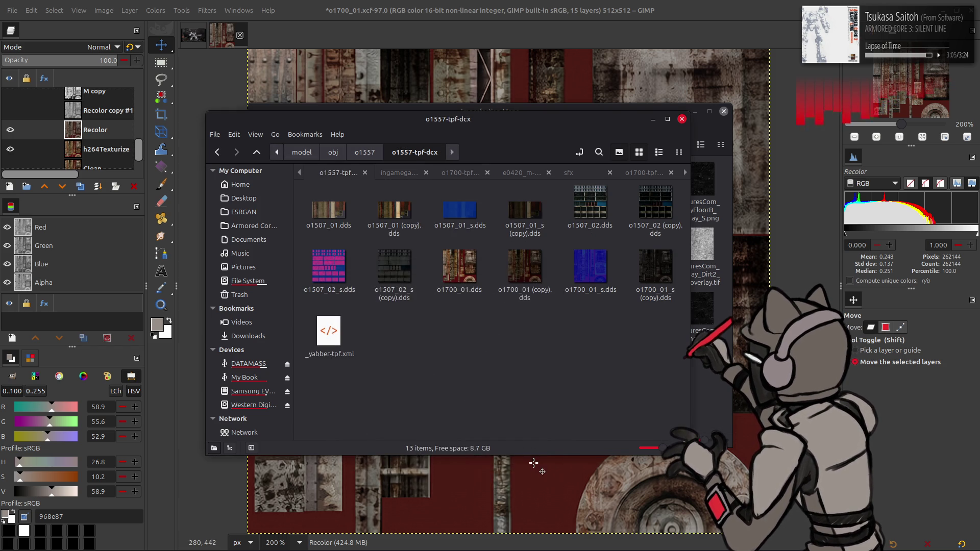
click(534, 464)
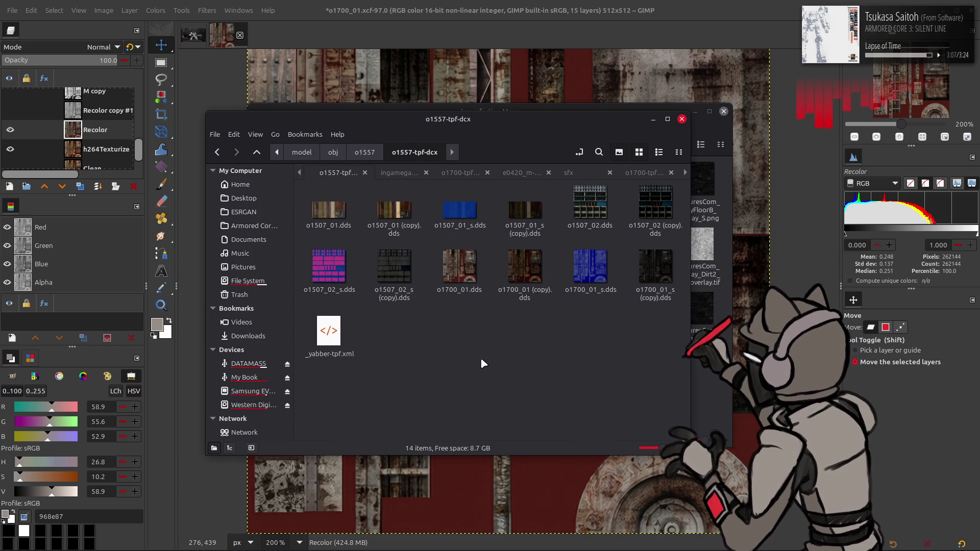
key(alt+Tab)
key(alt+Tab)
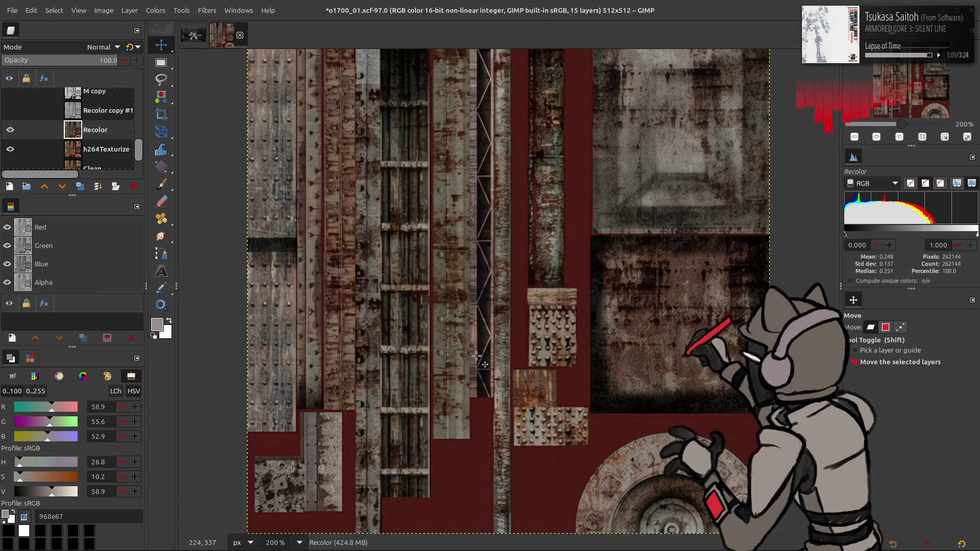
key(alt+Tab)
key(Tab)
key(Tab)
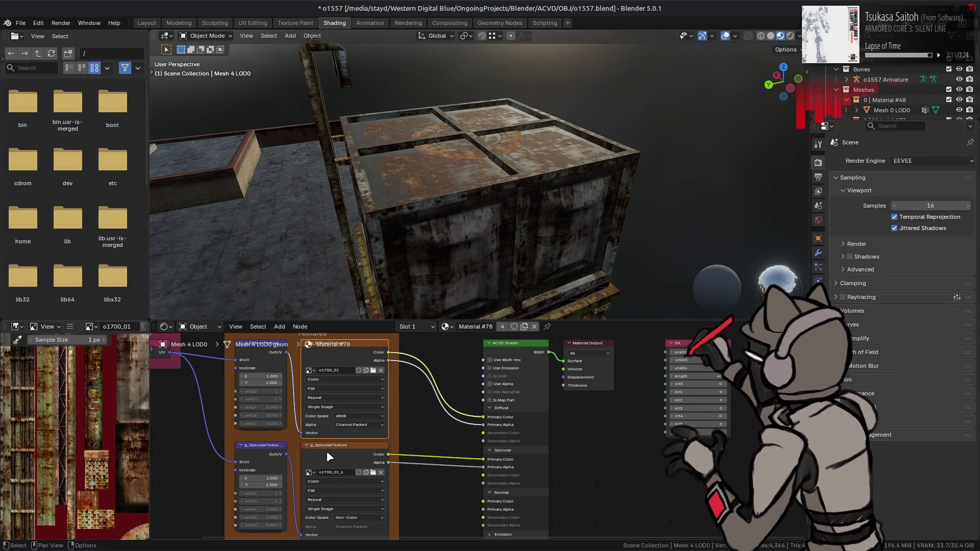
- Show the specular texture and orbit and zoom around the water tank's textured panels and top
click(328, 452)
click(329, 372)
click(350, 451)
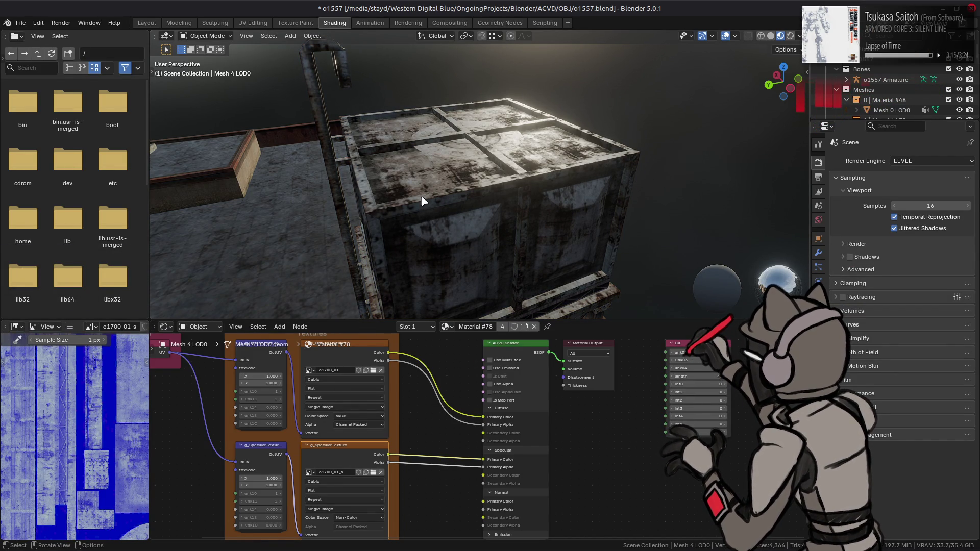
middle_drag(421, 190, 448, 180)
mouse_move(504, 178)
middle_down()
mouse_move(320, 227)
mouse_move(352, 191)
mouse_move(343, 175)
mouse_move(415, 164)
mouse_move(505, 170)
mouse_move(487, 187)
middle_up()
scroll(487, 186, up, 3)
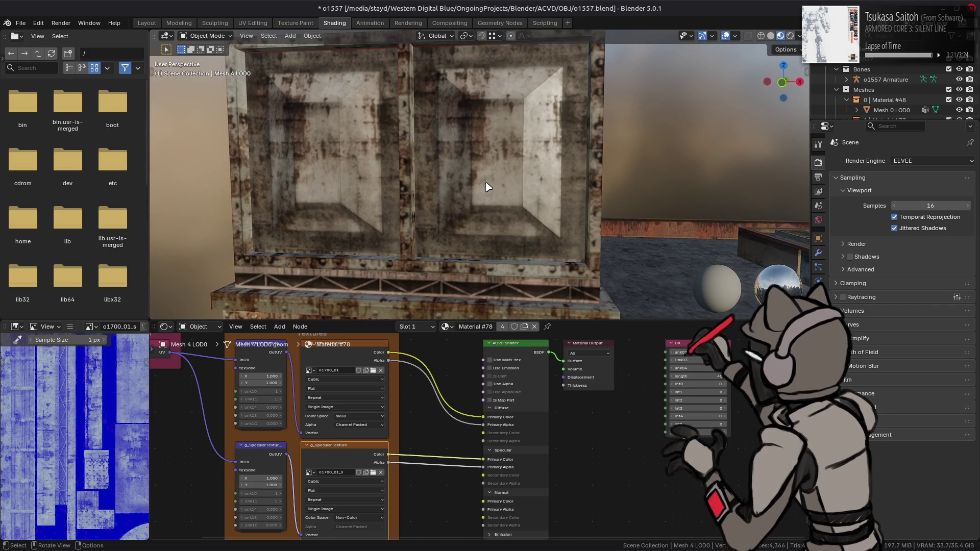
scroll(499, 173, down, 5)
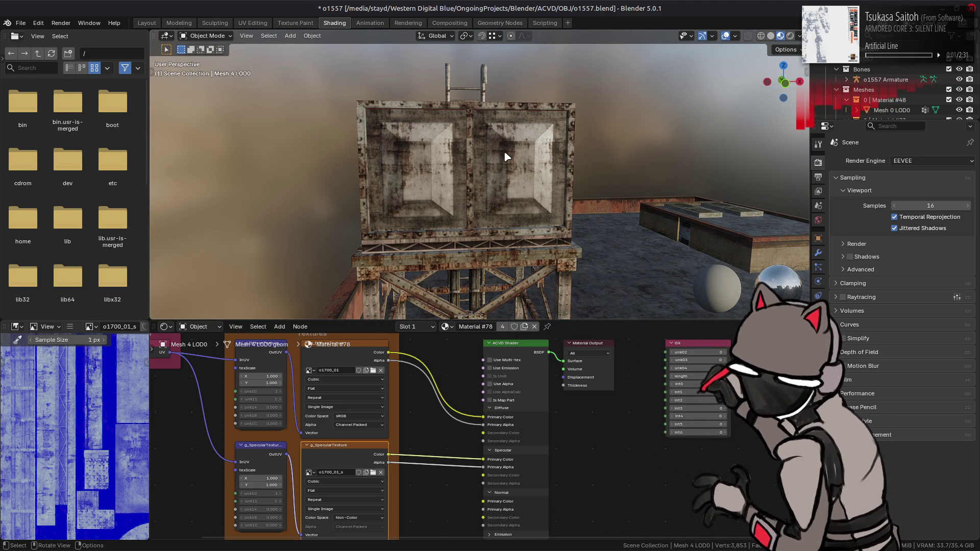
scroll(92, 414, down, 3)
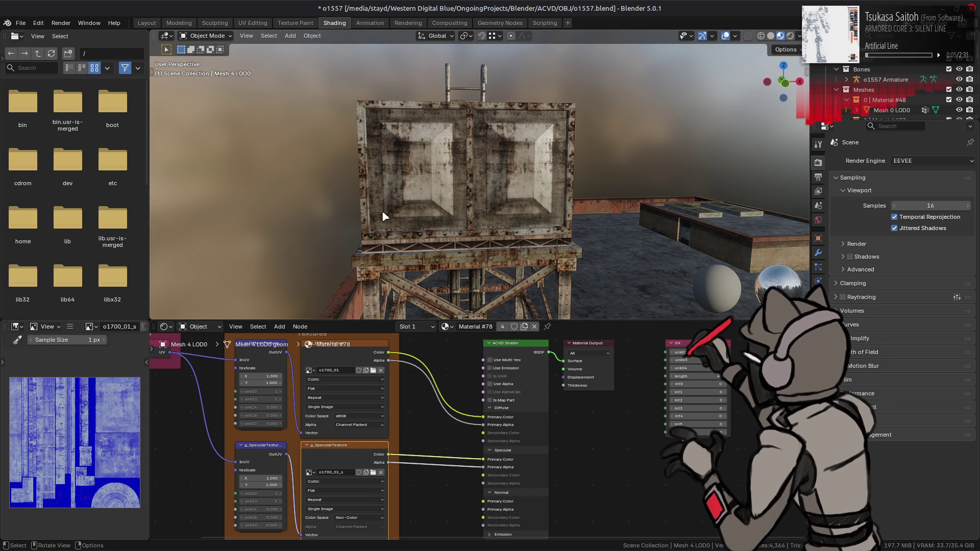
scroll(408, 182, up, 4)
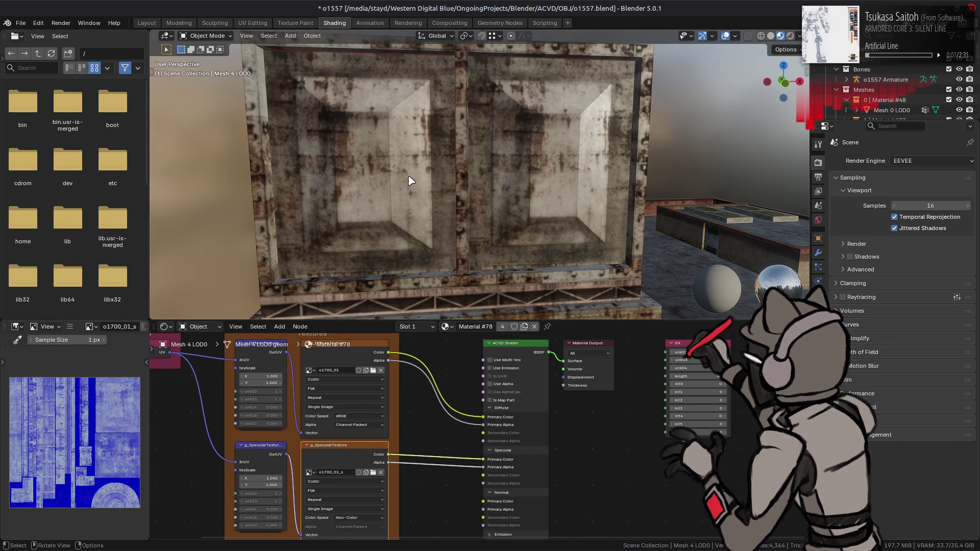
mouse_move(309, 173)
middle_down()
mouse_move(407, 179)
mouse_move(408, 192)
mouse_move(500, 143)
mouse_move(517, 96)
mouse_move(416, 119)
mouse_move(460, 114)
mouse_move(459, 148)
mouse_move(514, 158)
mouse_move(508, 184)
mouse_move(516, 168)
mouse_move(438, 180)
mouse_move(464, 187)
mouse_move(442, 207)
mouse_move(370, 174)
mouse_move(387, 161)
middle_up()
scroll(408, 192, up, 2)
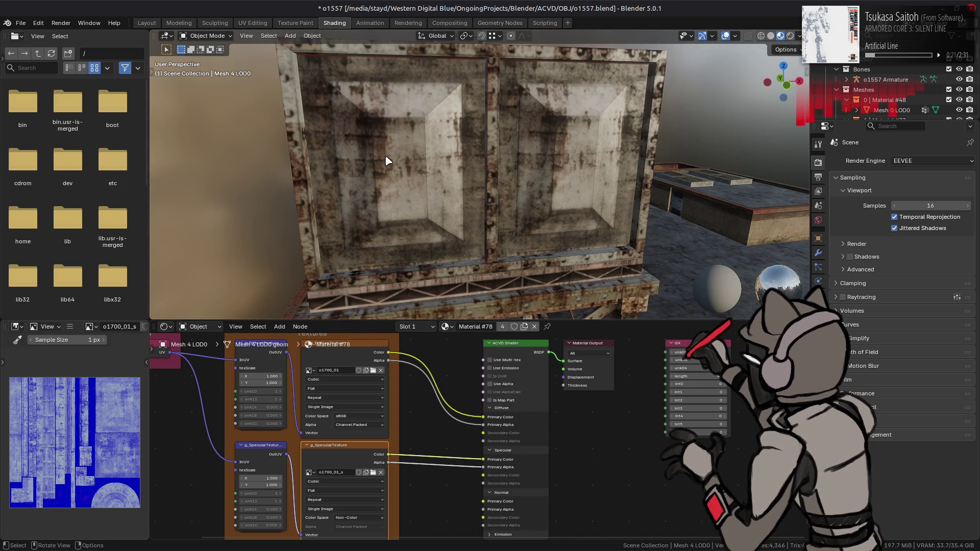
- In solid shading, enable World-type cavity edge shading and adjust its strength
click(771, 36)
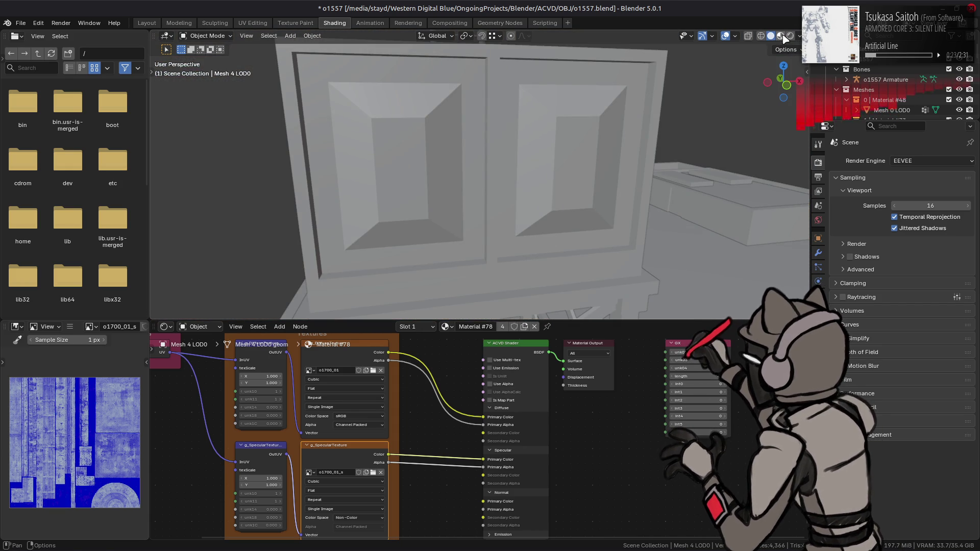
click(785, 37)
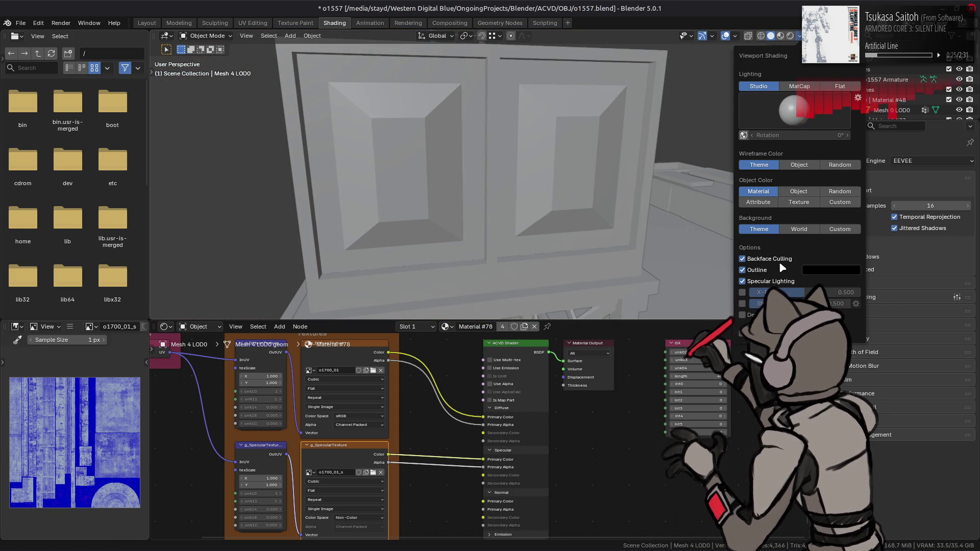
click(765, 326)
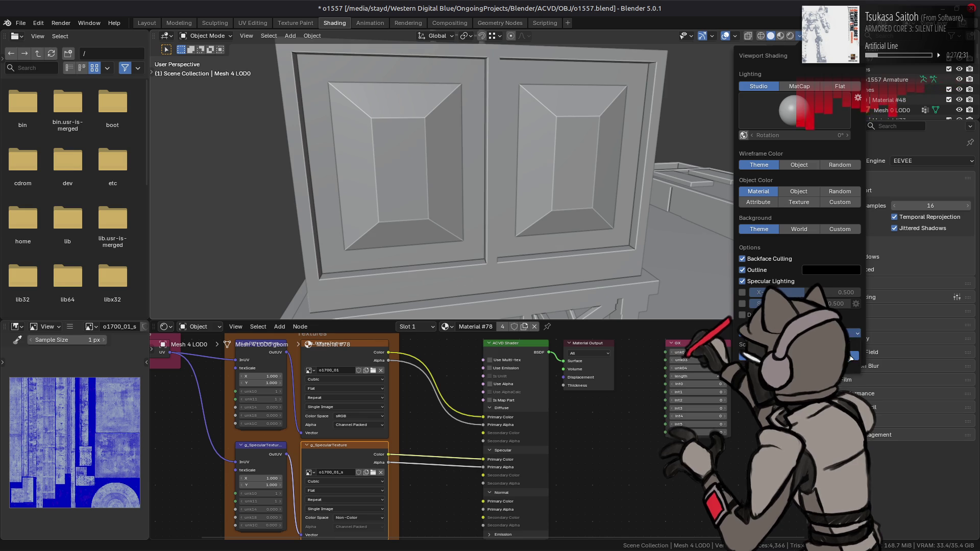
click(851, 357)
click(856, 344)
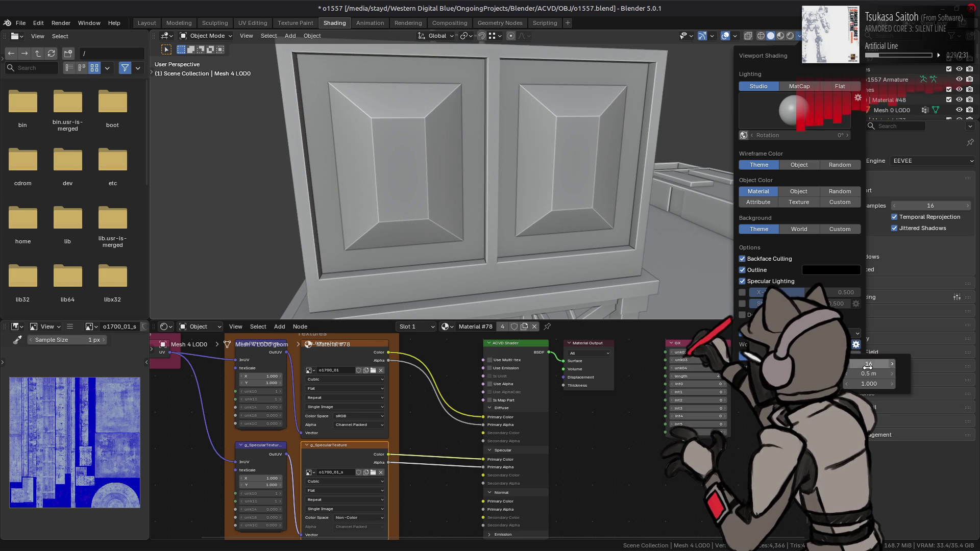
drag(864, 363, 888, 363)
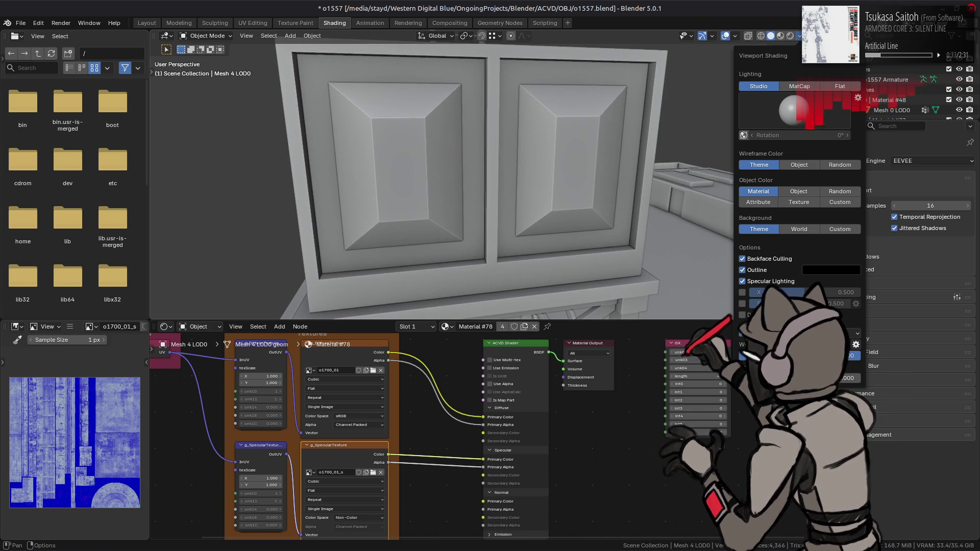
drag(847, 356, 875, 355)
- Set the world-space cavity distance to 0.1 m
click(856, 345)
click(864, 374)
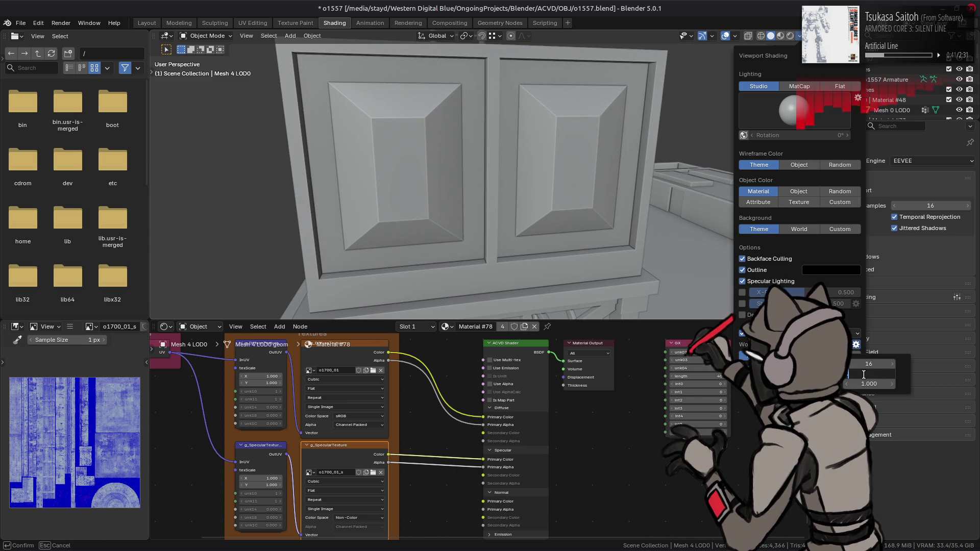
text(0.2)
key(Return)
click(864, 375)
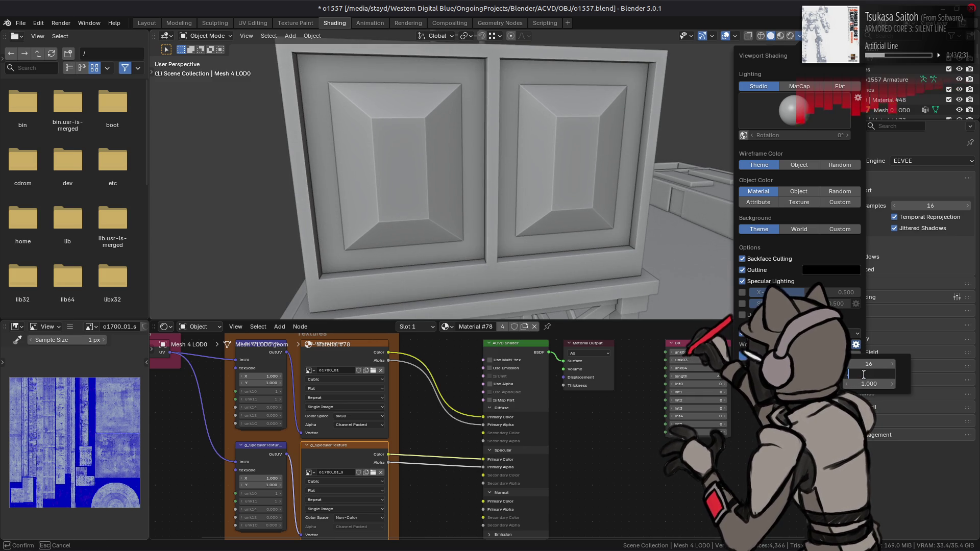
text(0.1)
key(Return)
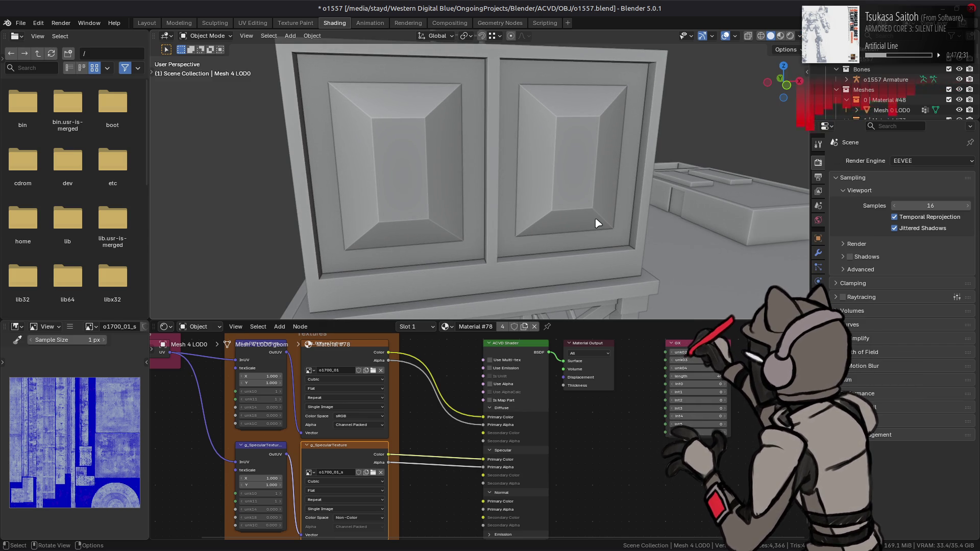
scroll(597, 223, down, 3)
- Switch viewport lighting to MatCap with a different matcap and save the file
click(800, 37)
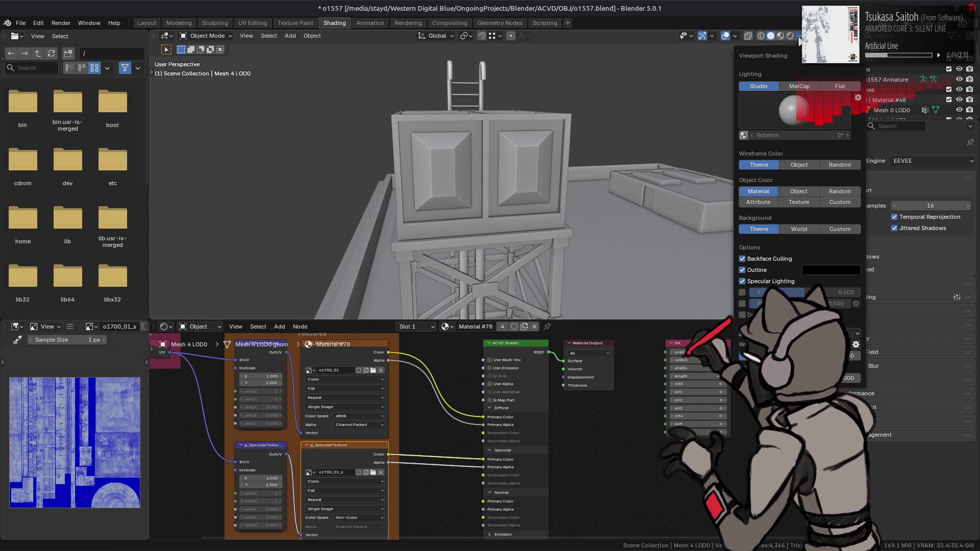
click(799, 86)
click(794, 110)
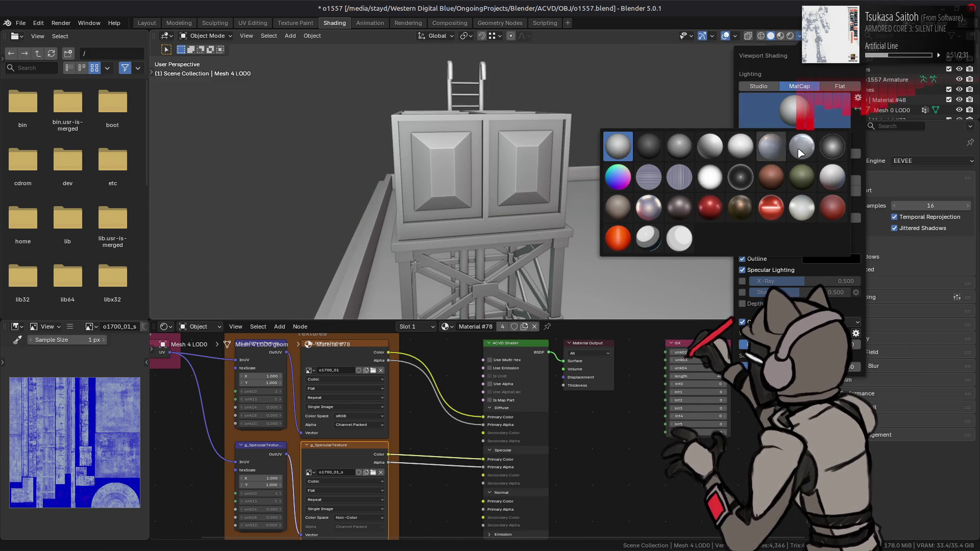
click(738, 153)
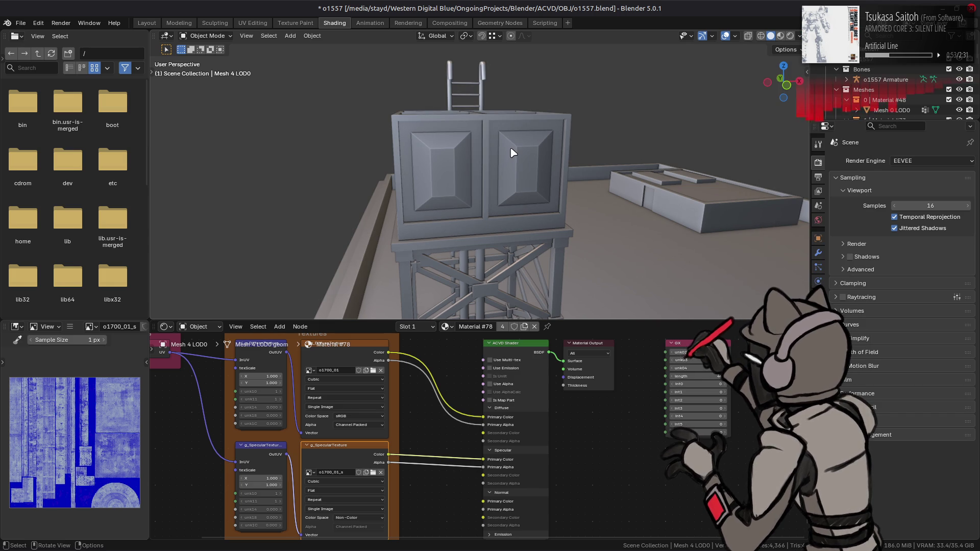
mouse_move(513, 153)
middle_down()
mouse_move(467, 157)
mouse_move(501, 181)
mouse_move(508, 183)
mouse_move(434, 134)
middle_up()
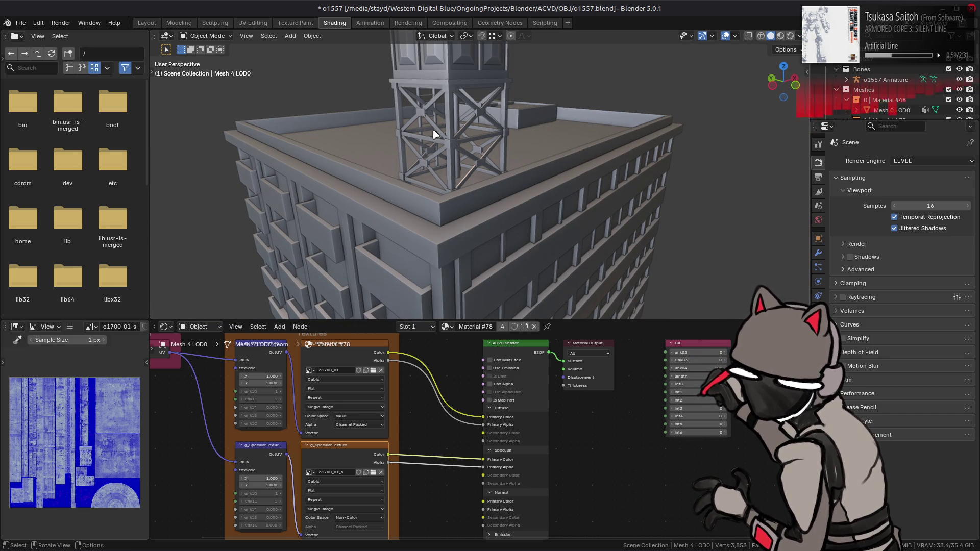
middle_drag(466, 164, 514, 175)
scroll(514, 175, up, 5)
mouse_move(503, 139)
shift+middle_down()
mouse_move(519, 199)
mouse_move(558, 145)
mouse_move(644, 143)
shift+middle_up()
key(ctrl+s)
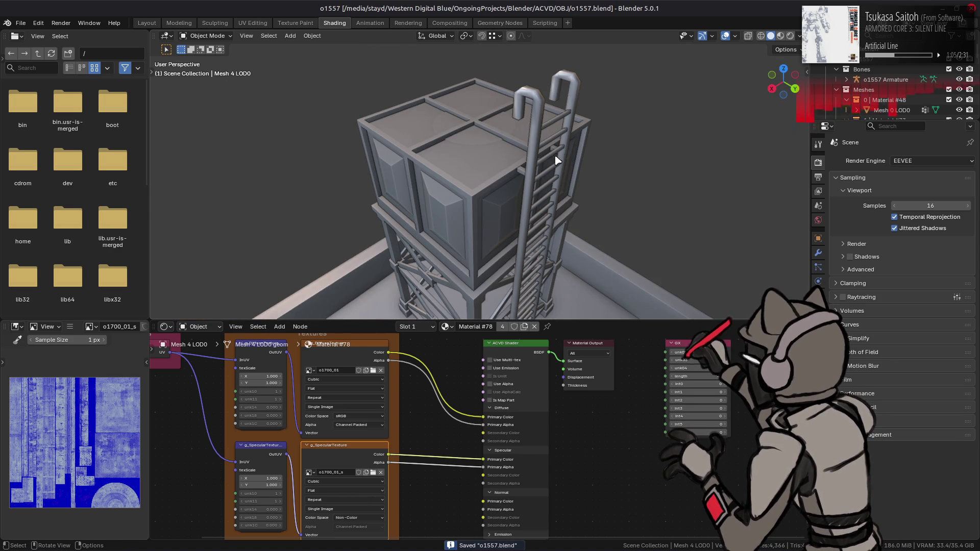
- Recheck the 0.5 m cavity distance and save the blend file again
middle_drag(557, 160, 579, 160)
click(799, 36)
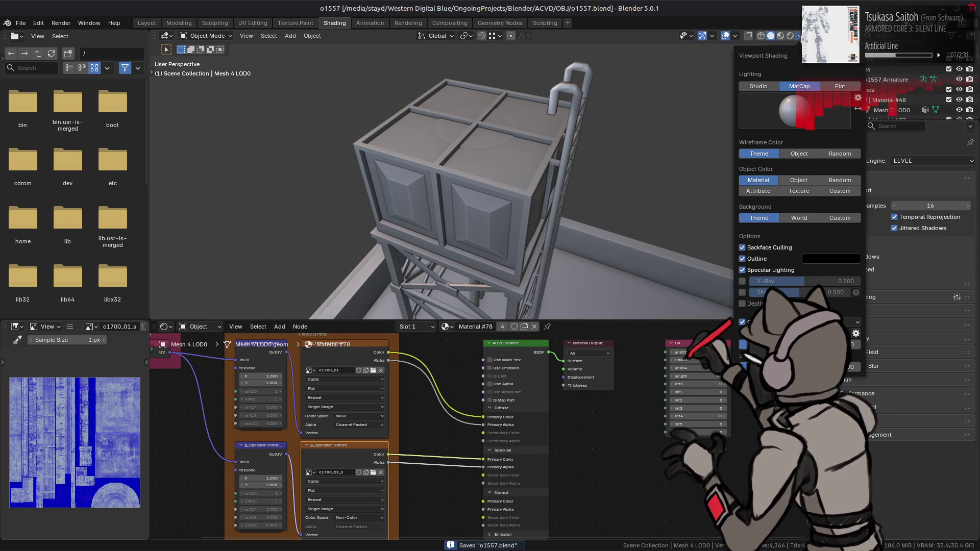
click(855, 333)
click(870, 363)
key(Return)
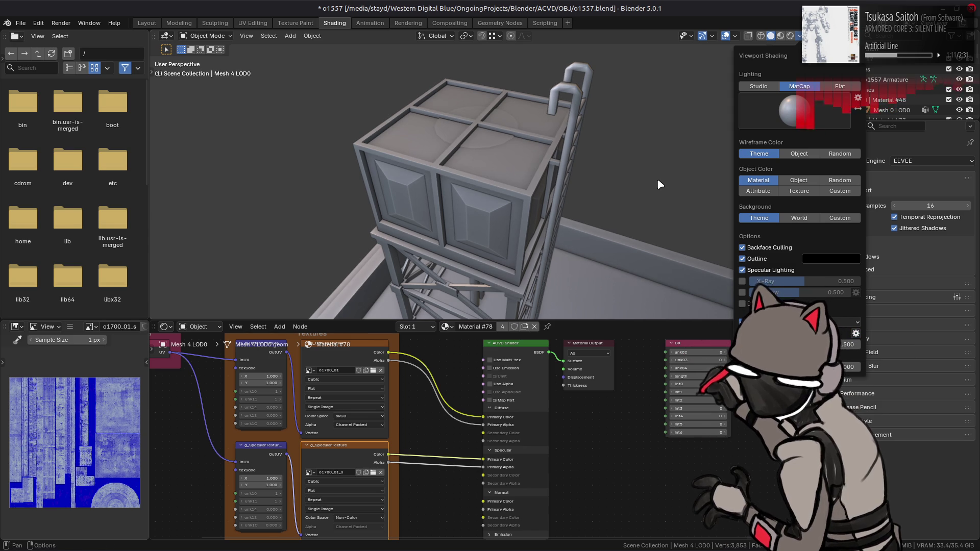
key(ctrl+s)
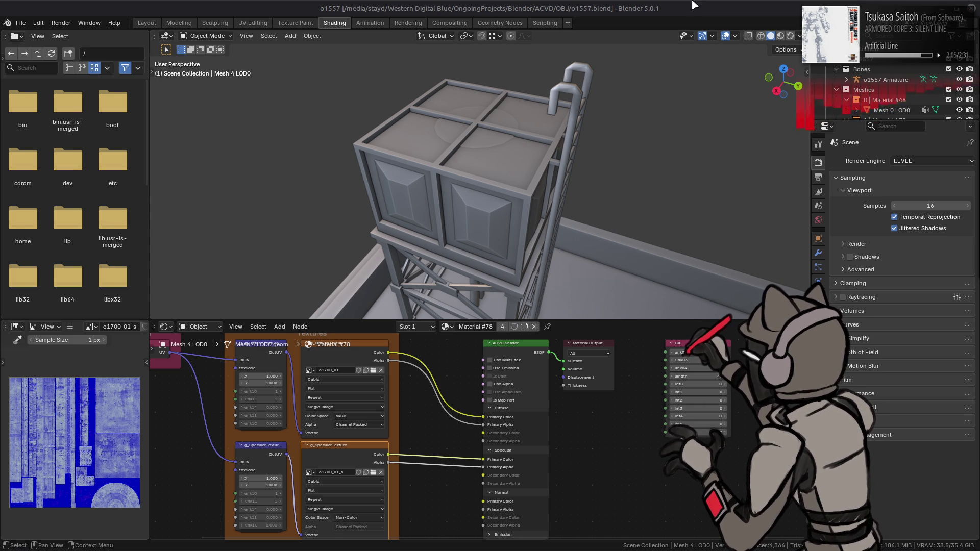
- Switch to the Layout workspace and set the viewport focal length to 35 mm
click(146, 23)
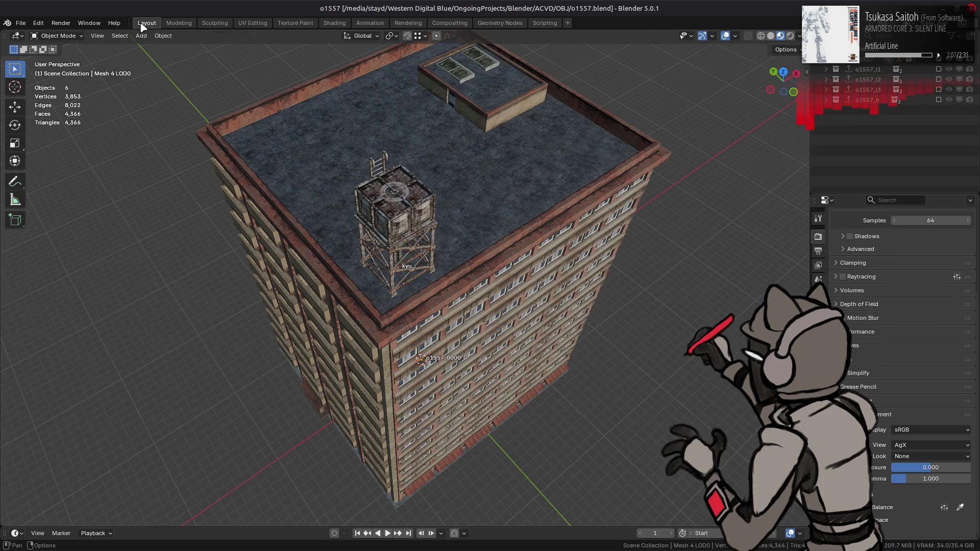
mouse_move(342, 171)
middle_down()
mouse_move(401, 161)
mouse_move(408, 184)
middle_up()
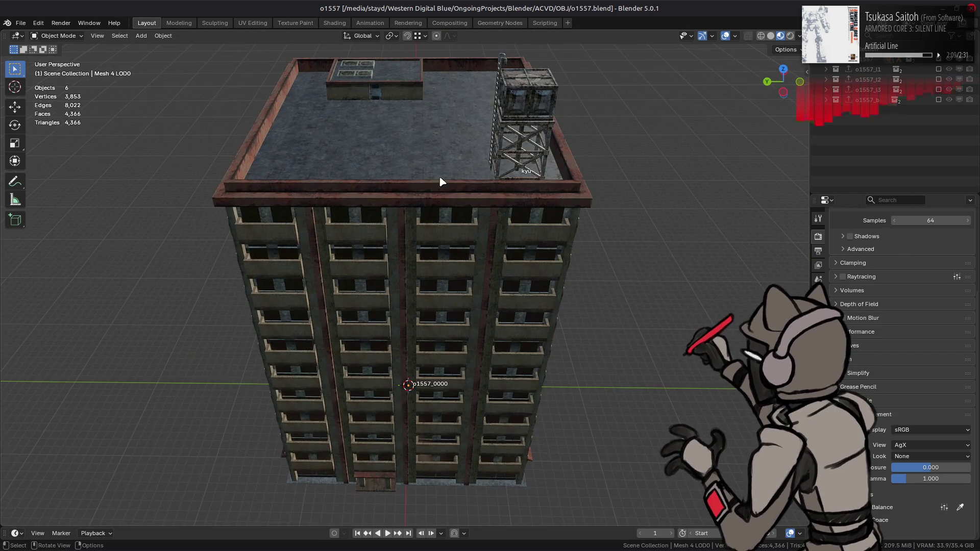
key(n)
click(769, 79)
text(35)
key(Return)
- Set the viewport clip end to 500 m and hide the sidebar
click(766, 100)
text(500)
key(Return)
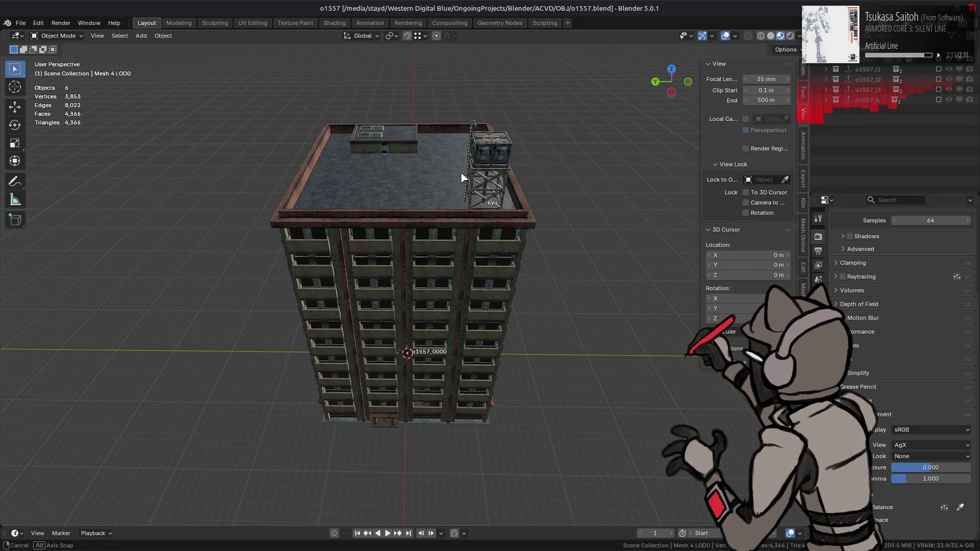
key(n)
- Orbit and zoom in on the rooftop water tower and facade, then select the facade mesh
mouse_move(481, 164)
middle_down()
mouse_move(526, 142)
mouse_move(424, 319)
mouse_move(424, 245)
mouse_move(437, 247)
mouse_move(427, 277)
mouse_move(416, 254)
mouse_move(494, 237)
mouse_move(337, 279)
mouse_move(102, 317)
middle_up()
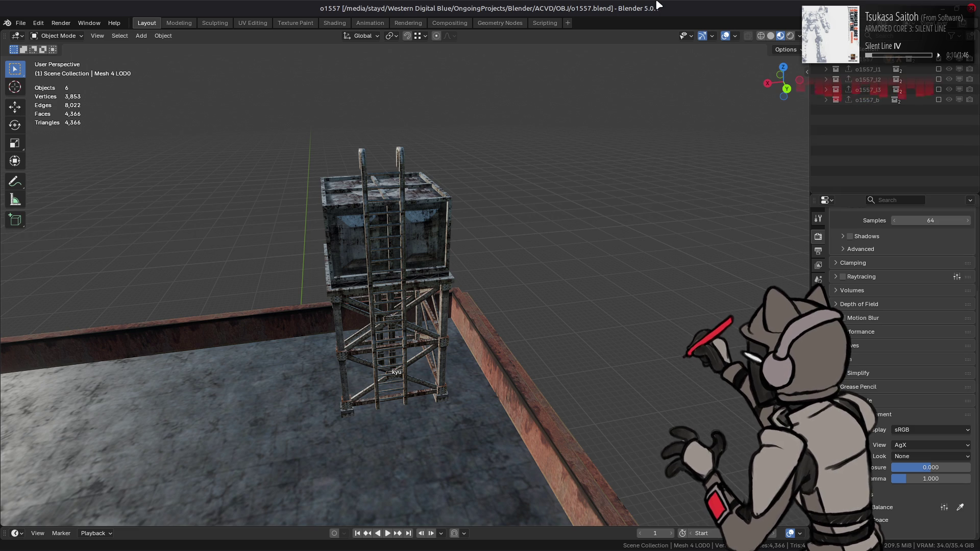
mouse_move(511, 191)
middle_down()
mouse_move(382, 188)
mouse_move(456, 263)
mouse_move(434, 230)
mouse_move(367, 206)
middle_up()
scroll(457, 263, up, 4)
scroll(368, 206, up, 4)
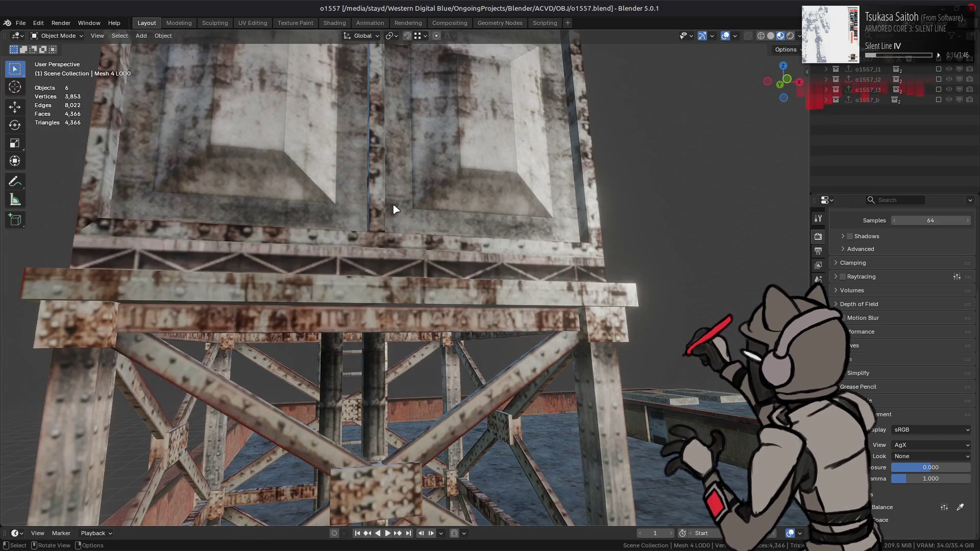
scroll(399, 207, down, 4)
middle_drag(399, 207, 437, 154)
scroll(442, 153, up, 4)
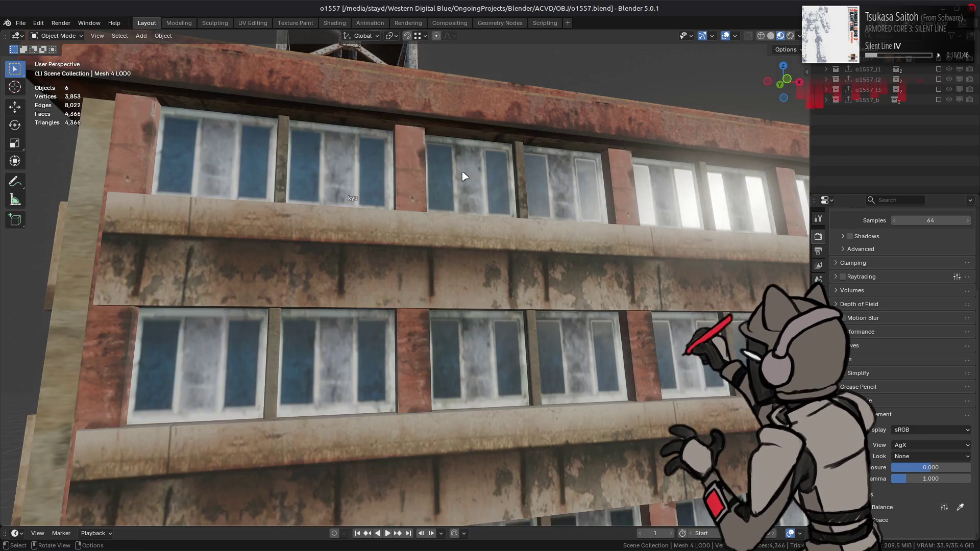
click(443, 230)
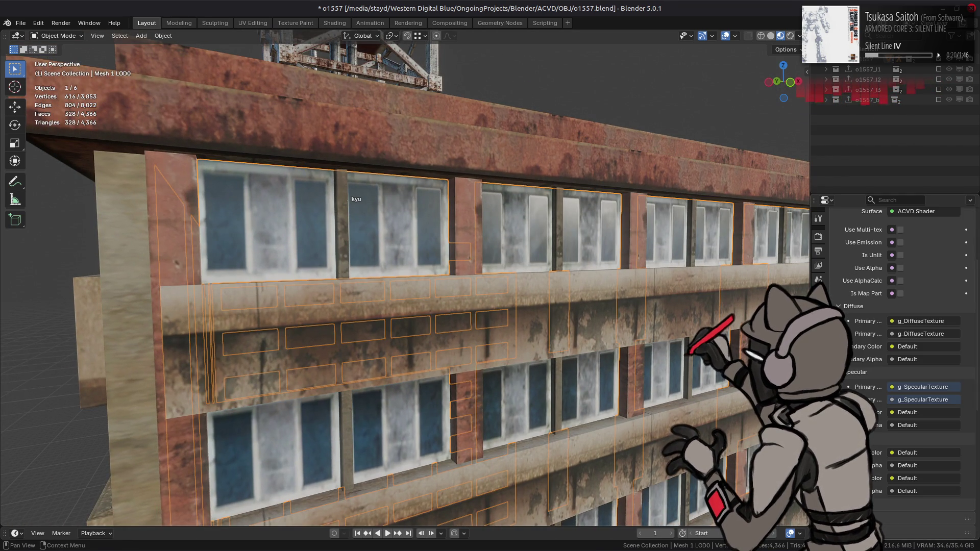
- Change the facade material's Map_Speculer entry to Map_Speculer_Env and save o1557.blend
scroll(860, 397, down, 10)
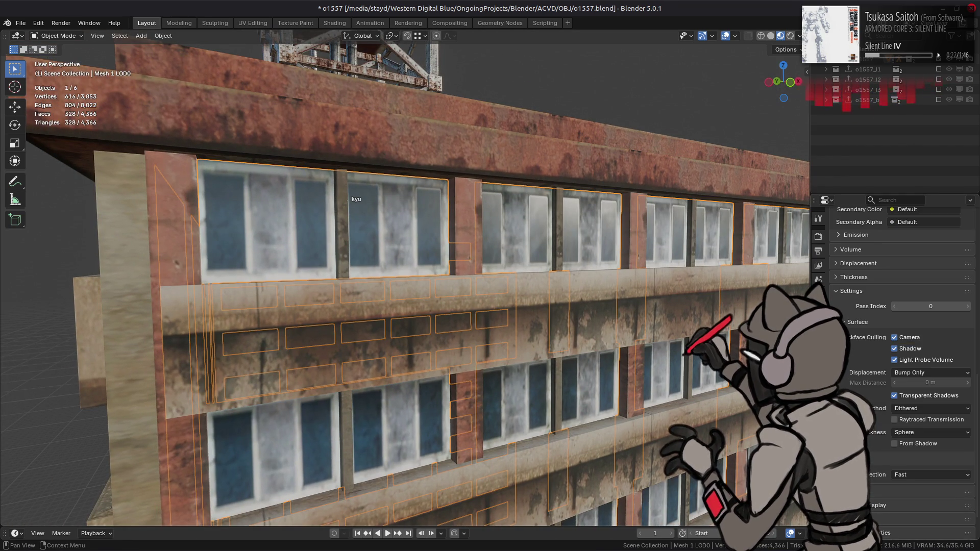
scroll(879, 494, down, 3)
click(911, 531)
text(Map_Speculer_E)
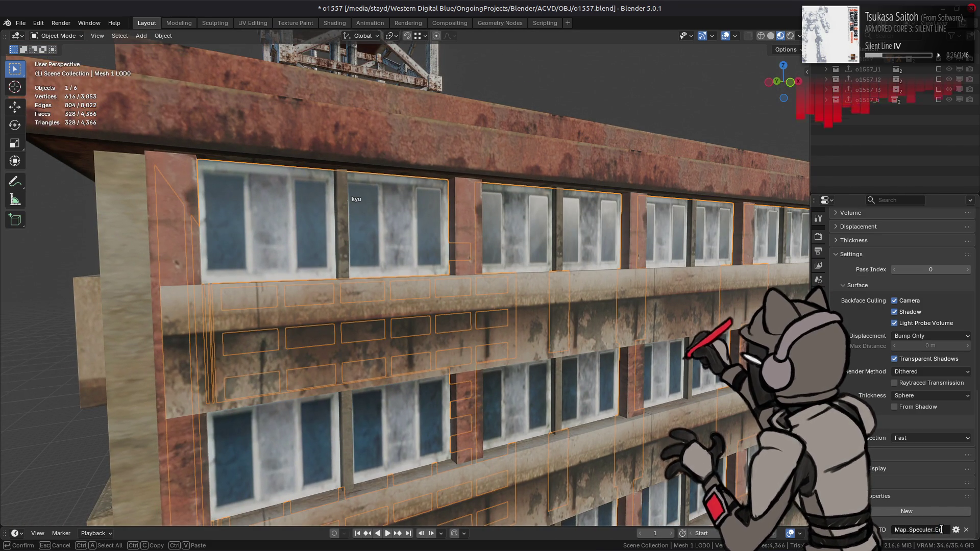
key(Return)
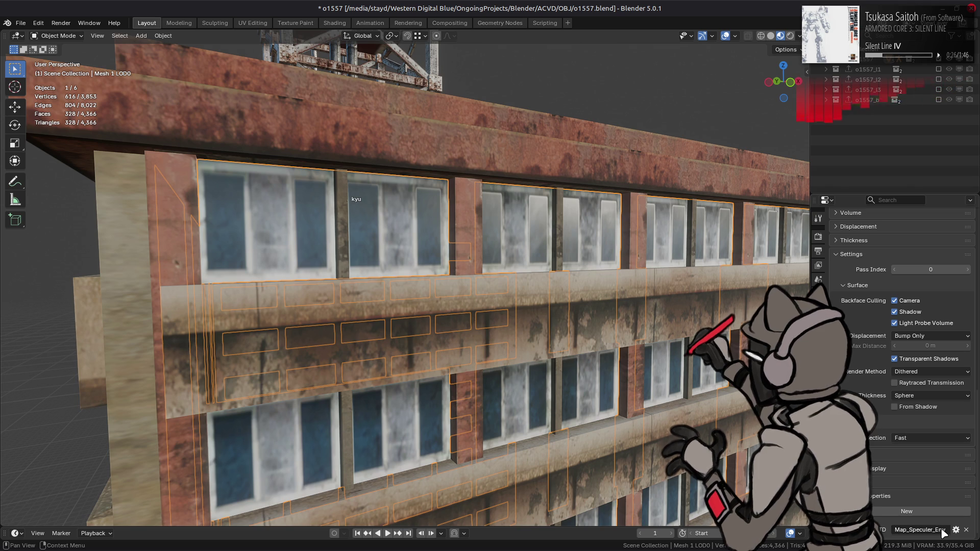
scroll(575, 189, down, 5)
key(ctrl+s)
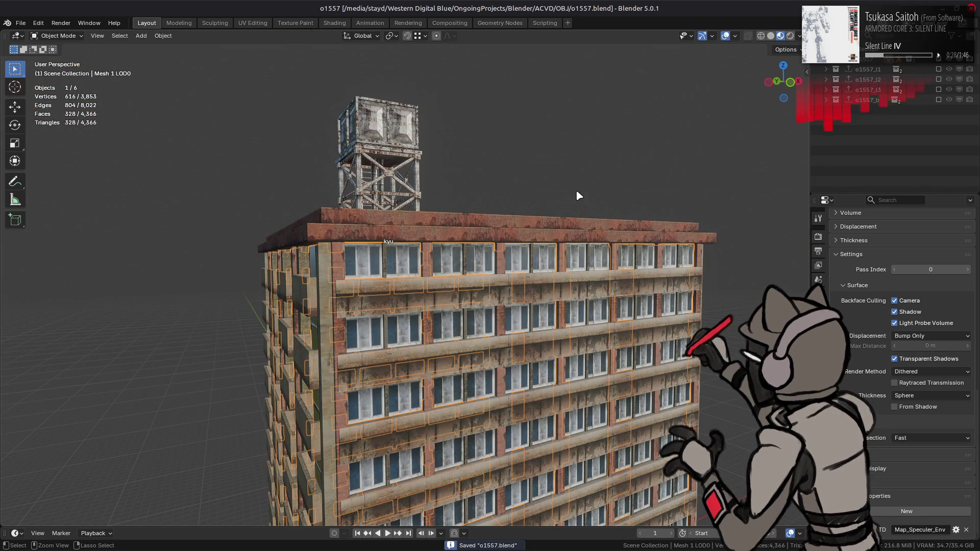
- Clear the selection and select the water tower mesh
mouse_move(451, 234)
middle_down()
mouse_move(449, 199)
mouse_move(479, 252)
mouse_move(575, 329)
mouse_move(432, 370)
mouse_move(371, 292)
middle_up()
key(alt+a)
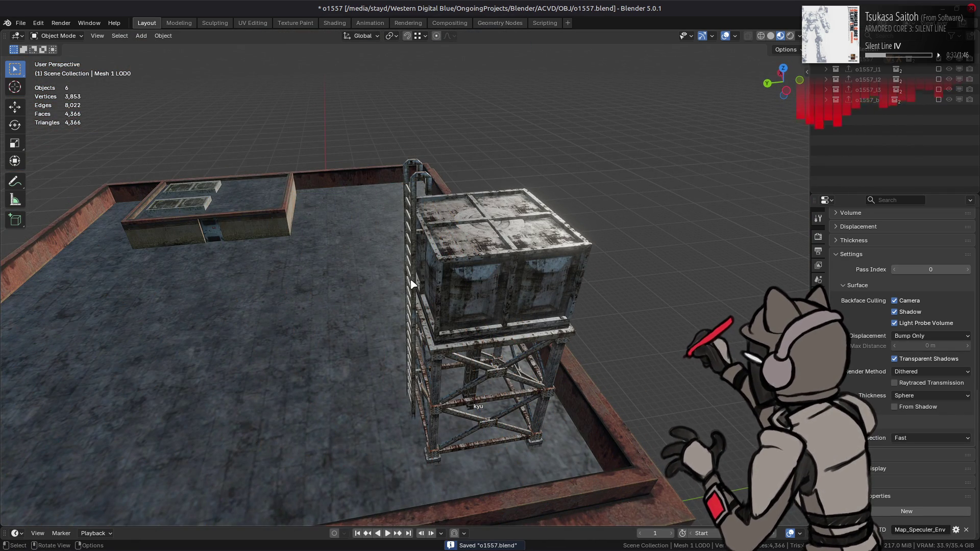
scroll(442, 273, up, 3)
click(436, 274)
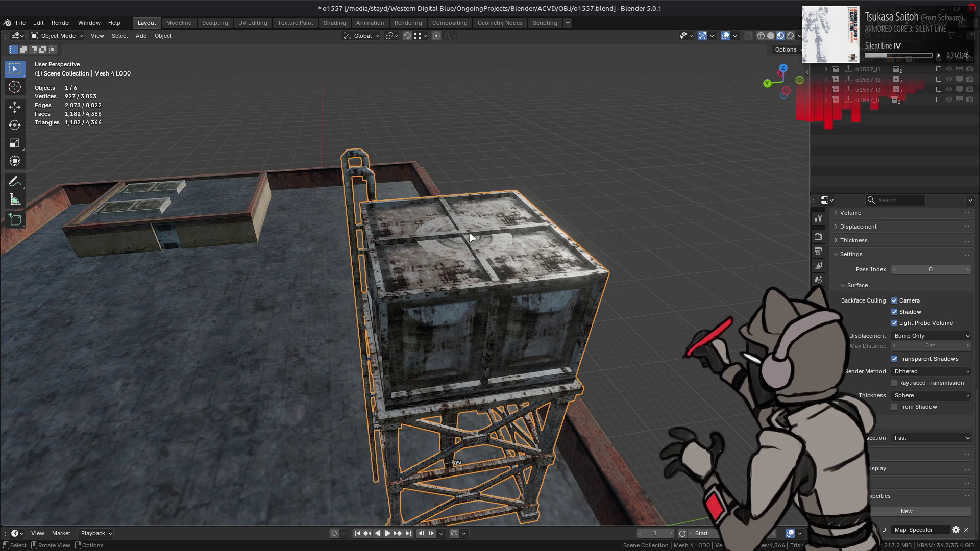
- Add a Weighted Normal modifier to the water tower with Corner Angle weighting and Keep Sharp
click(771, 36)
middle_drag(561, 266, 490, 275)
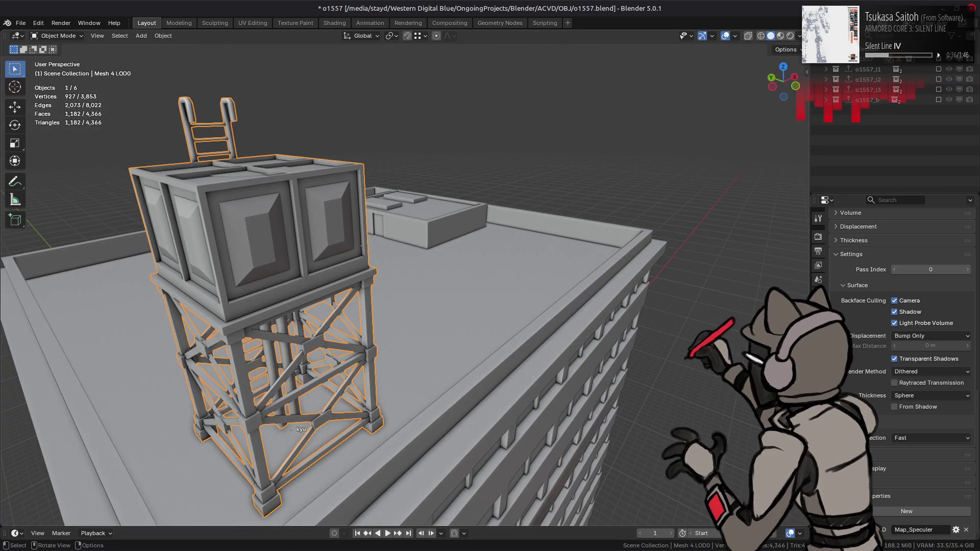
click(819, 336)
click(883, 235)
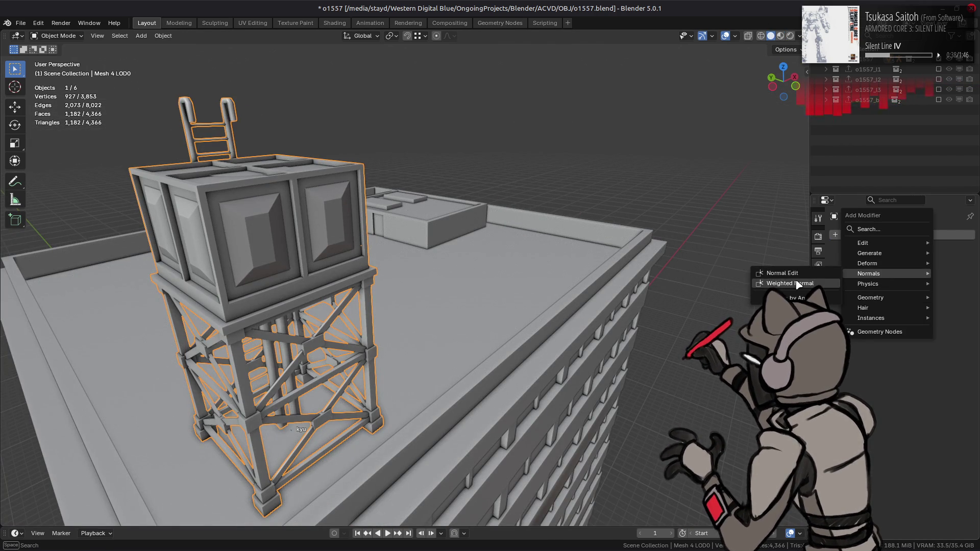
click(799, 283)
click(919, 290)
click(916, 310)
click(919, 329)
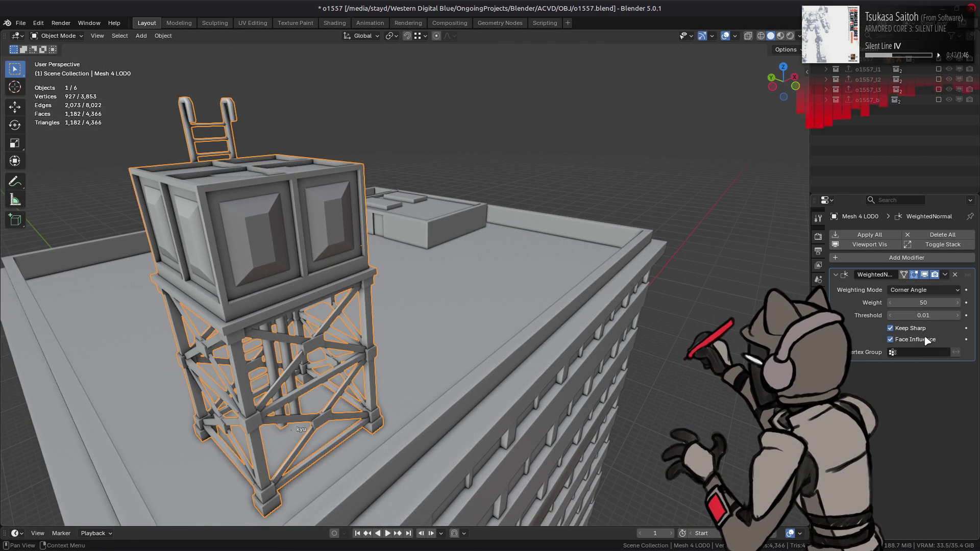
- Copy the tower's Weighted Normal modifier onto the building meshes Mesh 0–3 LOD0
middle_drag(442, 258, 693, 245)
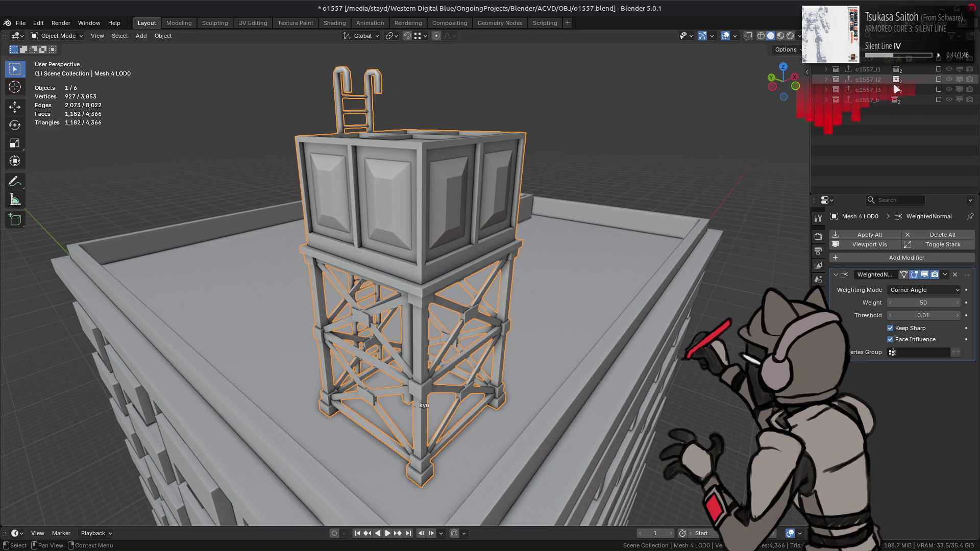
scroll(896, 90, up, 5)
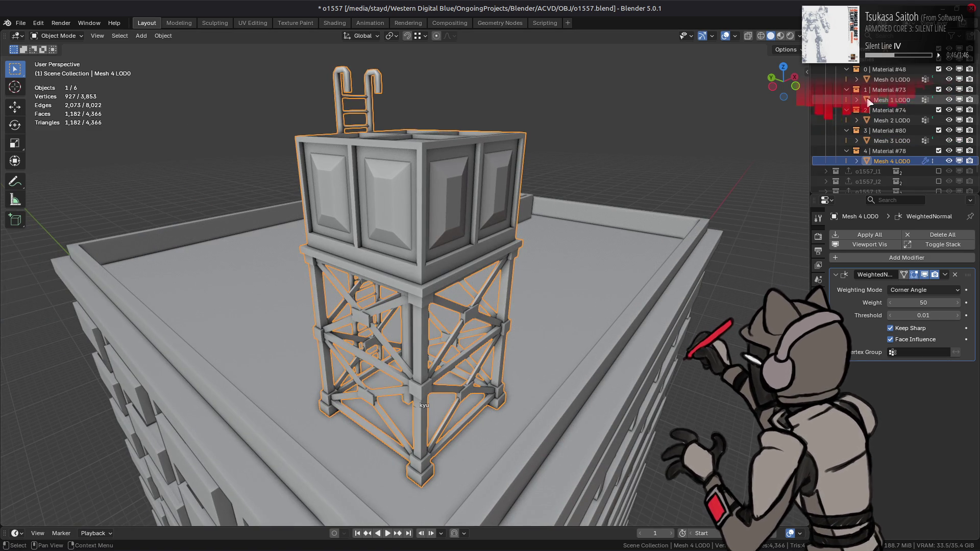
shift+click(892, 83)
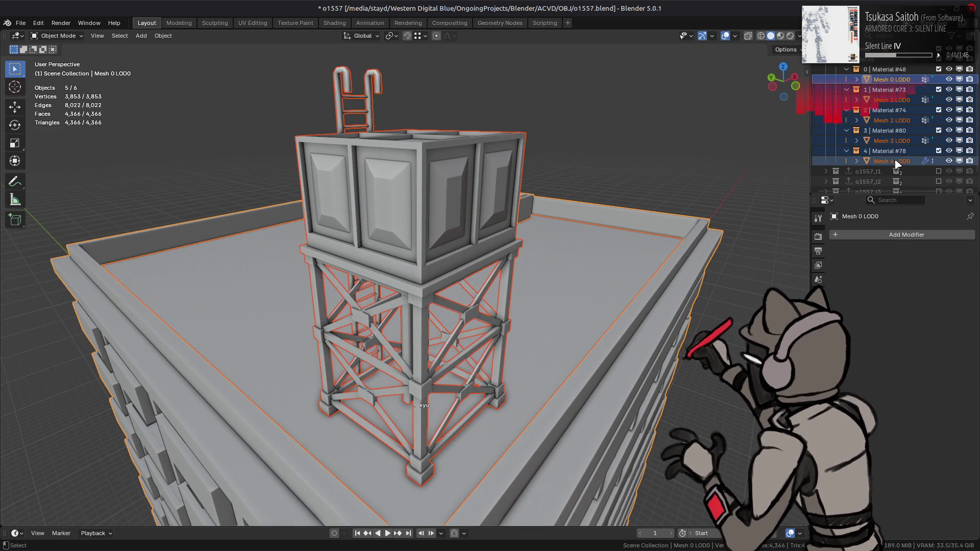
click(935, 290)
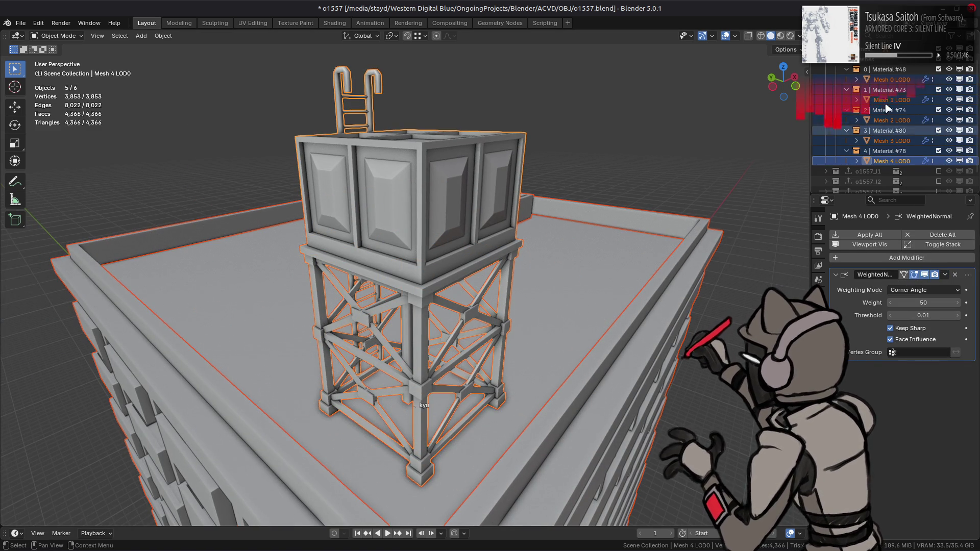
click(889, 80)
- View the building from the side, then select its main mesh and enter Edit Mode
scroll(634, 357, down, 6)
middle_drag(634, 357, 590, 100)
click(621, 282)
mouse_move(621, 282)
middle_down()
mouse_move(555, 314)
mouse_move(589, 148)
middle_up()
scroll(504, 230, up, 5)
click(500, 230)
key(Tab)
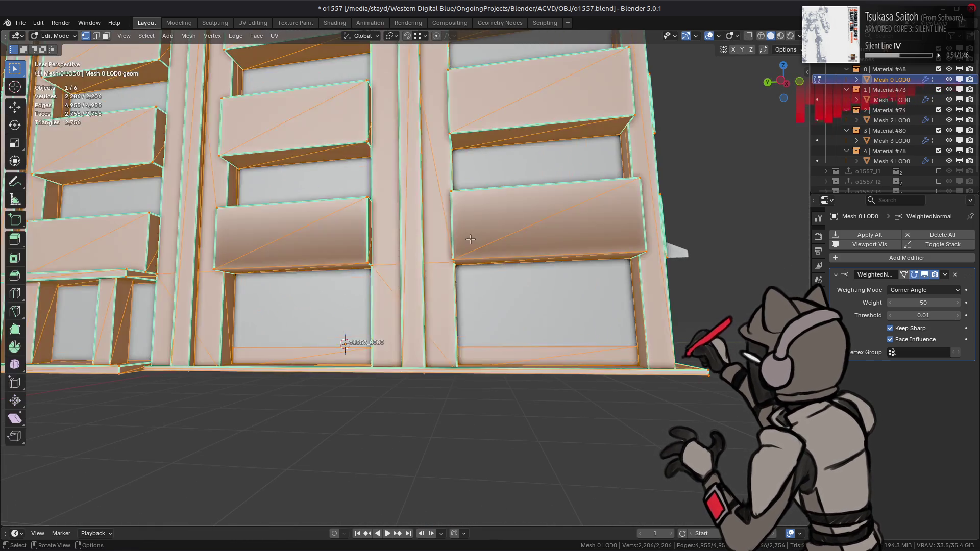
- In edge select mode, mark the first set of facade panel edges as sharp
key(alt+a)
key(2)
middle_drag(492, 230, 535, 254)
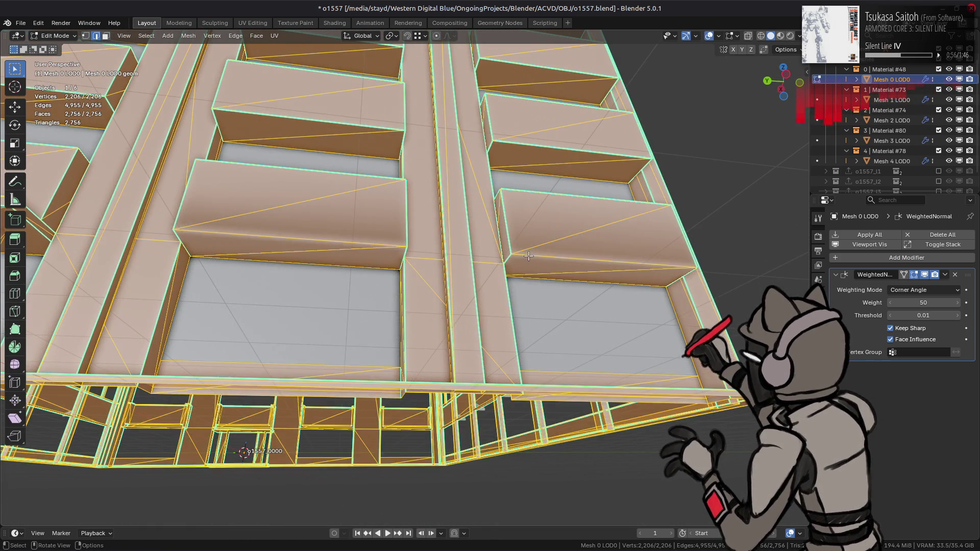
middle_drag(322, 239, 691, 243)
right_click(459, 296)
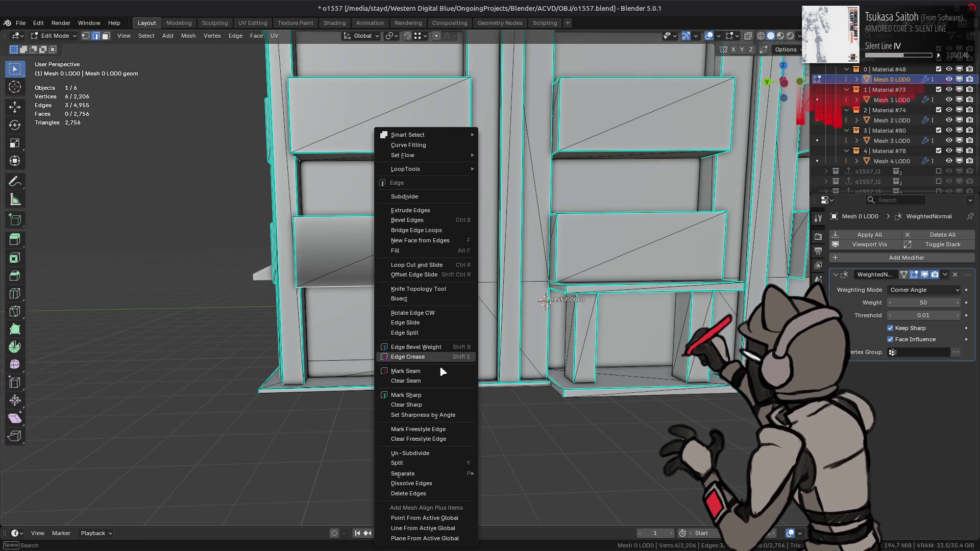
click(416, 372)
mouse_move(416, 372)
middle_down()
mouse_move(416, 288)
mouse_move(302, 313)
mouse_move(463, 312)
middle_up()
- Clear the selection and mark a second set of facade edges as sharp
key(alt+a)
scroll(278, 319, up, 5)
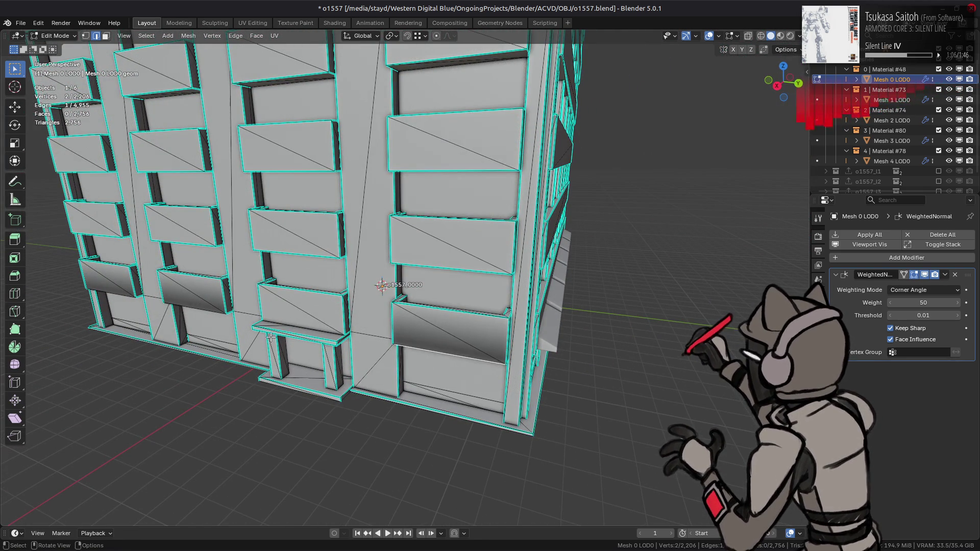
right_click(407, 333)
click(406, 332)
mouse_move(406, 332)
middle_down()
mouse_move(398, 285)
mouse_move(301, 221)
mouse_move(368, 220)
mouse_move(390, 275)
mouse_move(427, 123)
mouse_move(432, 209)
mouse_move(504, 393)
middle_up()
scroll(306, 221, up, 4)
- Return to Object Mode, briefly check the awning mesh's geometry, then deselect all objects
key(3)
key(Tab)
scroll(466, 291, up, 5)
click(504, 393)
scroll(500, 376, down, 5)
key(Tab)
scroll(526, 302, up, 2)
key(Tab)
scroll(525, 302, down, 3)
key(alt+a)
mouse_move(514, 291)
middle_down()
mouse_move(372, 186)
mouse_move(442, 247)
middle_up()
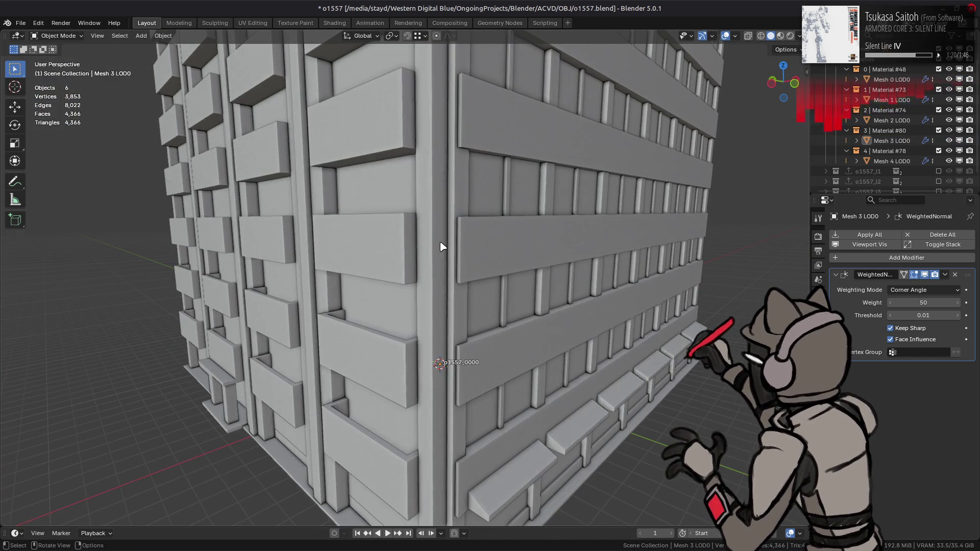
- Change the solid-shading cavity distance from 0.5 m to 1 m and view the rooftop water tower
scroll(441, 233, down, 6)
mouse_move(453, 201)
middle_down()
mouse_move(449, 311)
mouse_move(431, 324)
mouse_move(474, 329)
mouse_move(593, 228)
middle_up()
scroll(446, 307, up, 3)
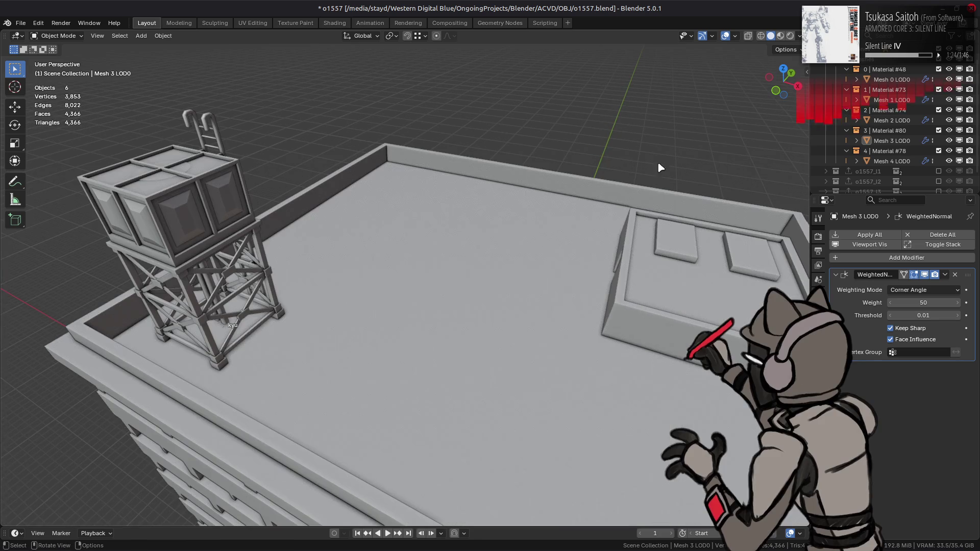
click(799, 36)
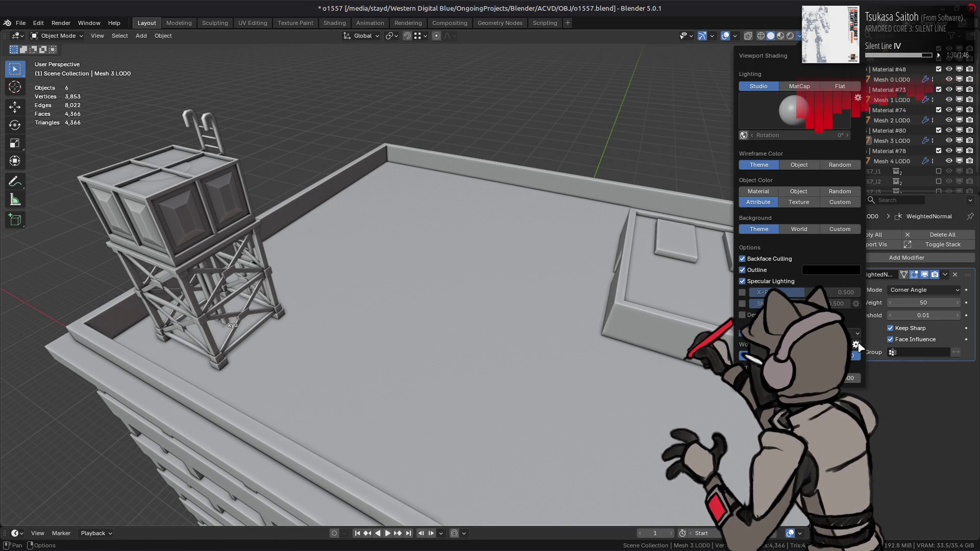
key(Return)
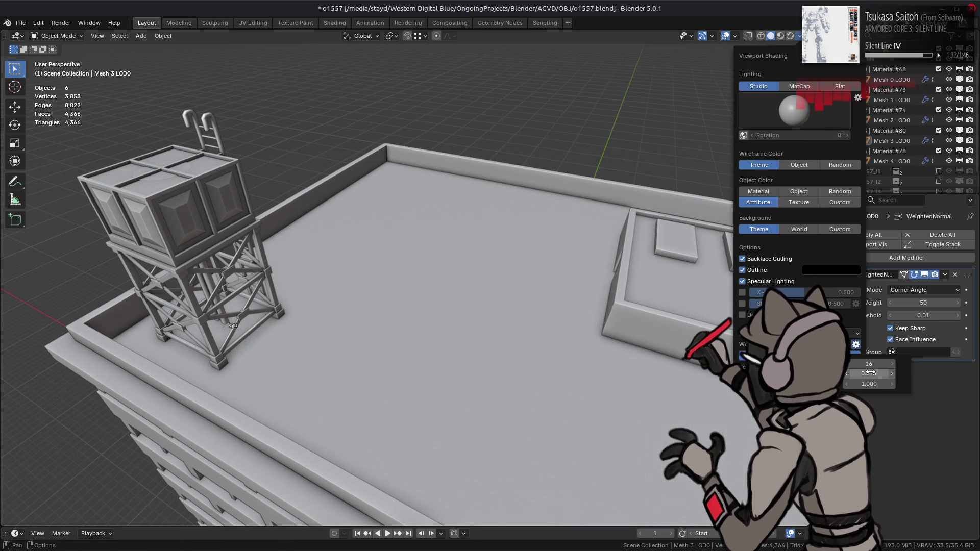
text(1)
key(Return)
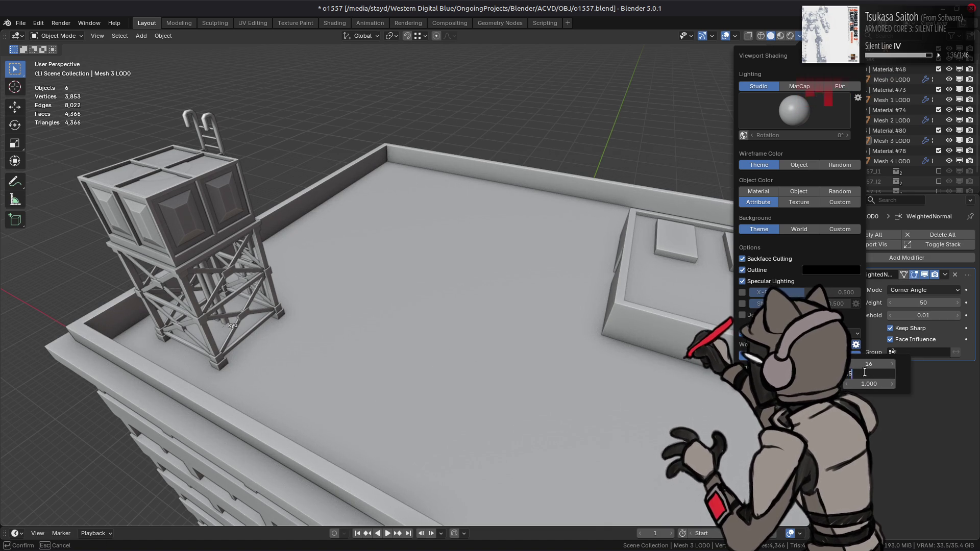
key(Return)
middle_drag(586, 271, 562, 252)
mouse_move(349, 222)
middle_down()
mouse_move(558, 214)
mouse_move(448, 244)
middle_up()
scroll(448, 245, up, 5)
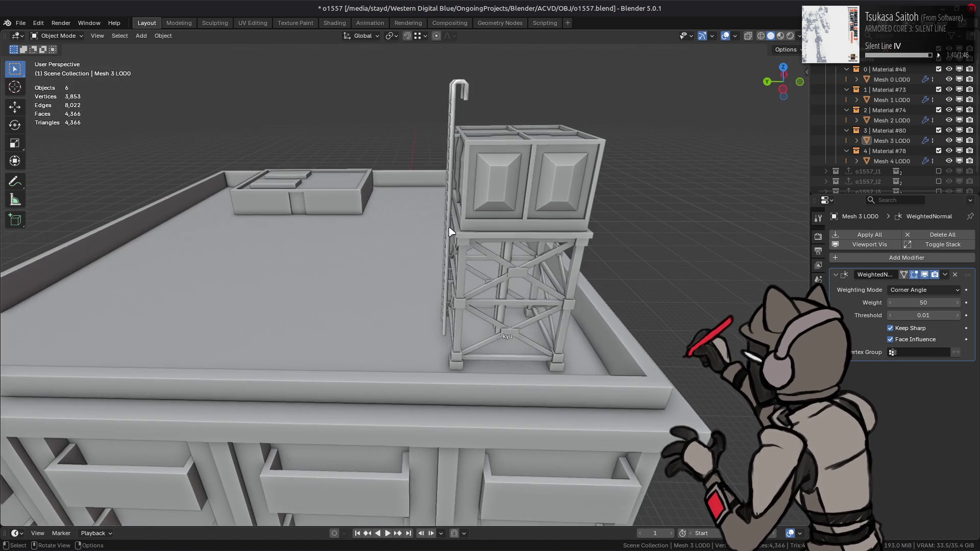
- Select the water tower mesh and save the file
click(449, 142)
middle_drag(449, 141, 476, 237)
scroll(477, 238, up, 5)
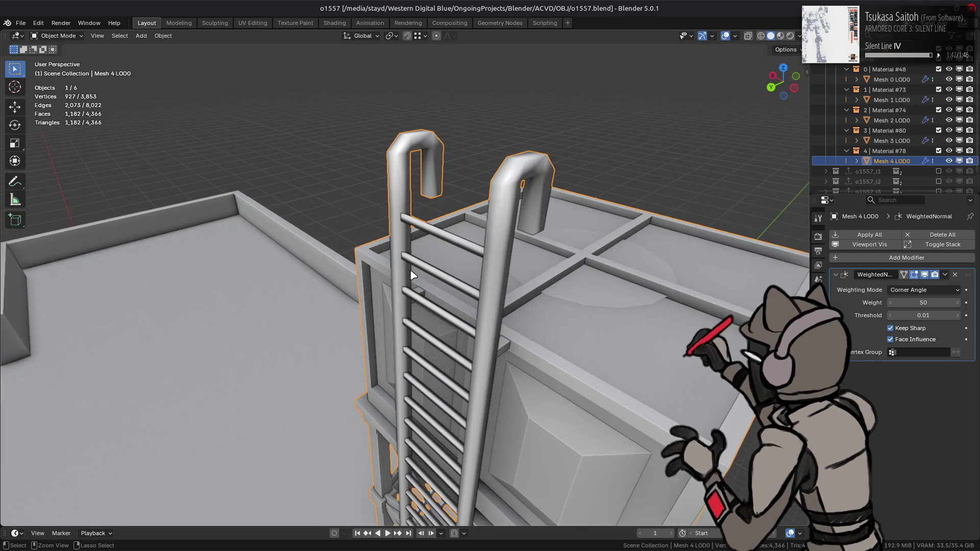
key(ctrl+s)
- Edit the tower mesh in edge select mode with Material Preview shading
key(Tab)
key(alt+a)
click(477, 238)
scroll(476, 238, up, 5)
mouse_move(476, 238)
middle_down()
mouse_move(333, 223)
mouse_move(395, 372)
middle_up()
key(2)
key(alt+a)
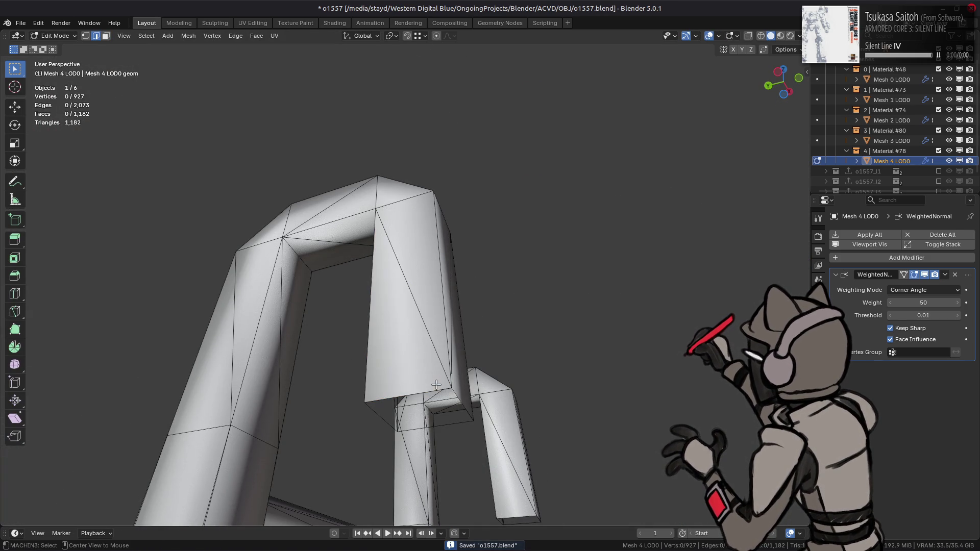
click(780, 36)
- Try filling the ladder rail's bottom open loop with a face, then undo it
alt+click(409, 396)
key(f)
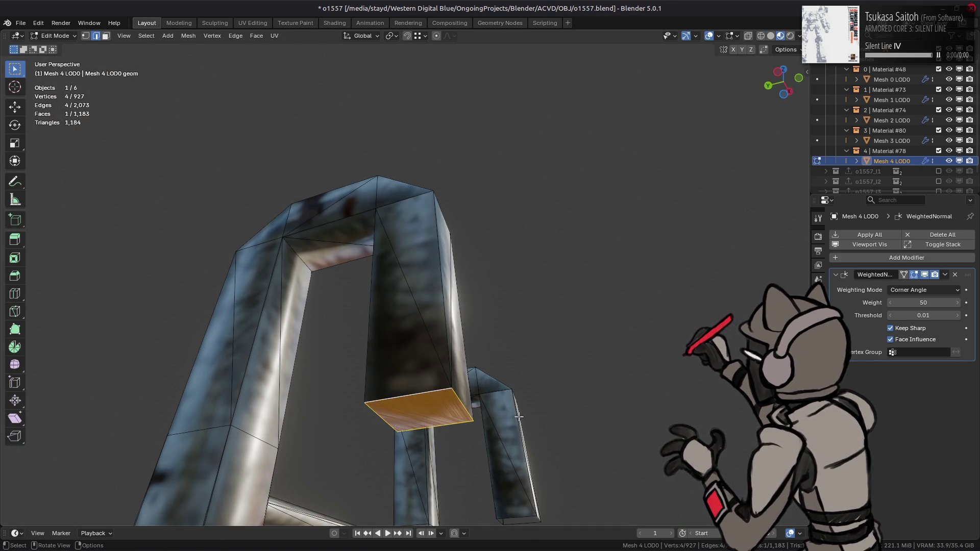
middle_drag(409, 397, 471, 310)
key(ctrl+z)
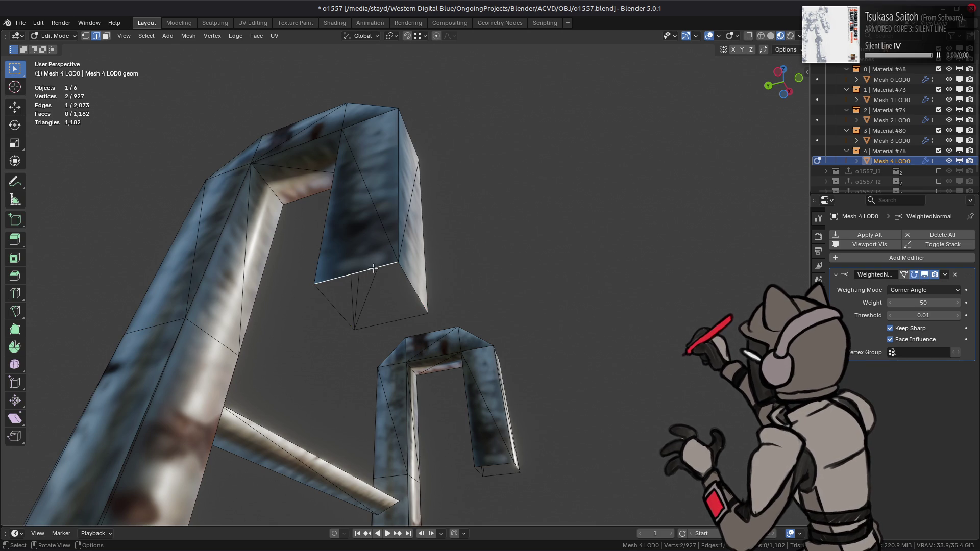
- Check the active tool's mirror options in the sidebar
key(n)
click(804, 92)
click(743, 112)
key(n)
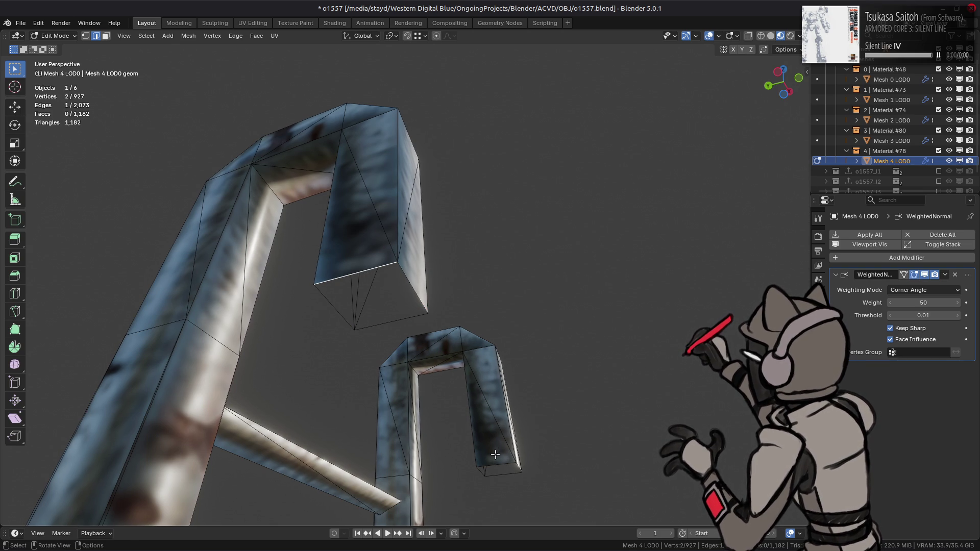
- Extrude the rail's bottom edges down along Z, setting the distance to -0.25 m
key(e)
text(z)
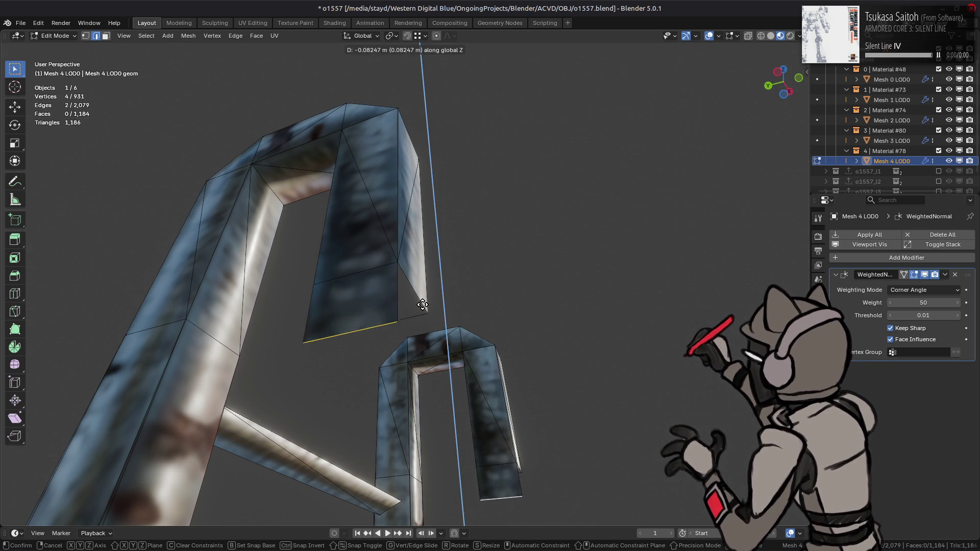
text(1)
key(minus)
key(Return)
middle_drag(422, 304, 300, 392)
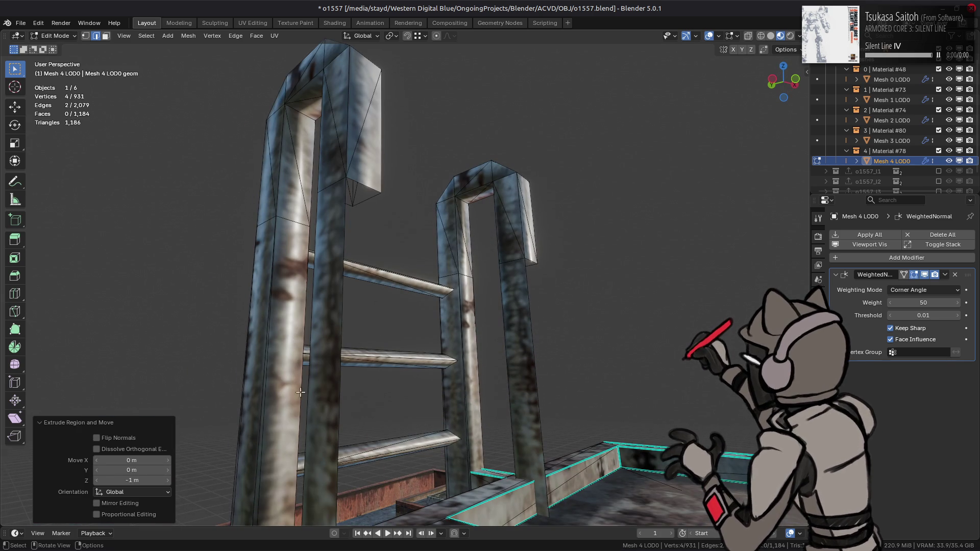
click(145, 480)
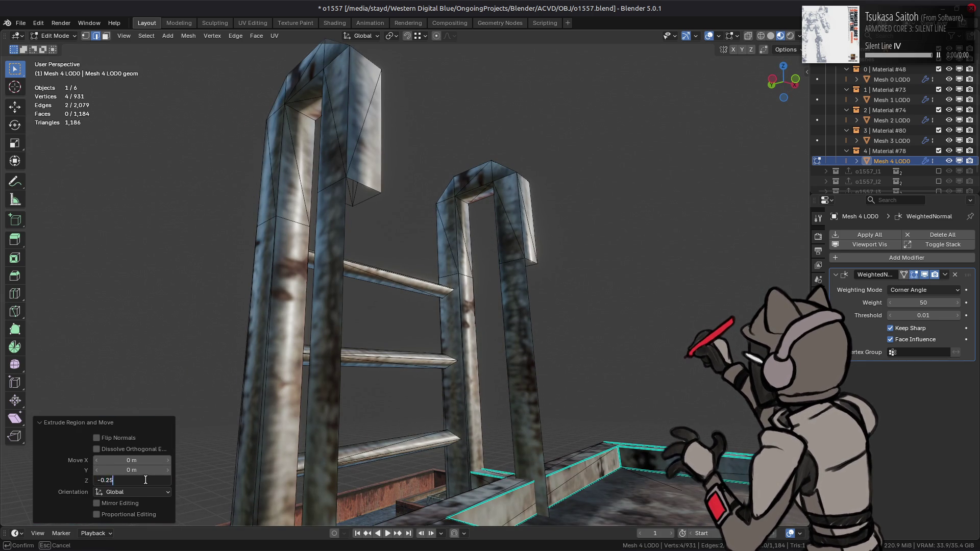
key(Return)
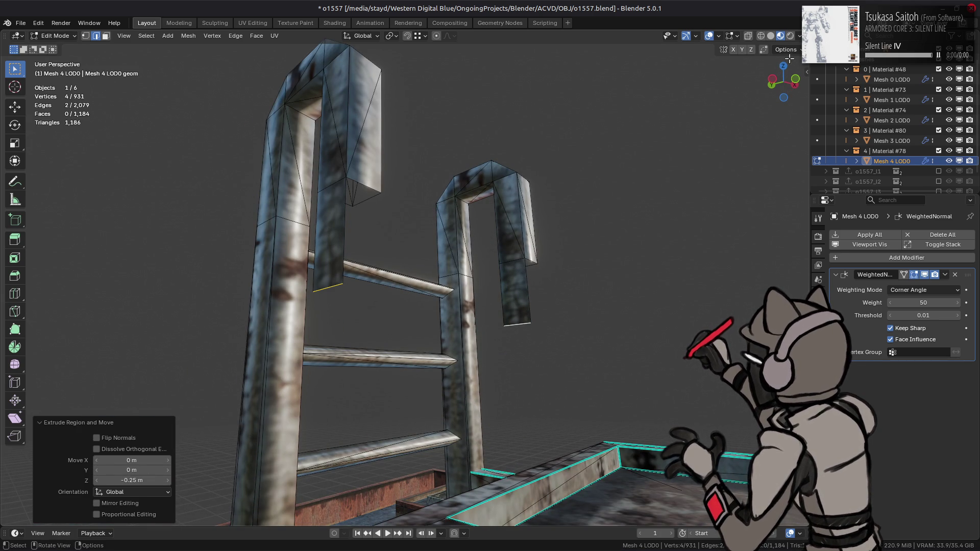
- Switch to the Move tool and shift the ladder-top edge 0.25 m along X
click(786, 50)
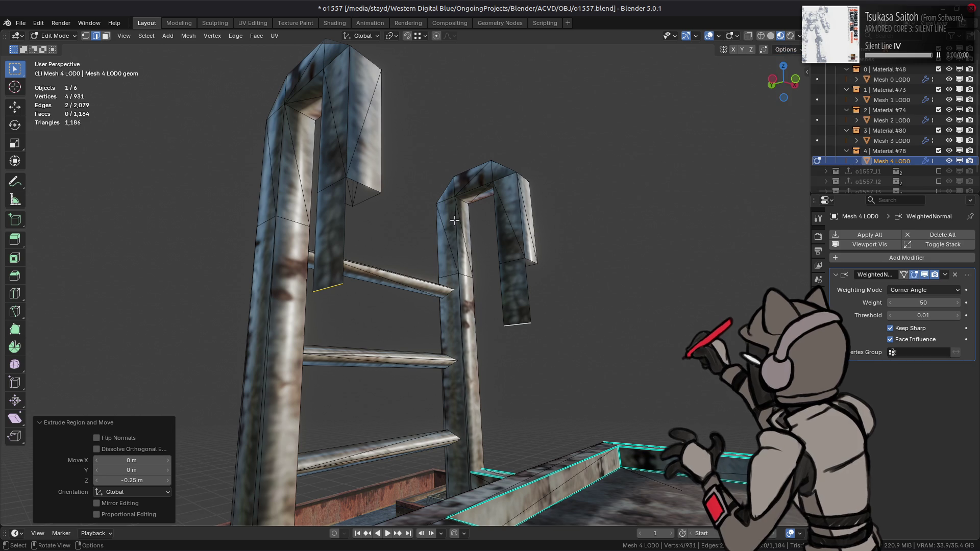
click(7, 107)
middle_drag(366, 237, 398, 245)
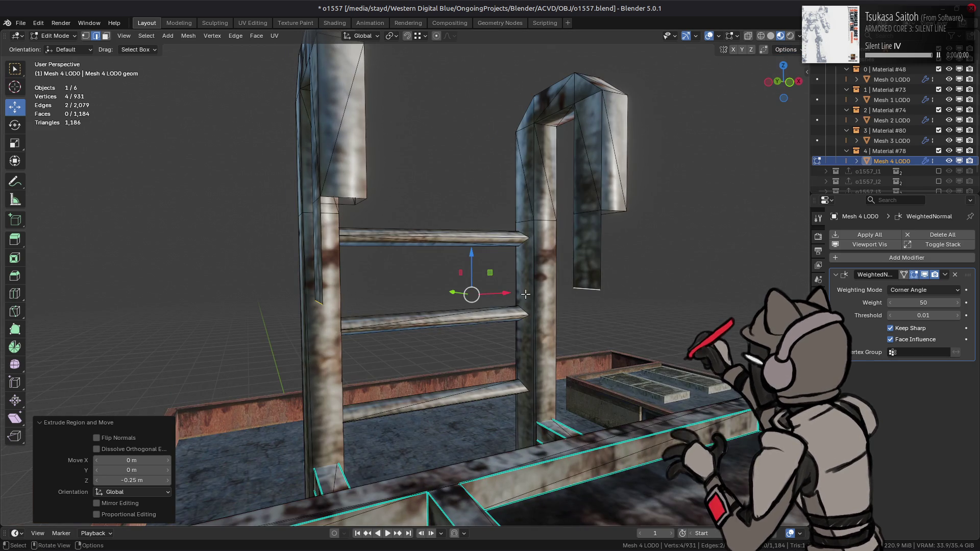
key(g)
key(x)
key(period)
text(25)
key(Return)
- Raise the edge 0.25 m along Z
key(g)
key(z)
key(period)
text(25)
key(Return)
middle_drag(546, 243, 626, 176)
key(n)
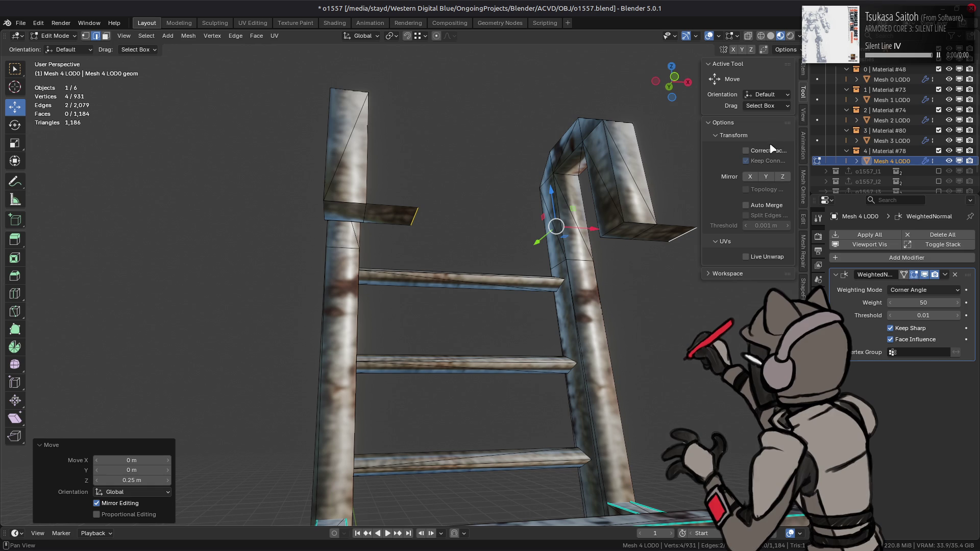
key(n)
- Slide the edge along X to line up with the left post
key(g)
key(x)
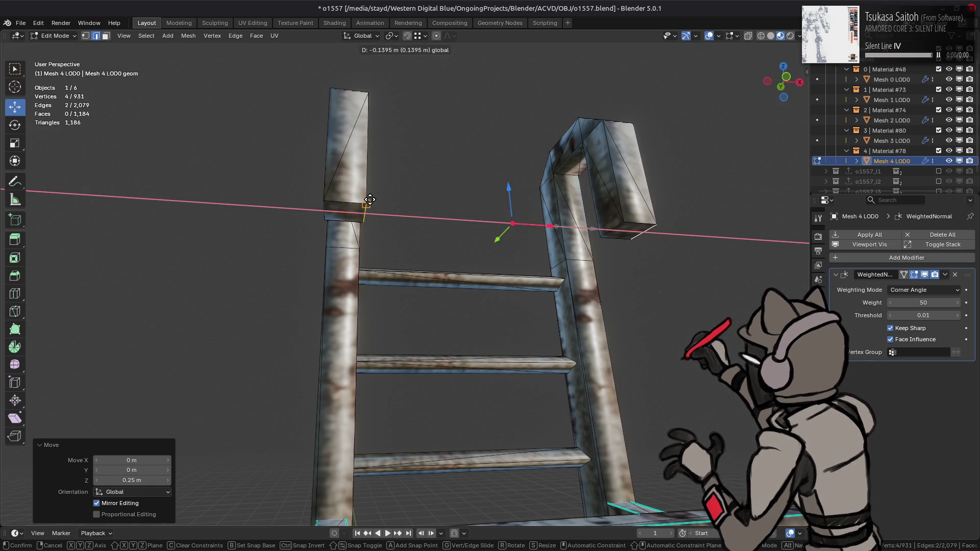
click(375, 203)
middle_drag(375, 203, 400, 190)
- Select the left post top and linked hook geometry and merge vertices by distance
key(3)
click(332, 209)
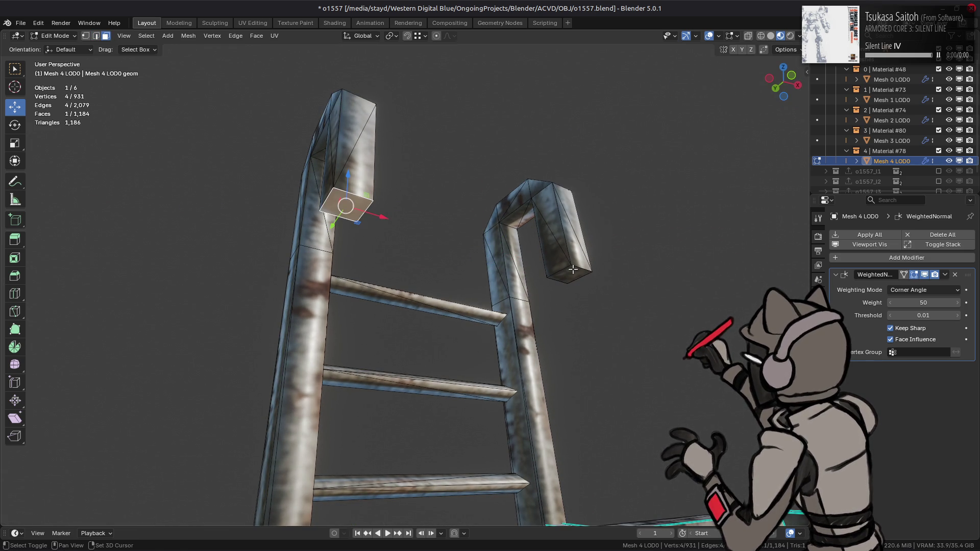
shift+click(573, 270)
key(ctrl+l)
mouse_move(573, 269)
middle_down()
mouse_move(400, 291)
mouse_move(415, 180)
mouse_move(360, 257)
middle_up()
key(1)
scroll(415, 179, down, 3)
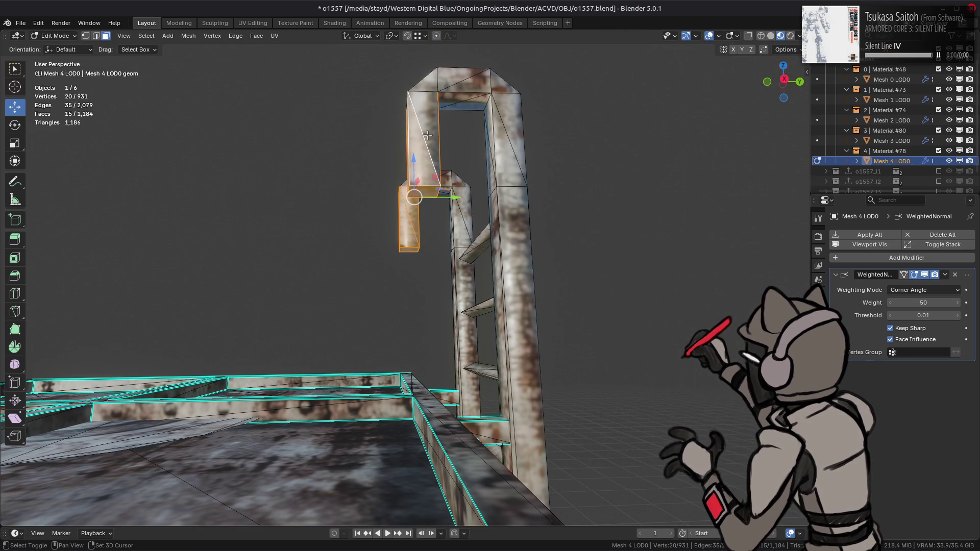
right_click(346, 279)
mouse_move(347, 447)
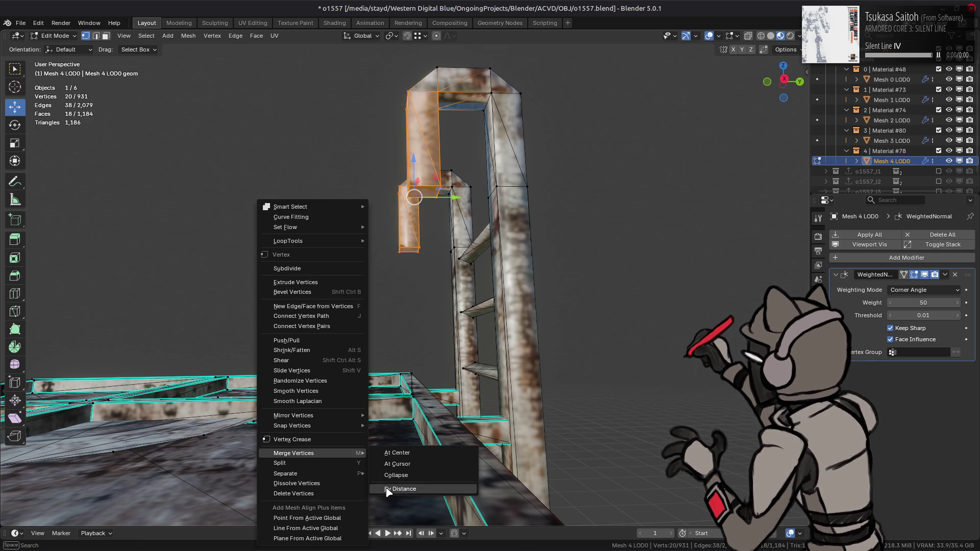
click(439, 489)
scroll(394, 297, up, 2)
- Mark the edges at the hook ends as sharp
key(3)
click(419, 186)
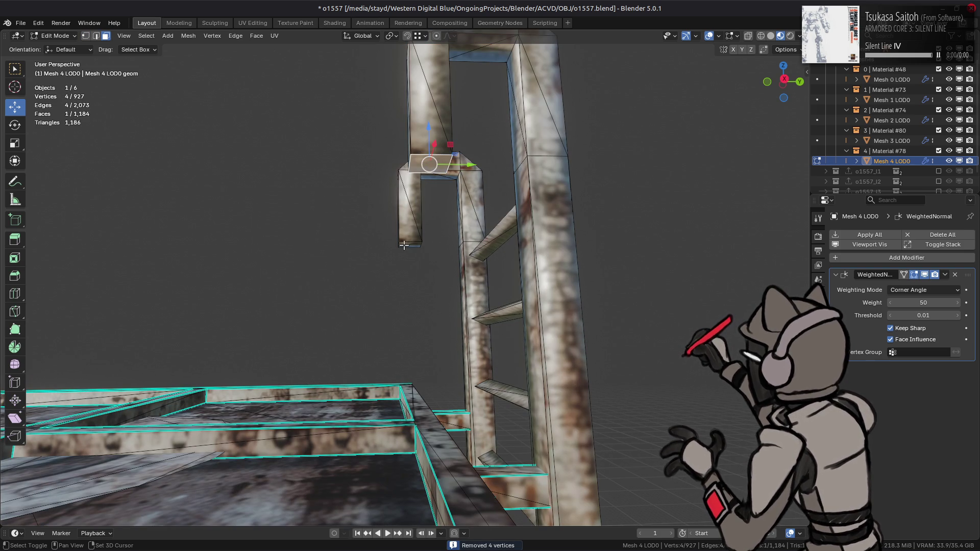
shift+click(404, 245)
key(2)
right_click(309, 291)
click(296, 394)
click(310, 229)
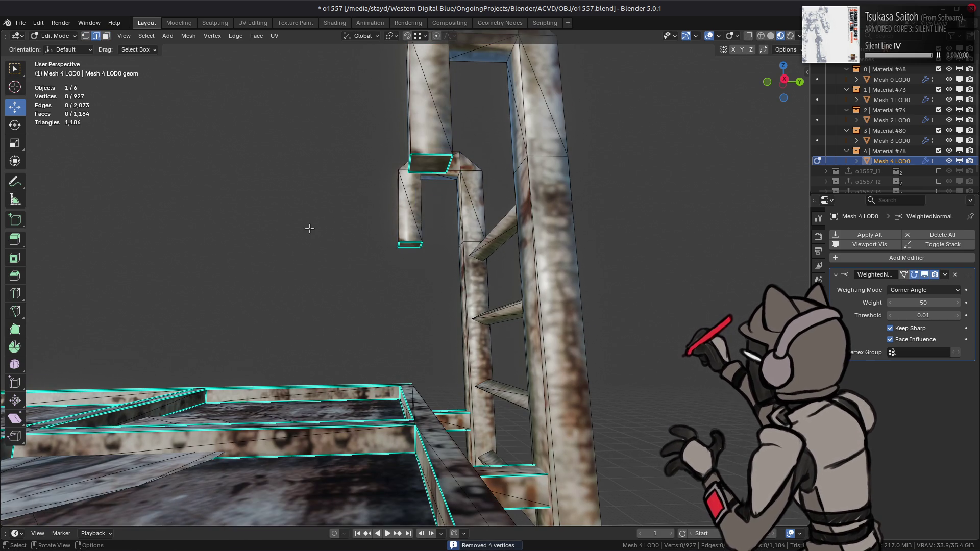
scroll(310, 228, down, 3)
- Return to Object Mode and save the blend file
key(Tab)
middle_drag(313, 232, 477, 255)
scroll(478, 263, up, 3)
key(ctrl+s)
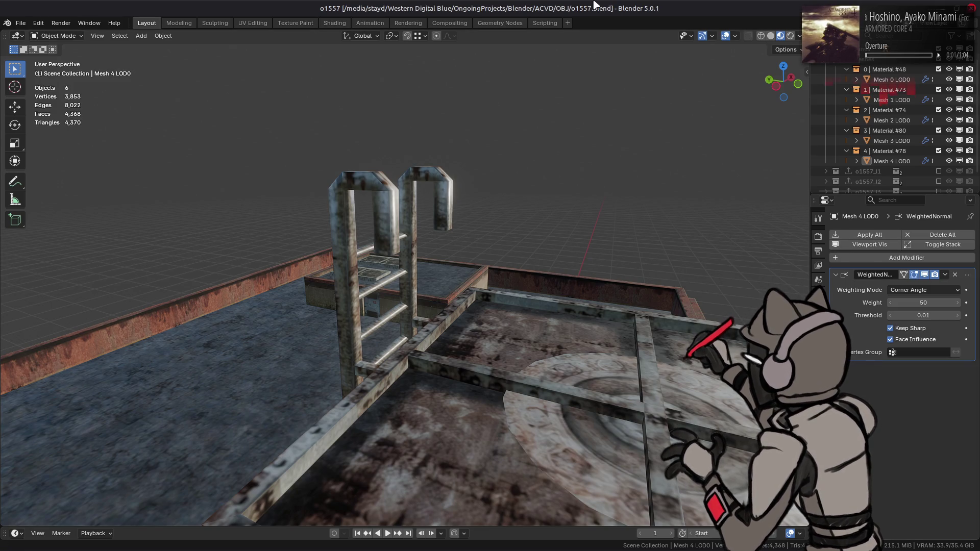
- Select four ladder-top edges and apply Mark Sharp, then undo and clear the selection
key(Tab)
mouse_move(390, 187)
middle_down()
mouse_move(409, 228)
mouse_move(439, 168)
mouse_move(402, 148)
middle_up()
shift+click(334, 176)
scroll(417, 268, up, 2)
mouse_move(413, 377)
middle_down()
mouse_move(153, 245)
mouse_move(409, 231)
middle_up()
shift+click(144, 242)
shift+click(641, 84)
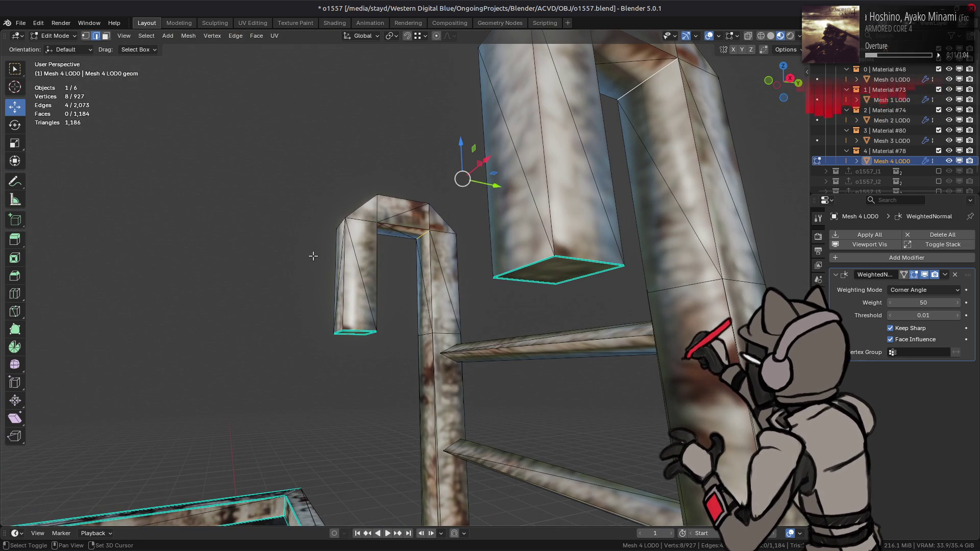
key(ctrl+e)
click(300, 288)
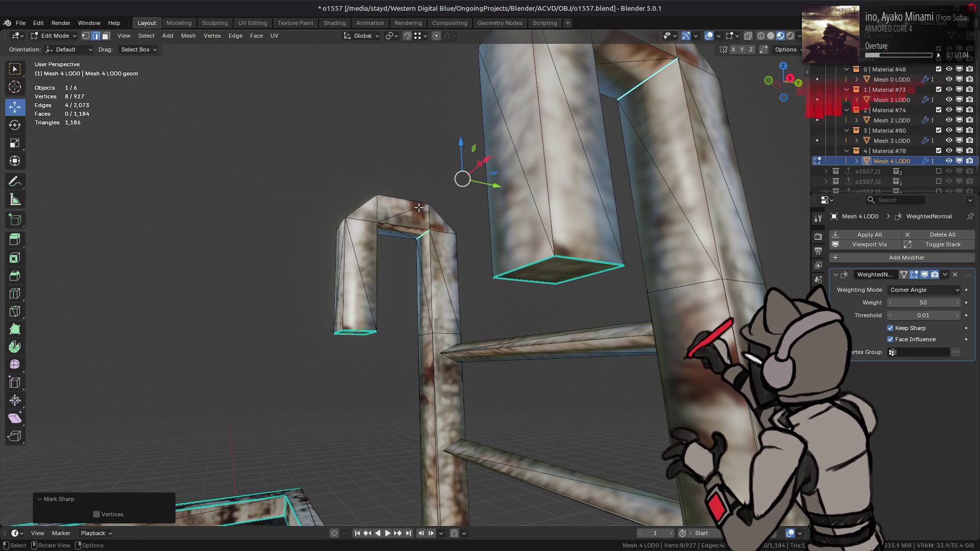
key(ctrl+z)
key(alt+a)
scroll(419, 205, down, 5)
- Select a path of faces along the top of the ladder arch
mouse_move(415, 210)
middle_down()
mouse_move(510, 234)
mouse_move(490, 248)
middle_up()
scroll(490, 248, up, 3)
key(3)
click(425, 239)
ctrl+click(403, 191)
mouse_move(403, 191)
middle_down()
mouse_move(512, 320)
mouse_move(468, 352)
mouse_move(630, 332)
mouse_move(366, 271)
mouse_move(529, 258)
middle_up()
ctrl+click(500, 352)
ctrl+click(378, 212)
- Extend the selection to the arch corner faces and set their face strength to Weak
ctrl+click(455, 231)
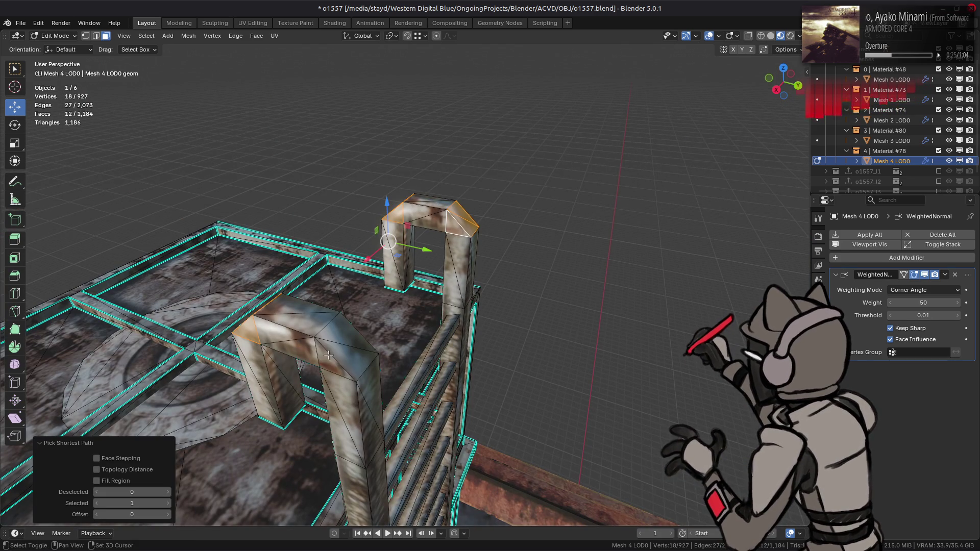
middle_drag(335, 360, 206, 250)
ctrl+click(271, 198)
ctrl+click(276, 201)
key(q)
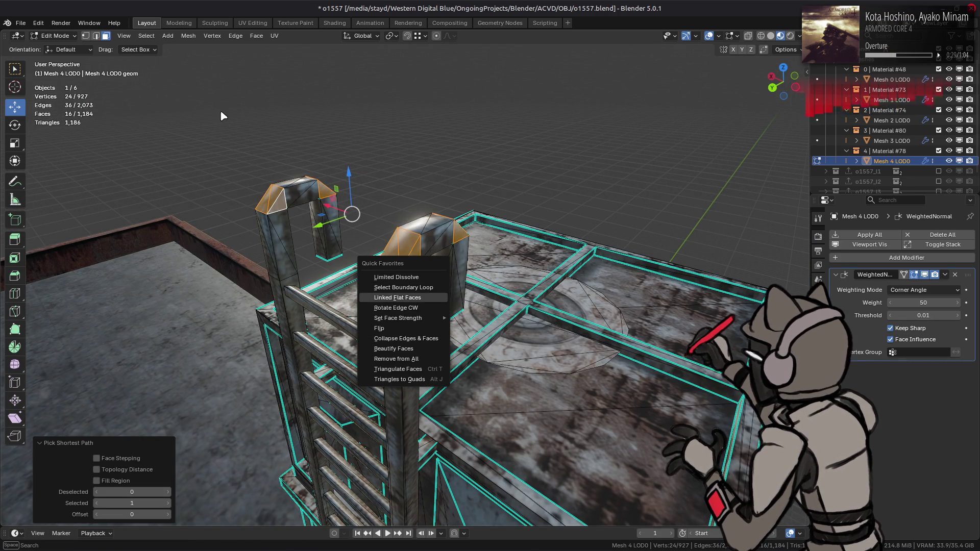
mouse_move(439, 318)
click(483, 317)
- Mark the two arch-top edges as sharp
mouse_move(446, 282)
middle_down()
mouse_move(417, 183)
mouse_move(381, 176)
middle_up()
key(2)
click(418, 182)
shift+click(381, 176)
key(ctrl+e)
click(485, 393)
middle_drag(484, 393, 392, 301)
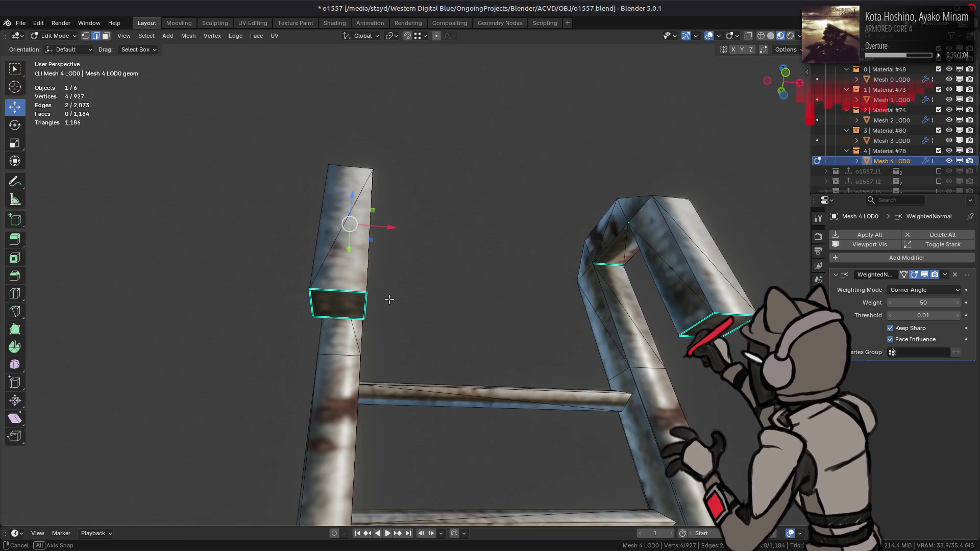
middle_drag(454, 290, 439, 268)
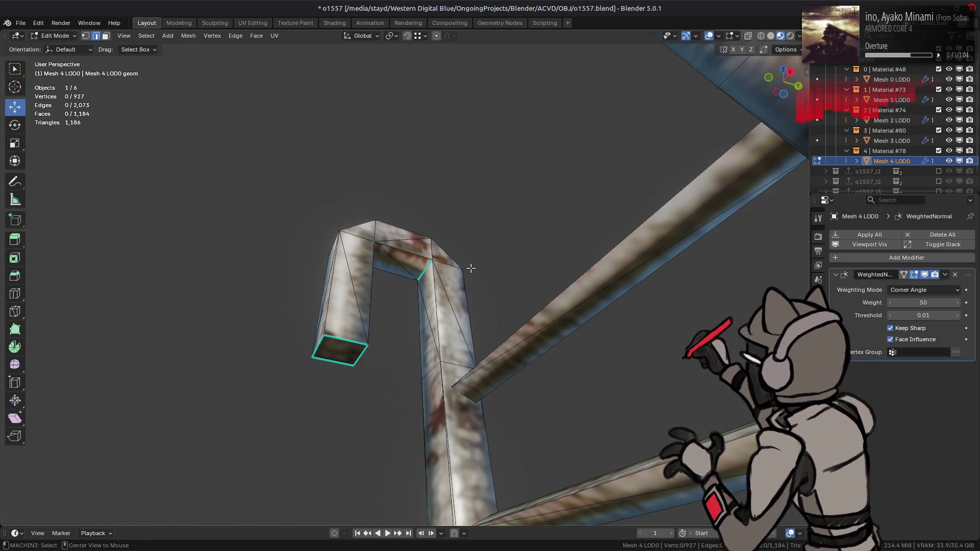
- Check the hook shading in Object Mode, then try a face operation on the arch top and undo it
key(Tab)
scroll(471, 268, up, 3)
key(Tab)
click(403, 263)
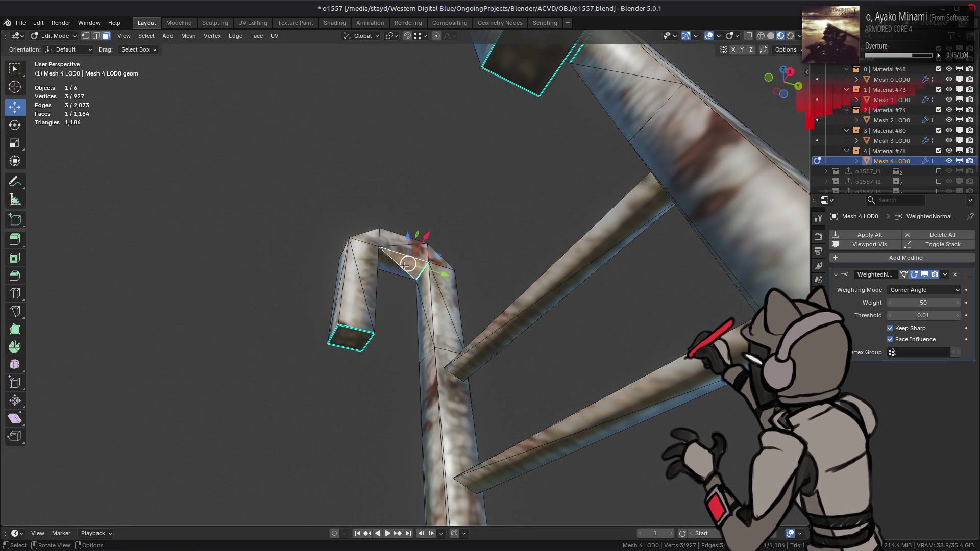
right_click(529, 276)
click(566, 278)
key(ctrl+z)
- Box-select the arch-top faces from a side orthographic view and set them to Weak face strength
middle_drag(430, 230, 403, 212)
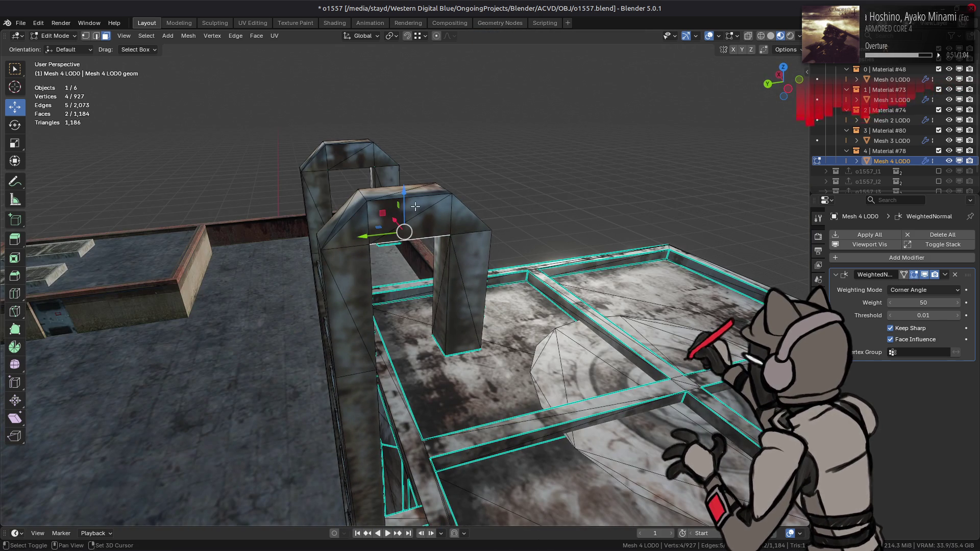
key(ctrl+KP_3)
drag(376, 155, 410, 218)
middle_drag(454, 180, 439, 249)
key(q)
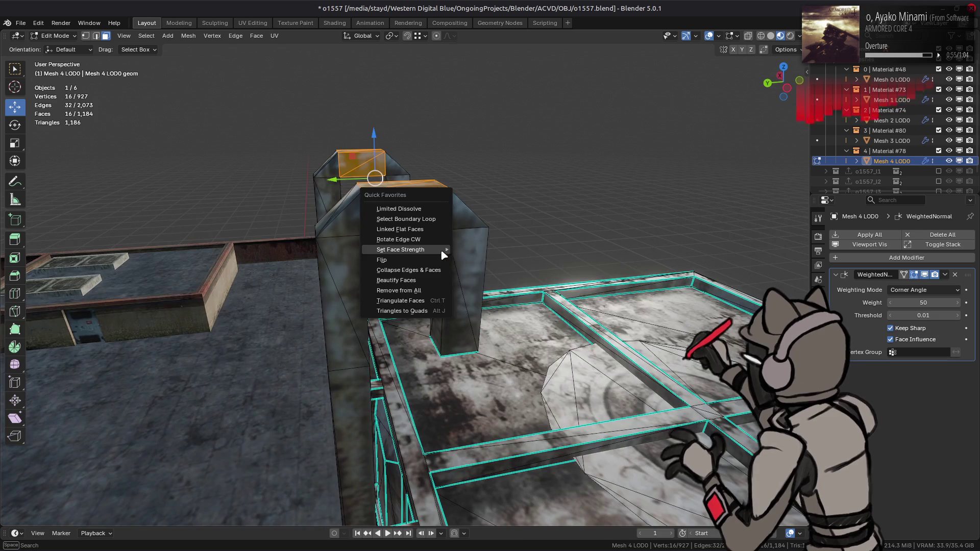
mouse_move(442, 250)
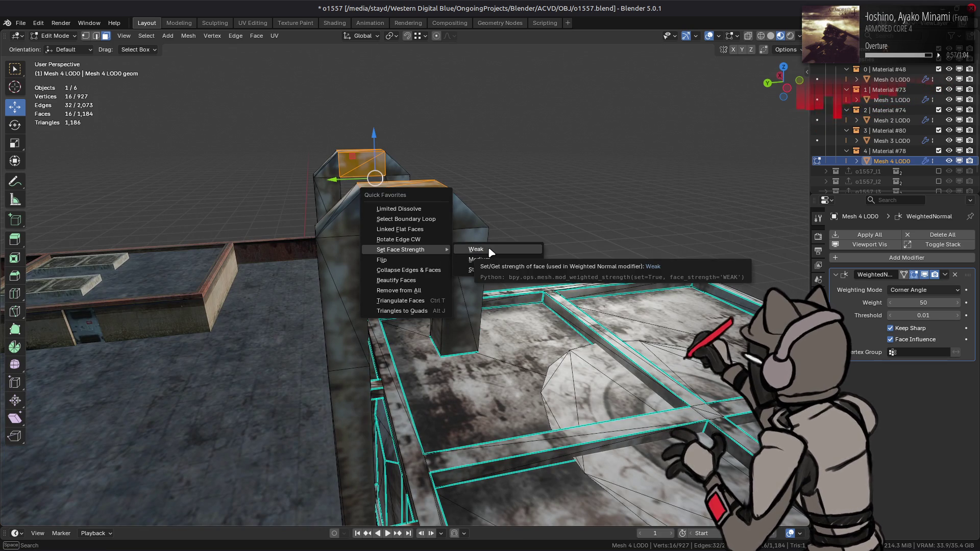
click(490, 252)
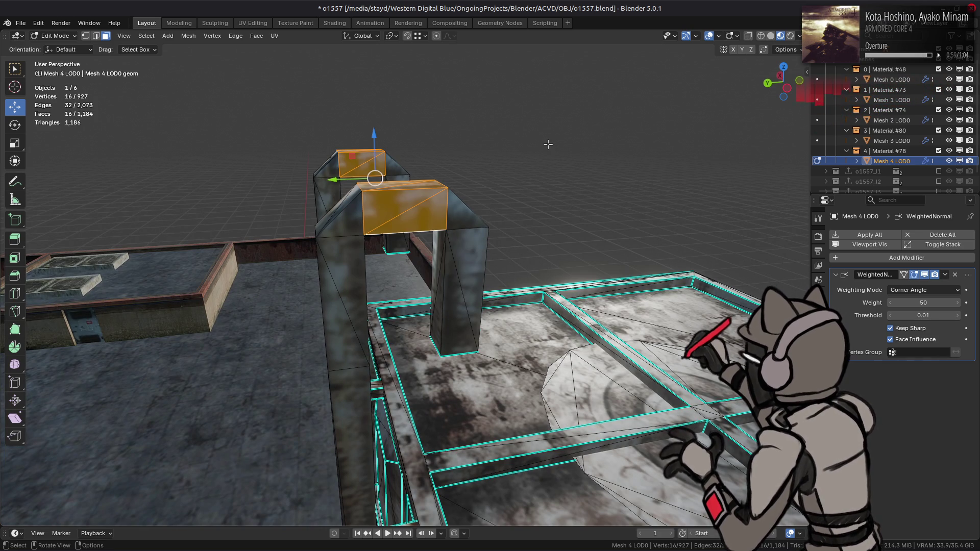
- Box-select the pillar side faces and set their face strength to Strong
scroll(437, 264, down, 5)
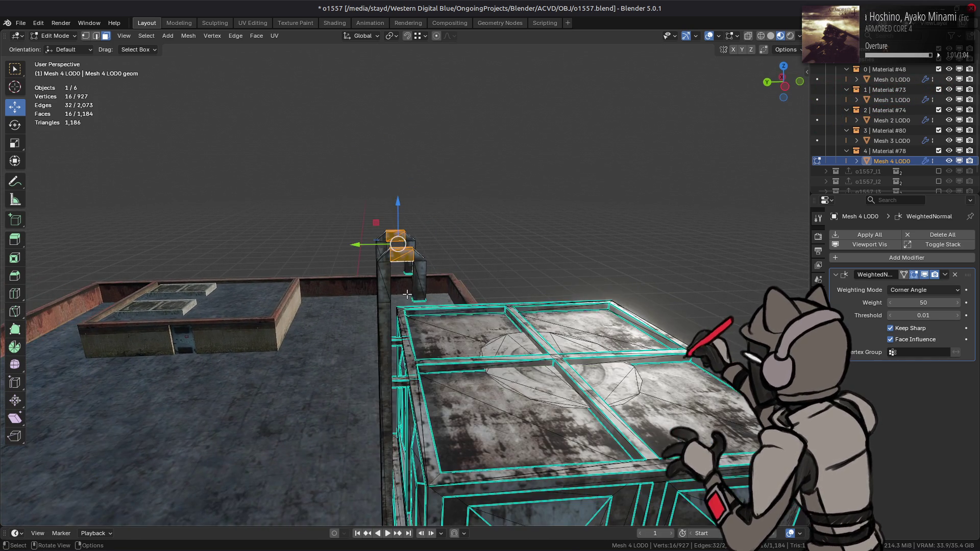
alt+middle_drag(409, 289, 439, 294)
scroll(469, 295, up, 4)
drag(469, 298, 296, 245)
middle_drag(292, 273, 252, 286)
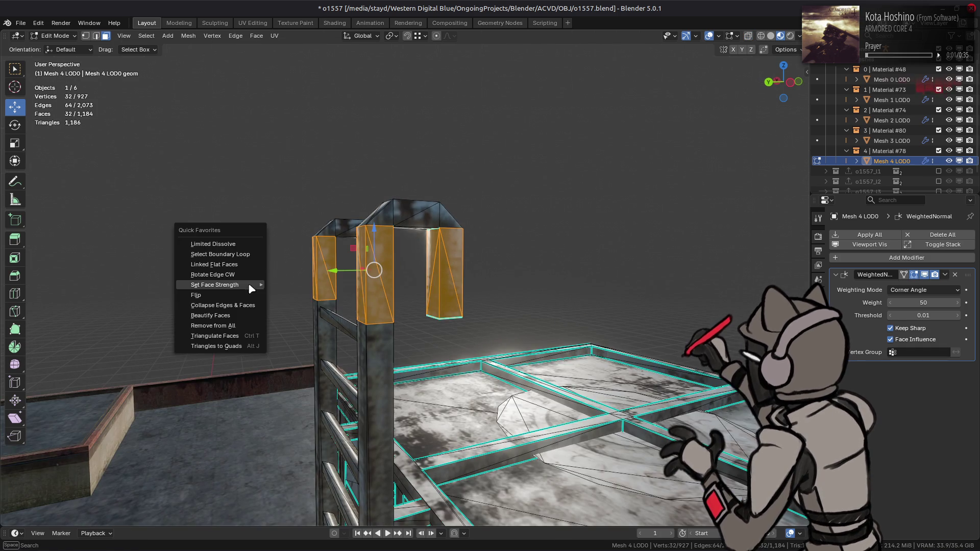
key(q)
mouse_move(251, 285)
click(291, 304)
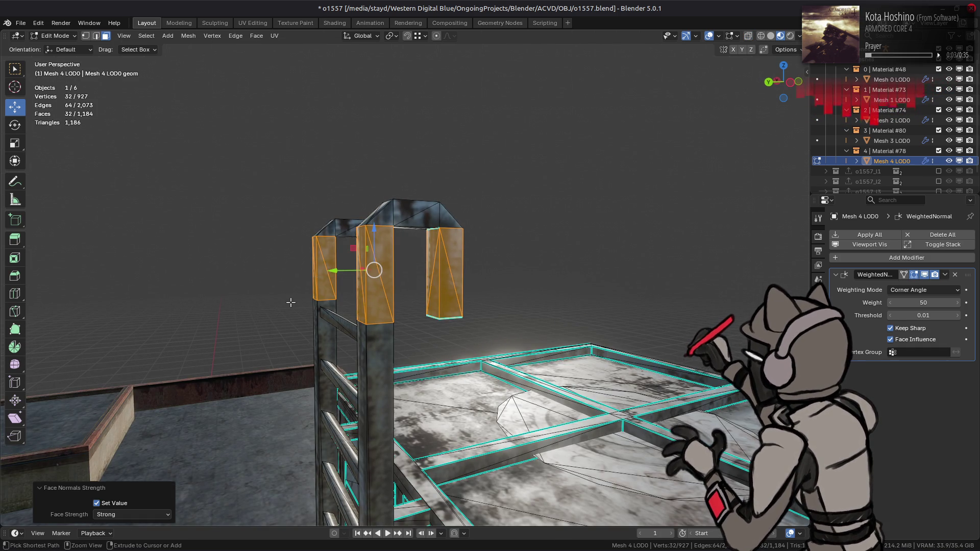
middle_drag(291, 302, 401, 303)
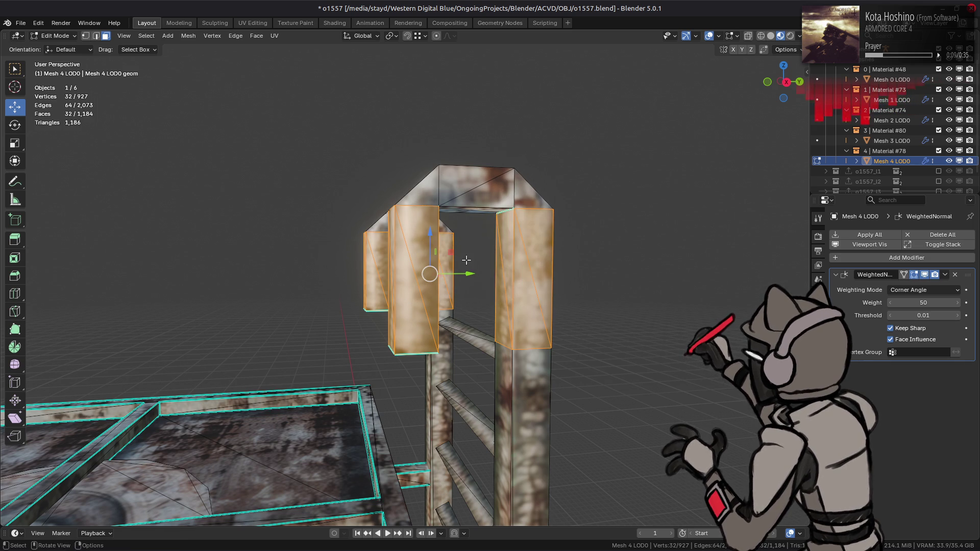
- Verify the assignments by selecting Medium, Strong, then Weak faces, and return to Object Mode
key(alt+a)
click(188, 35)
mouse_move(215, 208)
mouse_move(347, 357)
click(420, 365)
click(129, 514)
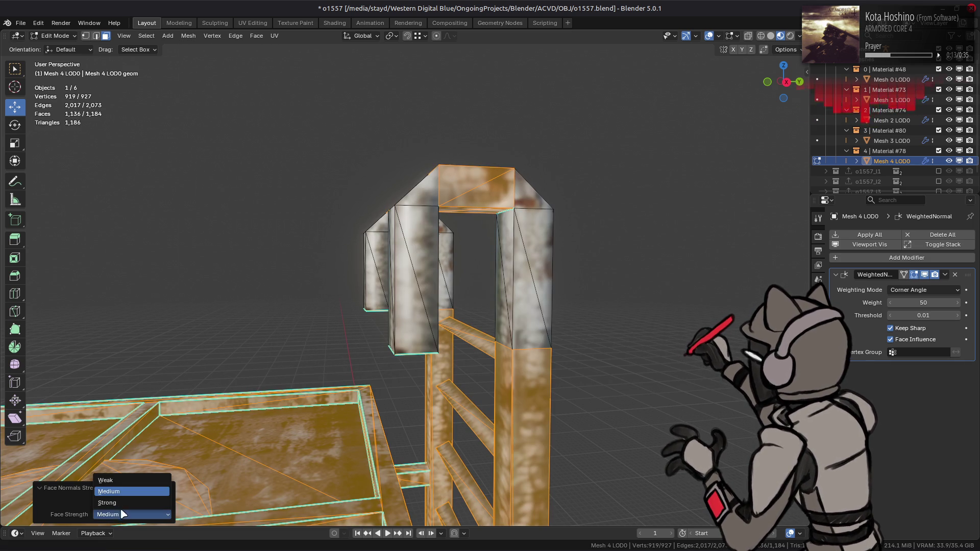
click(124, 507)
click(127, 481)
mouse_move(304, 377)
middle_down()
mouse_move(357, 316)
mouse_move(422, 268)
mouse_move(483, 246)
middle_up()
key(Tab)
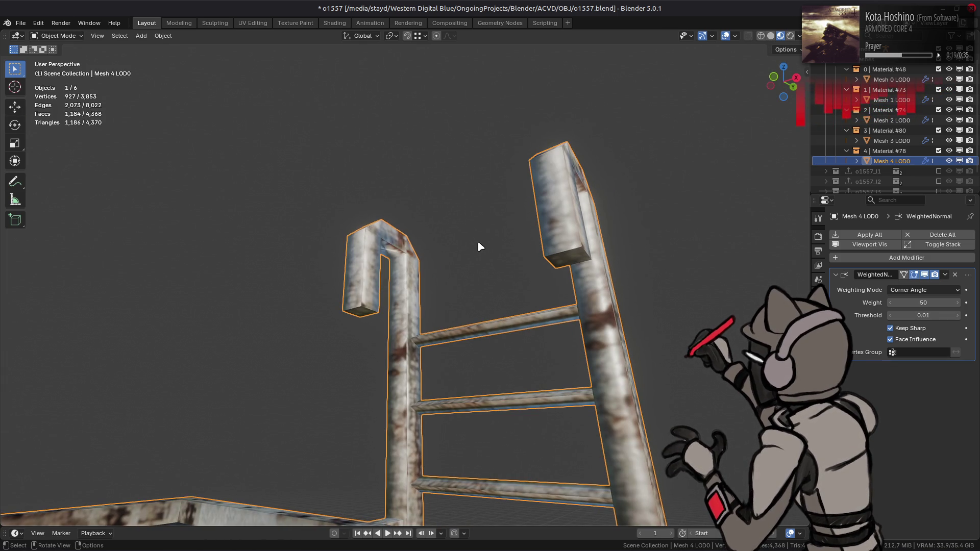
- Select the hook-bend and top-crossbar triangles and set their face strength to Weak
key(Tab)
scroll(412, 253, up, 3)
click(385, 235)
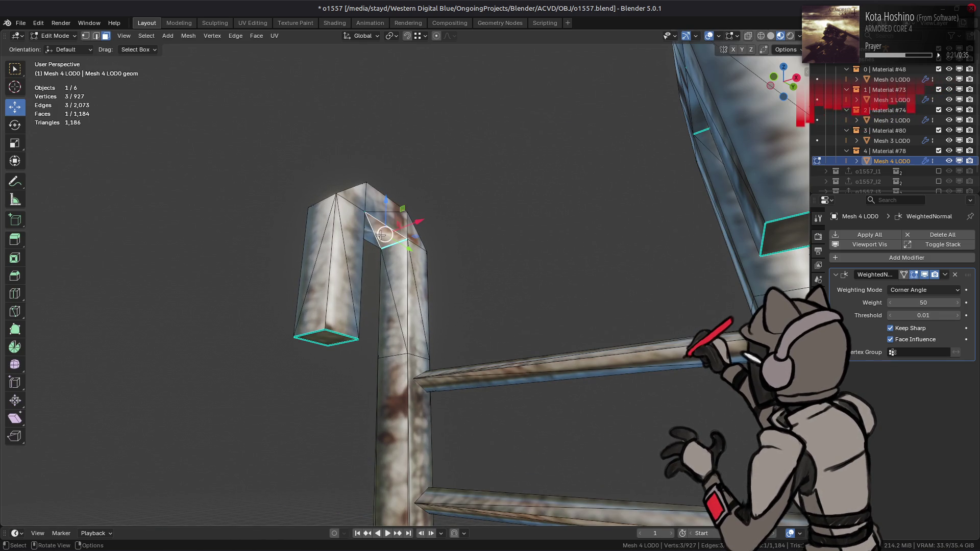
shift+click(376, 236)
middle_drag(518, 206, 445, 205)
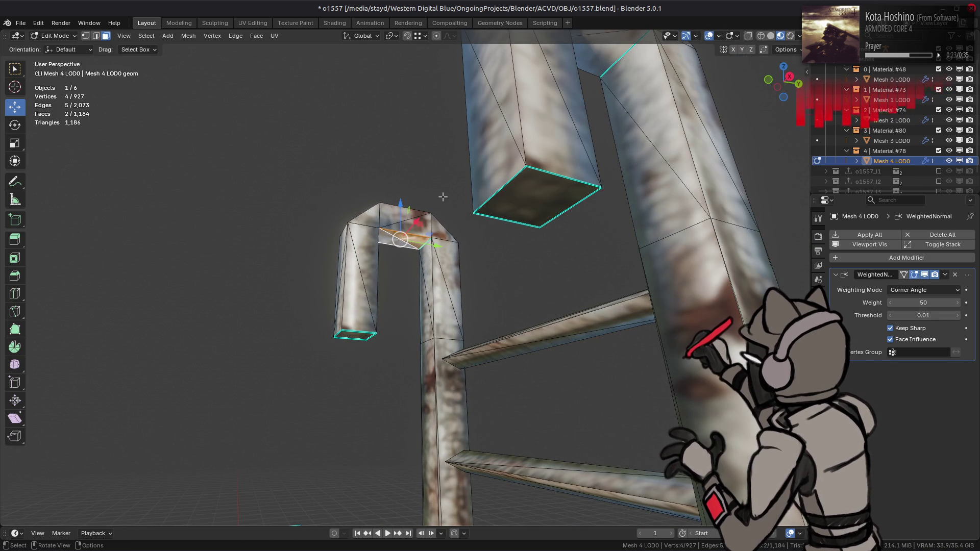
middle_drag(515, 174, 503, 175)
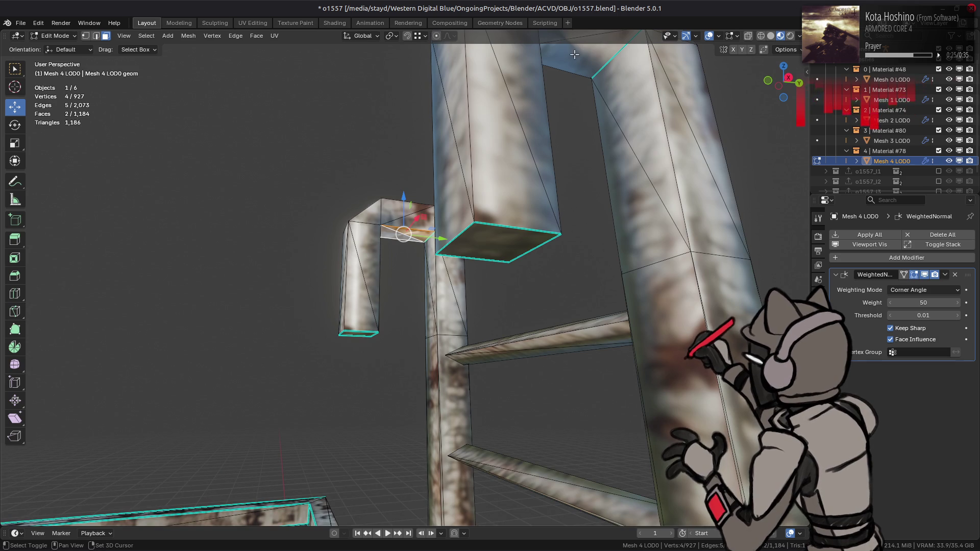
scroll(574, 55, down, 3)
shift+click(522, 96)
shift+click(539, 112)
key(alt+n)
click(379, 238)
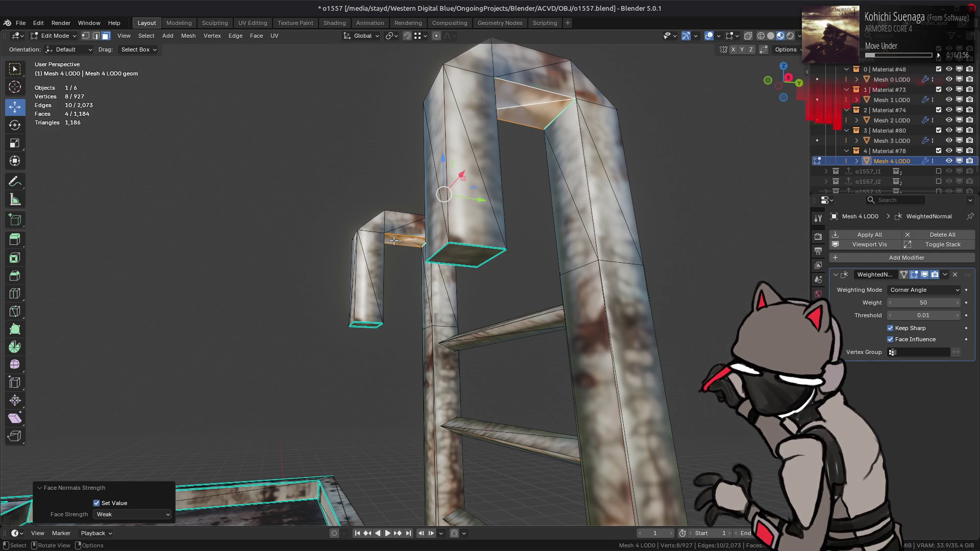
- Orbit to inspect the ladder above the tank in Object Mode
scroll(356, 366, down, 4)
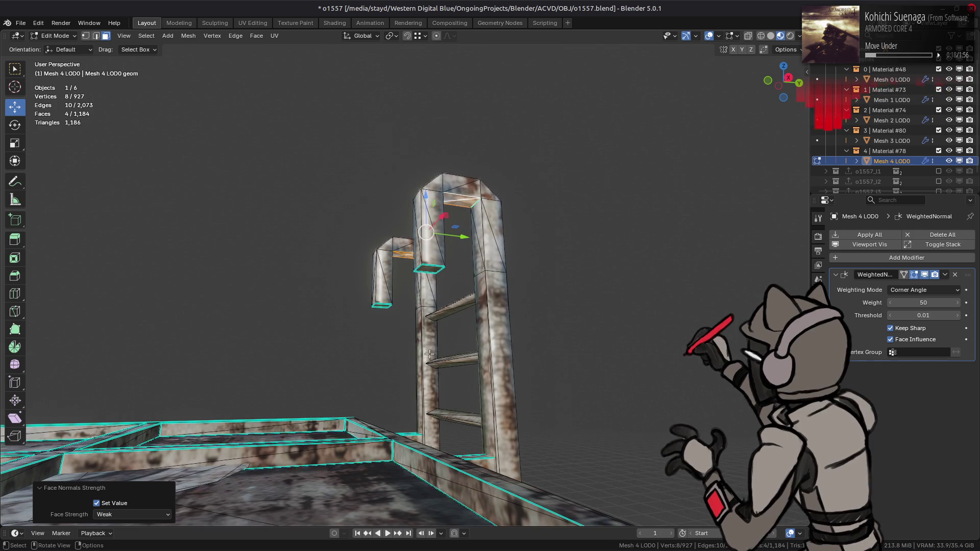
mouse_move(356, 367)
middle_down()
mouse_move(383, 308)
mouse_move(477, 332)
mouse_move(489, 281)
mouse_move(580, 267)
mouse_move(482, 320)
mouse_move(406, 274)
mouse_move(407, 240)
middle_up()
key(Tab)
- Save o1557.blend and orbit to look down on the tank roof
key(Tab)
scroll(482, 320, down, 8)
key(Tab)
key(alt+a)
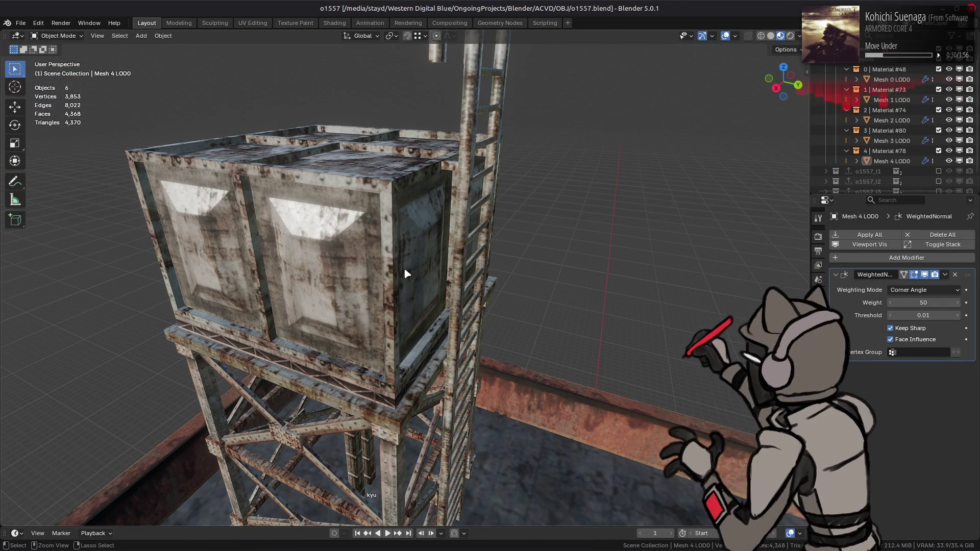
key(ctrl+s)
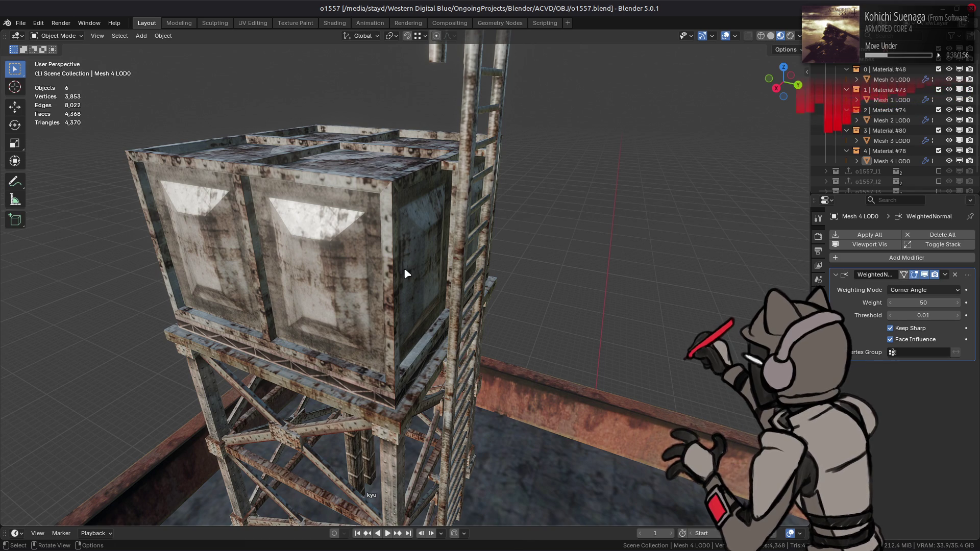
mouse_move(407, 274)
middle_down()
mouse_move(383, 267)
mouse_move(225, 275)
mouse_move(390, 252)
mouse_move(437, 255)
mouse_move(328, 284)
mouse_move(365, 268)
mouse_move(383, 244)
middle_up()
key(Tab)
- Select the left half of the roof disc faces and merge them with Limited Dissolve
scroll(348, 289, up, 5)
click(390, 227)
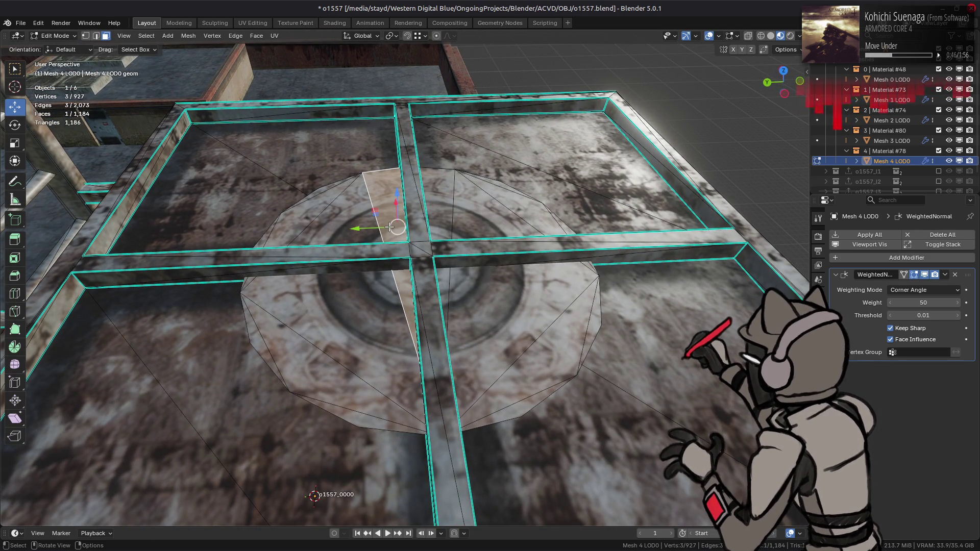
key(ctrl+l)
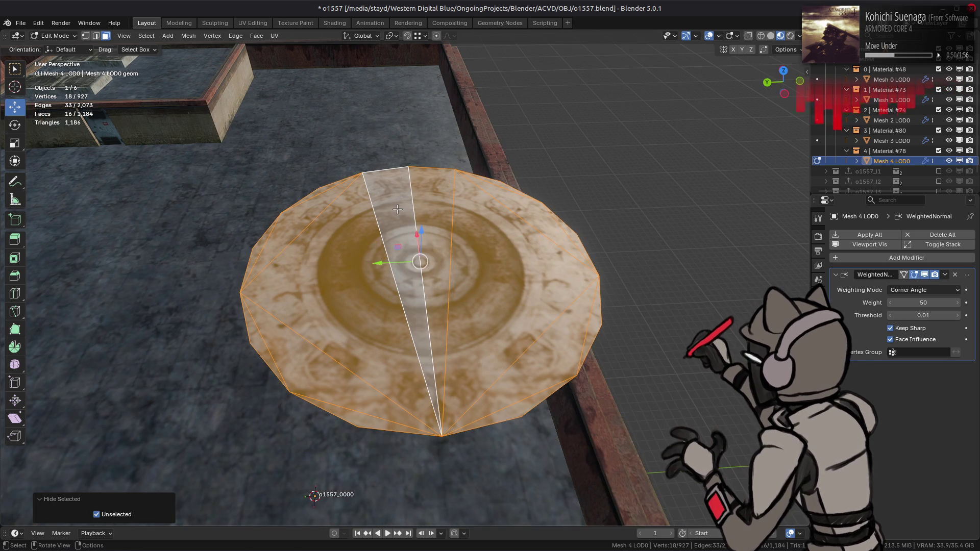
key(ctrl+z)
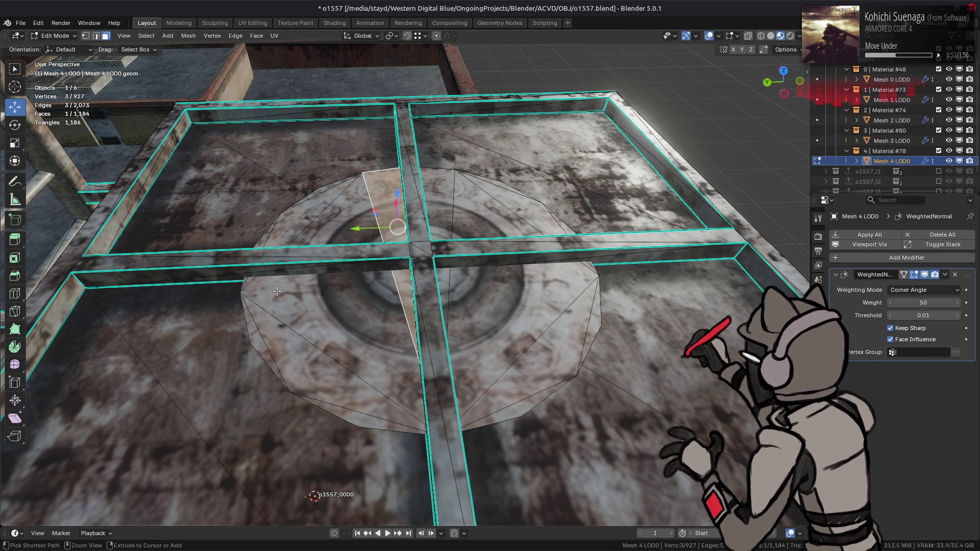
key(ctrl+KP_Add)
key(ctrl+KP_Add)
key(ctrl+KP_Add)
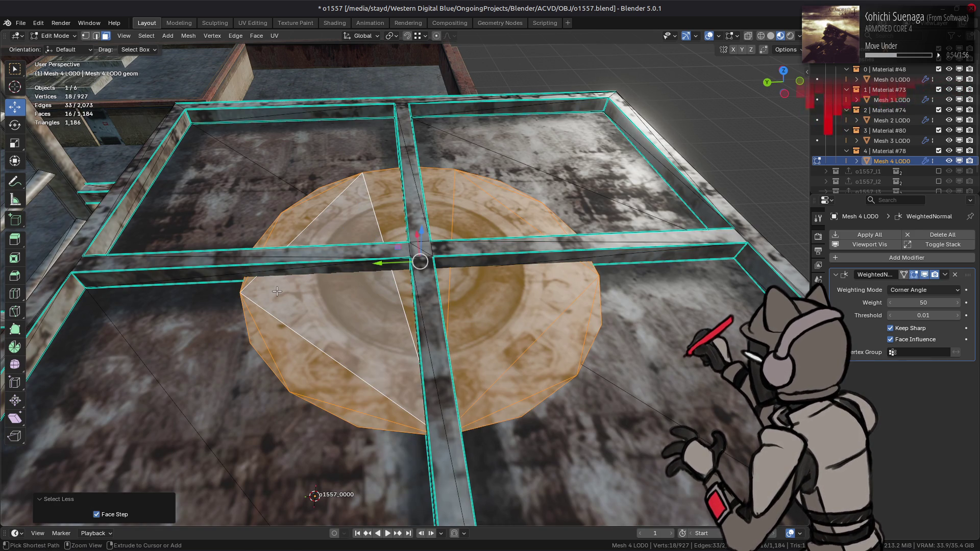
key(ctrl+KP_Subtract)
key(ctrl+KP_Subtract)
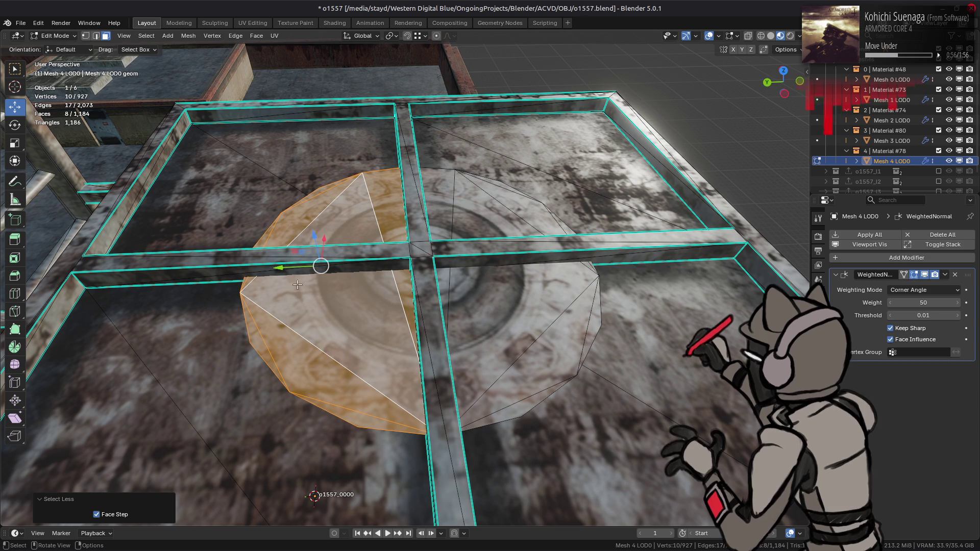
key(x)
click(242, 137)
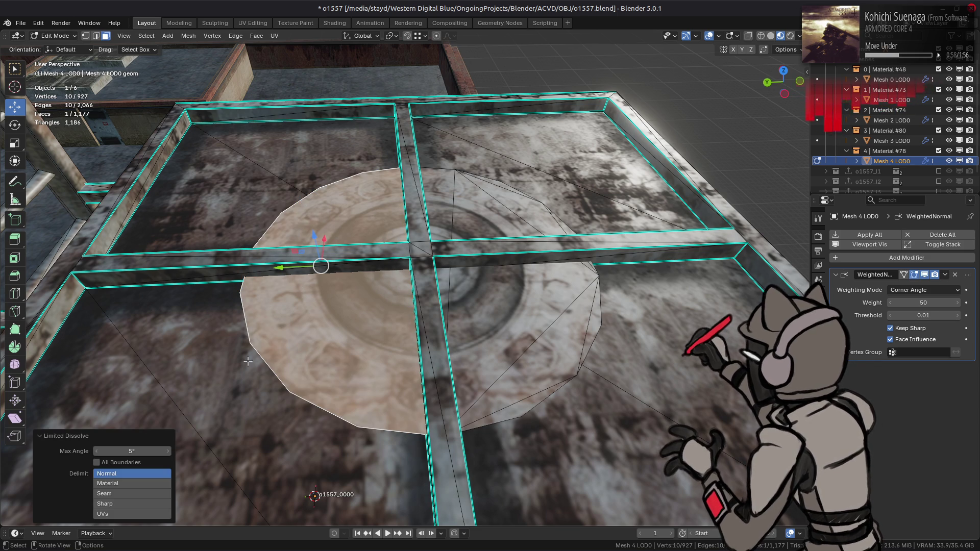
- Triangulate the merged face using the Clip n-gon method
key(ctrl+f)
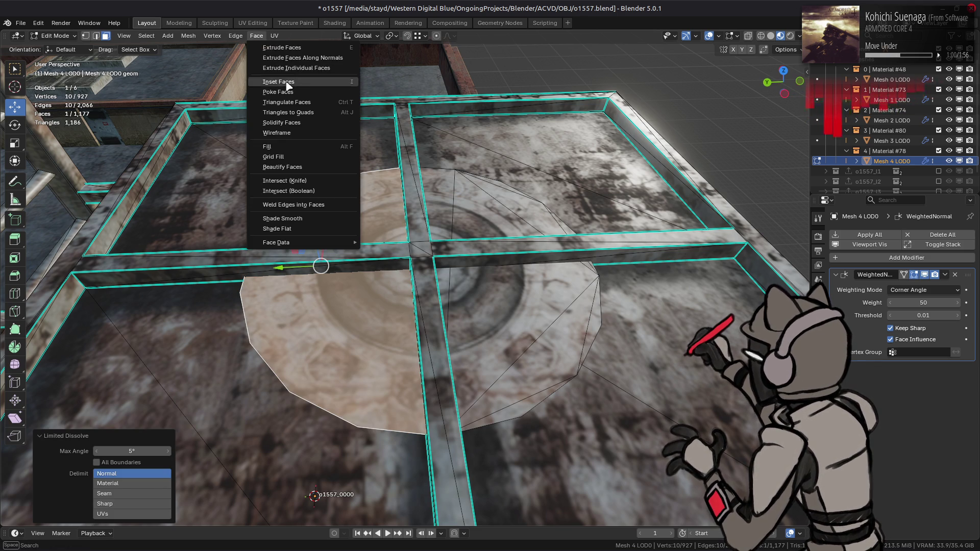
click(289, 105)
click(132, 515)
click(131, 535)
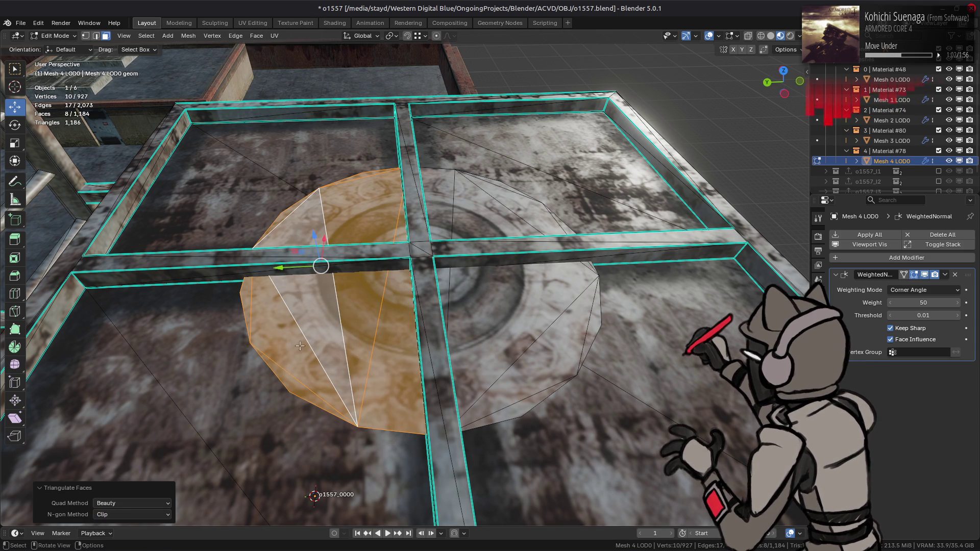
- In edge select mode, pick a single edge inside the disc
mouse_move(310, 334)
middle_down()
mouse_move(306, 349)
mouse_move(404, 340)
middle_up()
ctrl+click(405, 339)
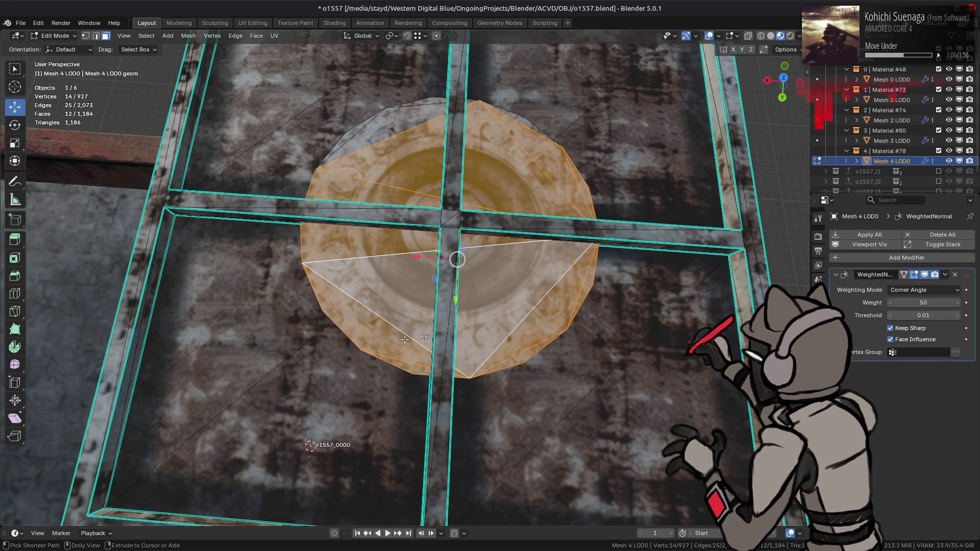
key(ctrl+z)
key(2)
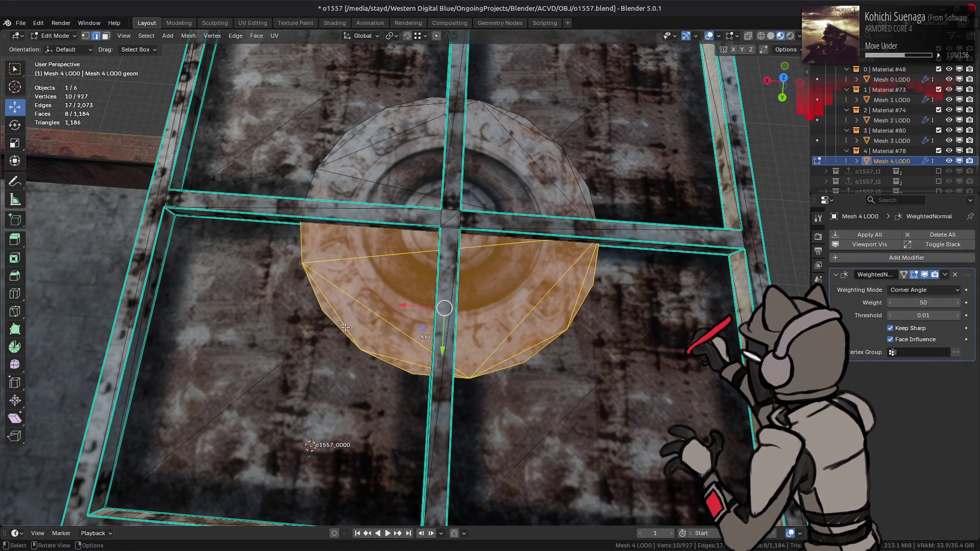
click(346, 329)
right_click(297, 283)
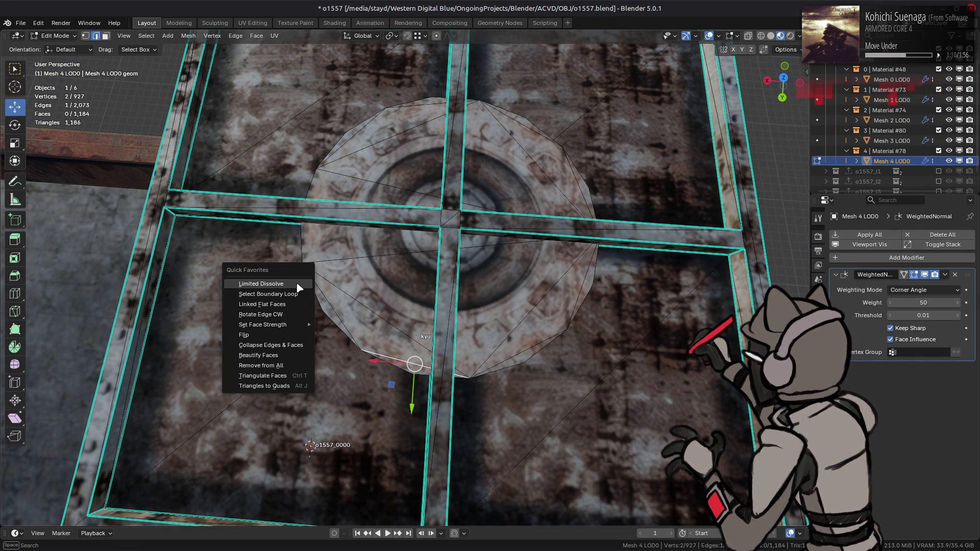
- Rotate the selected disc edge clockwise several times via Quick Favorites
click(293, 316)
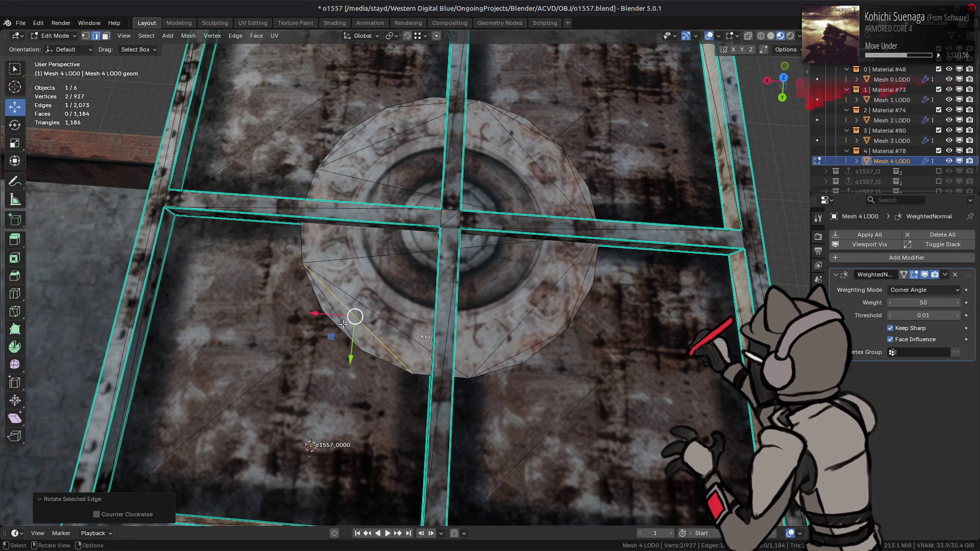
key(q)
click(283, 325)
key(q)
key(Escape)
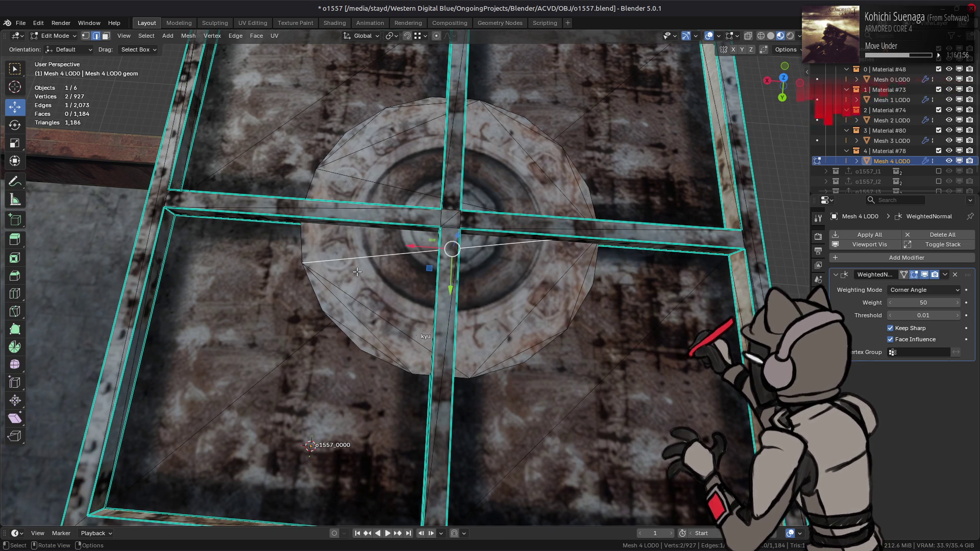
key(q)
click(355, 267)
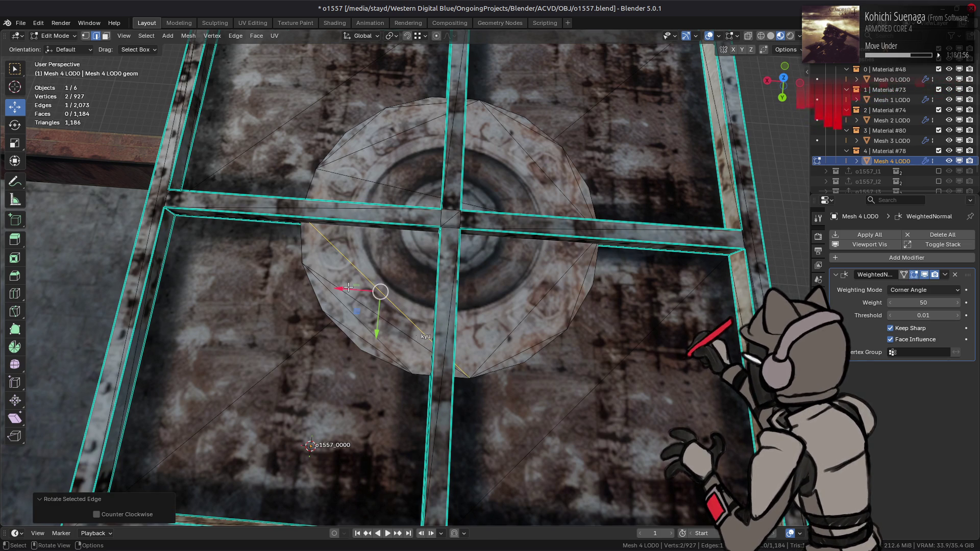
key(q)
click(372, 282)
key(q)
click(373, 282)
middle_drag(427, 279, 291, 331)
key(q)
click(292, 331)
- Try rotating another disc edge, undo it, and square up the roof view
click(493, 330)
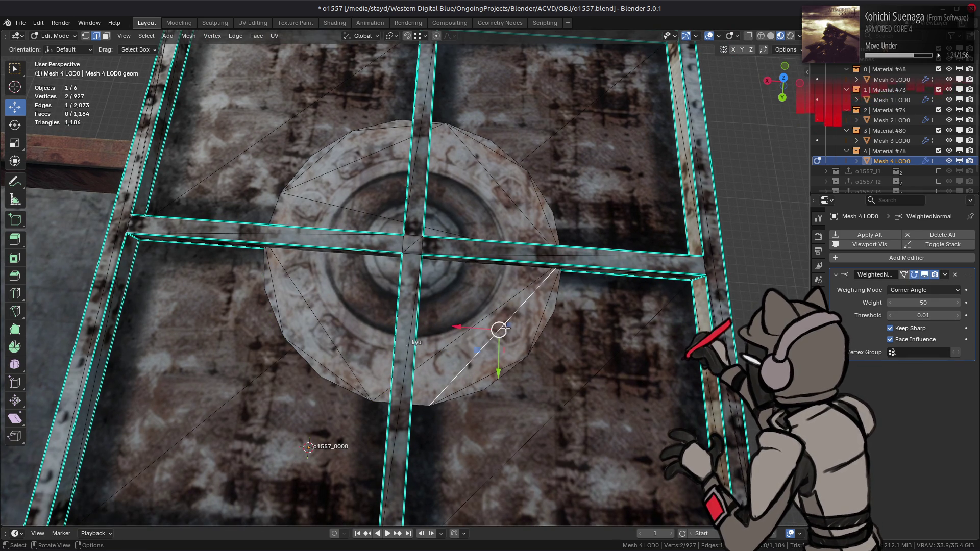
key(q)
click(469, 316)
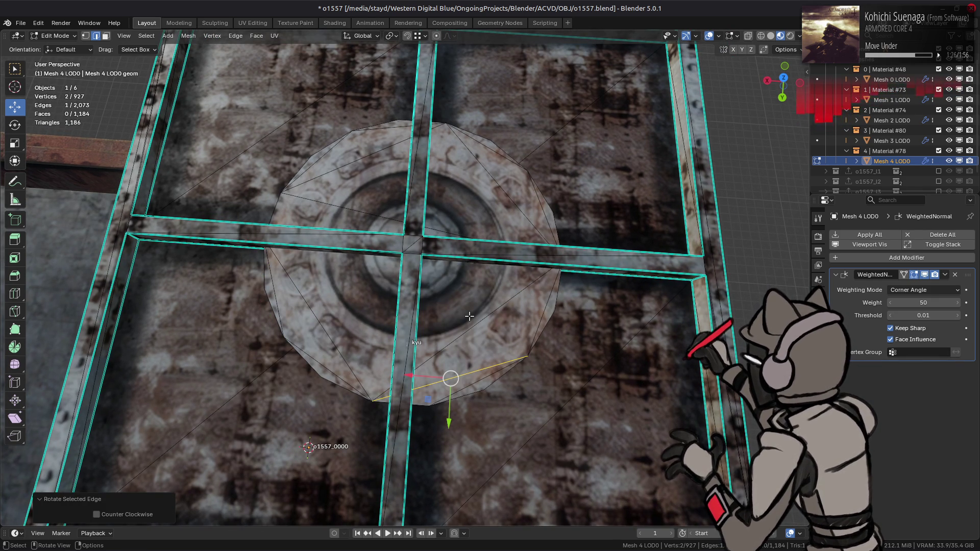
key(ctrl+z)
key(alt+a)
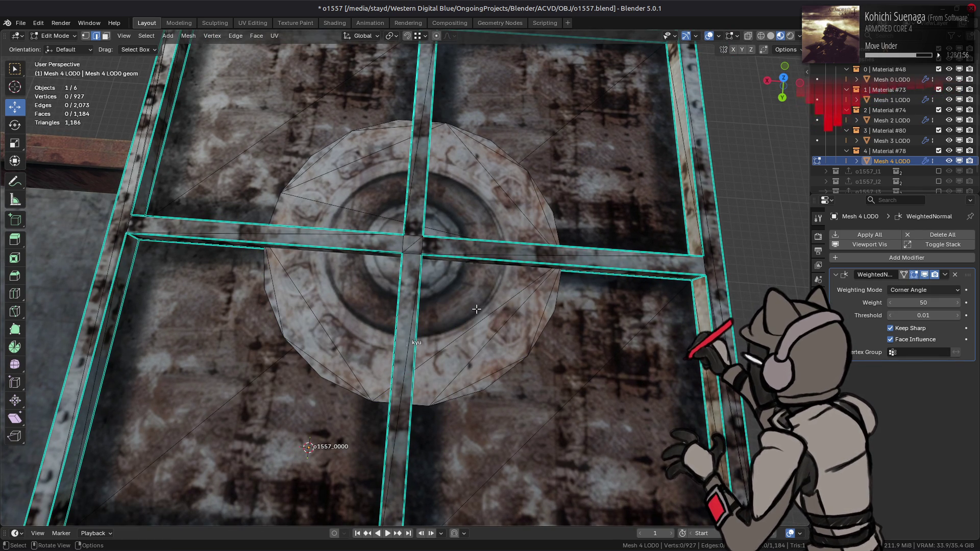
middle_drag(476, 308, 362, 317)
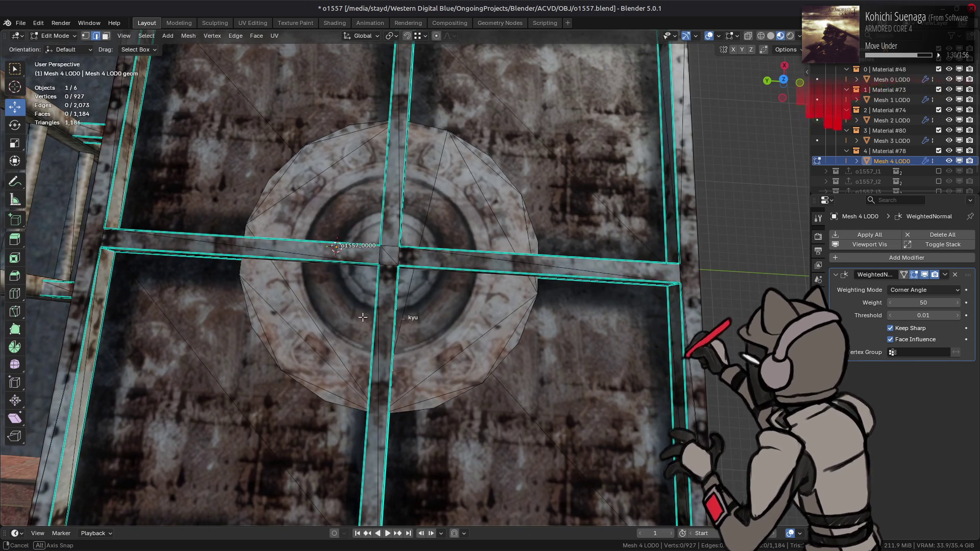
key(a)
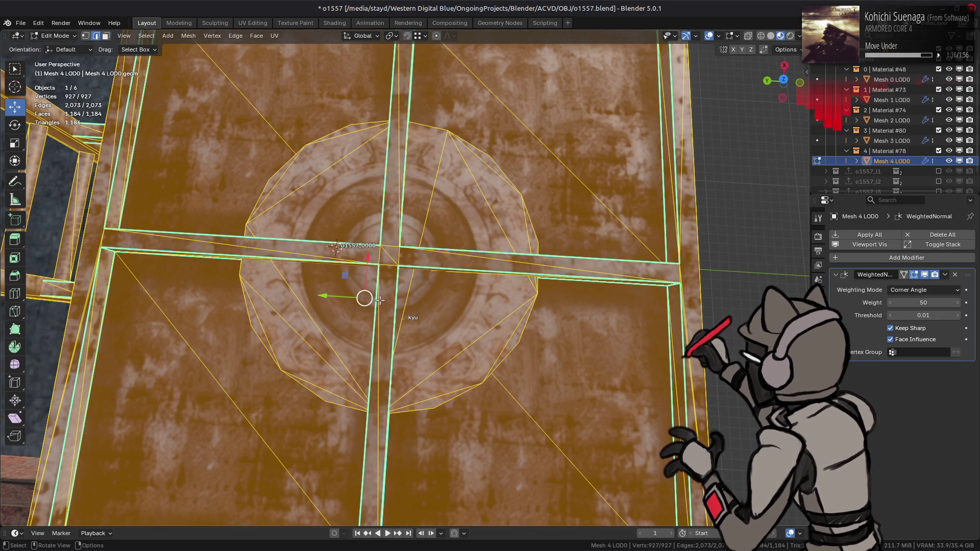
- Rotate edges along the top of the disc into shorter diagonals with Rotate Edge CW
click(434, 190)
right_click(433, 190)
click(428, 241)
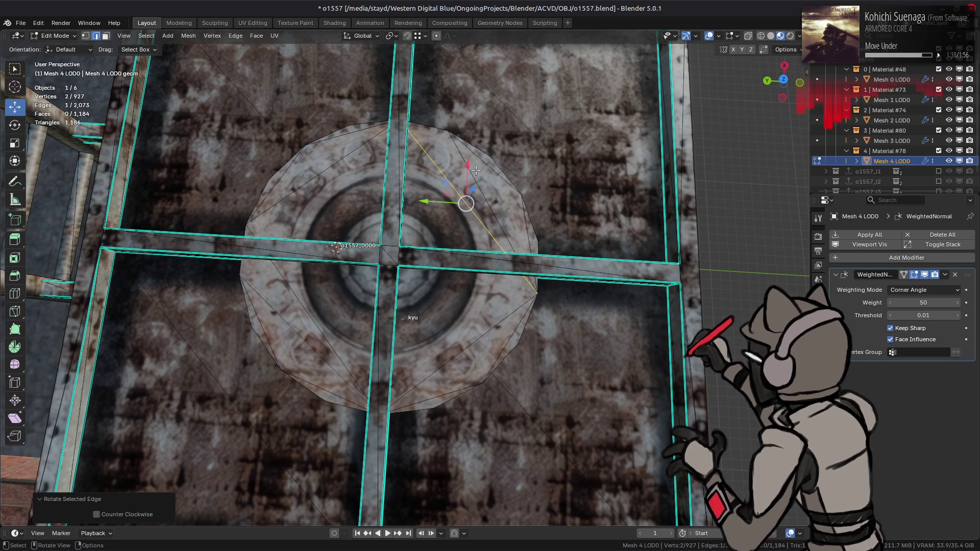
right_click(462, 163)
click(462, 163)
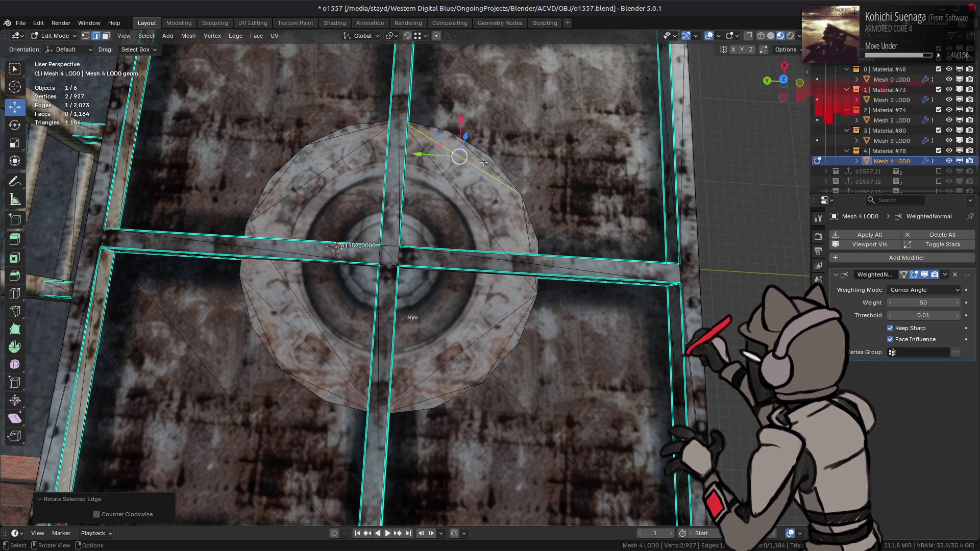
right_click(484, 162)
click(483, 163)
right_click(475, 163)
click(475, 164)
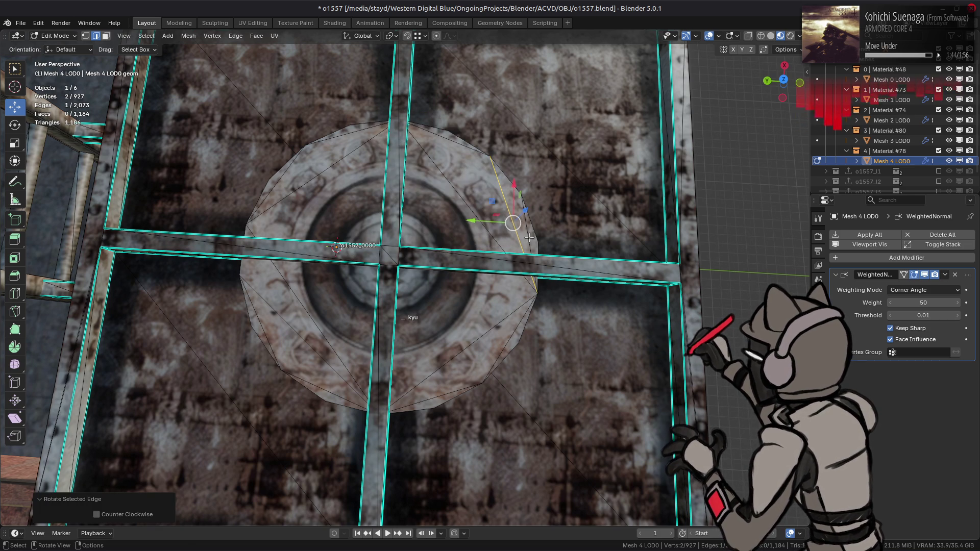
key(shift+r)
key(shift+r)
key(shift+r)
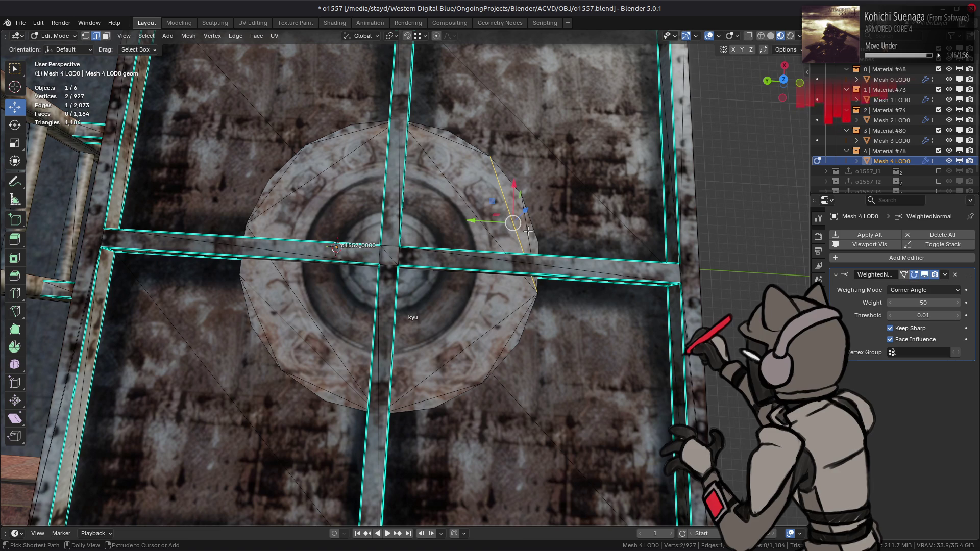
- Rotate edges on the disc's right side, comparing results with undo and redo
right_click(511, 231)
click(511, 231)
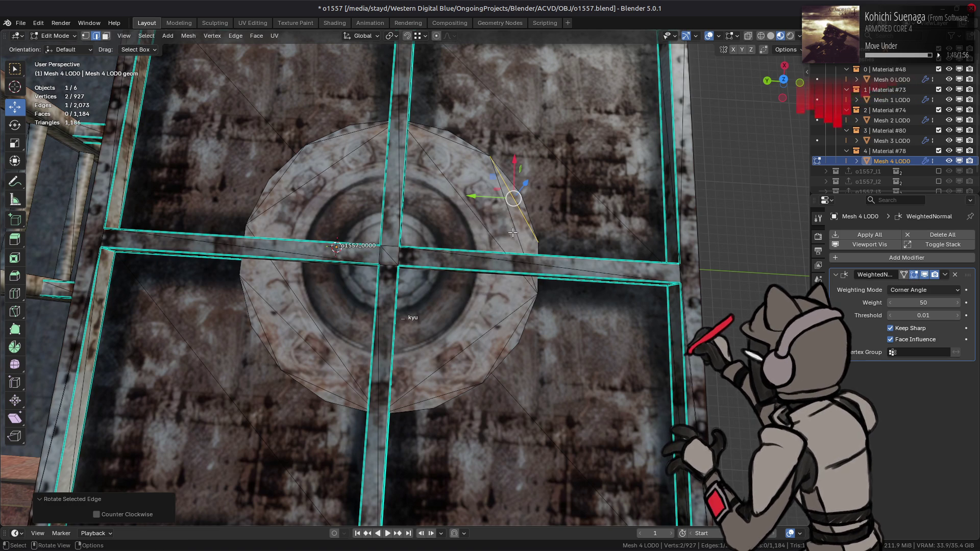
key(ctrl+z)
right_click(494, 244)
click(497, 247)
key(ctrl+z)
key(ctrl+shift+z)
key(ctrl+z)
key(ctrl+shift+z)
right_click(503, 227)
click(503, 228)
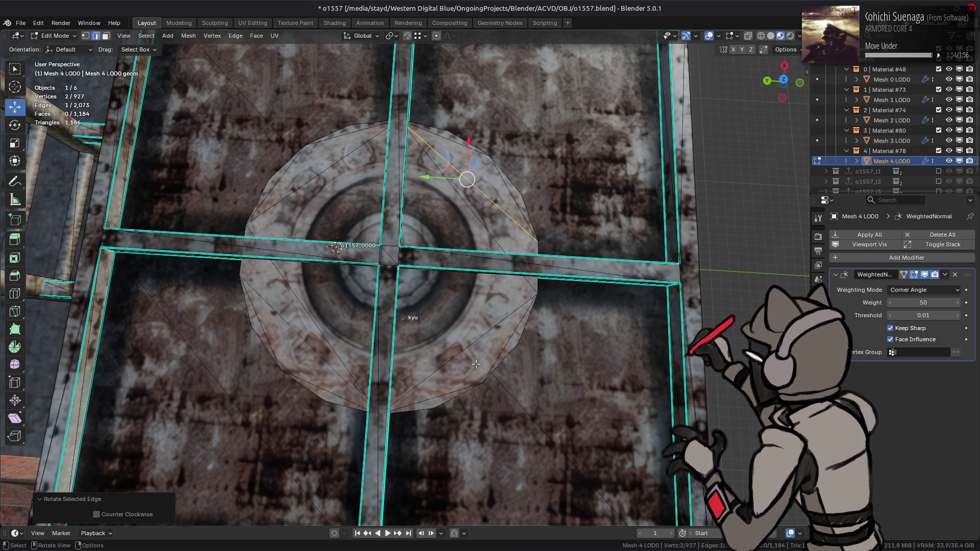
- Clear the selection and pick an edge at the disc's lower rim
key(a)
key(alt+a)
scroll(479, 296, down, 4)
click(439, 357)
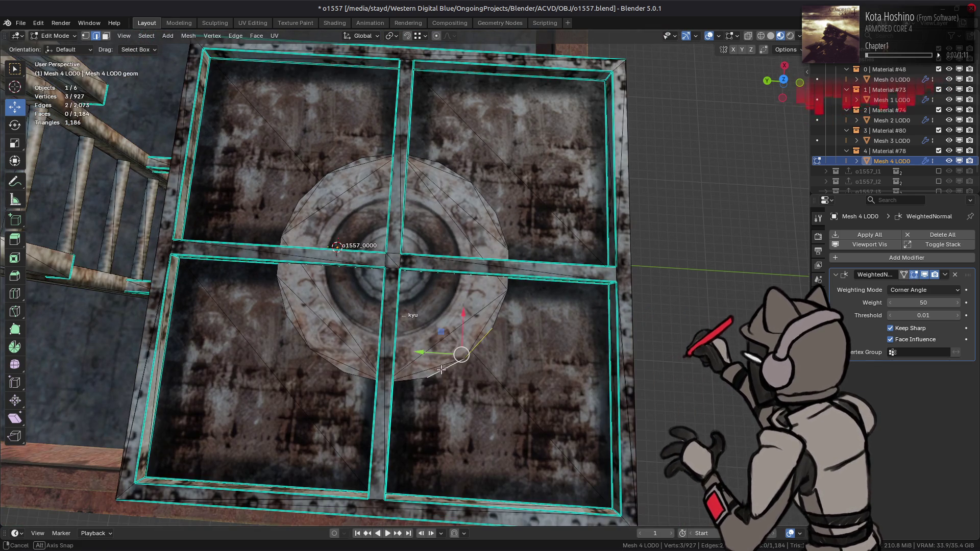
- Select the circular disc on the tank roof and reduce it to its boundary loop
middle_drag(439, 357, 445, 308)
key(3)
click(422, 253)
key(ctrl+l)
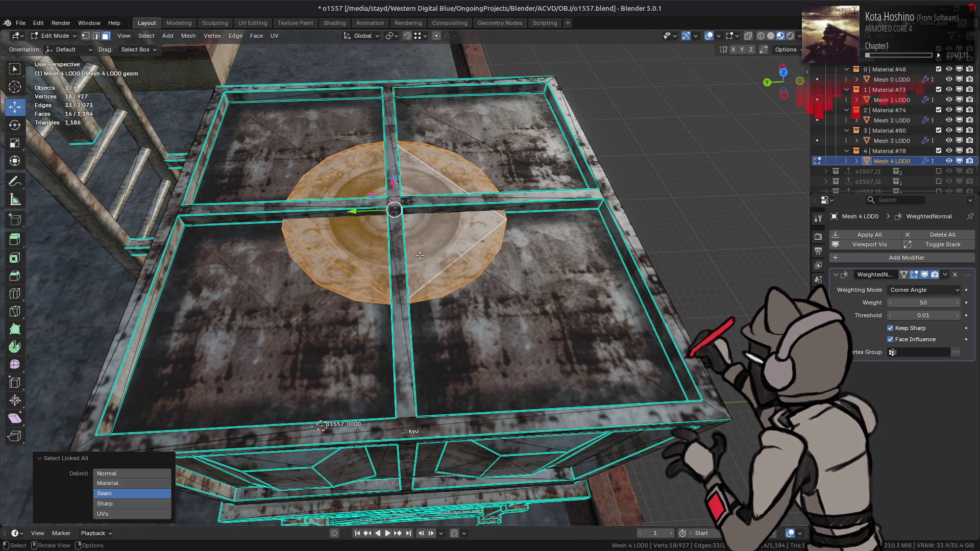
right_click(422, 250)
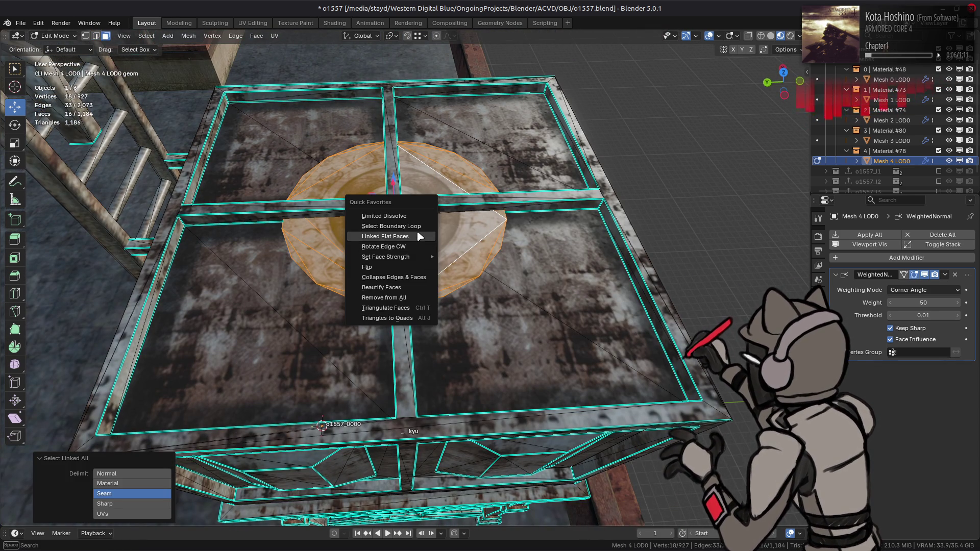
click(428, 230)
- Extrude the disc's boundary edges 0.05 m straight down along Z
middle_drag(431, 221, 484, 202)
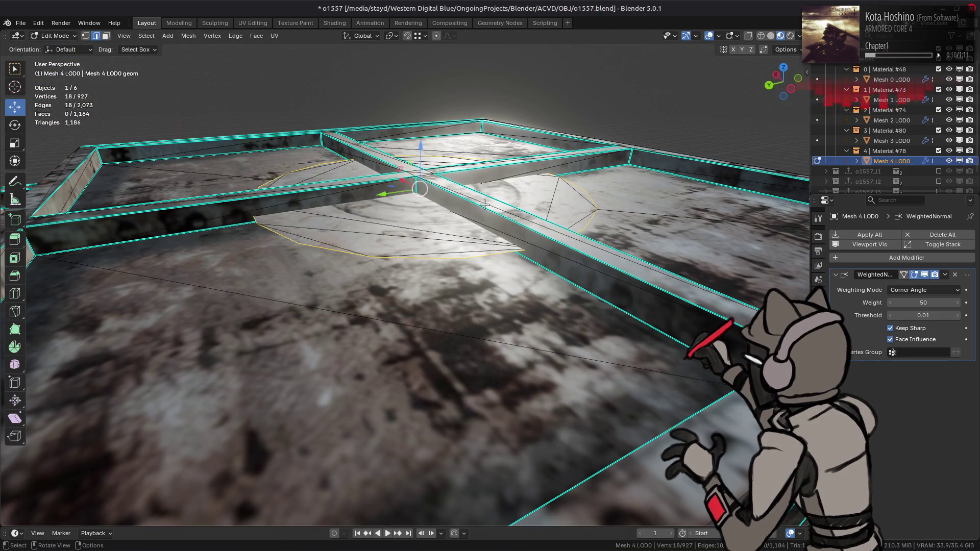
key(e)
key(z)
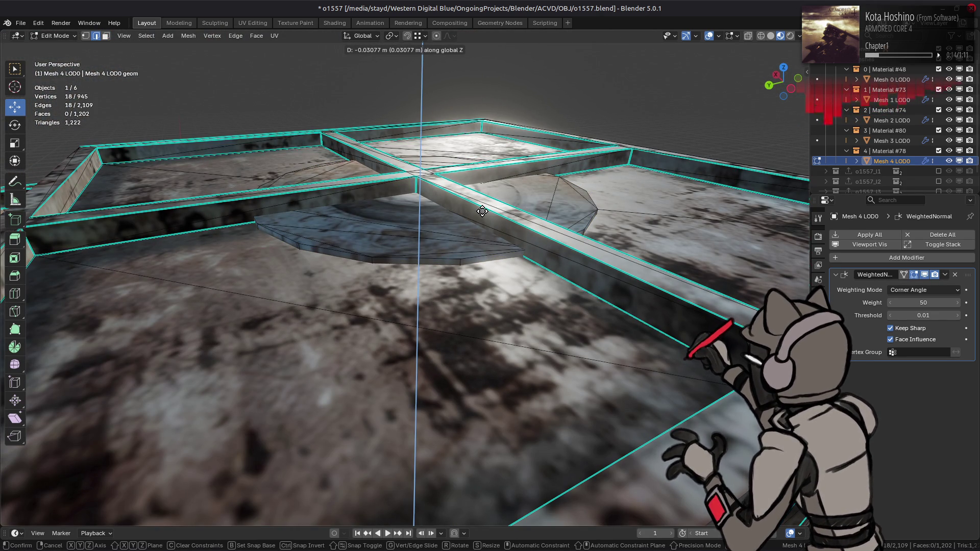
key(BackSpace)
text(-0.05)
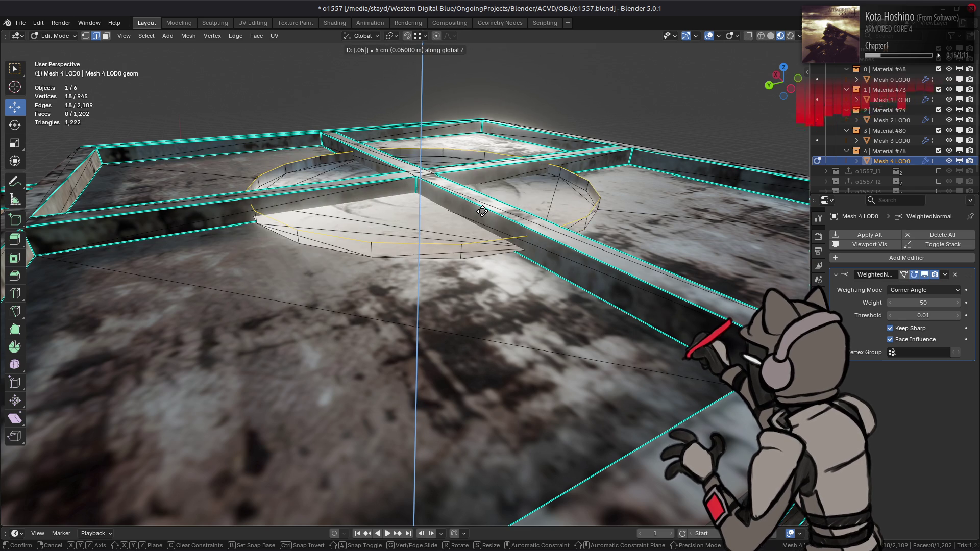
key(Return)
- Mark the hatch's outer boundary edges as sharp and return to Object Mode
key(ctrl+KP_Add)
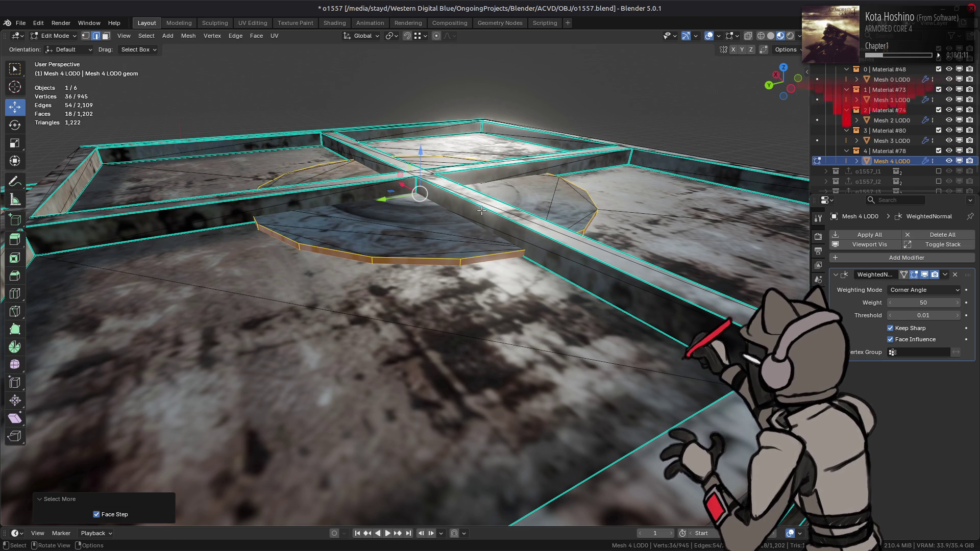
key(q)
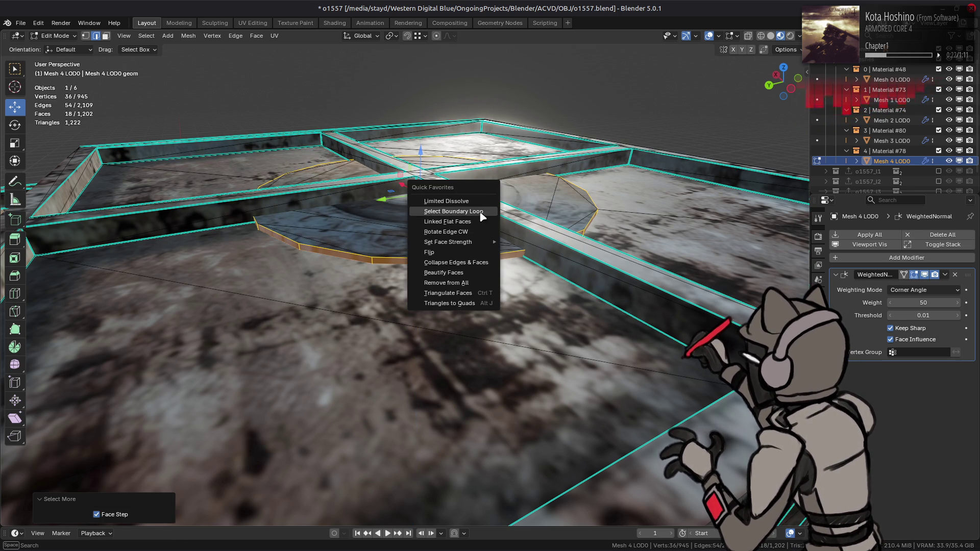
click(474, 211)
right_click(392, 301)
click(361, 396)
key(alt+a)
mouse_move(362, 397)
middle_down()
mouse_move(448, 291)
mouse_move(398, 278)
mouse_move(393, 258)
mouse_move(313, 239)
mouse_move(420, 234)
middle_up()
key(Tab)
key(Tab)
- Select the linked disc, move it up 0.025 m on Z, and return to Object Mode
click(462, 212)
key(ctrl+l)
key(n)
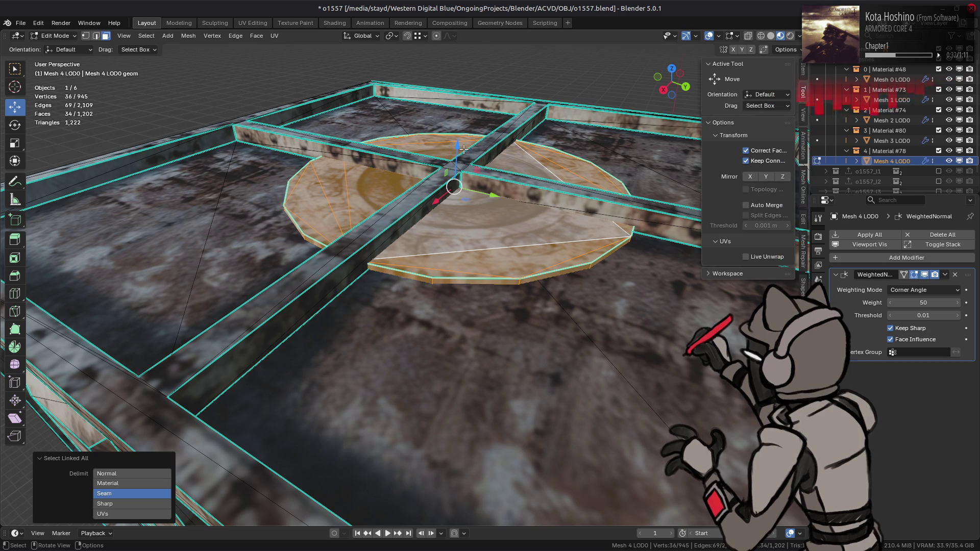
key(n)
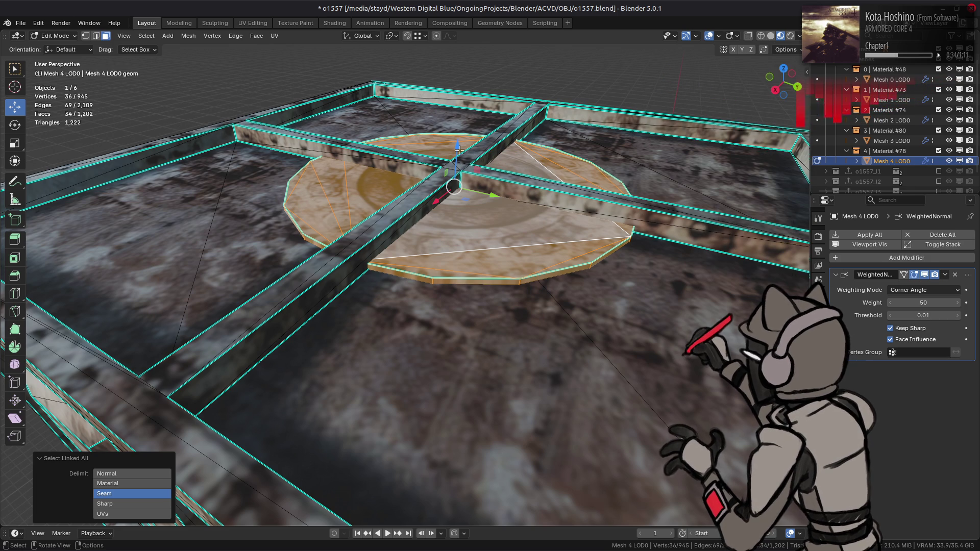
drag(459, 150, 459, 143)
text(0)
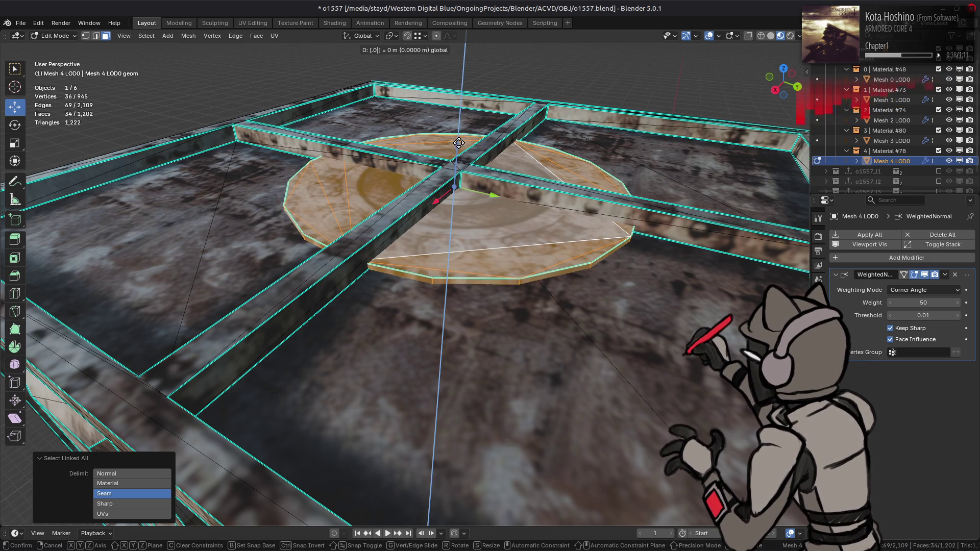
key(BackSpace)
text(.05)
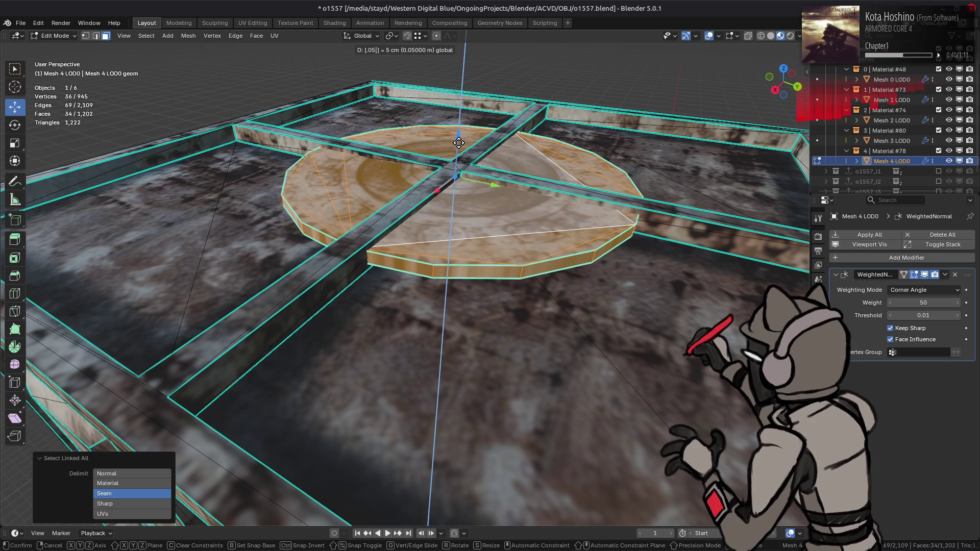
key(BackSpace)
text(25)
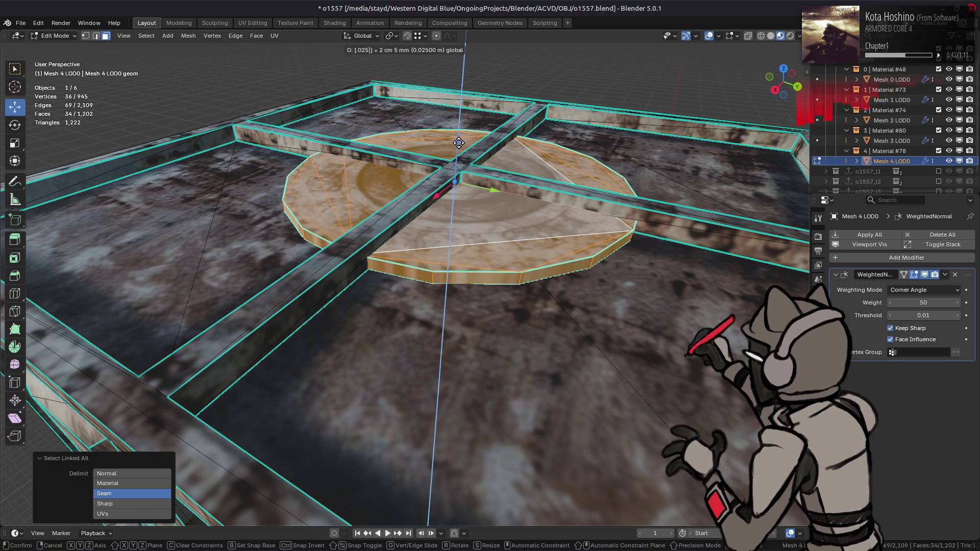
key(Return)
key(Tab)
mouse_move(490, 228)
middle_down()
mouse_move(499, 234)
mouse_move(327, 220)
middle_up()
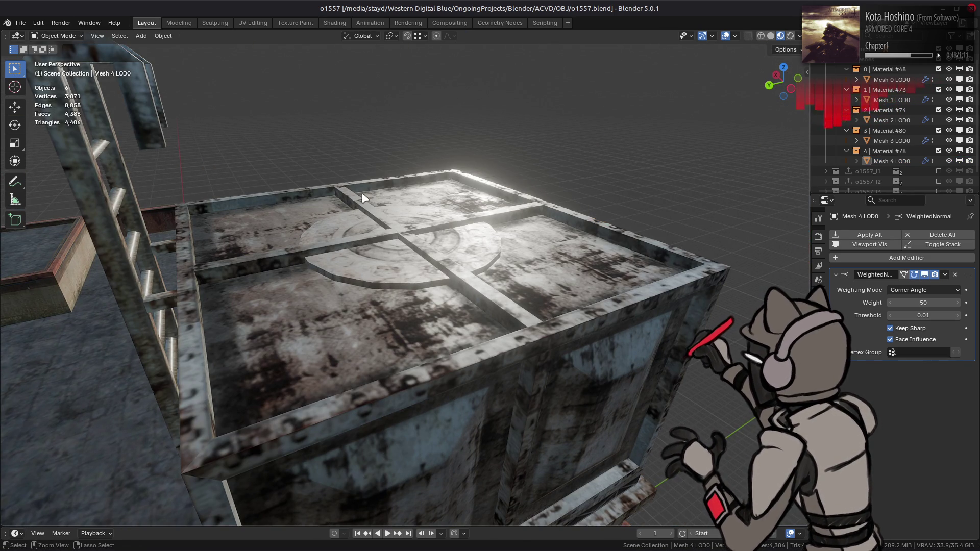
- Save the file, then inspect the tower-top tank from above in solid shading
key(ctrl+s)
scroll(365, 194, down, 5)
mouse_move(367, 192)
middle_down()
mouse_move(368, 209)
mouse_move(475, 192)
mouse_move(459, 179)
mouse_move(413, 160)
mouse_move(422, 225)
mouse_move(488, 249)
mouse_move(541, 284)
mouse_move(532, 306)
mouse_move(440, 267)
mouse_move(415, 284)
mouse_move(435, 260)
mouse_move(485, 257)
middle_up()
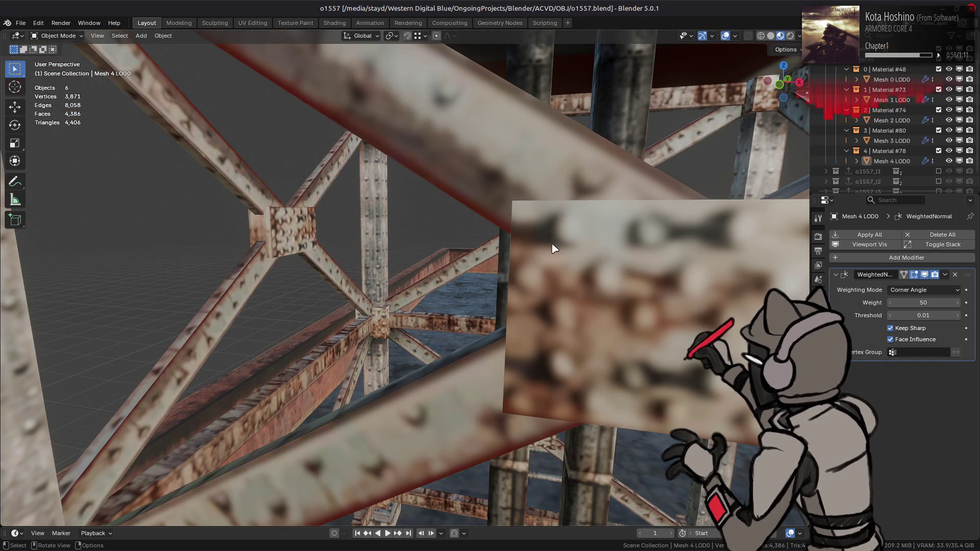
key(Tab)
mouse_move(554, 249)
middle_down()
mouse_move(383, 266)
mouse_move(762, 41)
middle_up()
click(771, 36)
middle_drag(459, 265, 409, 320)
middle_drag(409, 316, 446, 272)
mouse_move(364, 258)
middle_down()
mouse_move(328, 415)
mouse_move(449, 406)
mouse_move(364, 308)
mouse_move(408, 240)
mouse_move(471, 279)
mouse_move(450, 240)
mouse_move(437, 248)
mouse_move(571, 199)
middle_up()
- Inspect the tower's bracing and the whole tower in Material Preview shading, in Object Mode
key(Tab)
key(alt+a)
mouse_move(757, 60)
middle_down()
mouse_move(591, 203)
mouse_move(529, 169)
middle_up()
scroll(621, 192, up, 5)
middle_drag(621, 192, 624, 182)
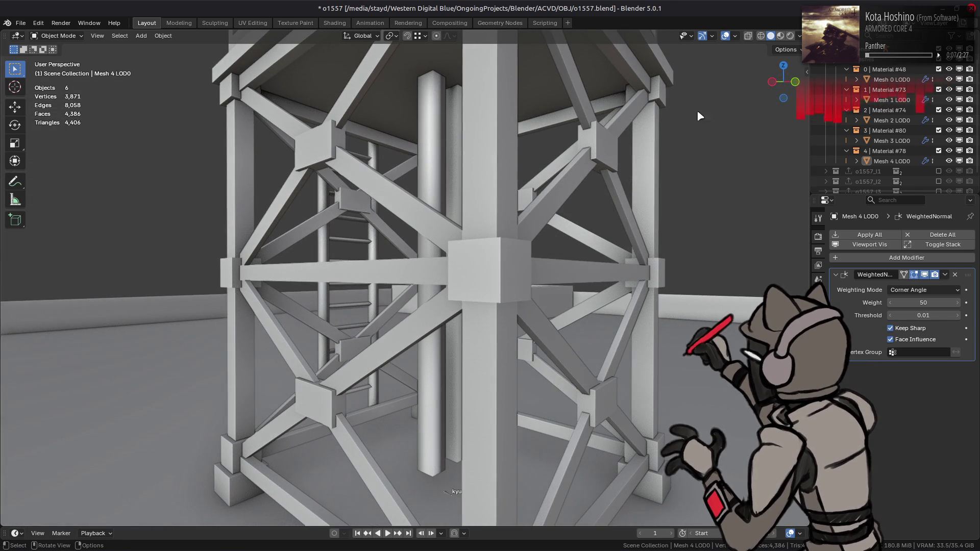
key(z)
scroll(547, 92, down, 6)
middle_drag(547, 92, 558, 182)
click(489, 146)
key(alt+a)
middle_drag(489, 146, 408, 230)
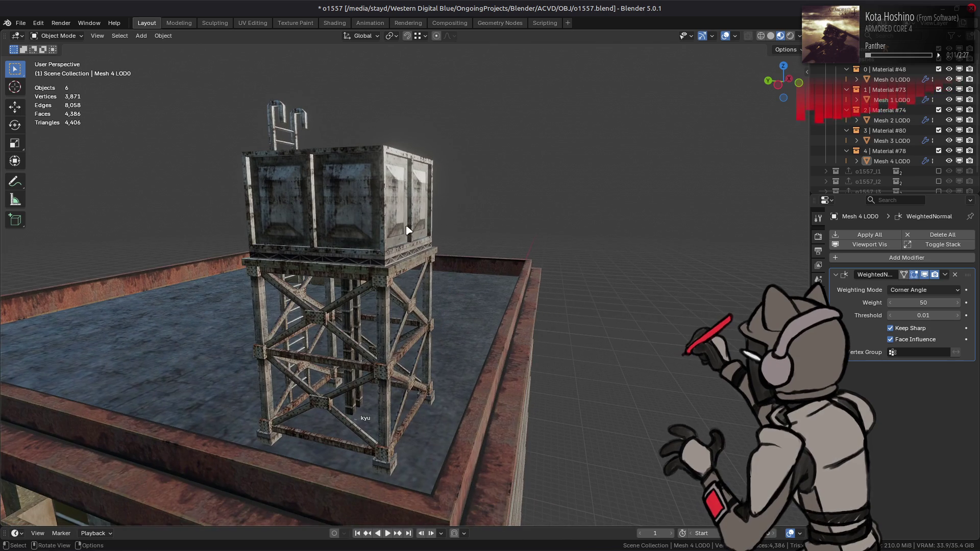
- Look over the roof slab, select Mesh 2 LOD0, and save again
key(ctrl+s)
mouse_move(449, 265)
middle_down()
mouse_move(437, 258)
mouse_move(490, 350)
mouse_move(431, 219)
middle_up()
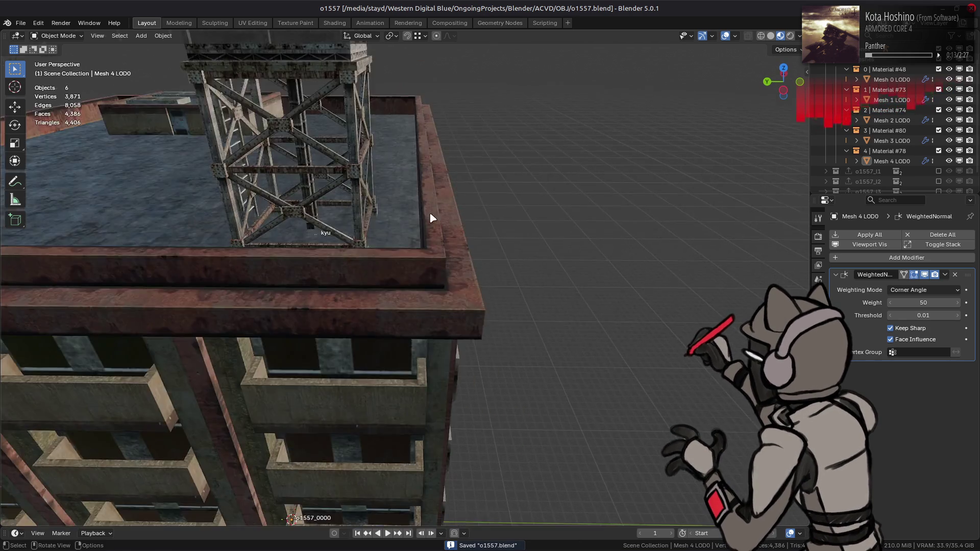
scroll(432, 218, up, 3)
scroll(461, 296, up, 3)
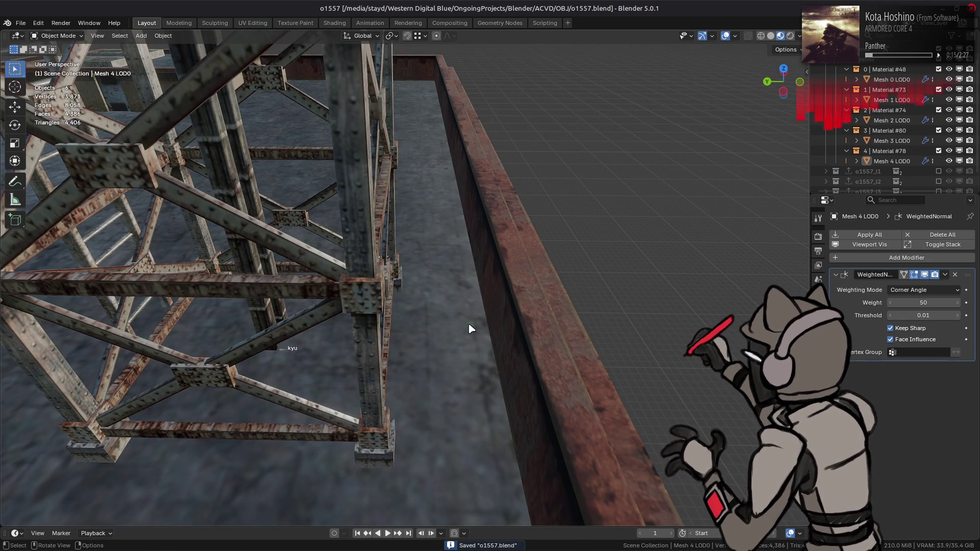
mouse_move(470, 328)
middle_down()
mouse_move(235, 320)
mouse_move(567, 269)
middle_up()
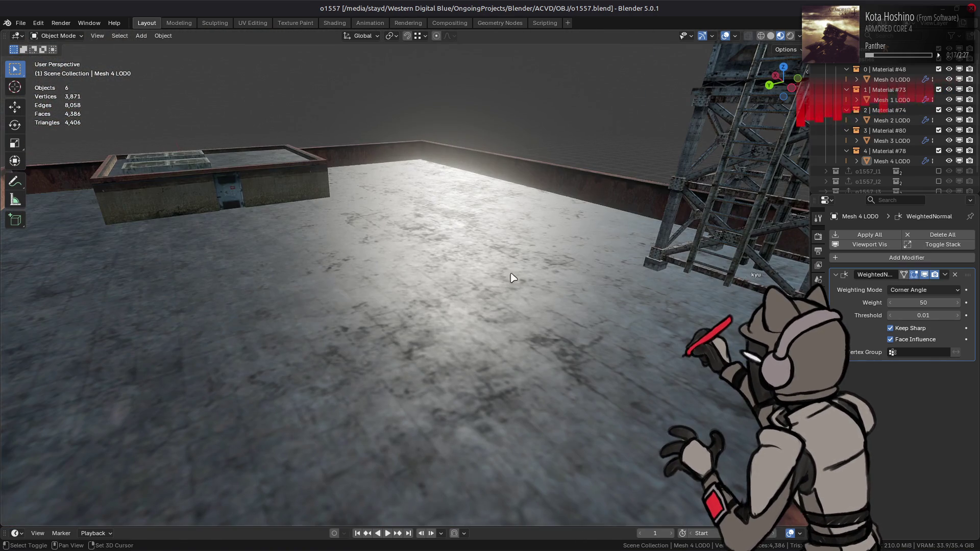
click(465, 284)
key(ctrl+s)
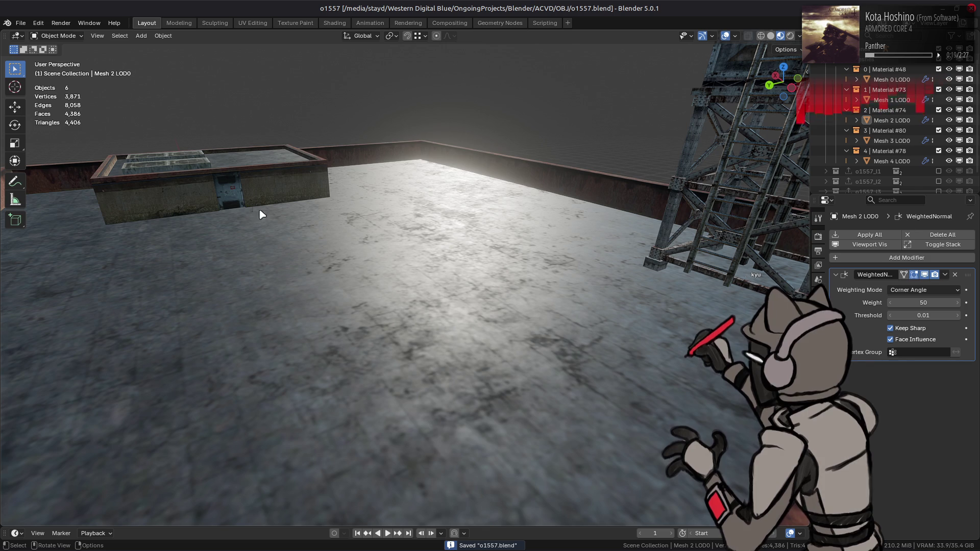
click(240, 192)
key(alt+a)
click(426, 253)
key(ctrl+s)
- Return the viewport to solid shading, clear the selection, and save o1557.blend
key(alt+Tab)
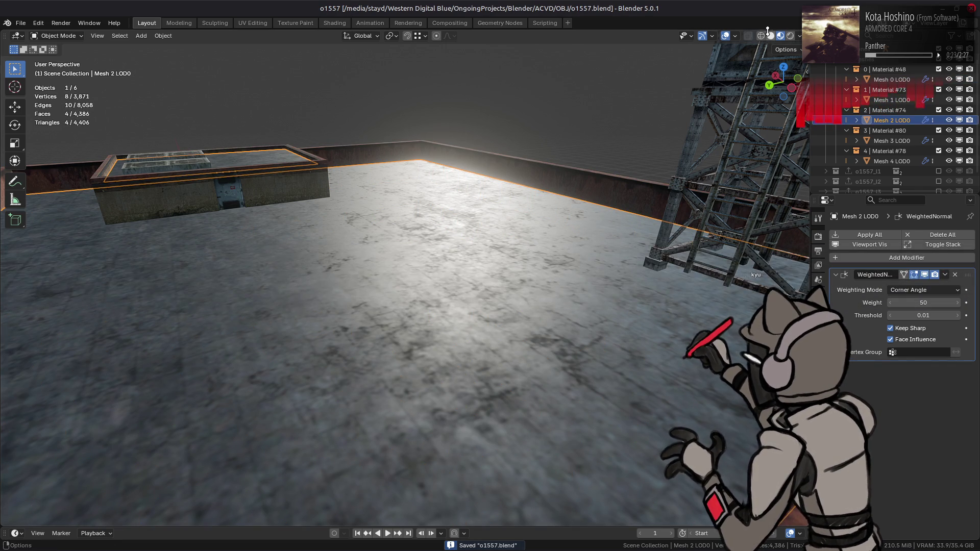
click(769, 35)
key(alt+a)
key(ctrl+s)
key(alt+Tab)
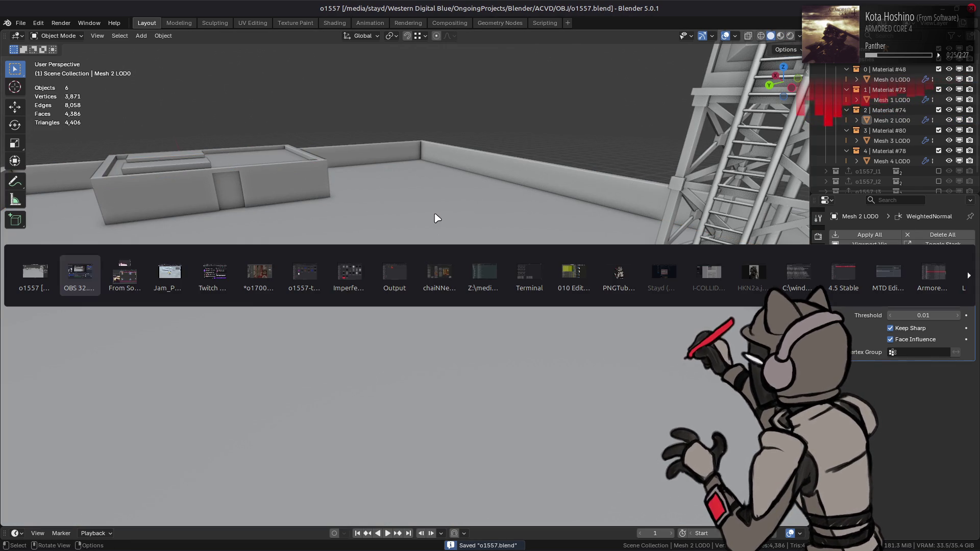
- Save the o1700_01 texture in GIMP and close its image
key(alt+Tab)
key(alt+Tab)
key(alt+Tab)
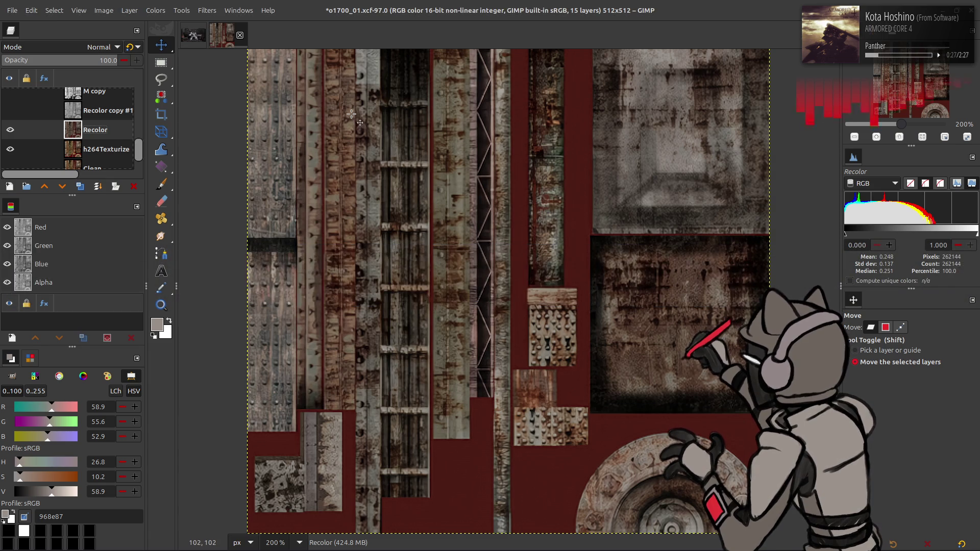
key(ctrl+f)
key(ctrl+z)
key(ctrl+s)
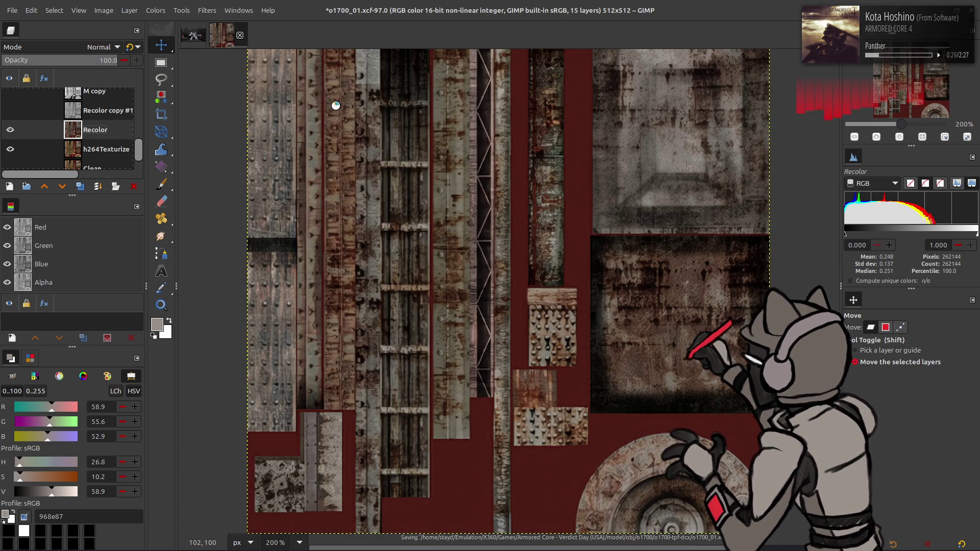
click(240, 35)
key(alt+Tab)
key(alt+Tab)
key(alt+Tab)
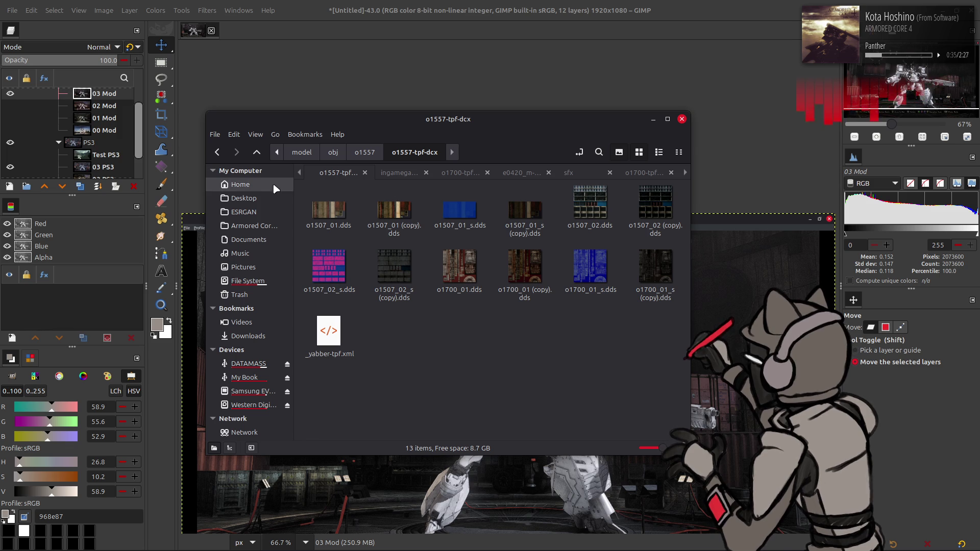
- Browse to map/m4000/m4000_htdcx-bnd/bill_roof4-tpf-dcx and show its files as thumbnails
click(626, 175)
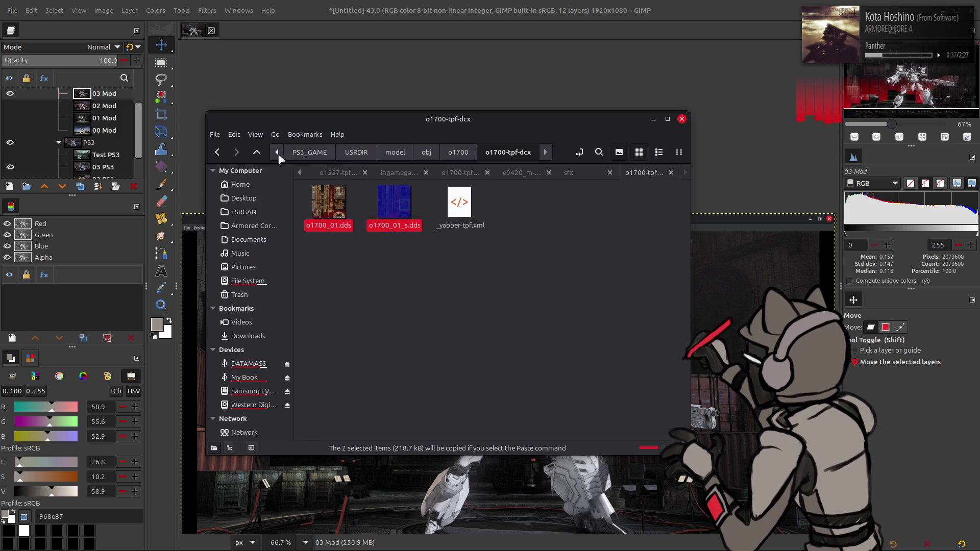
click(257, 152)
click(256, 152)
click(257, 152)
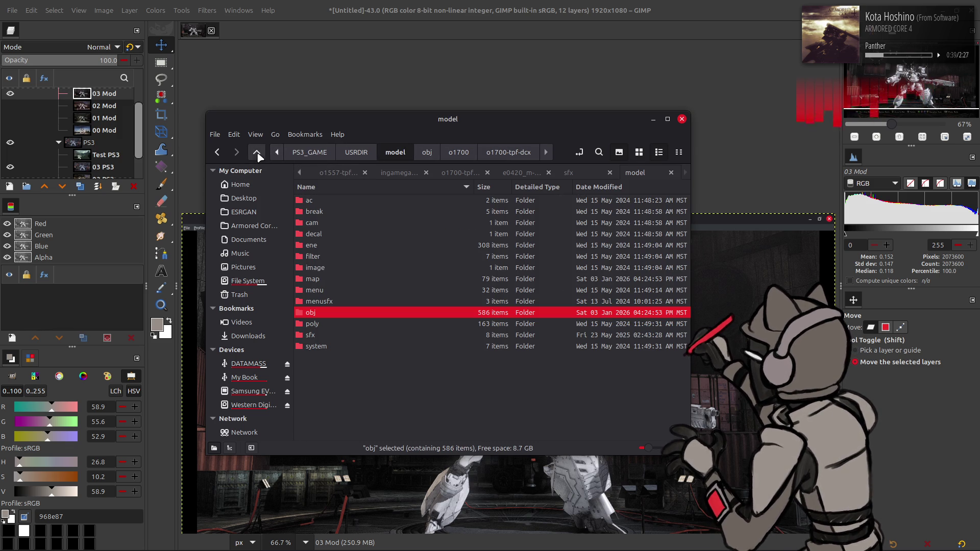
double_click(326, 276)
scroll(332, 276, down, 5)
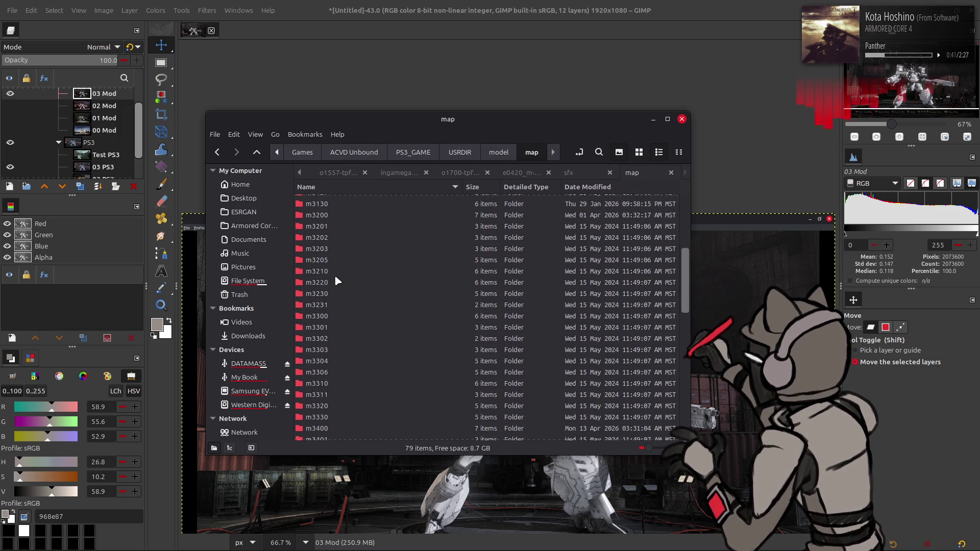
scroll(335, 281, down, 5)
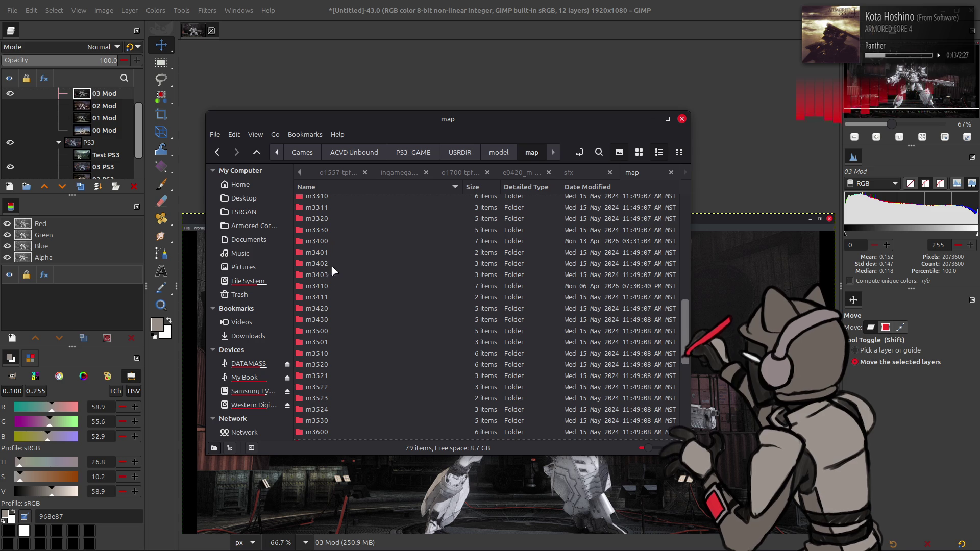
scroll(329, 329, down, 6)
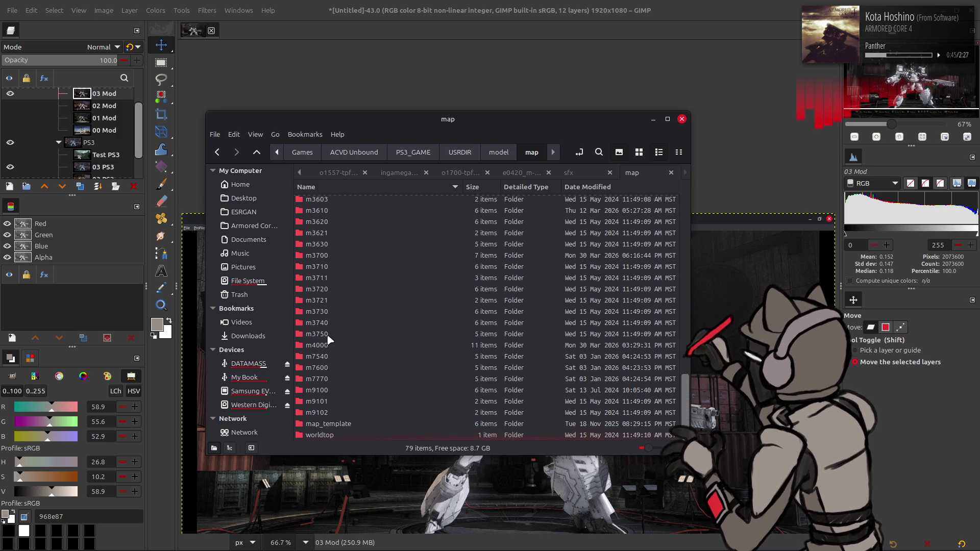
double_click(334, 345)
double_click(360, 199)
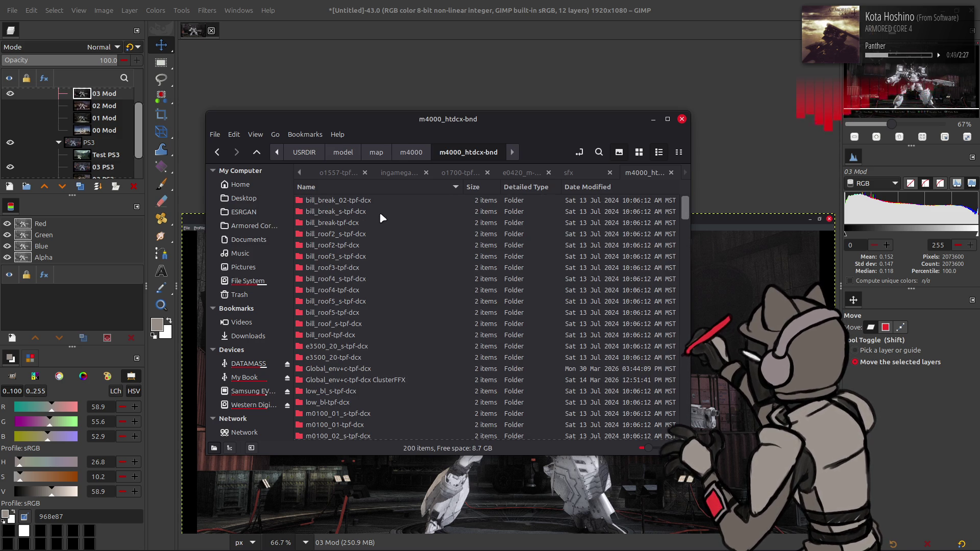
double_click(349, 290)
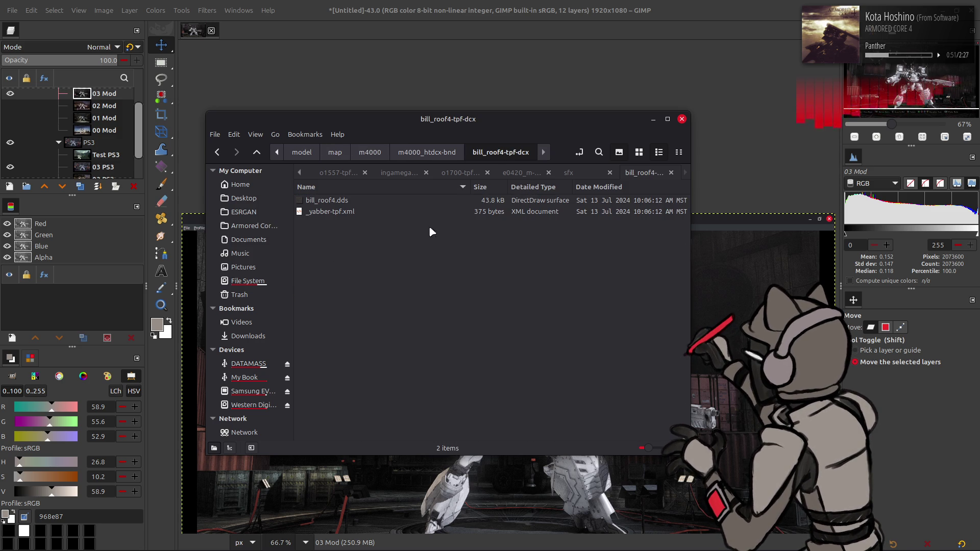
click(642, 158)
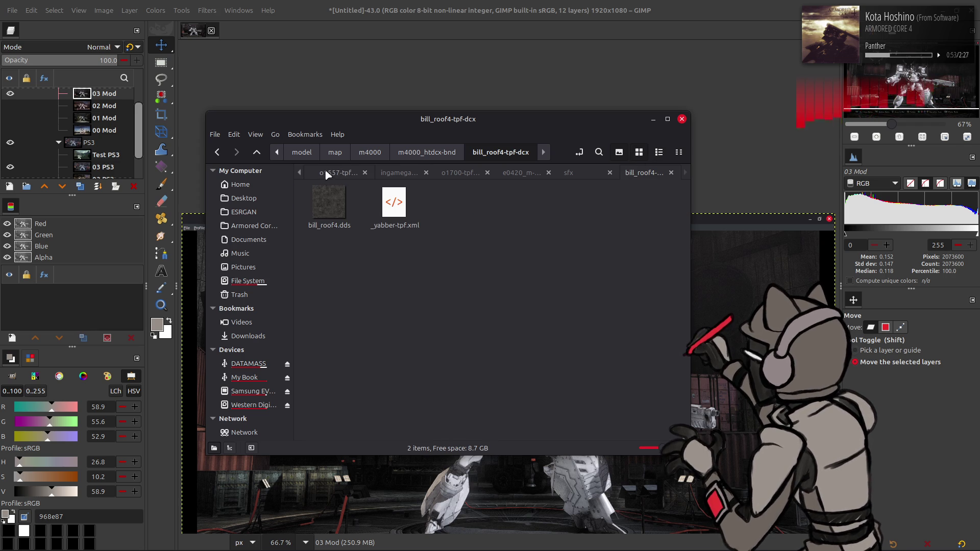
- Make a backup copy of bill_roof4_s.dds inside the bill_roof4_s-tpf-dcx folder
click(301, 171)
click(301, 172)
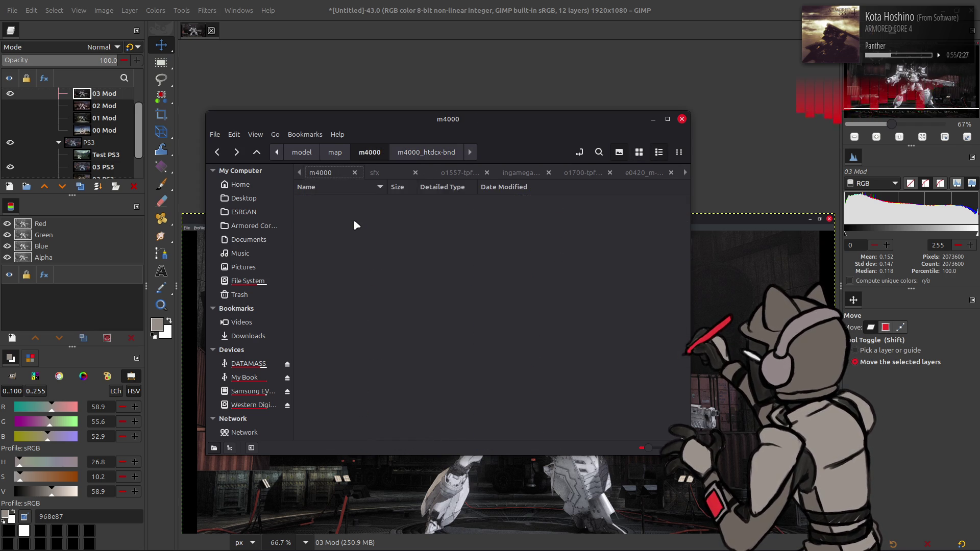
double_click(368, 201)
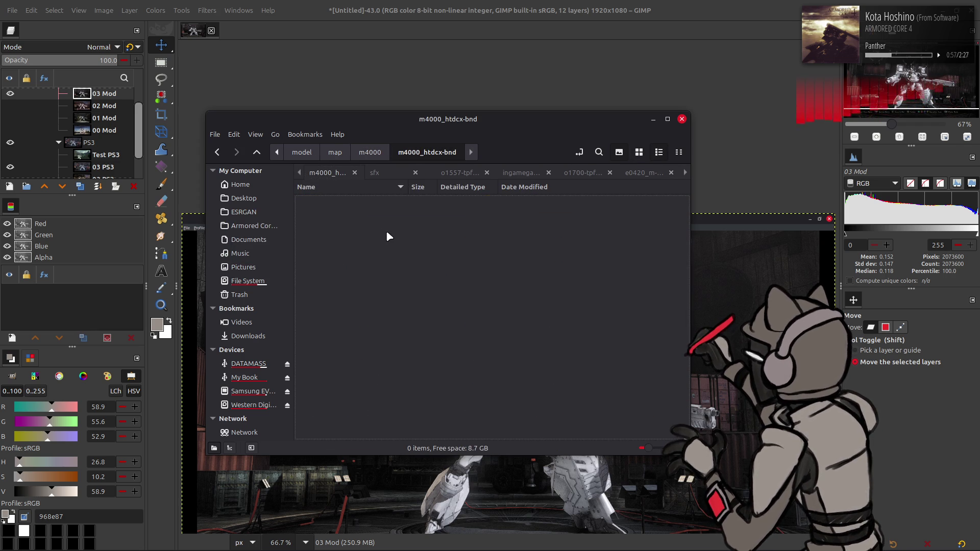
double_click(350, 290)
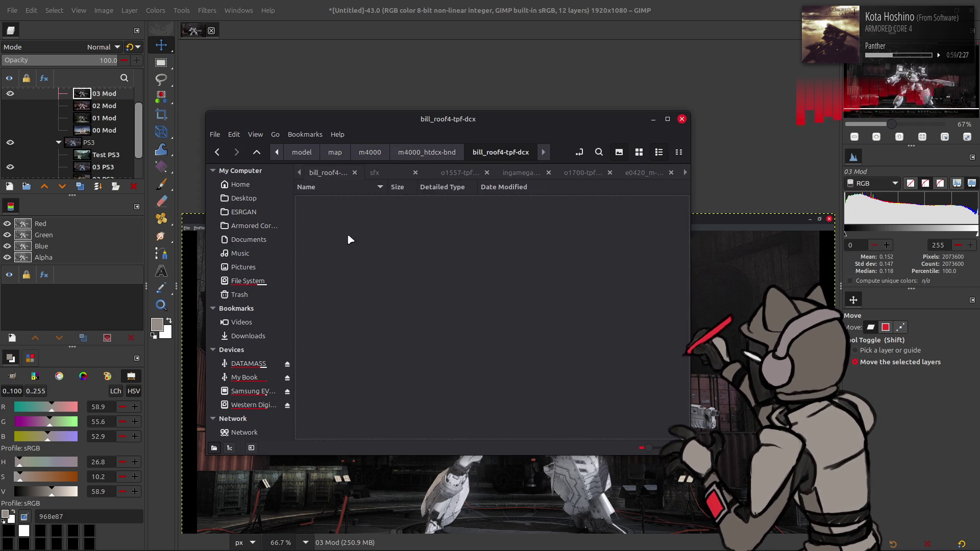
click(541, 202)
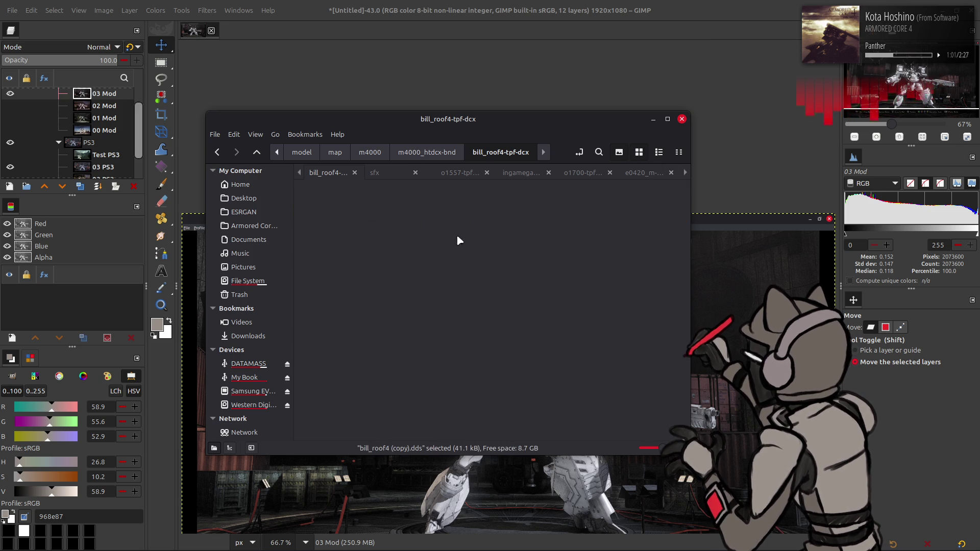
key(BackSpace)
double_click(363, 279)
click(341, 200)
key(ctrl+c)
key(ctrl+v)
click(638, 153)
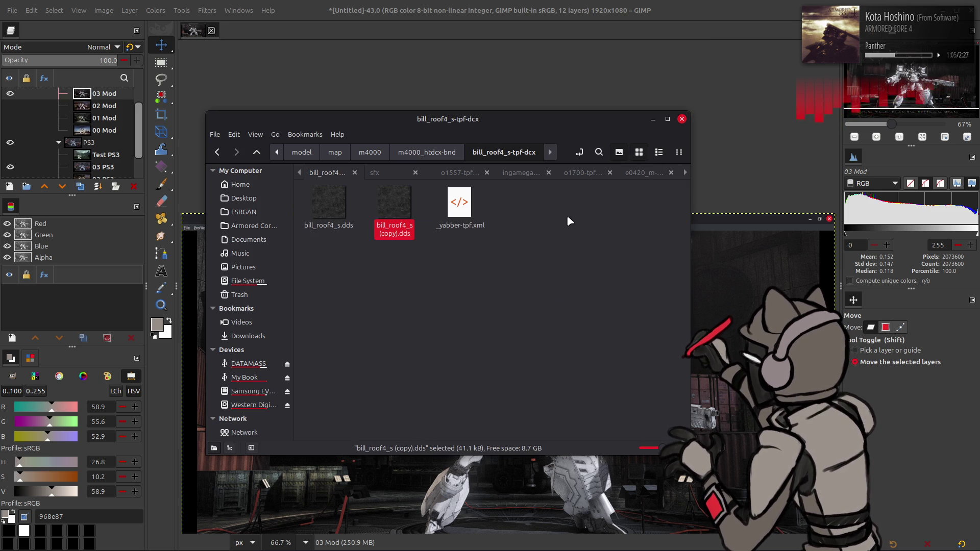
click(566, 216)
- Cut bill_roof4.dds and paste it into the other bill_roof4-tpf-dcx folder, replacing the existing file
key(BackSpace)
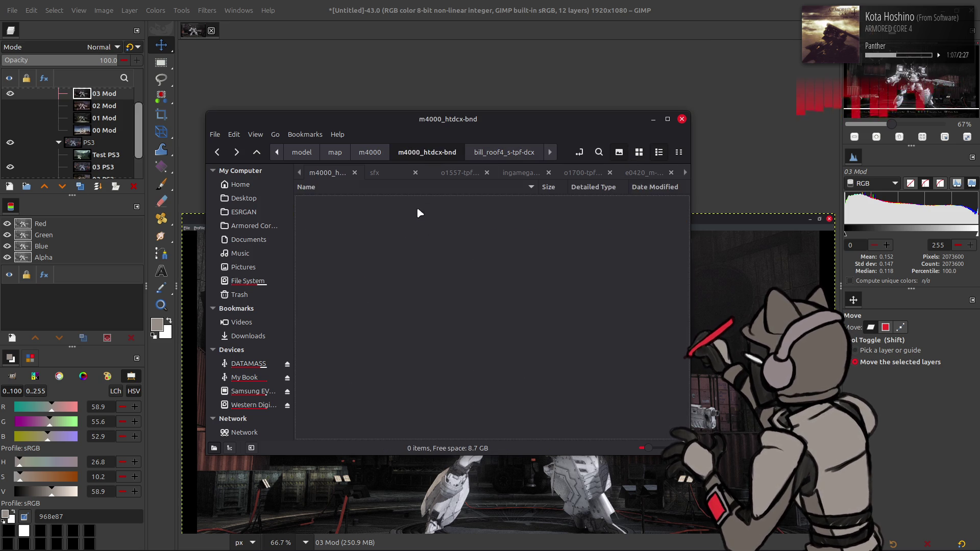
key(Down)
key(Return)
click(685, 173)
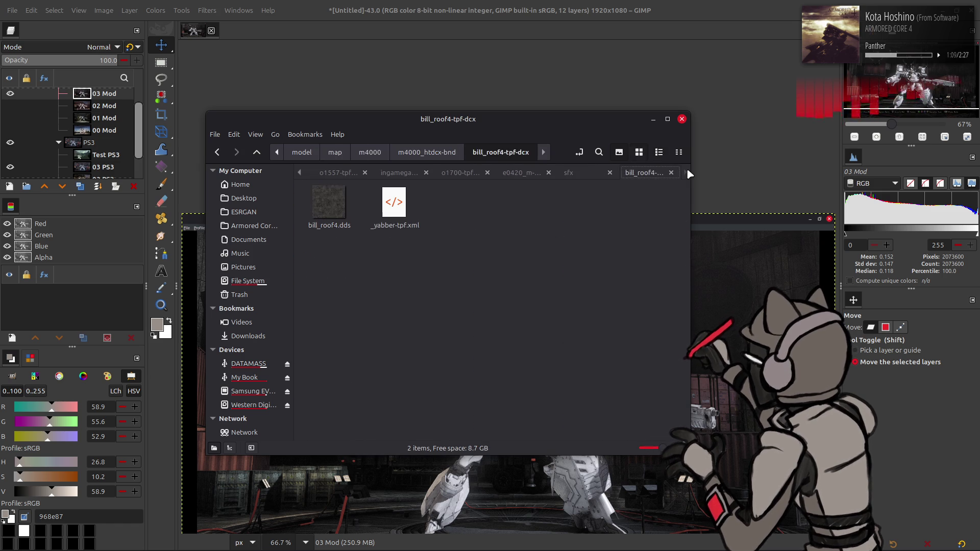
click(320, 197)
key(ctrl+x)
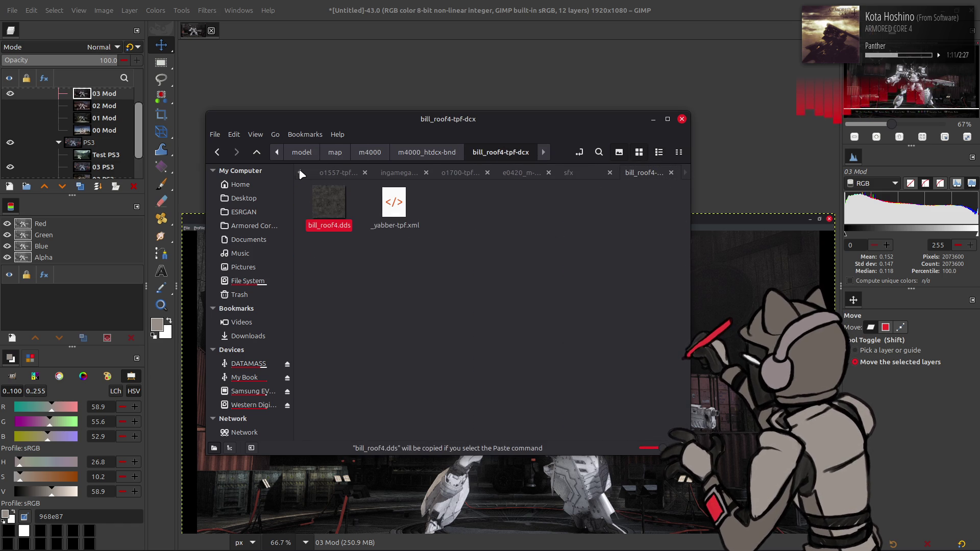
click(301, 174)
click(299, 174)
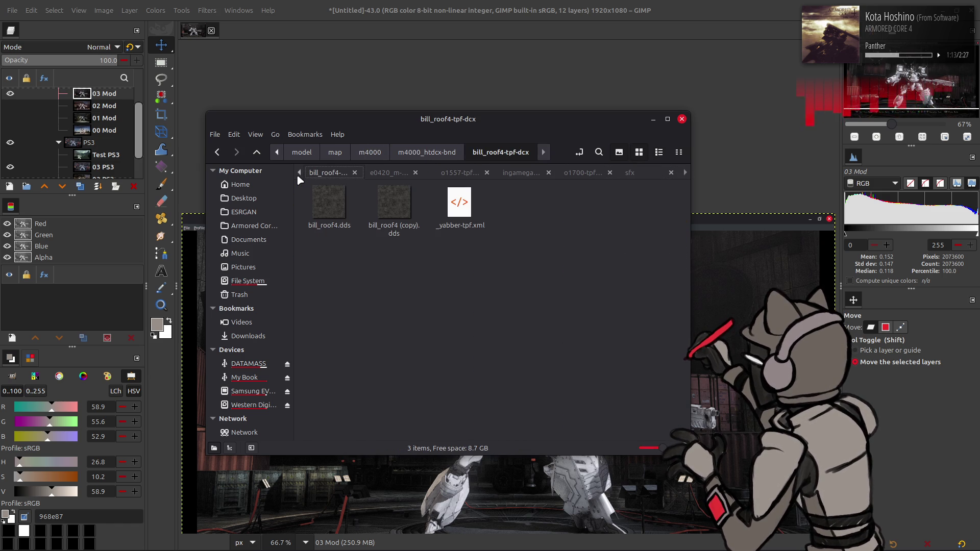
key(ctrl+v)
click(529, 429)
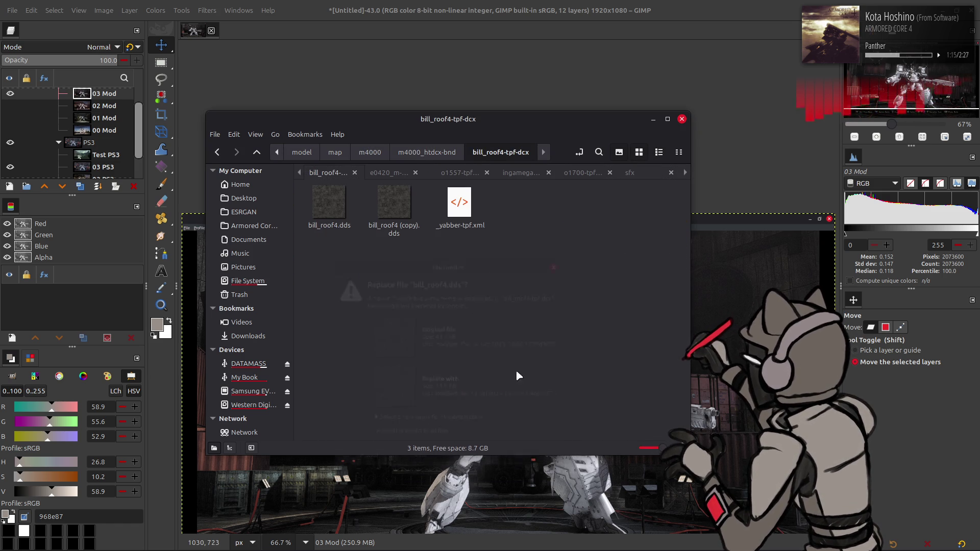
click(684, 173)
click(685, 173)
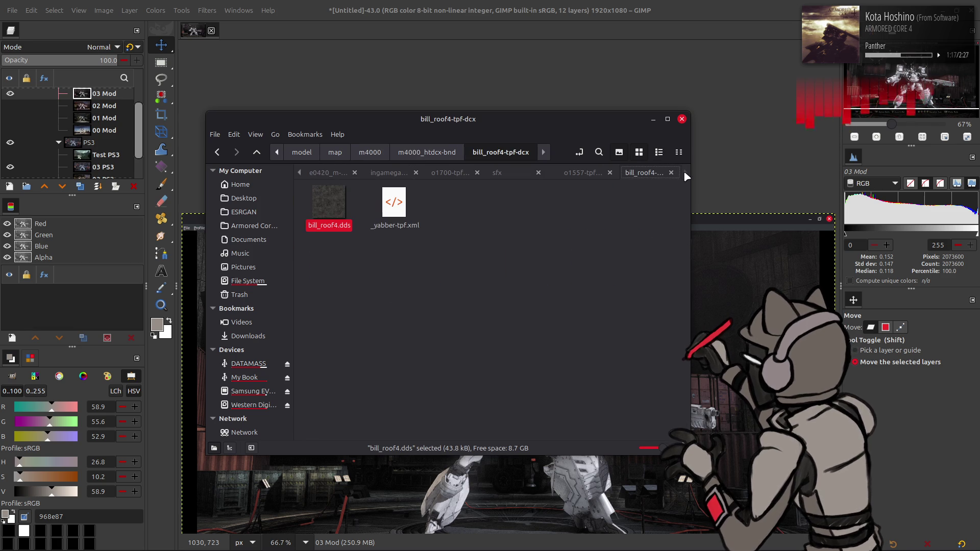
click(449, 241)
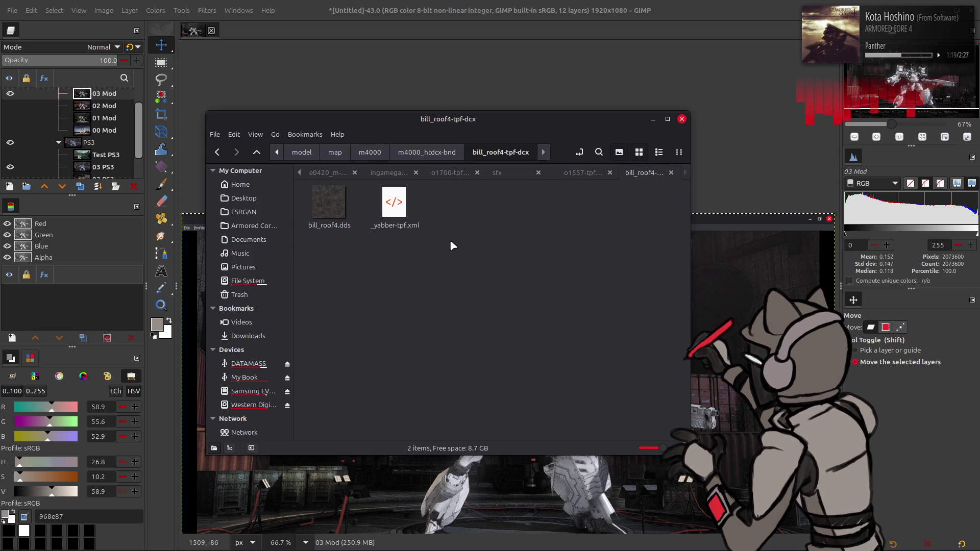
- Move bill_roof5_s.dds back into its own bill_roof5_s-tpf-dcx folder
key(alt+Up)
double_click(371, 302)
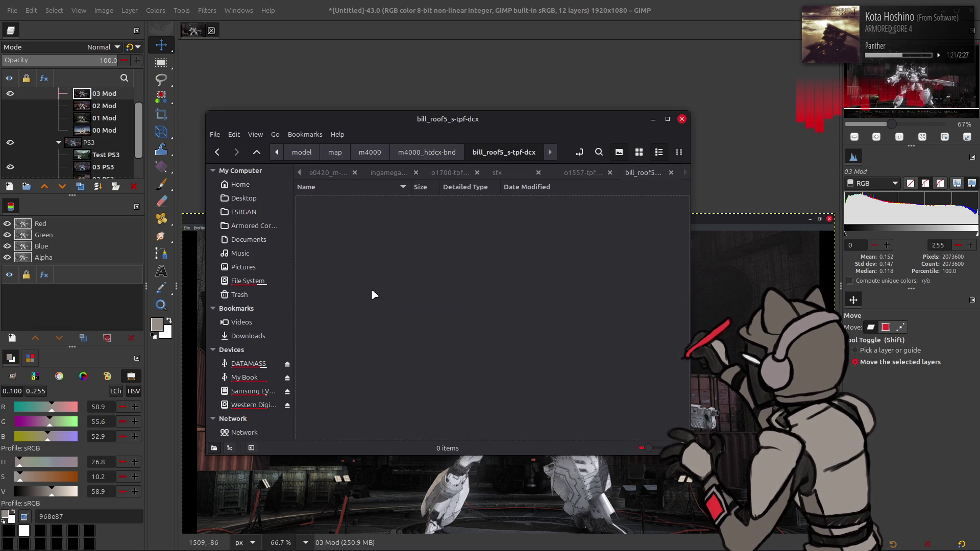
click(361, 201)
click(299, 173)
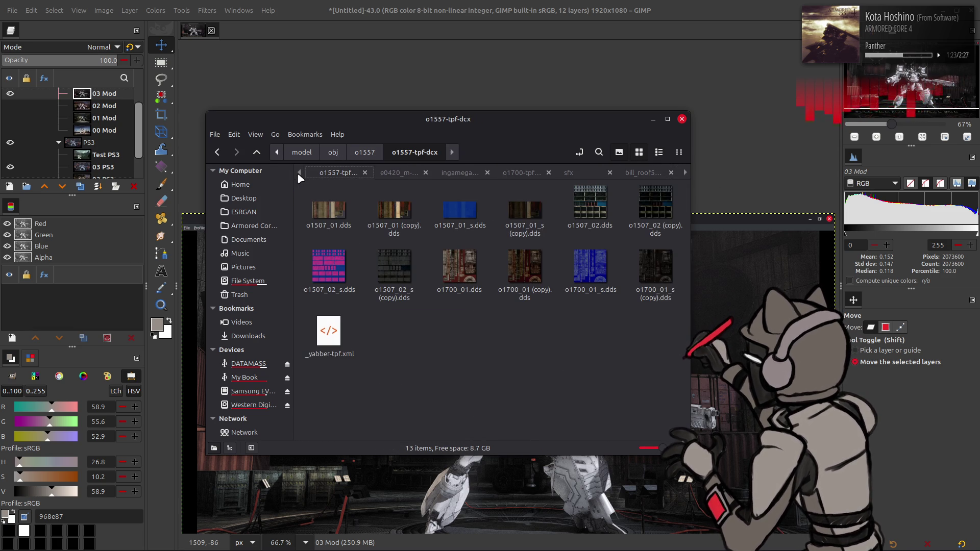
click(297, 172)
key(alt+Up)
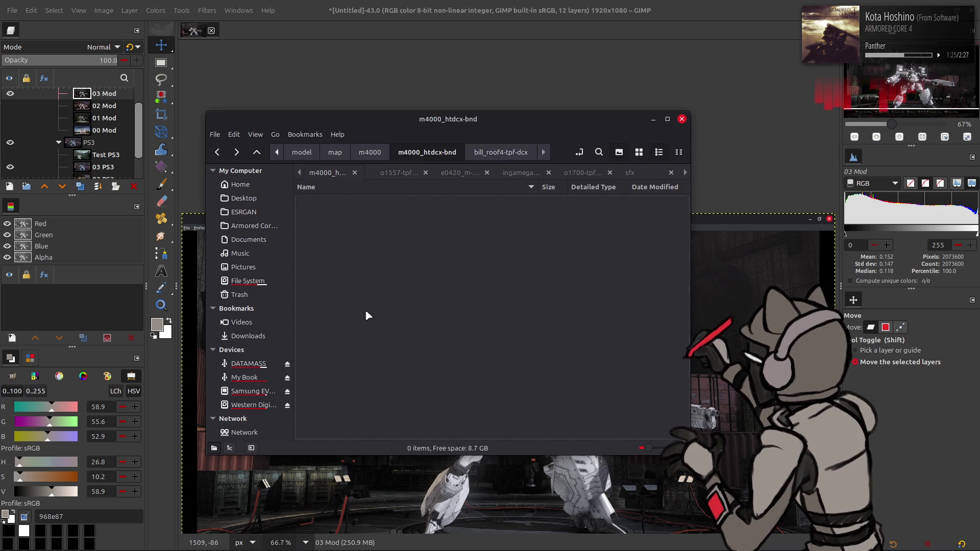
middle_click(364, 301)
click(420, 172)
click(419, 172)
click(371, 277)
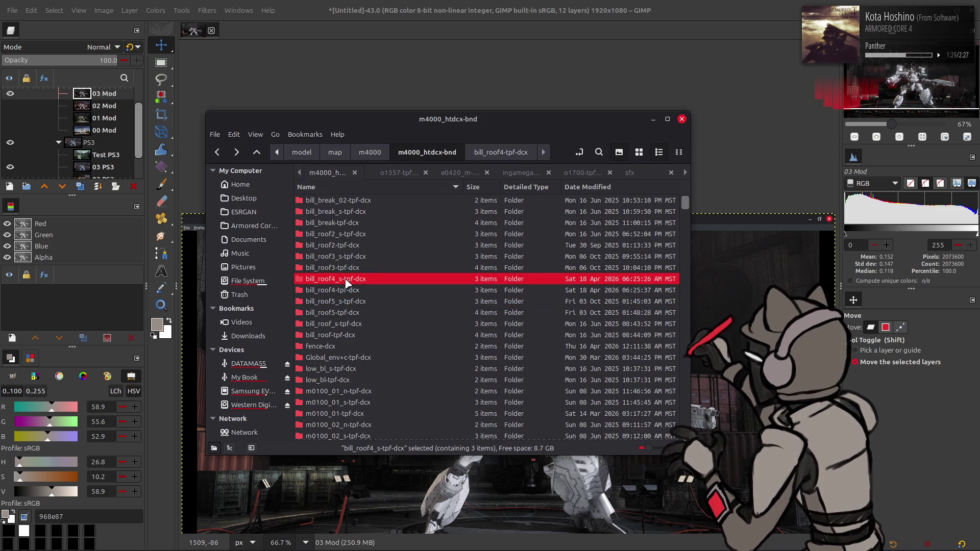
double_click(347, 280)
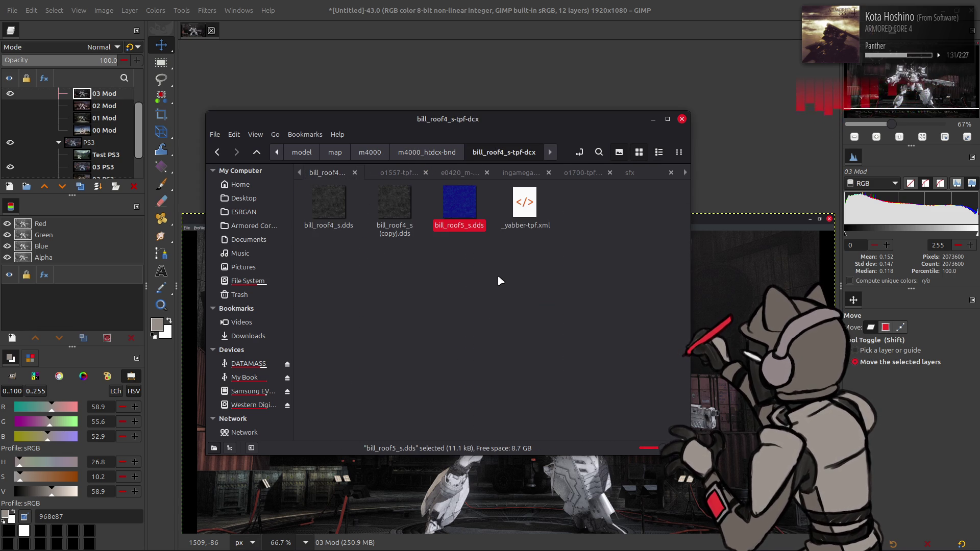
drag(460, 204, 638, 175)
click(686, 174)
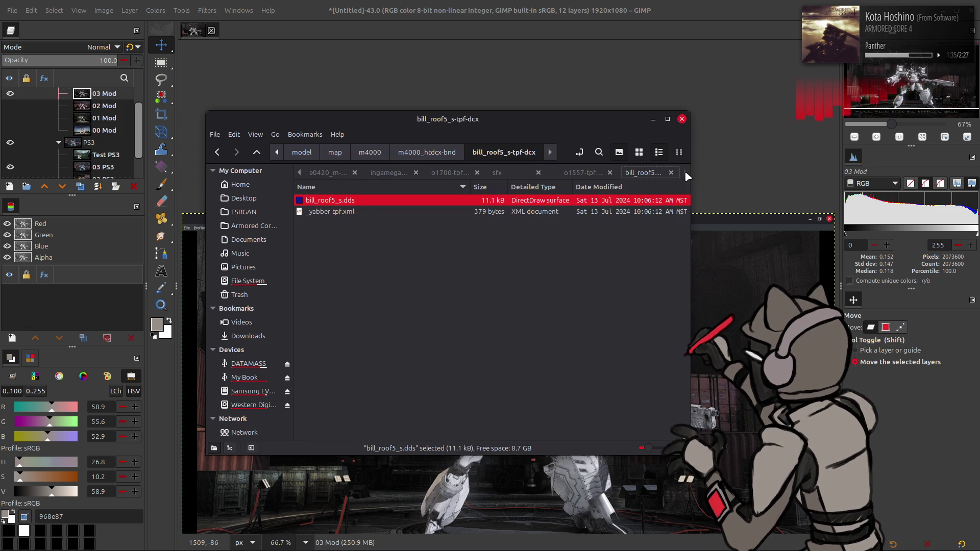
click(470, 261)
- Paste the copied texture into bill_roof4_s-tpf-dcx, replacing the conflicting file
key(BackSpace)
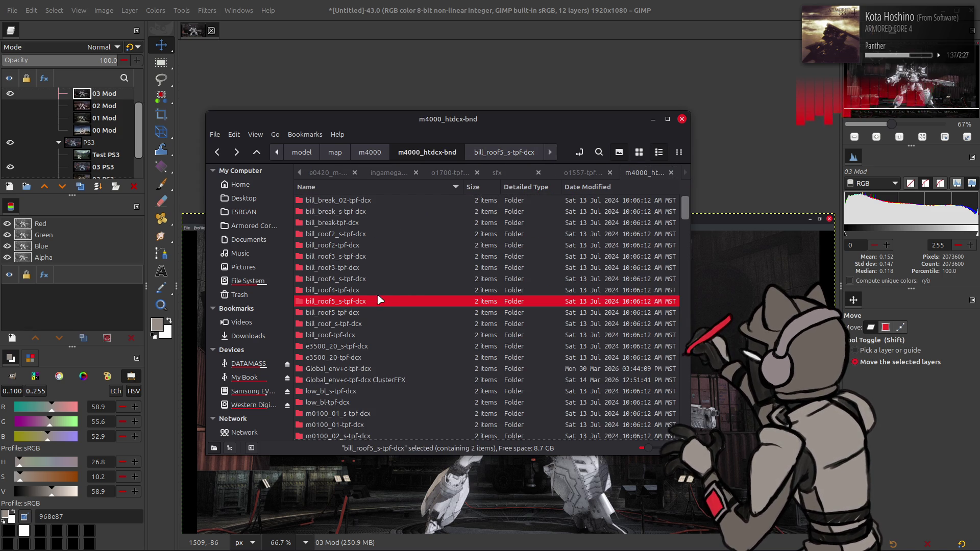
click(361, 284)
double_click(361, 285)
click(399, 204)
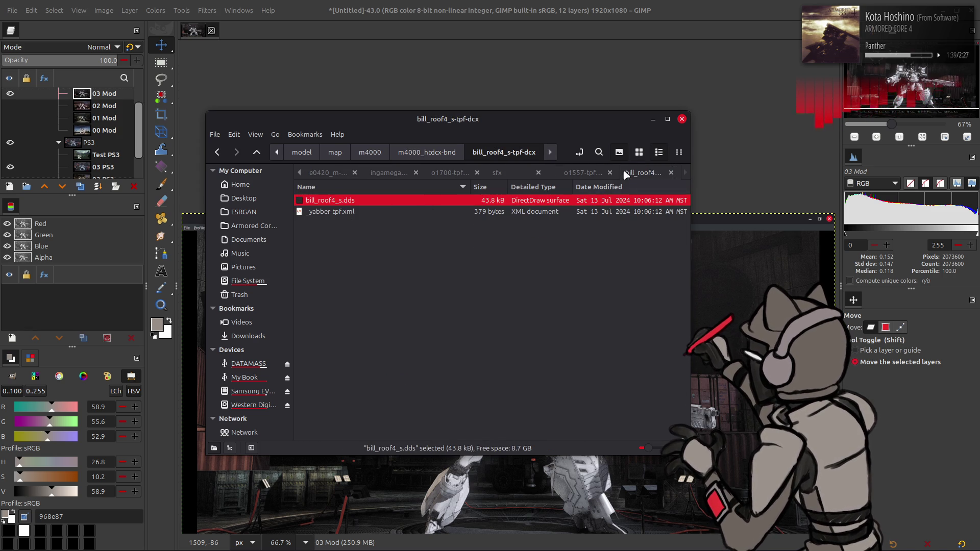
click(479, 262)
key(BackSpace)
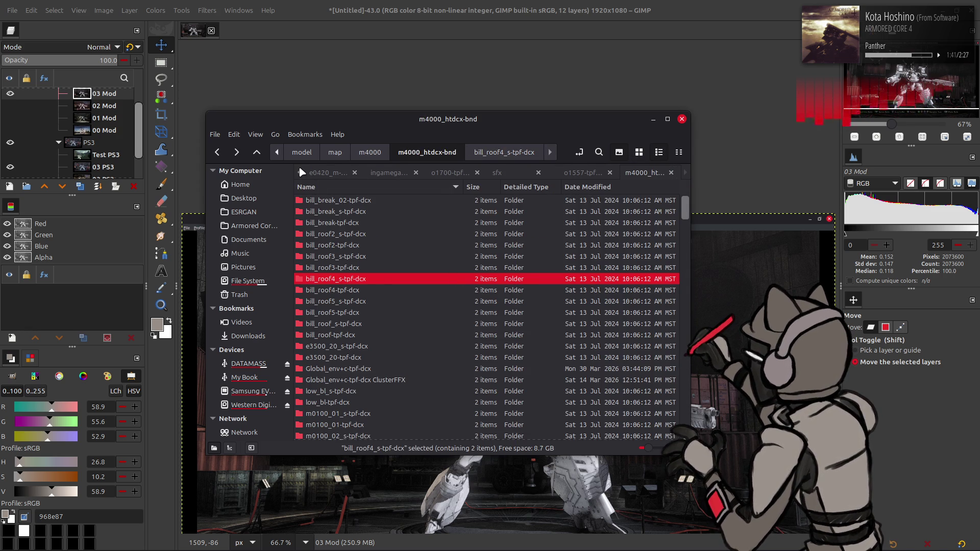
key(Return)
key(ctrl+v)
click(538, 466)
- Drag bill_roof4.dds from its folder onto GIMP to open it
key(BackSpace)
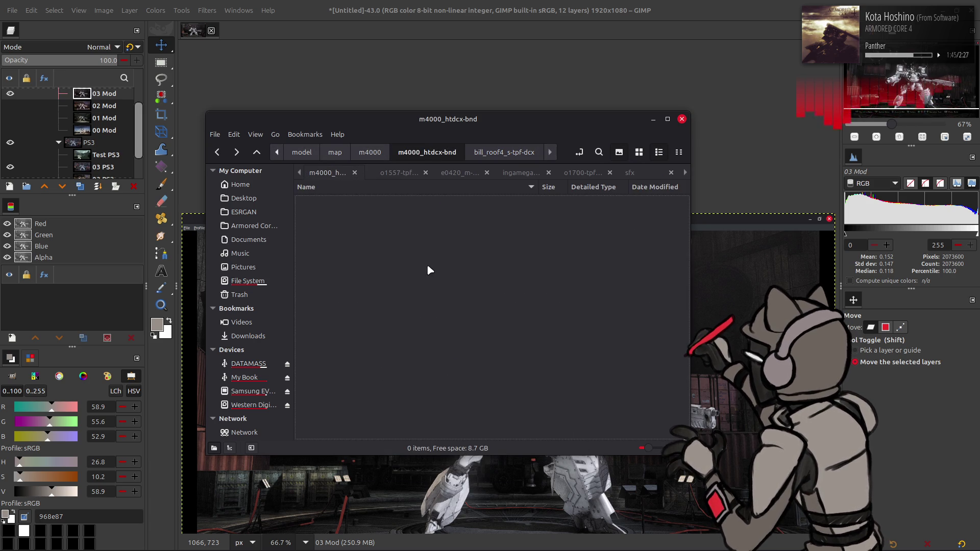
double_click(347, 287)
mouse_move(329, 209)
mouse_down()
mouse_move(326, 216)
mouse_move(171, 34)
mouse_up()
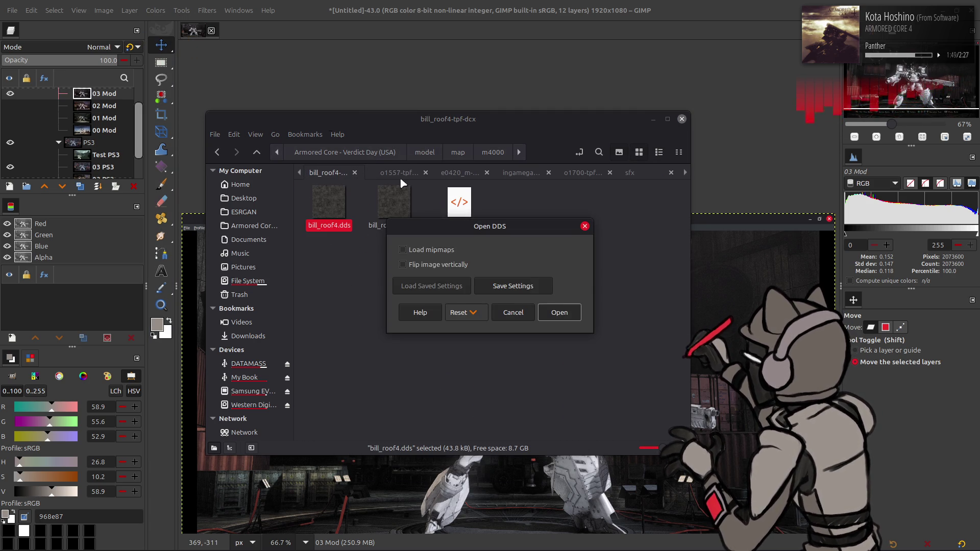
- Import bill_roof4.dds, rename its layer to bill_roof4, and copy it to the clipboard
click(559, 311)
ctrl+scroll(551, 296, up, 4)
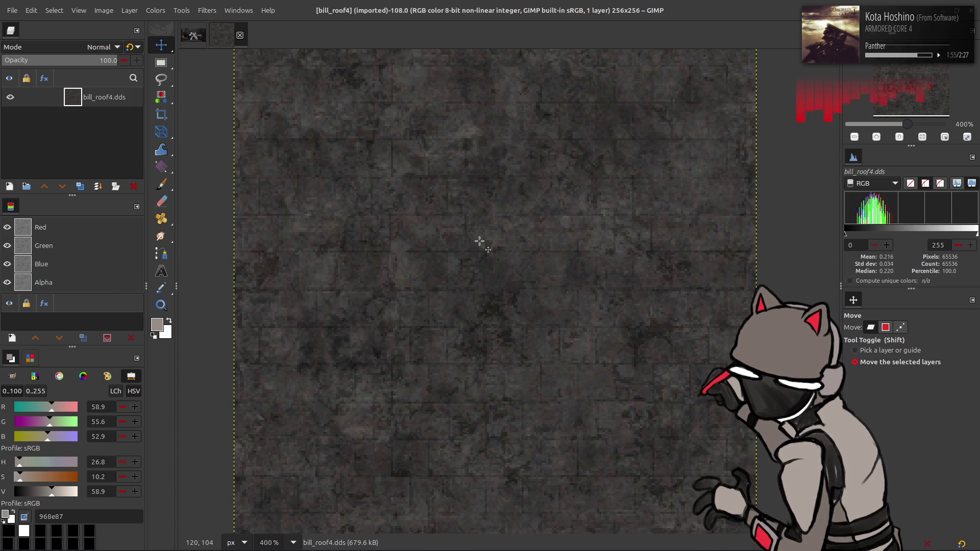
double_click(107, 100)
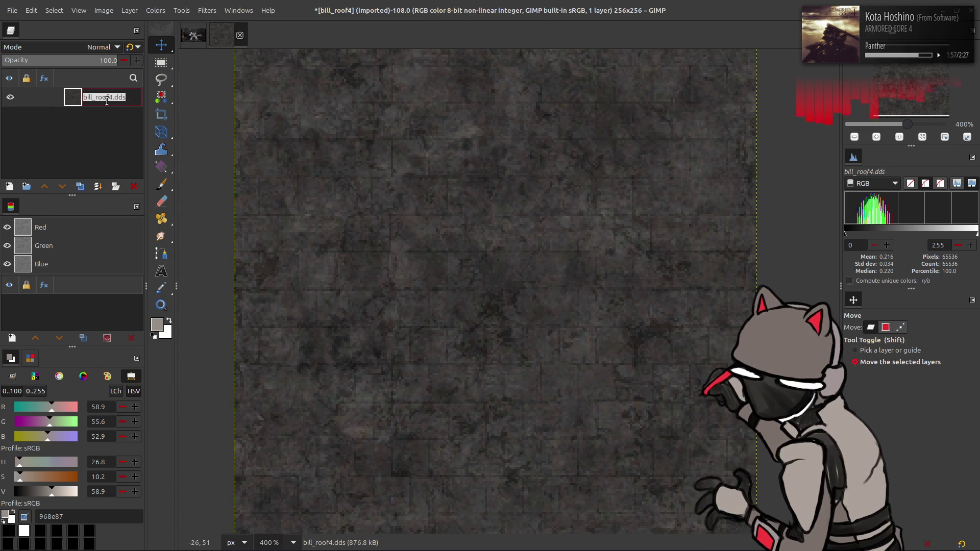
key(BackSpace)
key(BackSpace)
key(Return)
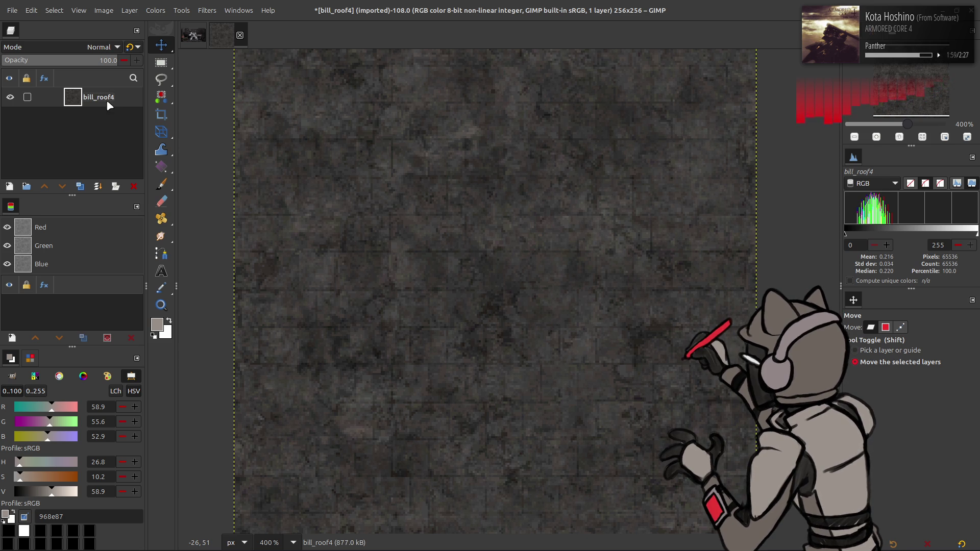
key(ctrl+c)
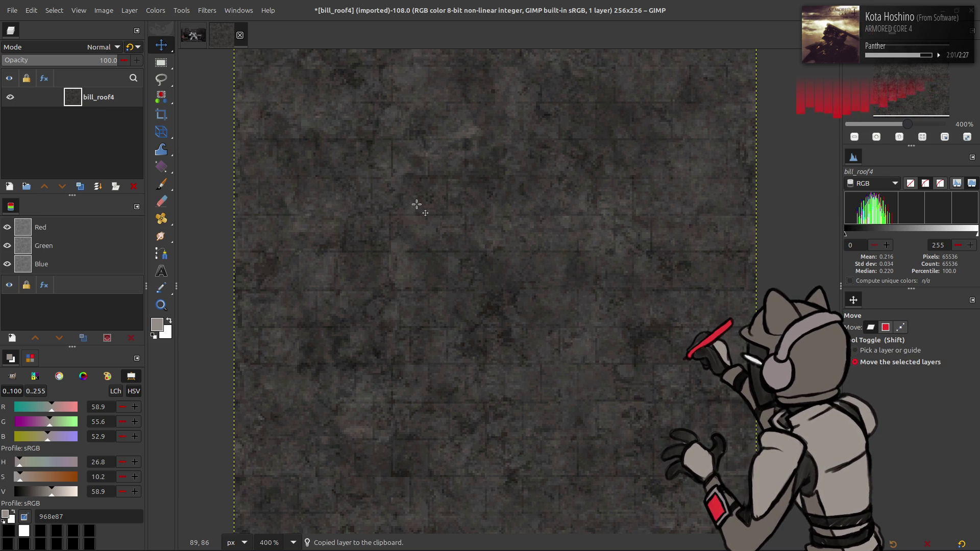
- In chaiNNer, load the SingleImageNCNN chain from the recently used chains
mouse_move(296, 545)
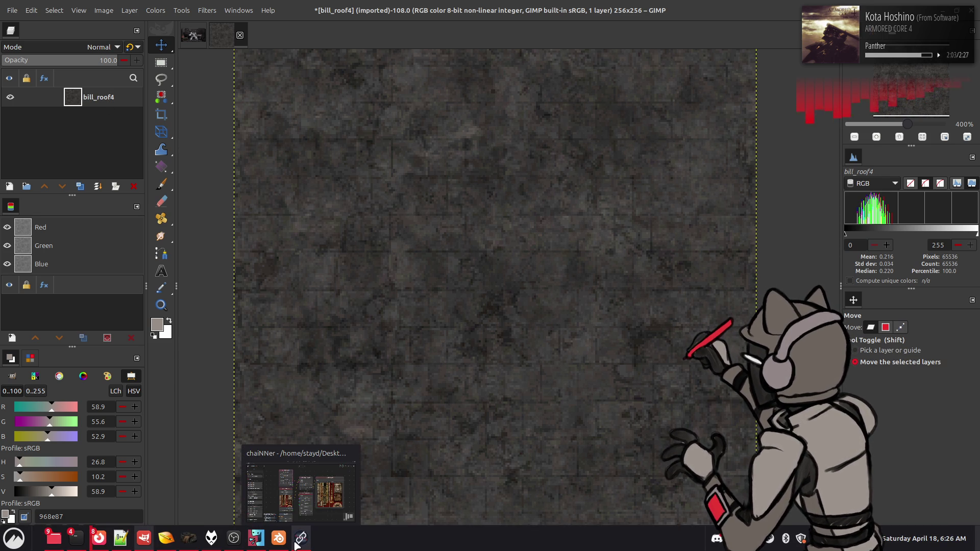
click(300, 490)
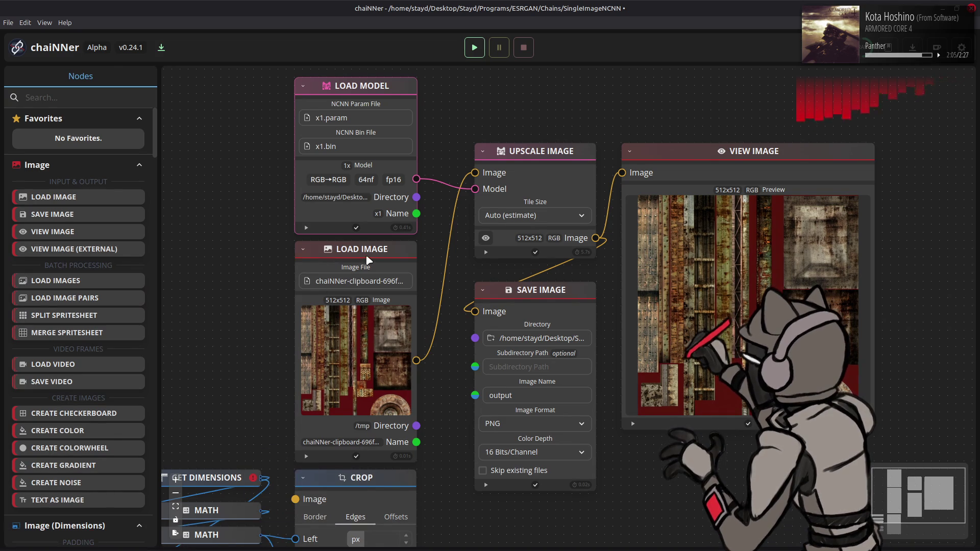
click(7, 22)
mouse_move(103, 61)
click(199, 76)
click(556, 319)
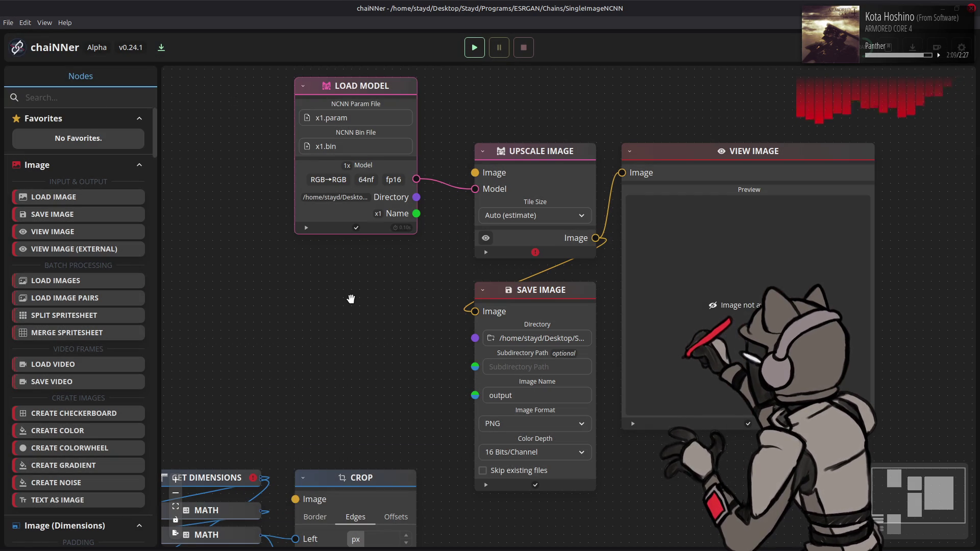
- Wire the Load Image node into Upscale Image, run the chain, and return to GIMP
drag(590, 298, 394, 254)
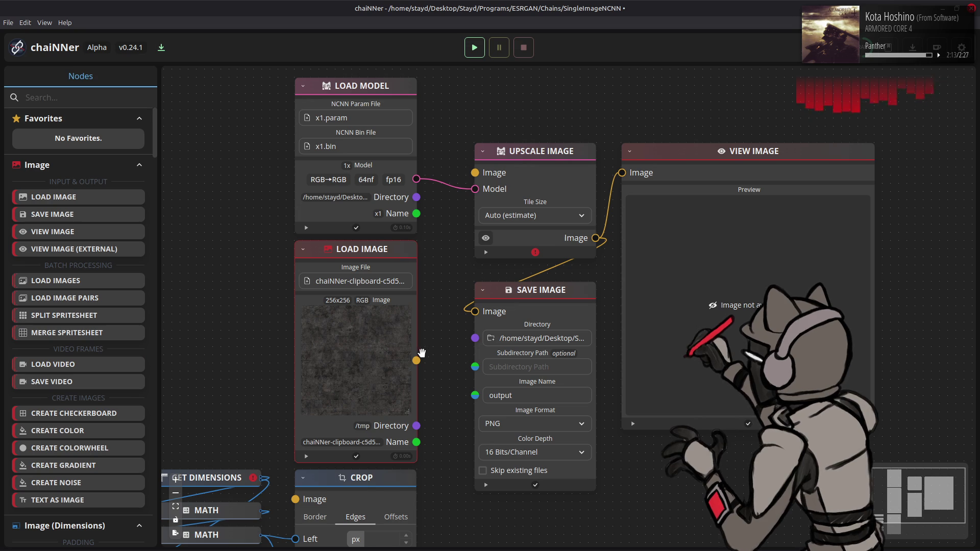
drag(417, 361, 475, 172)
click(474, 48)
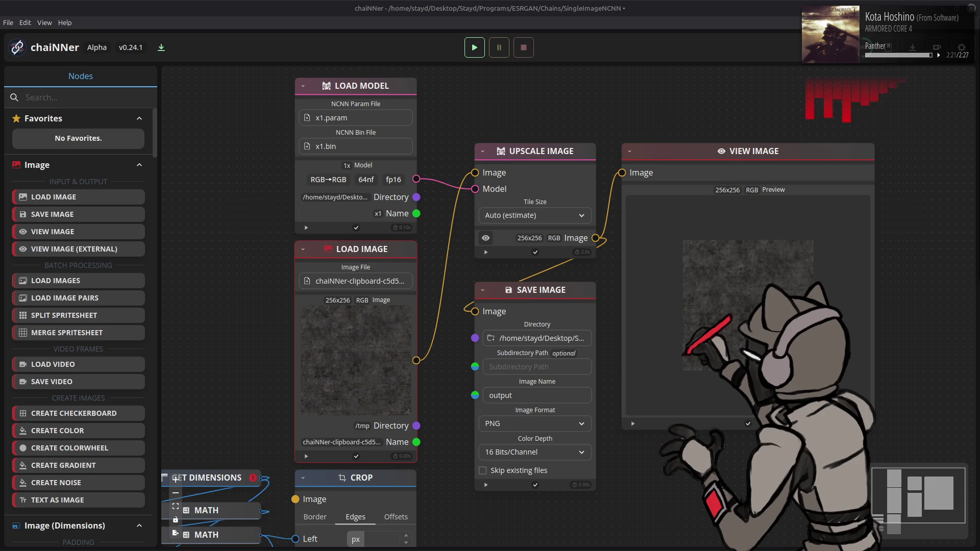
key(alt+Tab)
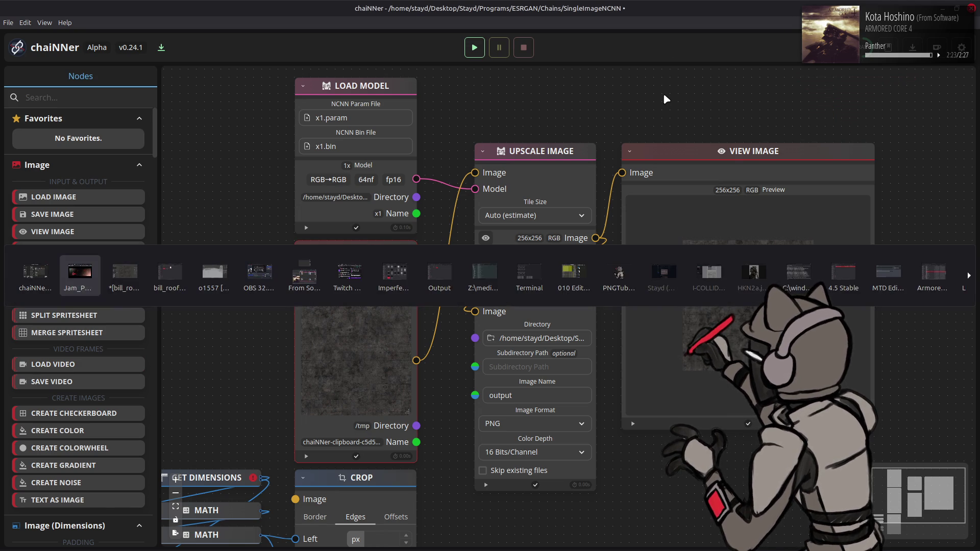
key(alt+Tab)
key(alt+Tab)
key(alt+Tab)
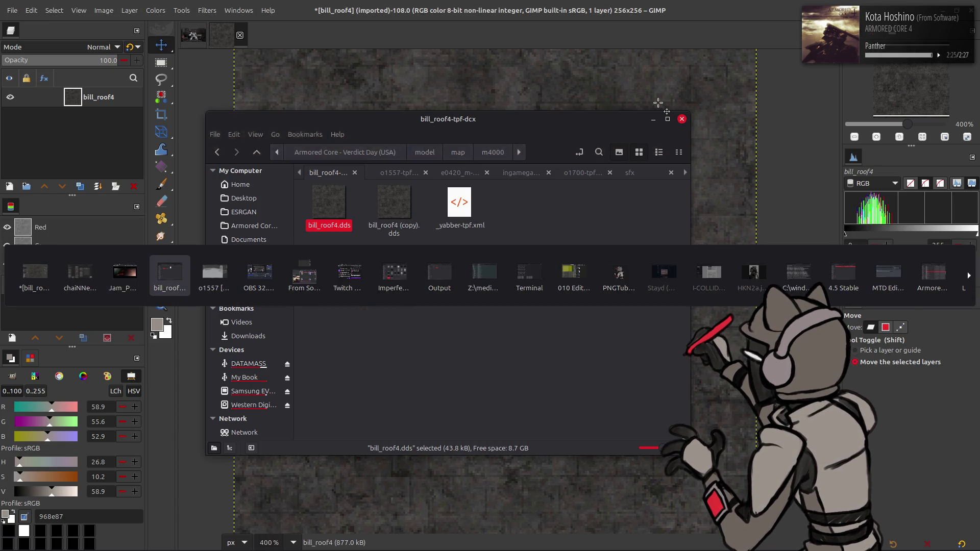
key(alt+Tab)
- Convert the bill_roof4 image to 16-bit integer precision
click(104, 10)
mouse_move(117, 41)
click(240, 55)
click(542, 325)
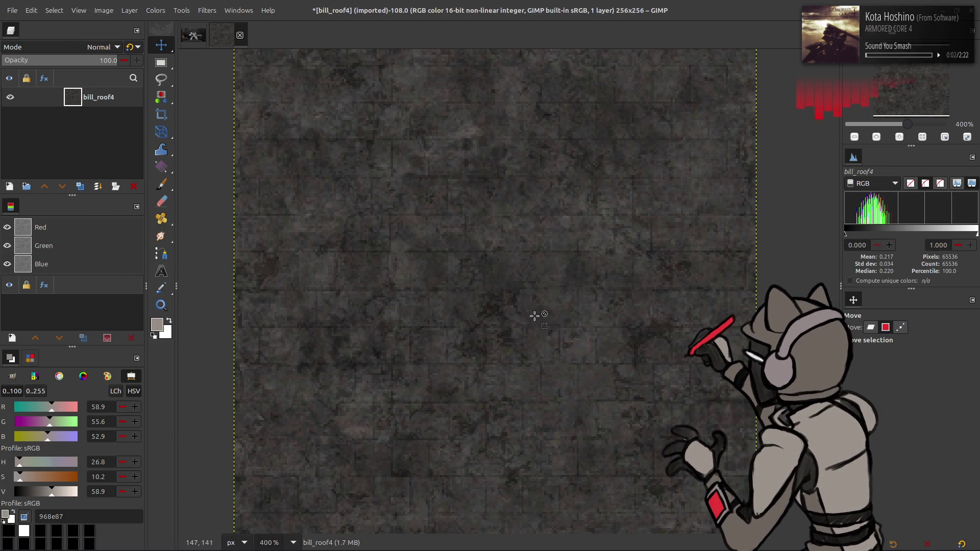
- Drag output.png onto the canvas as a new layer named Clean
key(alt+Tab)
drag(435, 205, 451, 87)
key(q)
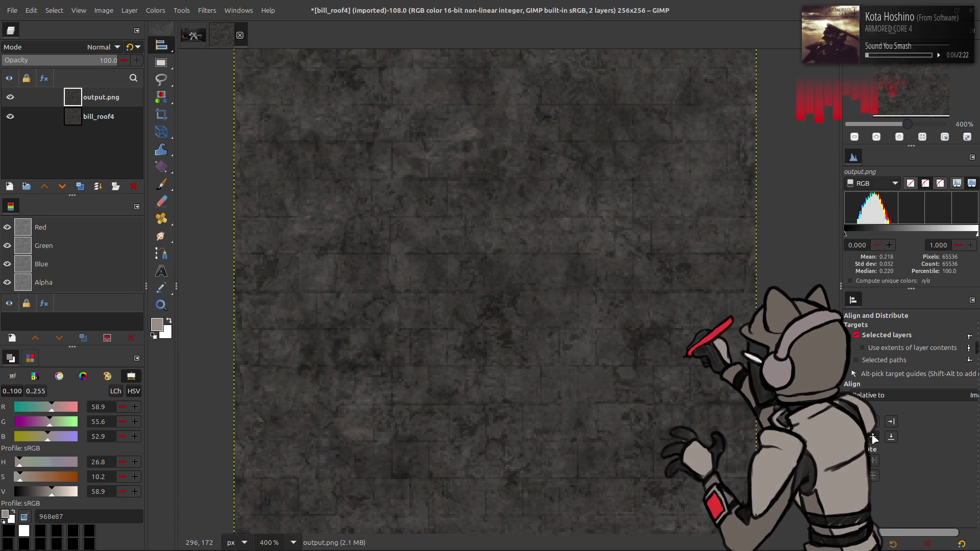
key(m)
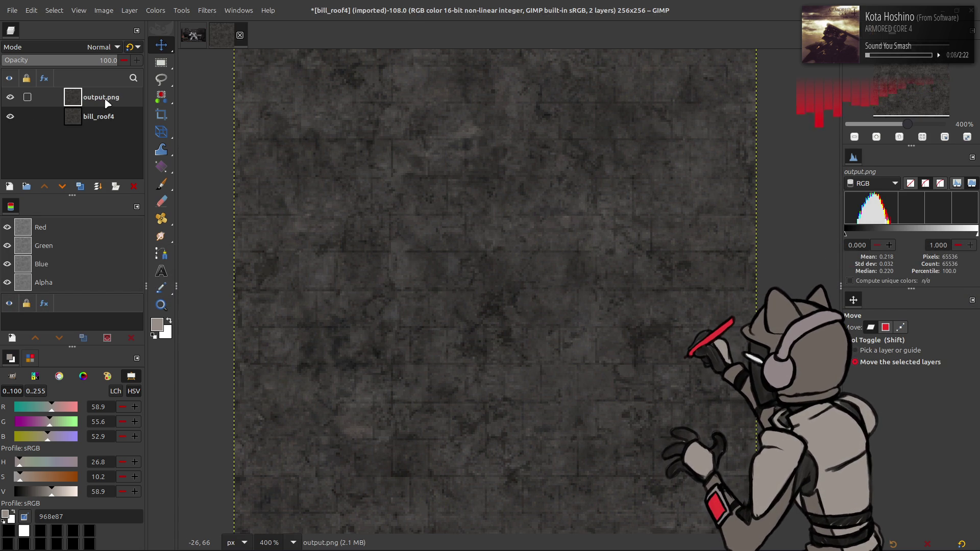
double_click(106, 101)
text(Clean)
key(Return)
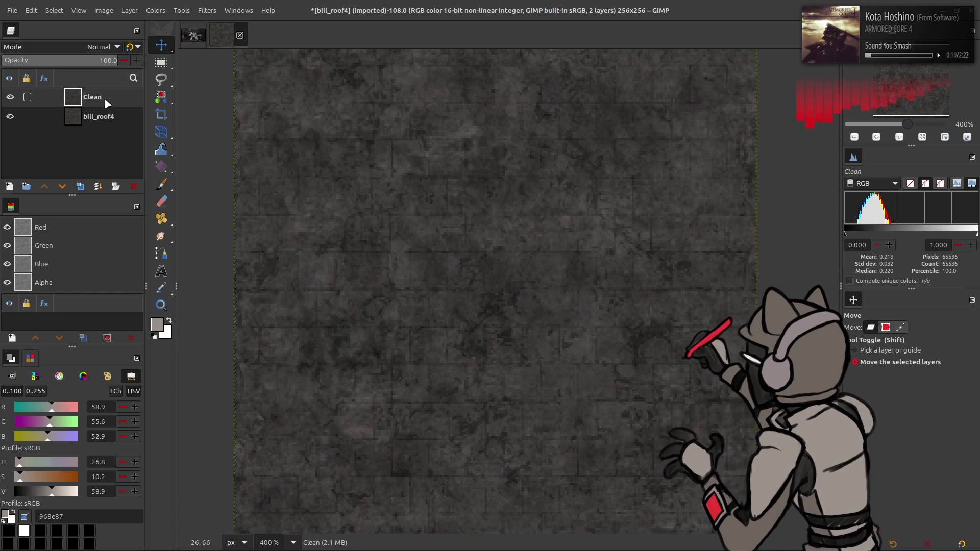
- Duplicate bill_roof4 and apply a G'MIC Gaussian blur with XY-Amplitude 16
click(104, 121)
click(81, 186)
click(209, 9)
click(252, 263)
double_click(786, 145)
text(16)
key(Return)
- Test a Clean copy on top with Grain extract, merge down, and set Grain merge
click(81, 118)
click(80, 186)
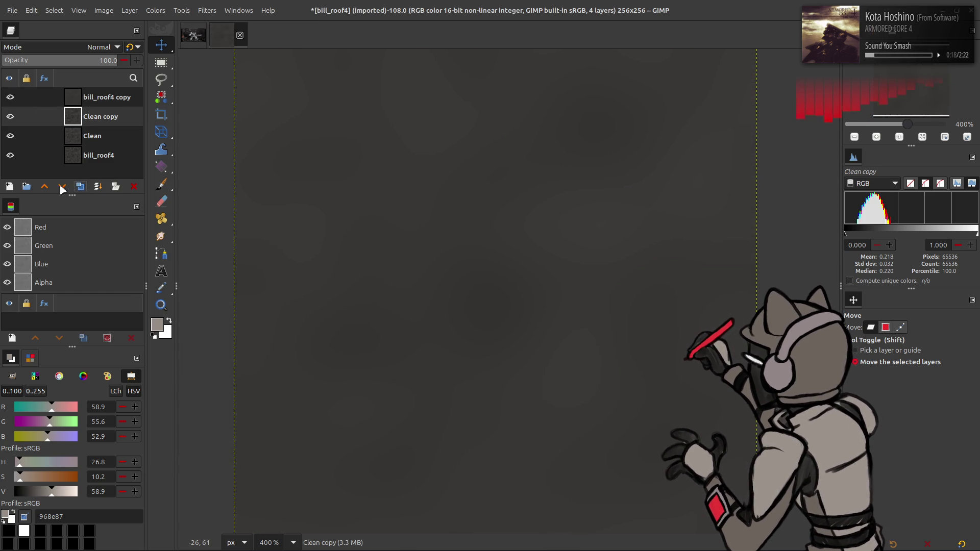
drag(72, 117, 77, 85)
click(100, 46)
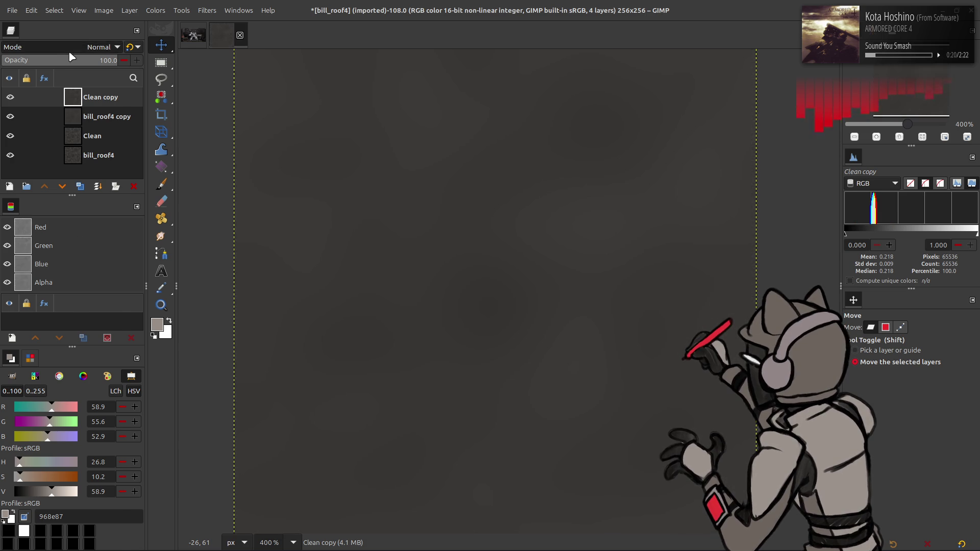
click(60, 422)
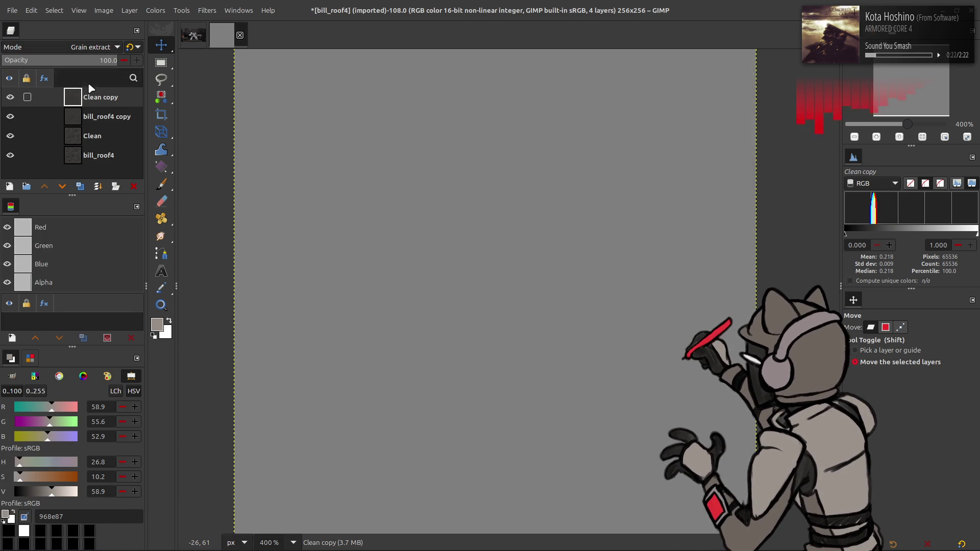
right_click(90, 97)
click(127, 186)
click(99, 46)
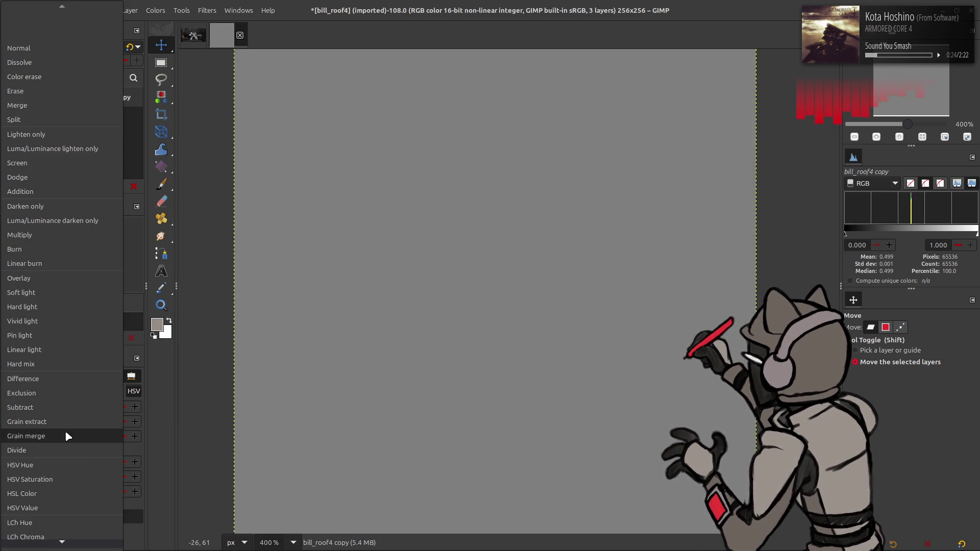
click(65, 433)
- Try LCh Lightness on a Clean copy, then delete the test layers, keeping Clean above bill_roof4
click(93, 117)
click(80, 186)
right_click(91, 102)
click(115, 227)
click(99, 46)
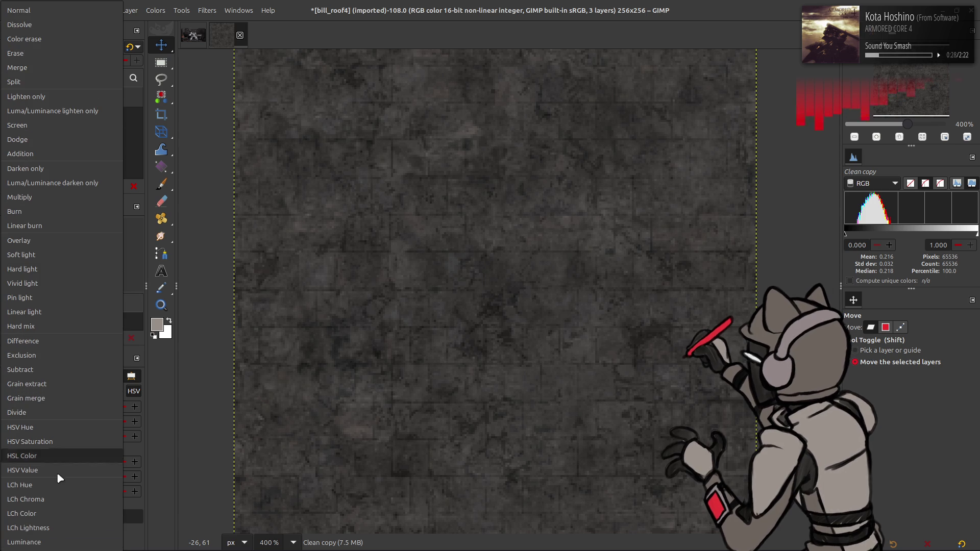
click(67, 529)
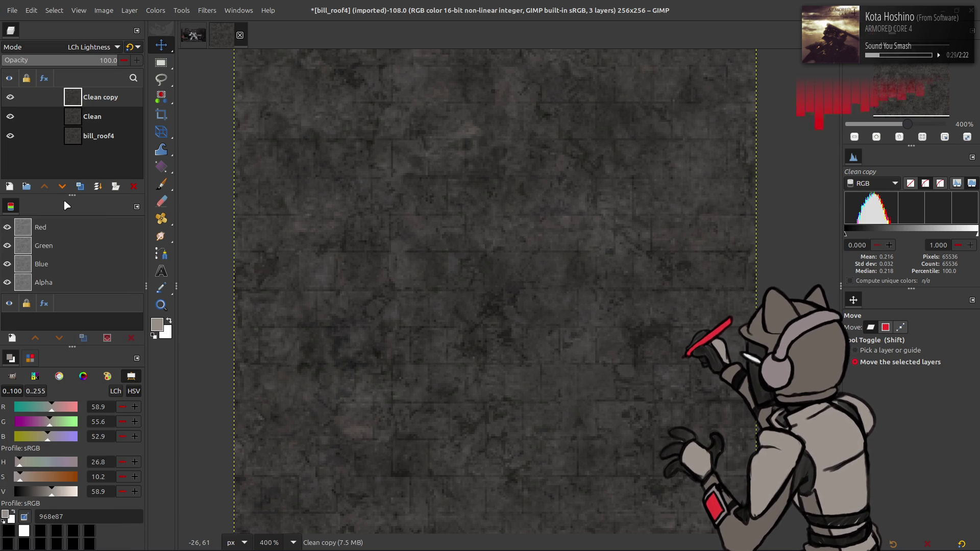
right_click(97, 96)
click(115, 220)
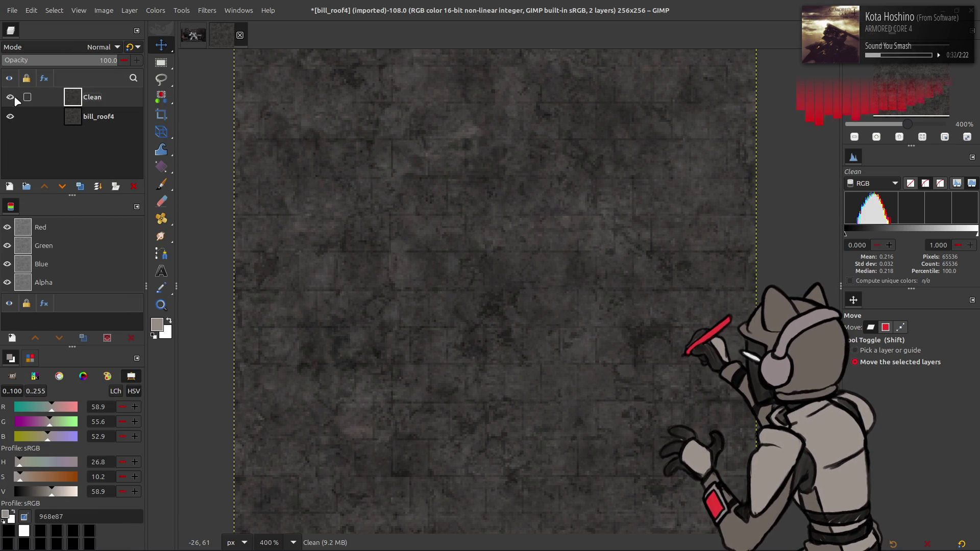
click(80, 187)
click(80, 187)
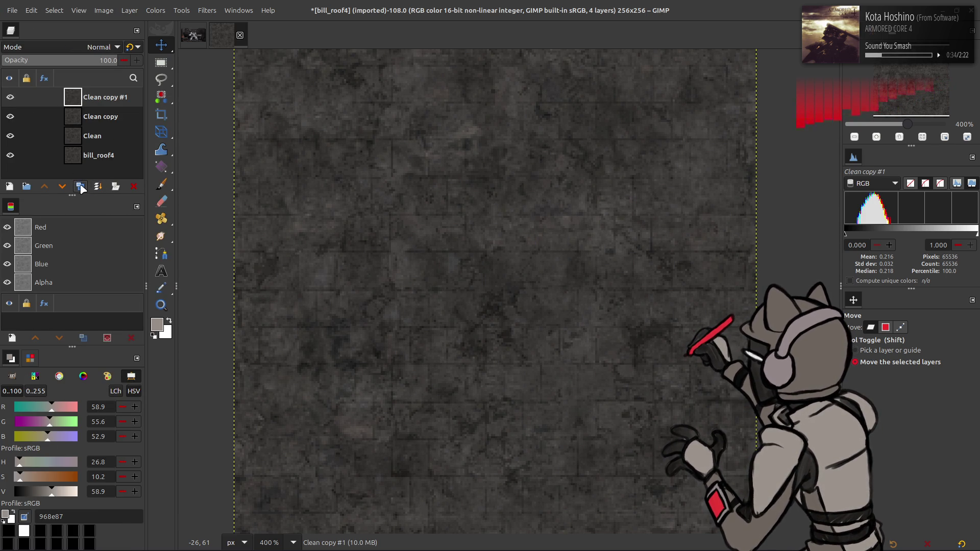
key(ctrl+z)
key(ctrl+z)
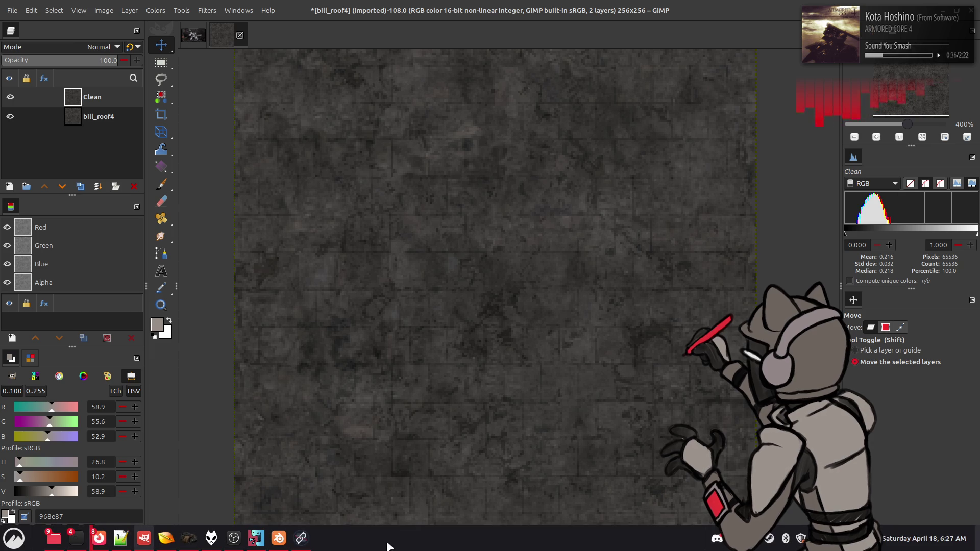
click(301, 544)
- Replace the old Load Image node with the pasted roof texture, wired into Upscale Image
key(Delete)
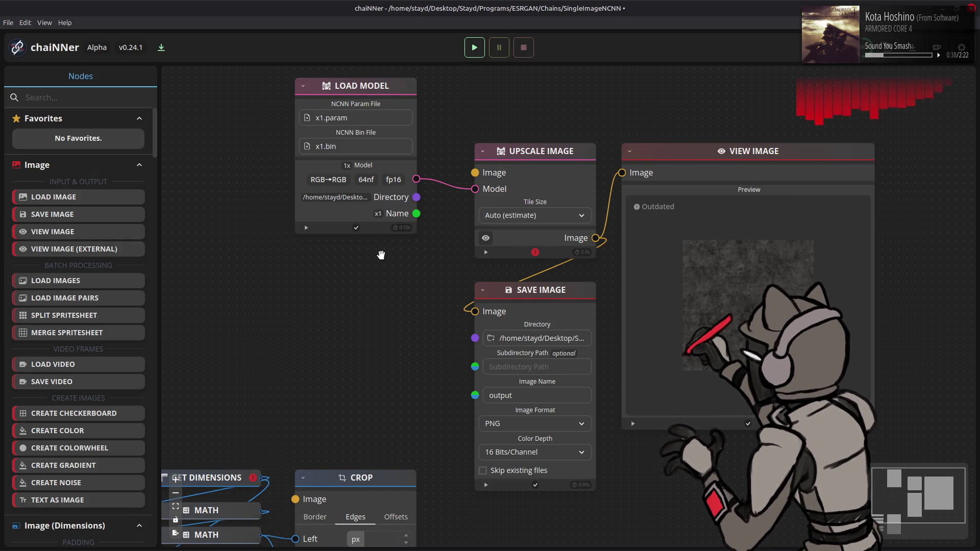
key(ctrl+v)
mouse_move(592, 298)
mouse_down()
mouse_move(372, 245)
mouse_move(398, 251)
mouse_up()
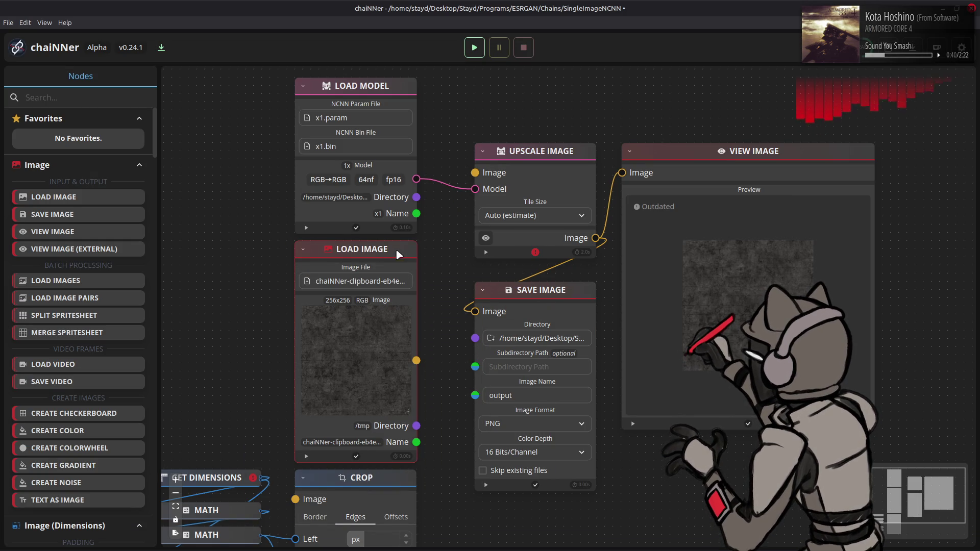
drag(416, 353, 474, 172)
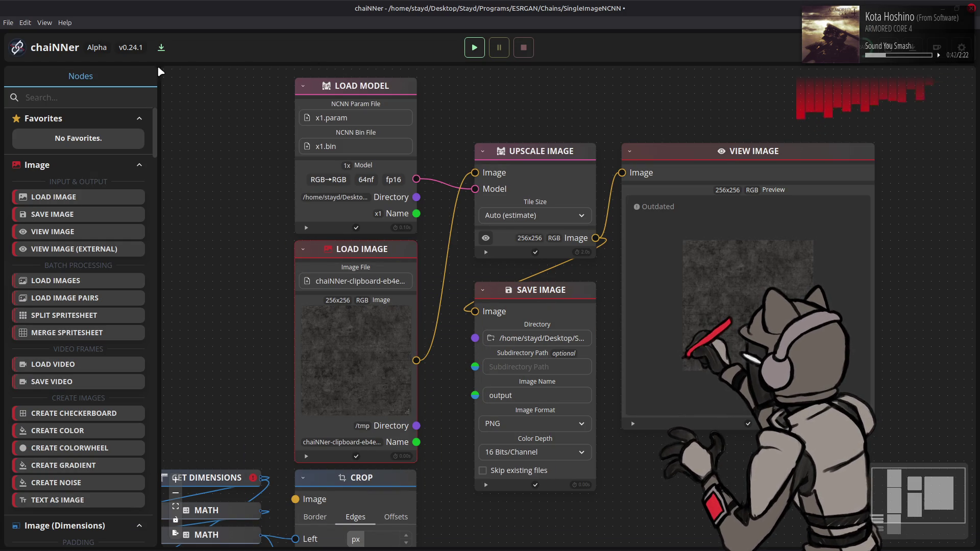
- Load the 1x_NMKD-h264Texturize_500k x1.param model and run the chain
click(361, 118)
click(375, 28)
scroll(303, 273, down, 5)
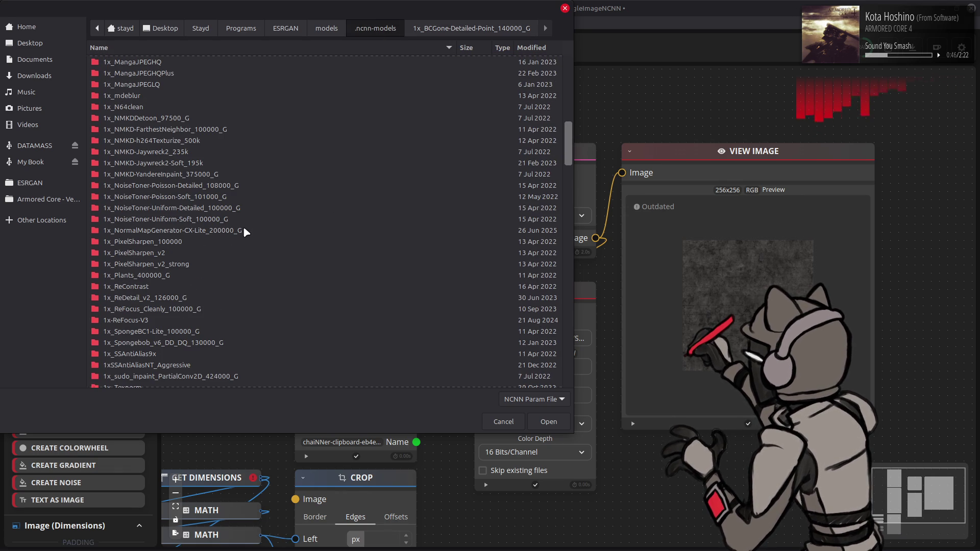
double_click(178, 140)
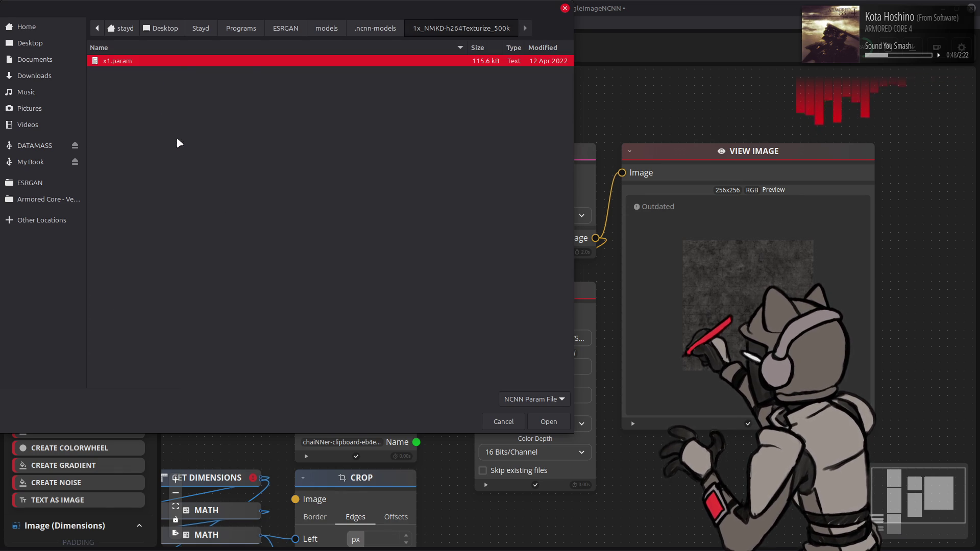
double_click(254, 64)
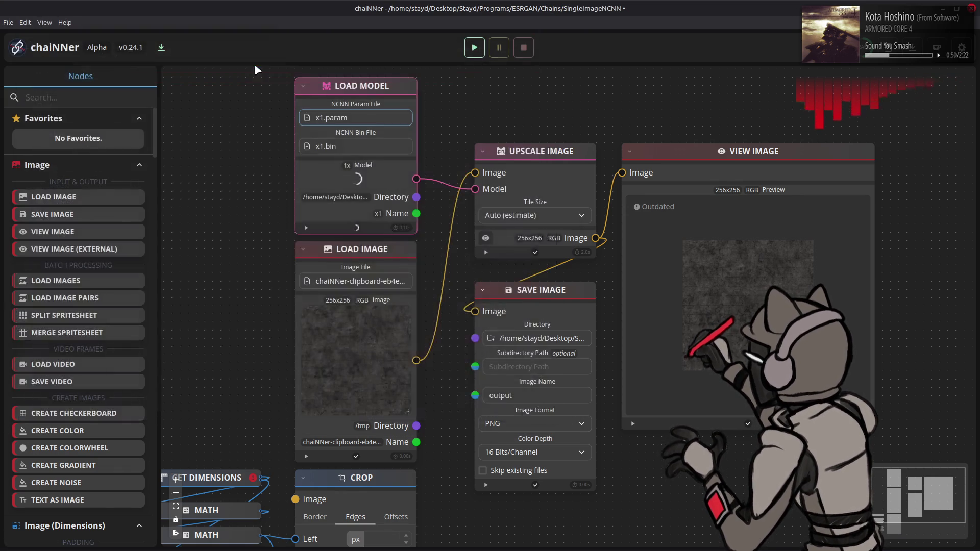
click(474, 48)
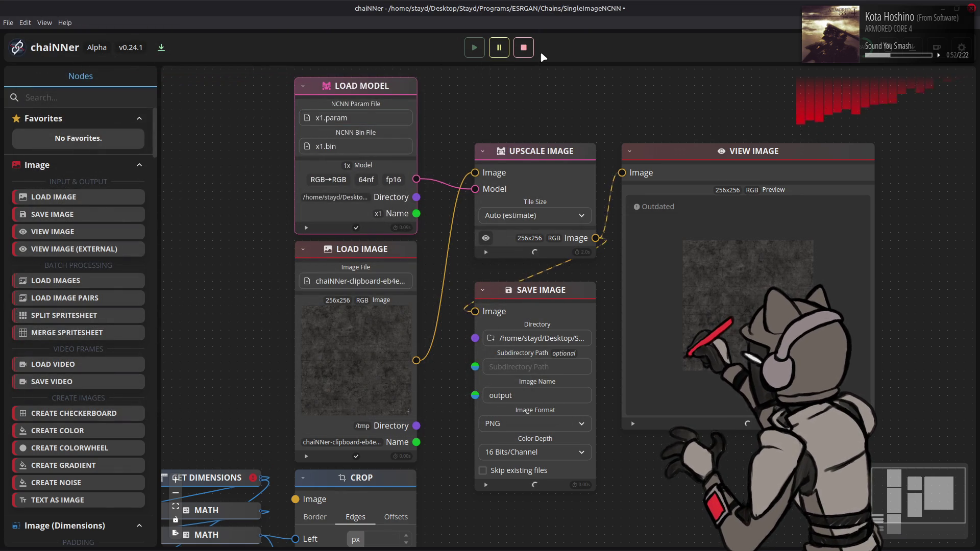
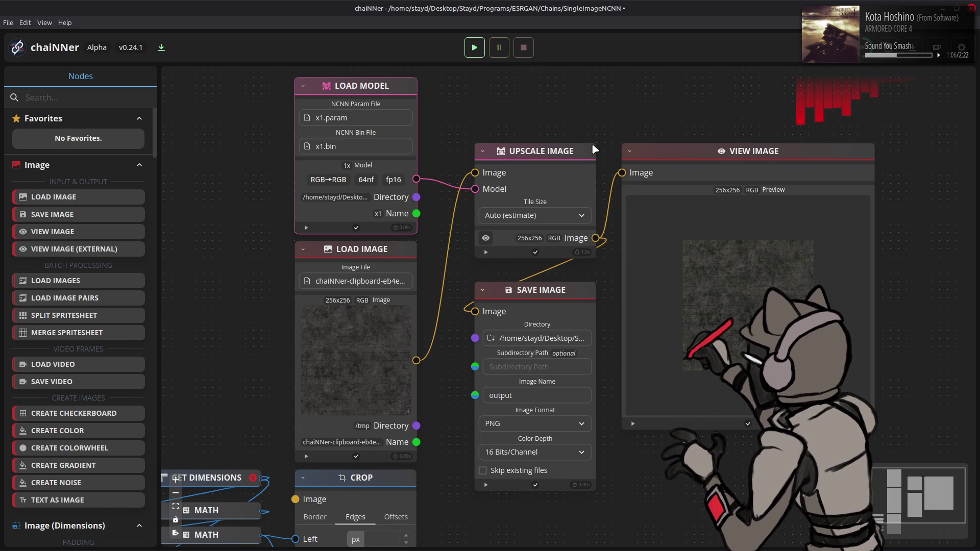
- Drag chaiNNer's output.png from the Output folder onto the bill_roof4 canvas as a new layer
key(alt+Tab)
key(alt+Tab)
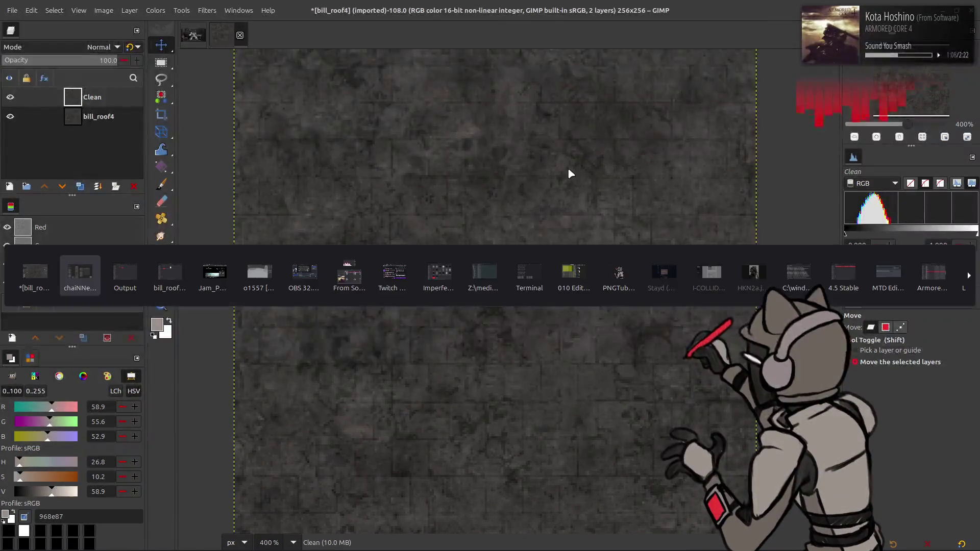
drag(436, 179, 460, 85)
- Merge an LCh Color copy of Clean down into output.png to adopt Clean's colours
key(q)
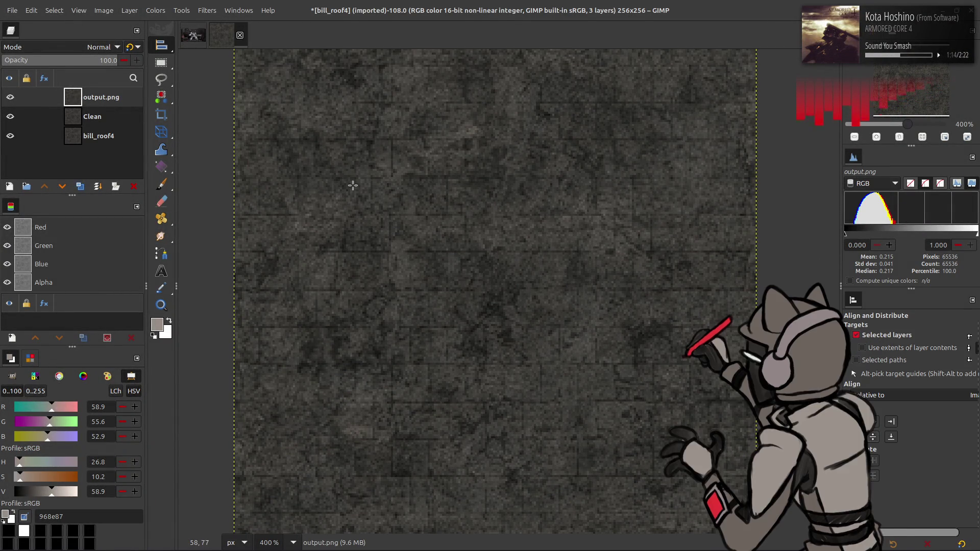
key(m)
click(105, 115)
click(79, 186)
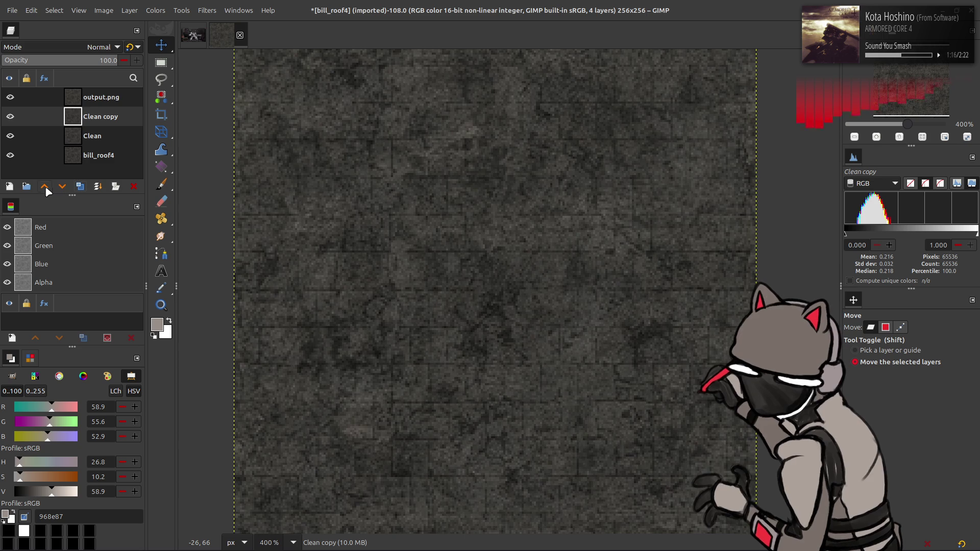
click(45, 186)
click(100, 46)
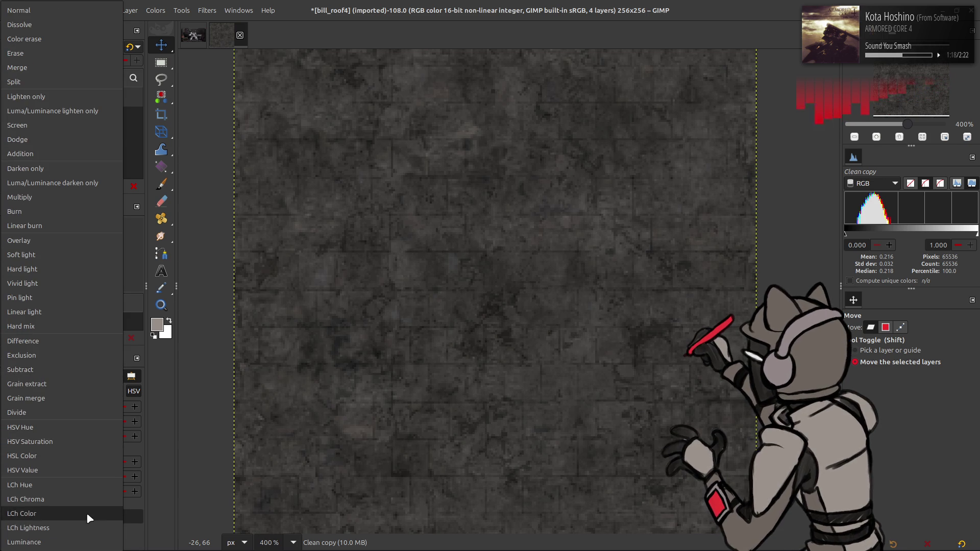
click(86, 513)
right_click(84, 102)
click(105, 204)
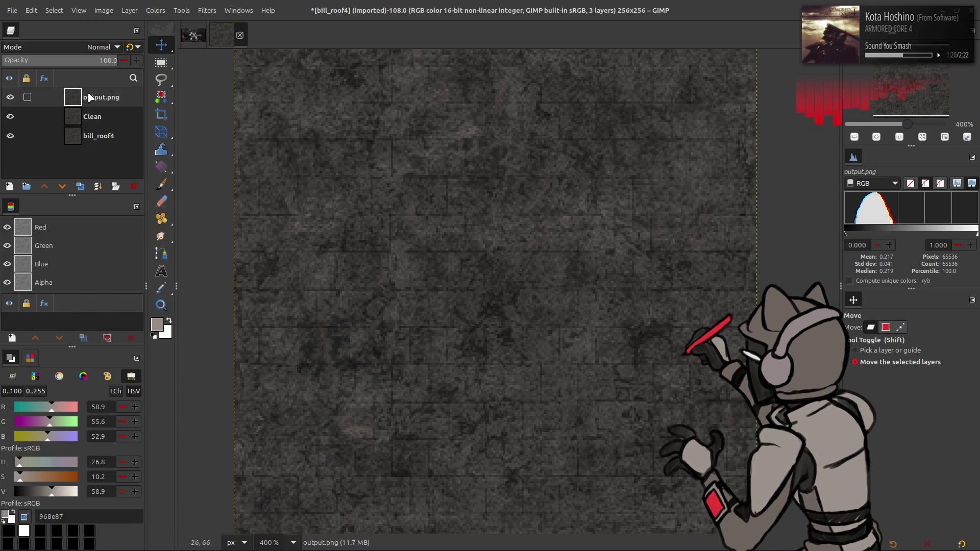
- Blur a top copy of Clean with G'MIC Gaussian blur at strength 4
click(103, 110)
click(80, 186)
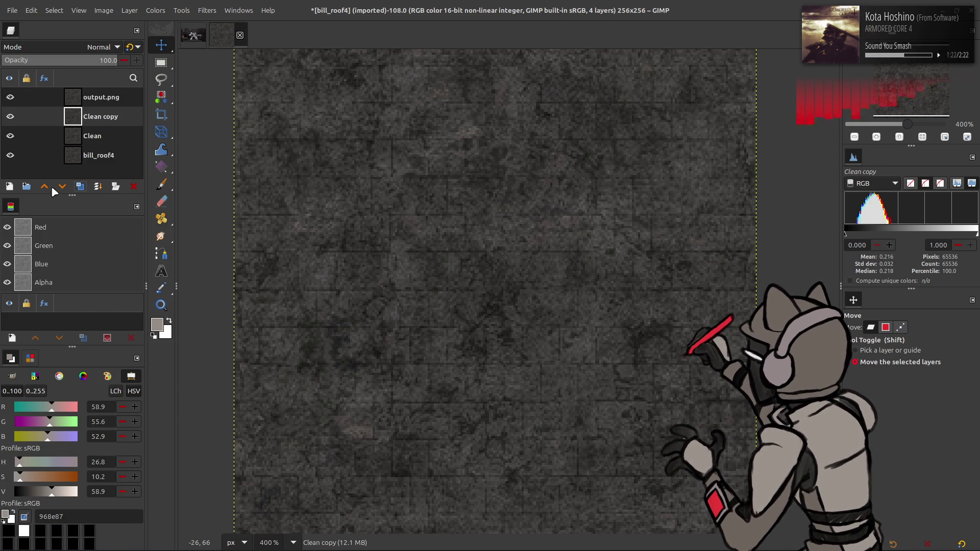
click(45, 186)
click(206, 10)
click(245, 267)
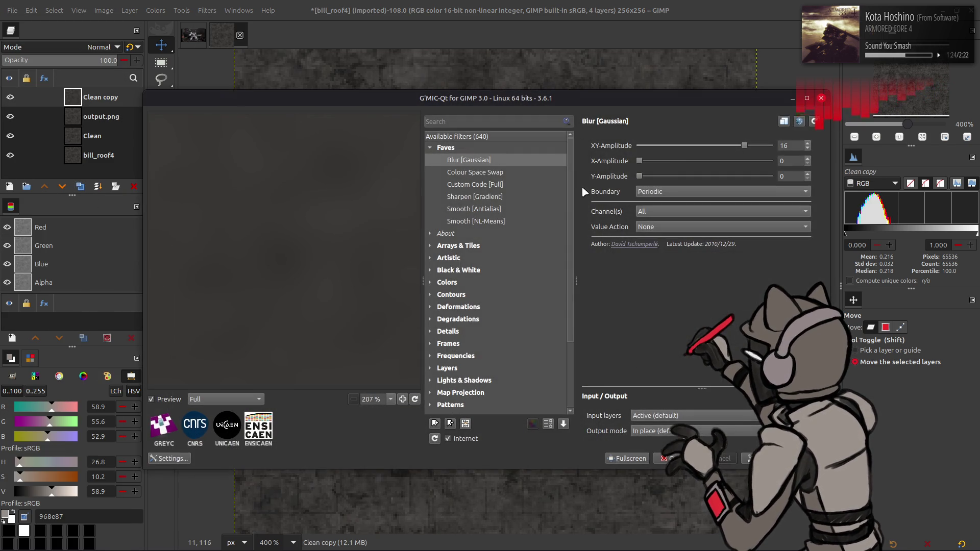
double_click(785, 145)
text(4)
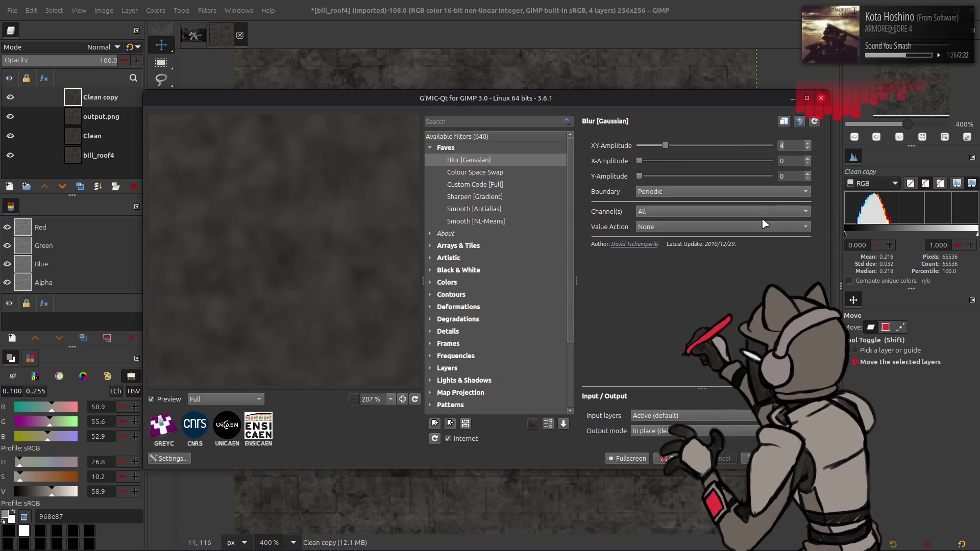
click(669, 458)
- Grain-extract an output.png copy from the blurred Clean copy and grain-merge the result into output.png
click(114, 120)
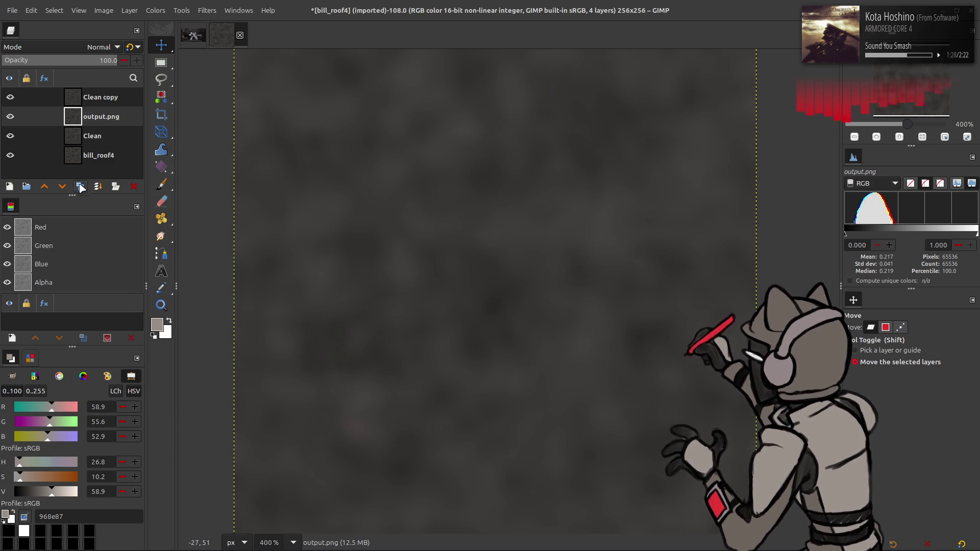
click(79, 185)
click(45, 186)
click(83, 45)
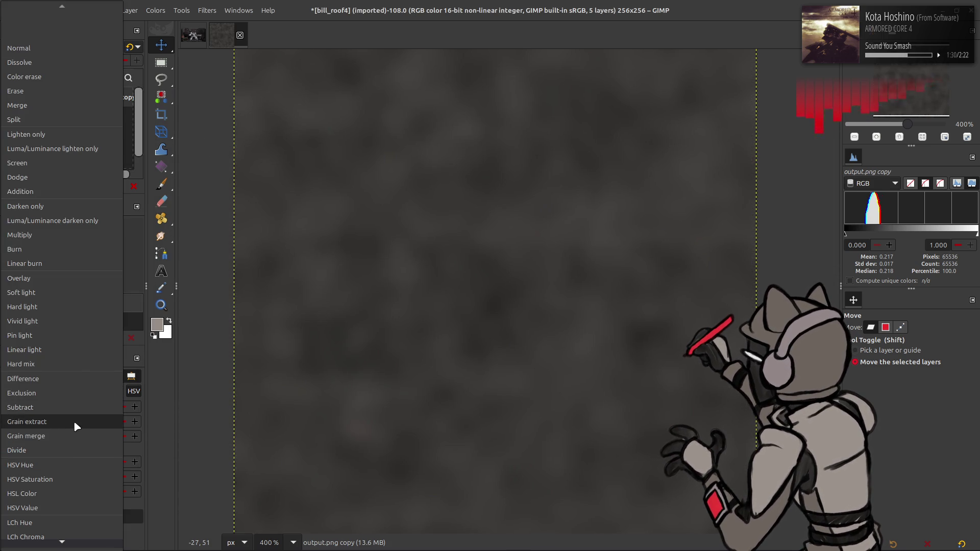
click(73, 418)
key(ctrl+m)
click(92, 46)
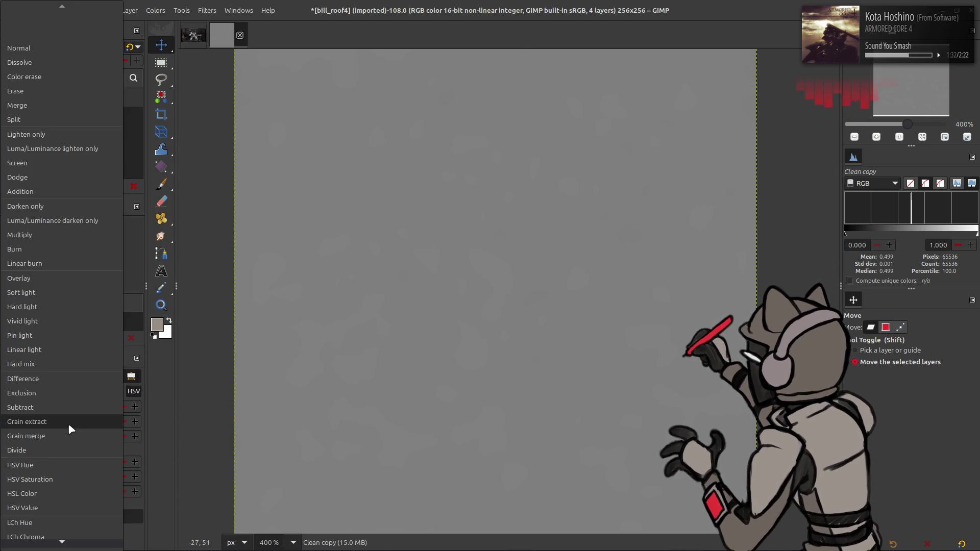
click(70, 422)
key(ctrl+m)
- Merge a second LCh Color copy of Clean down into output.png
click(97, 117)
click(80, 186)
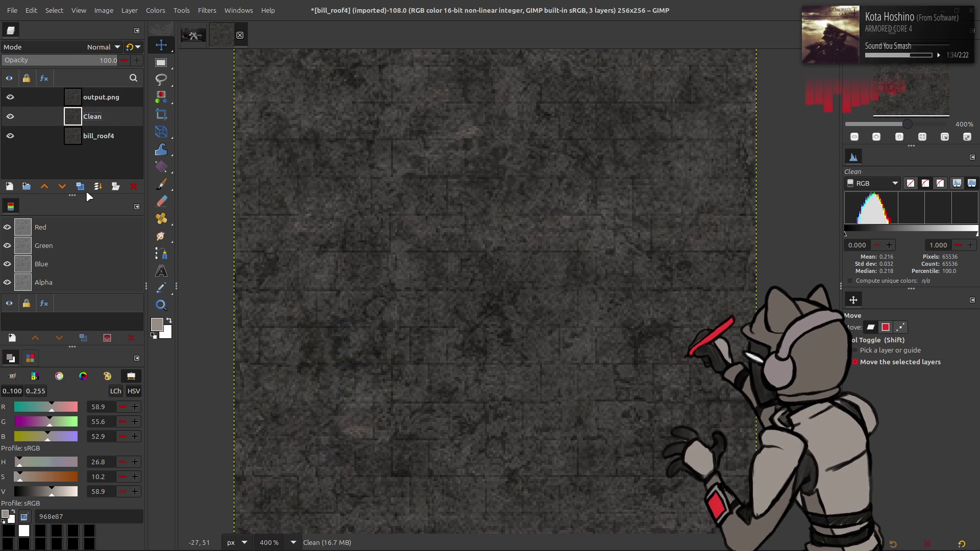
click(44, 186)
click(100, 47)
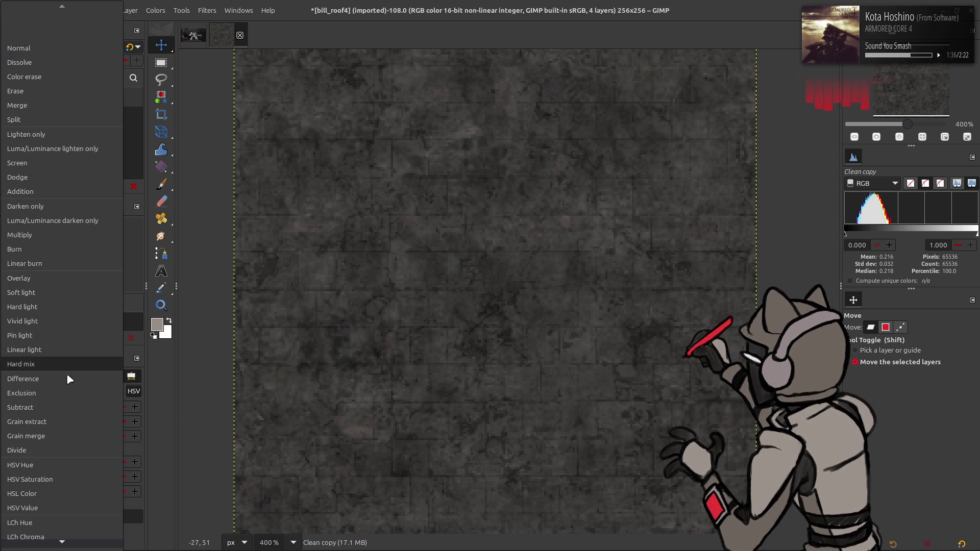
click(56, 512)
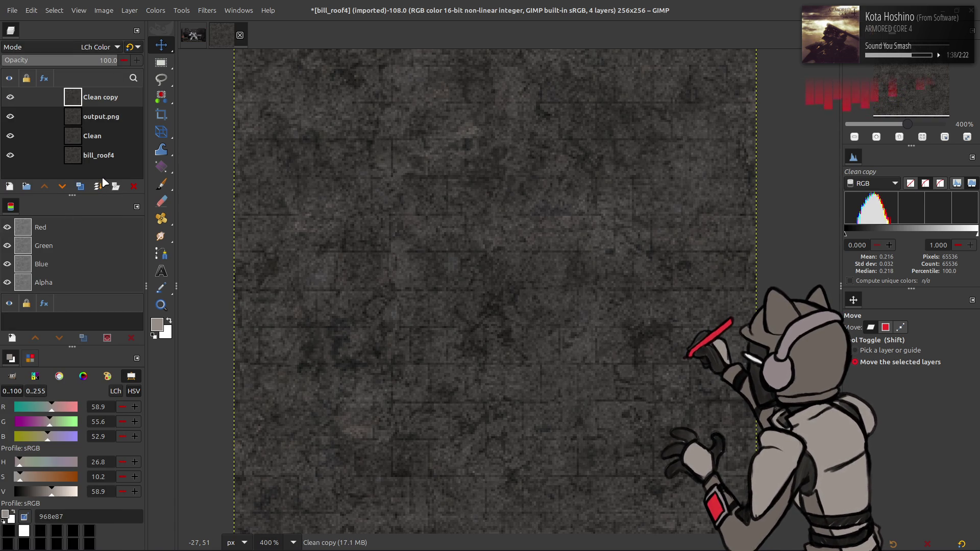
right_click(102, 101)
click(134, 216)
right_click(103, 100)
key(Escape)
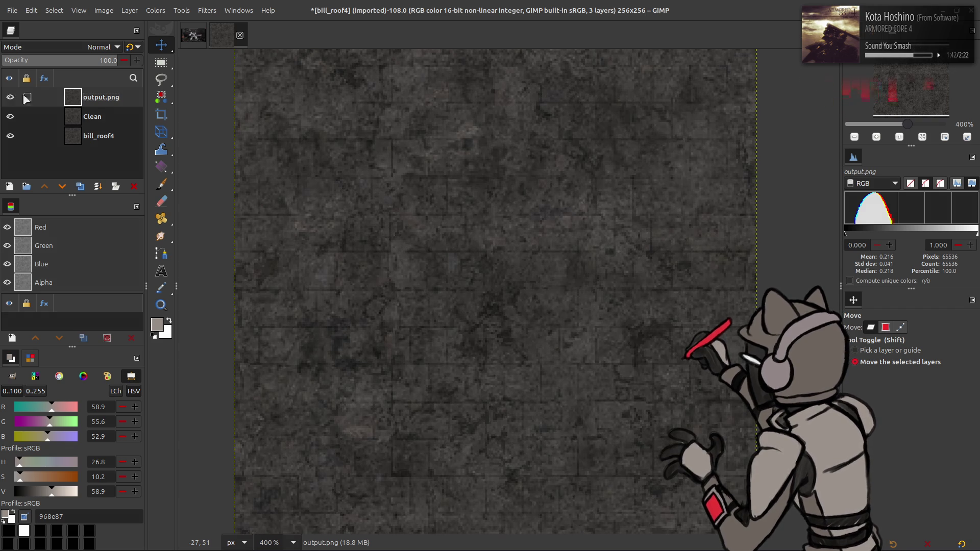
double_click(94, 96)
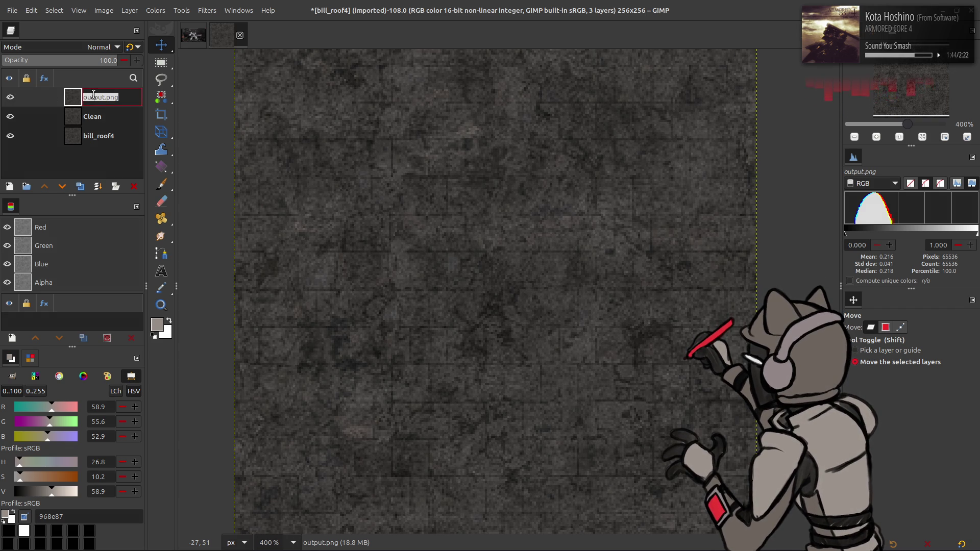
click(96, 115)
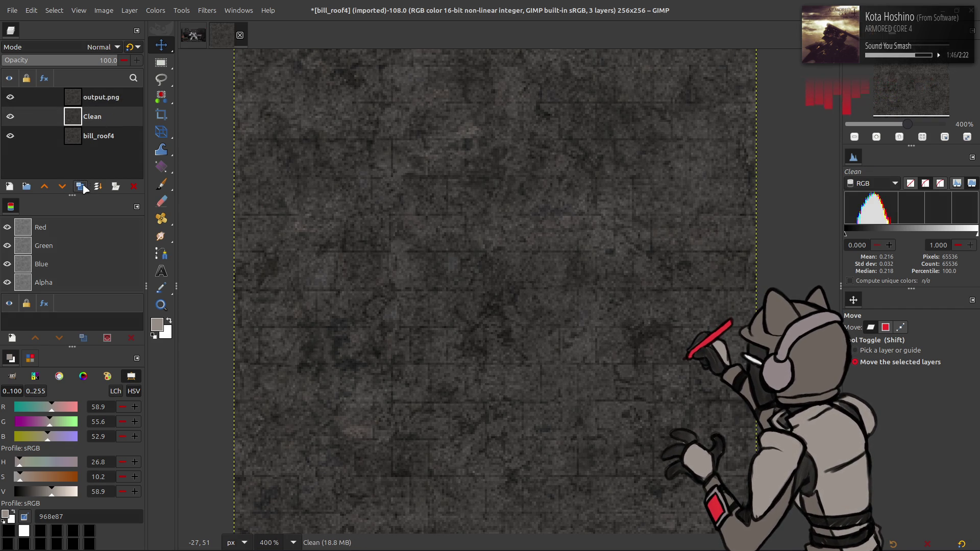
- Rename output.png to h264Texturize and place a Clean copy at the top
double_click(105, 97)
text(h264Tex)
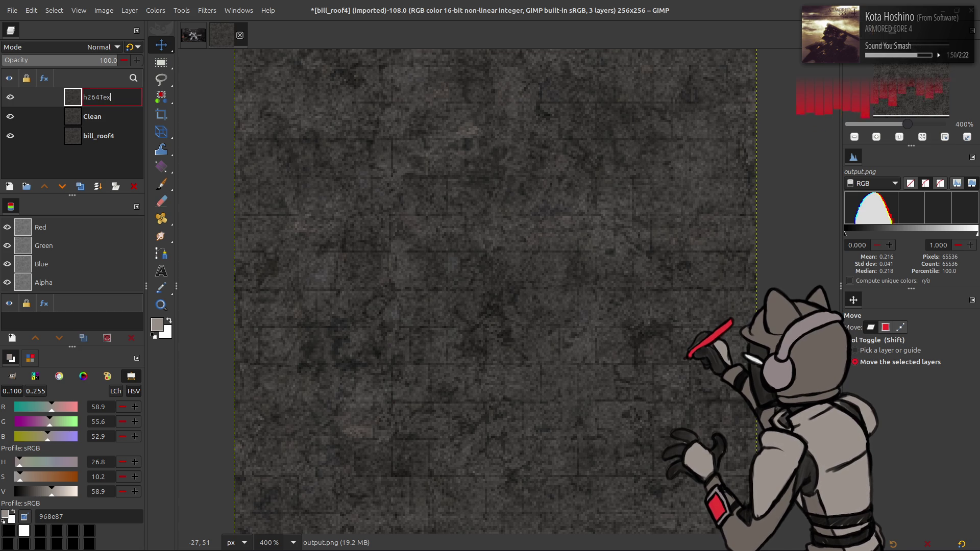
text(turize)
key(Return)
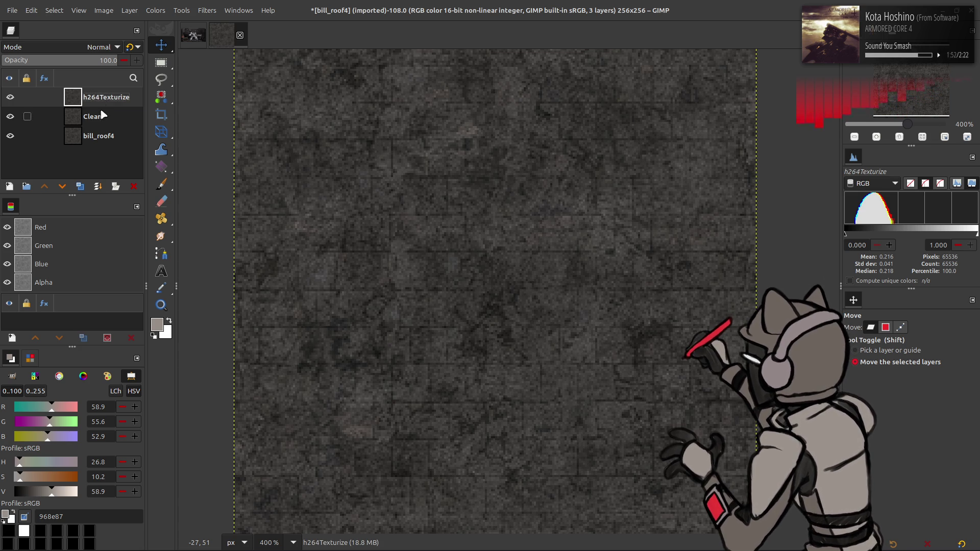
click(105, 116)
click(80, 186)
click(44, 187)
click(108, 61)
text(50)
key(Escape)
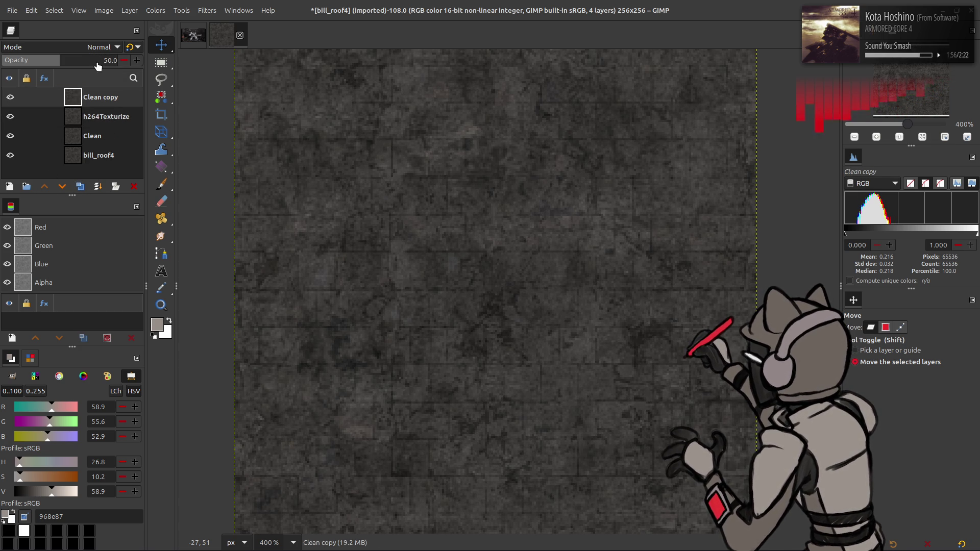
- Grain-extract a 0.5 Gaussian-blurred duplicate and grain-merge it back into Clean copy
click(79, 187)
click(80, 187)
click(214, 11)
click(235, 252)
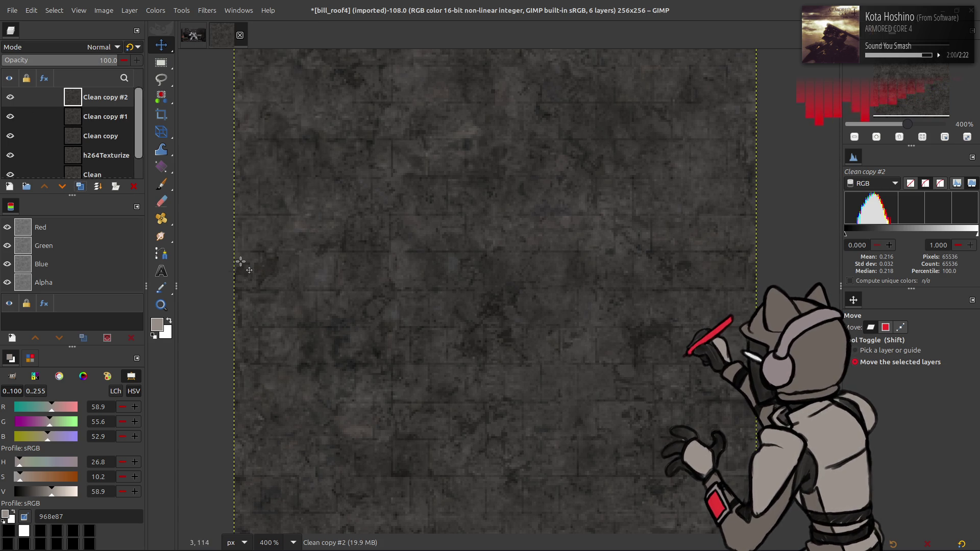
key(shift+Tab)
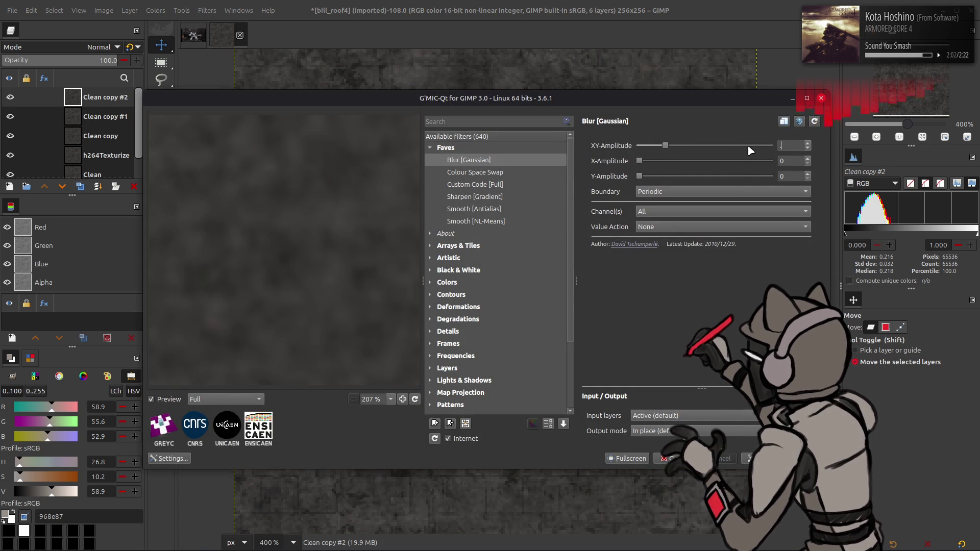
text(0.5)
key(Return)
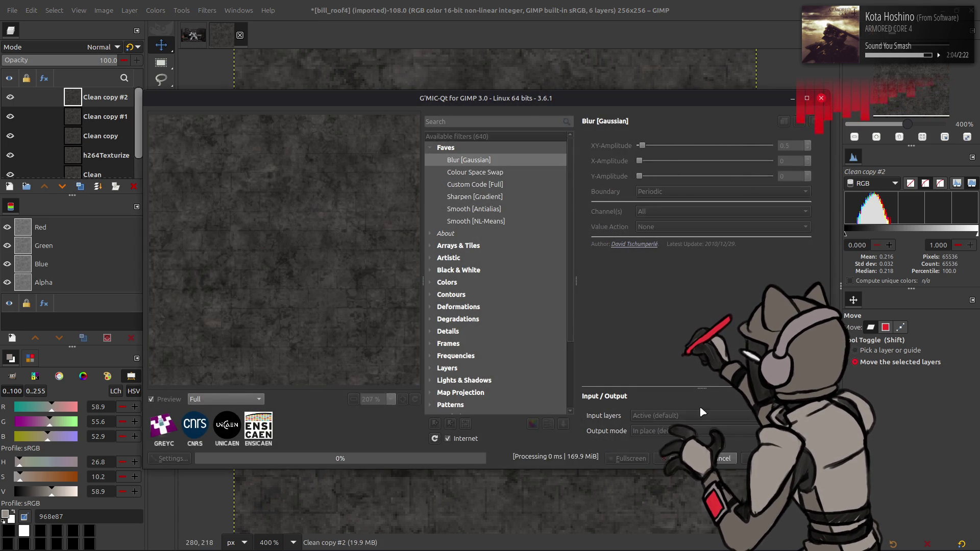
click(102, 47)
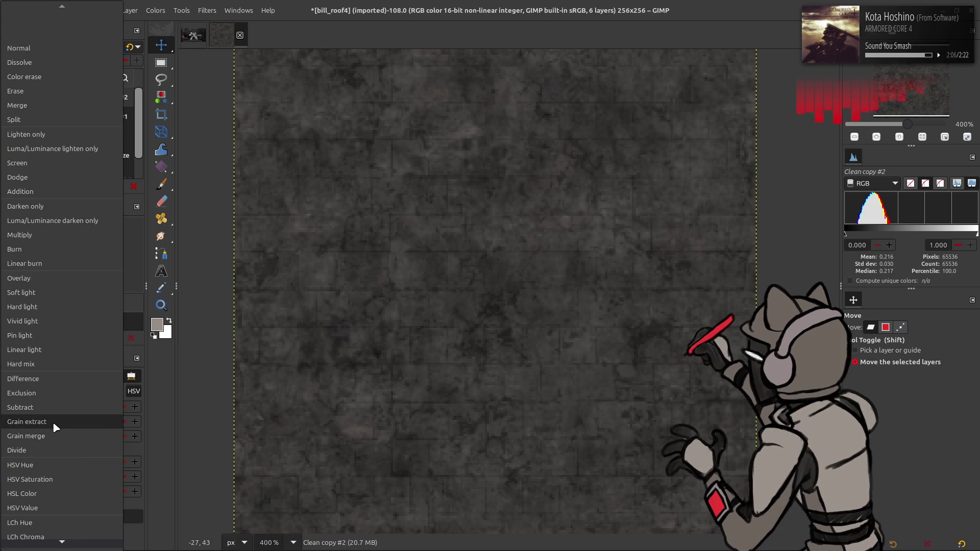
click(54, 422)
key(ctrl+m)
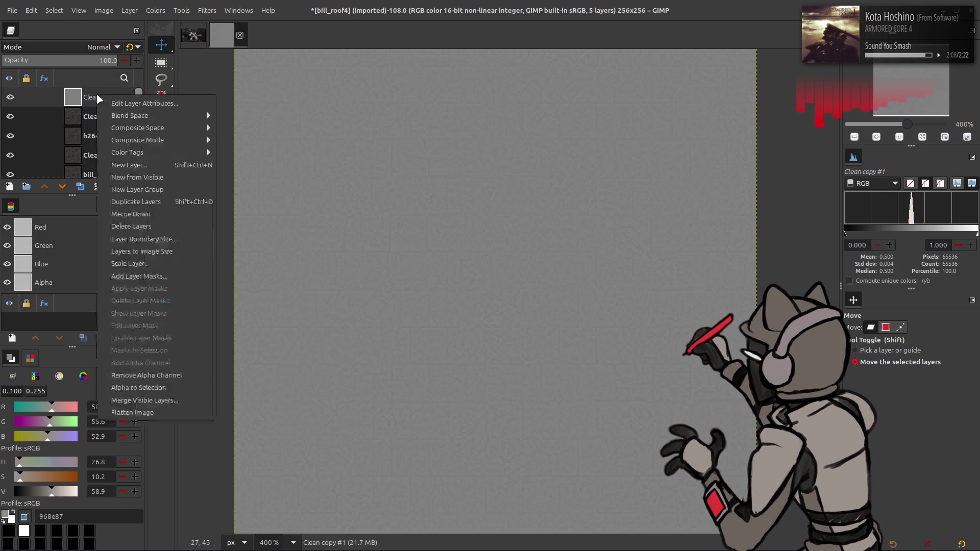
click(102, 47)
click(76, 436)
key(ctrl+m)
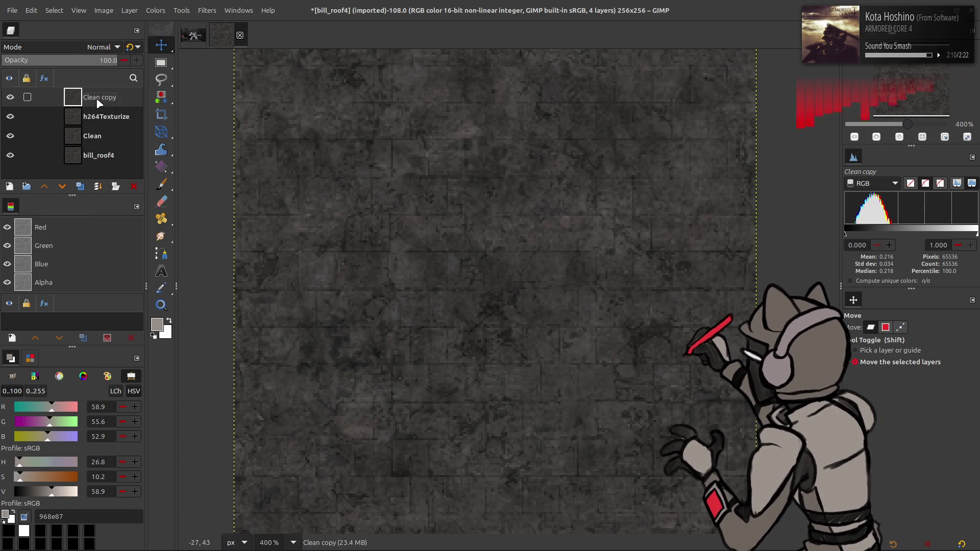
- Compare Clean copy by toggling its visibility and set its opacity to 50
click(15, 98)
click(15, 98)
click(15, 98)
click(14, 97)
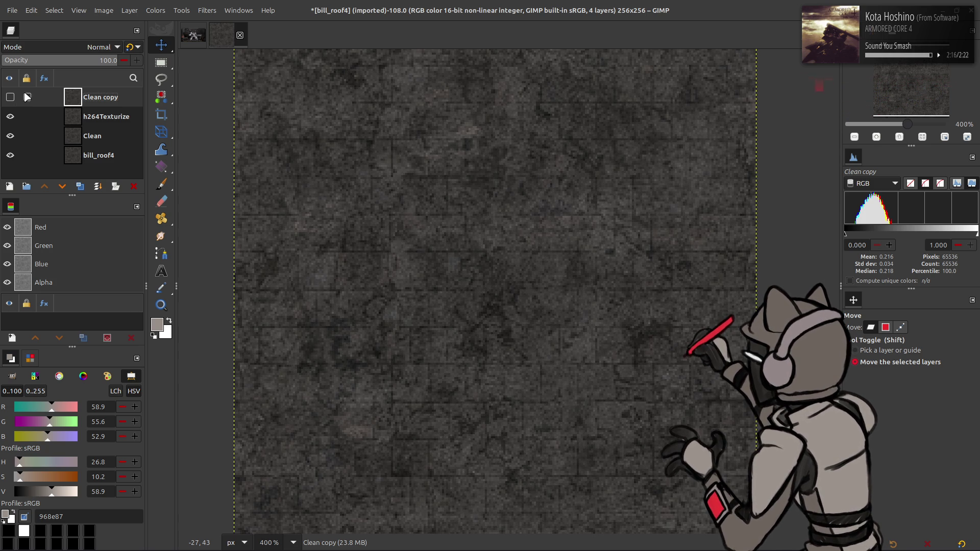
click(116, 118)
click(103, 101)
scroll(271, 148, up, 1)
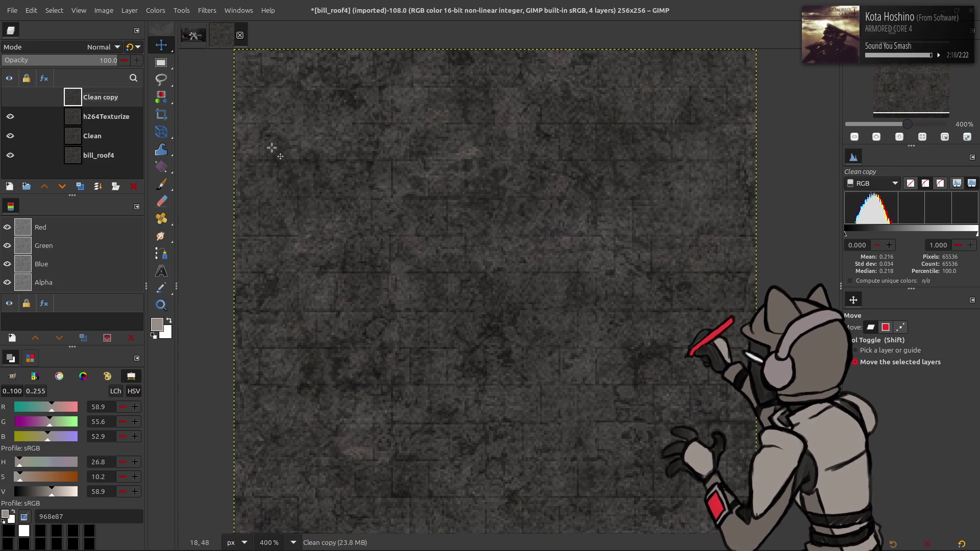
click(90, 108)
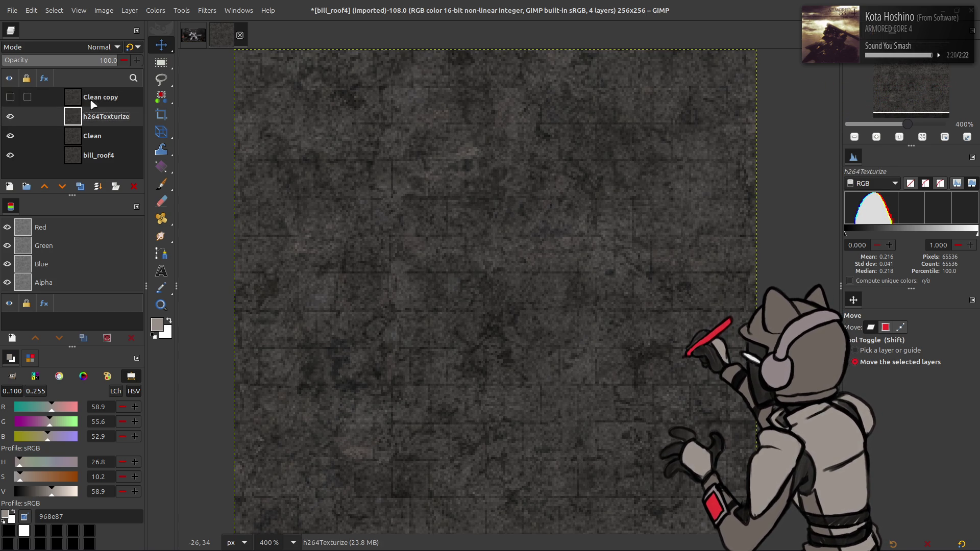
click(92, 98)
click(11, 97)
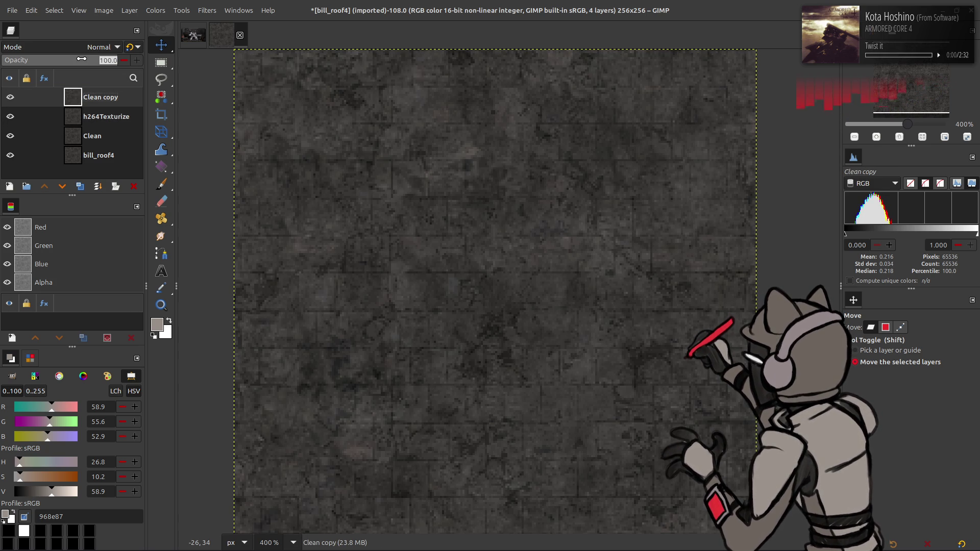
text(50)
key(Return)
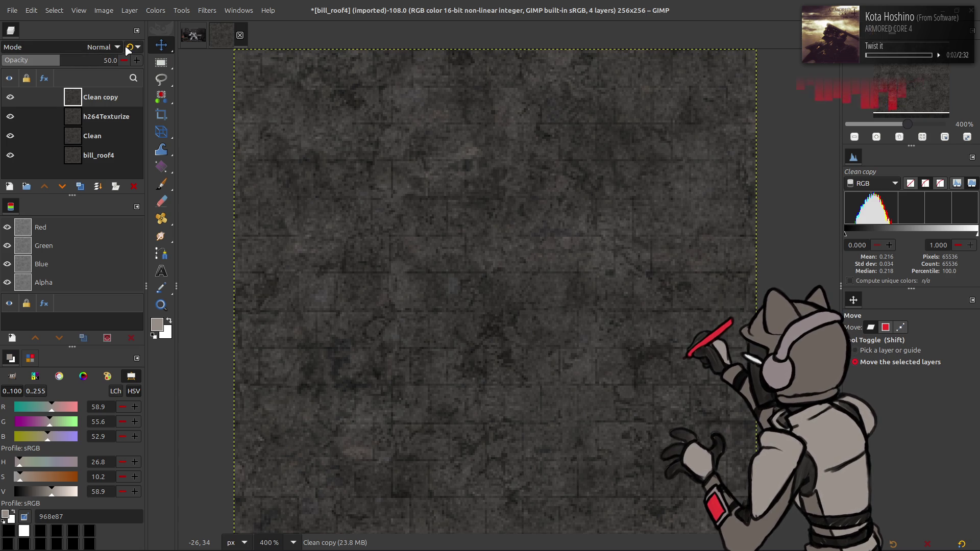
- Try Clean copy in legacy Normal at about 66.7 opacity, then delete the layer
click(131, 49)
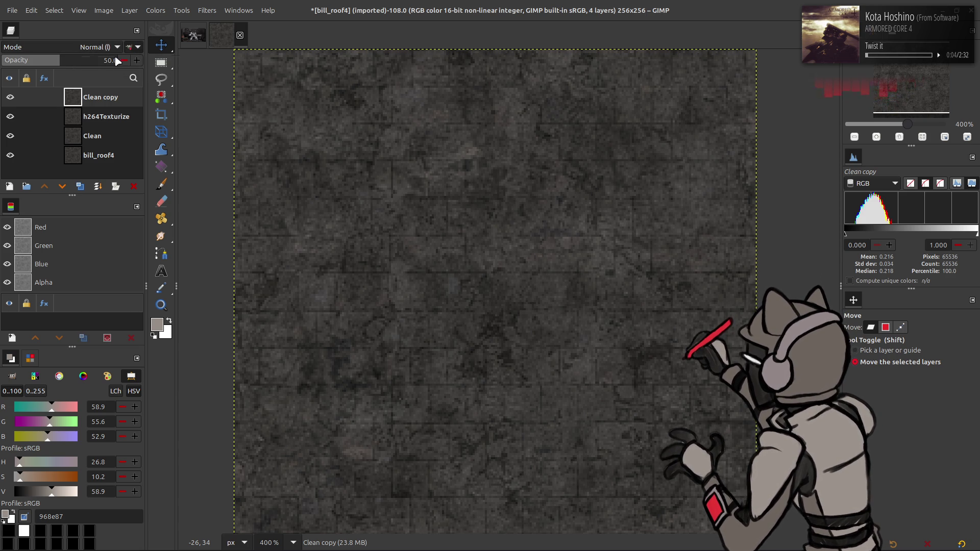
click(10, 97)
click(11, 97)
click(80, 65)
text(66.7)
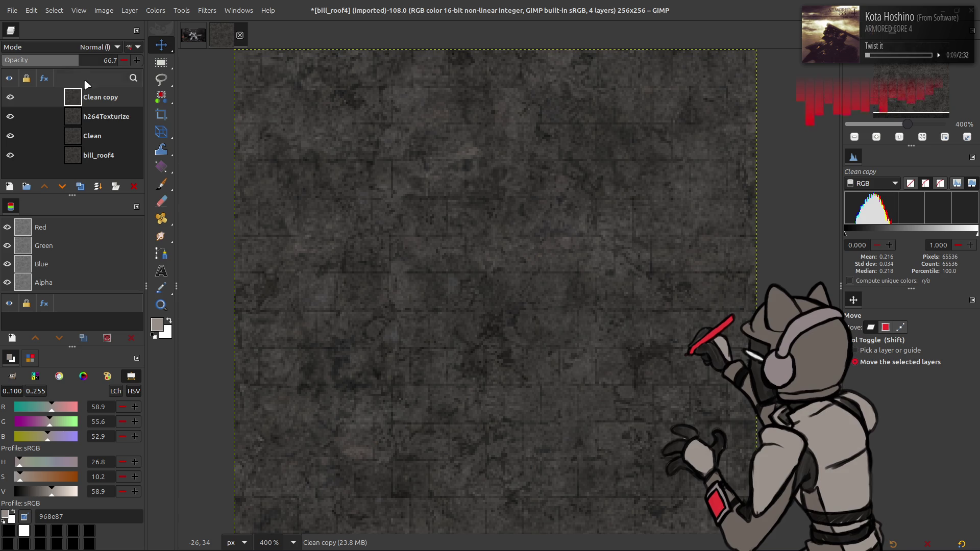
right_click(84, 94)
click(99, 226)
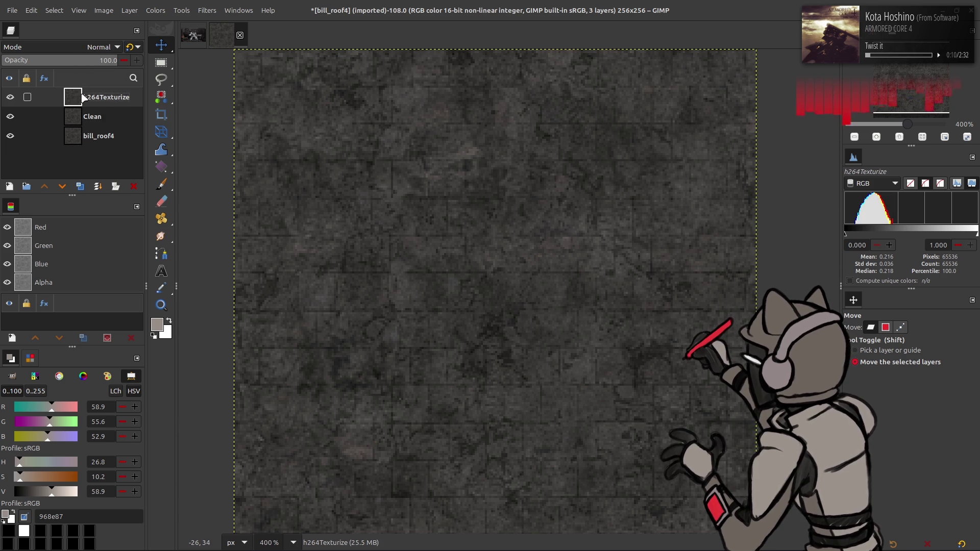
click(10, 97)
click(10, 98)
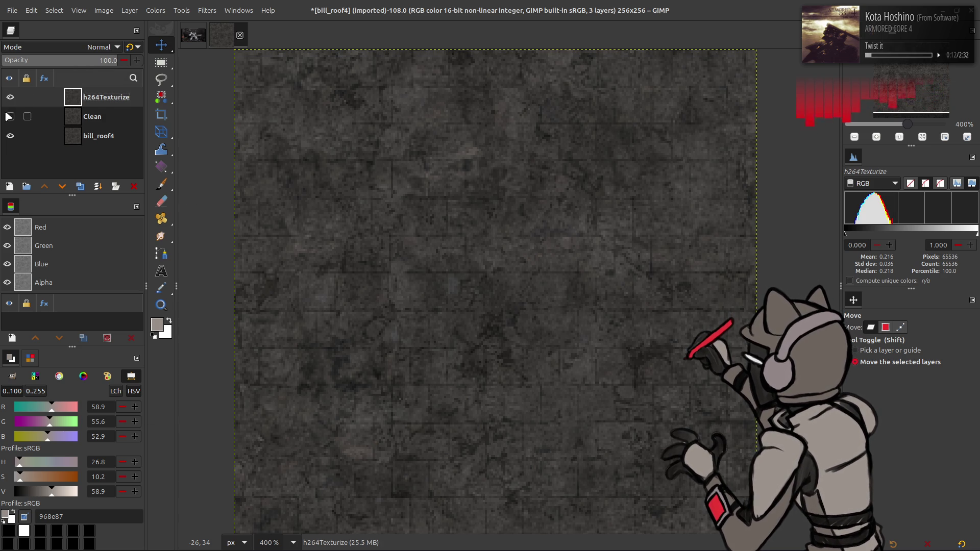
- Grain-extract a re-filtered h264Texturize copy and grain-merge it back into h264Texturize
click(80, 186)
click(79, 186)
click(207, 11)
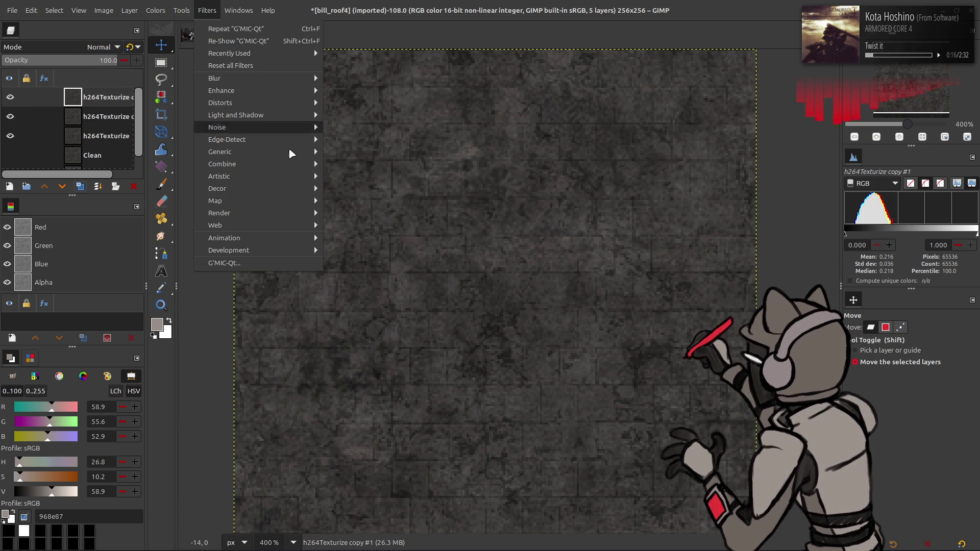
click(239, 29)
click(97, 47)
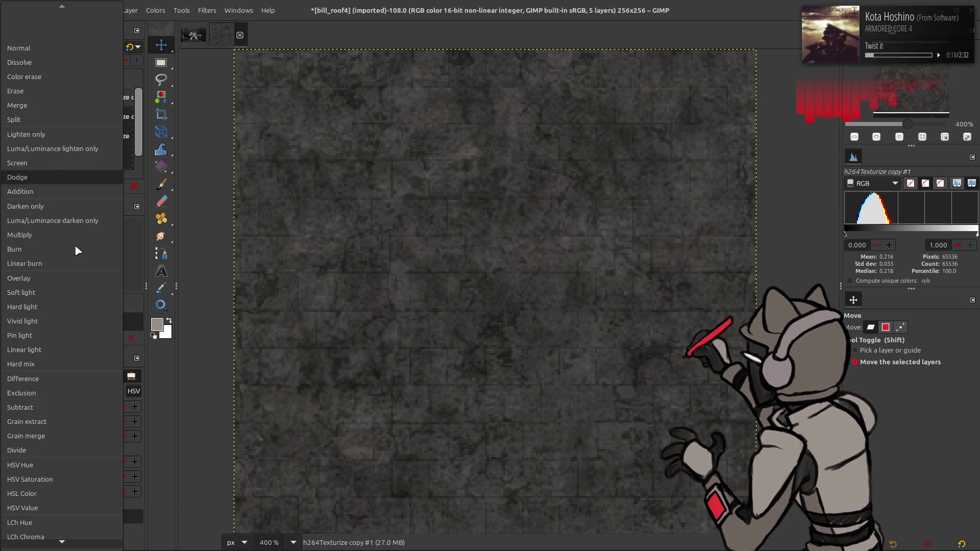
click(58, 421)
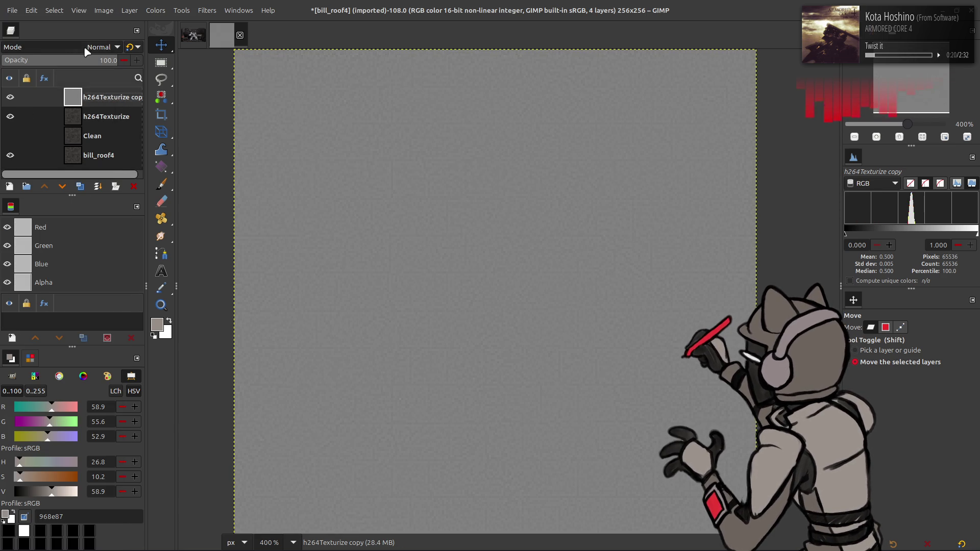
click(94, 47)
click(79, 428)
right_click(94, 98)
click(148, 239)
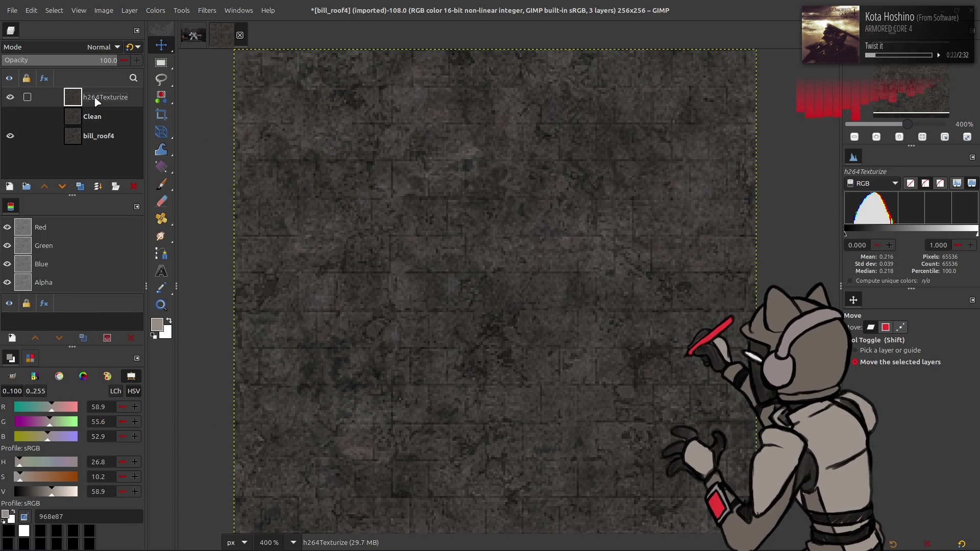
shift+click(10, 116)
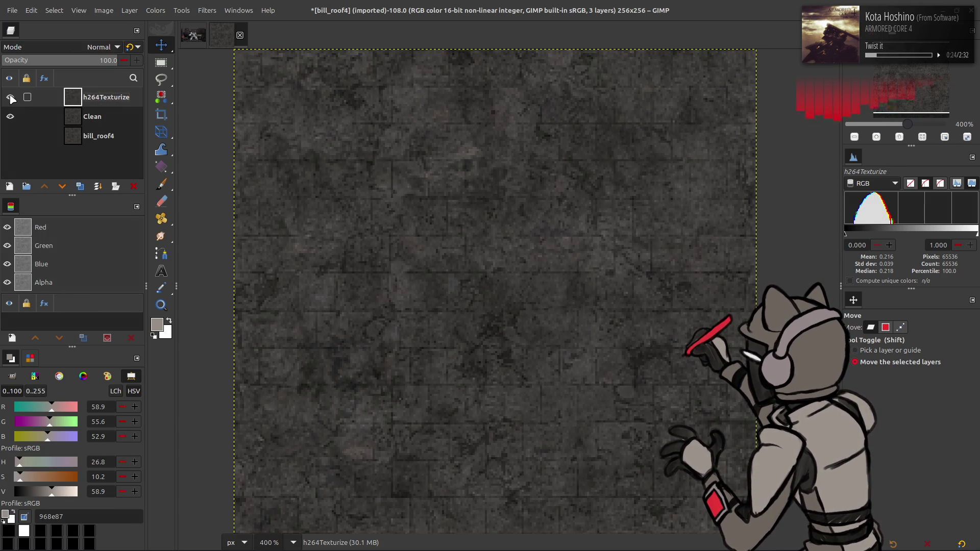
key(ctrl+s)
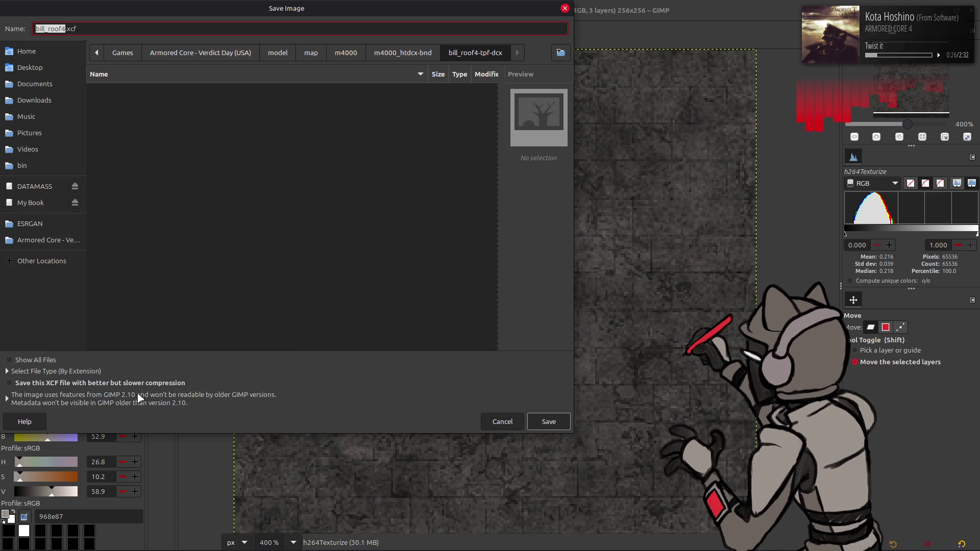
- Tick 'better but slower compression' and save the image as bill_roof4.xcf
click(140, 398)
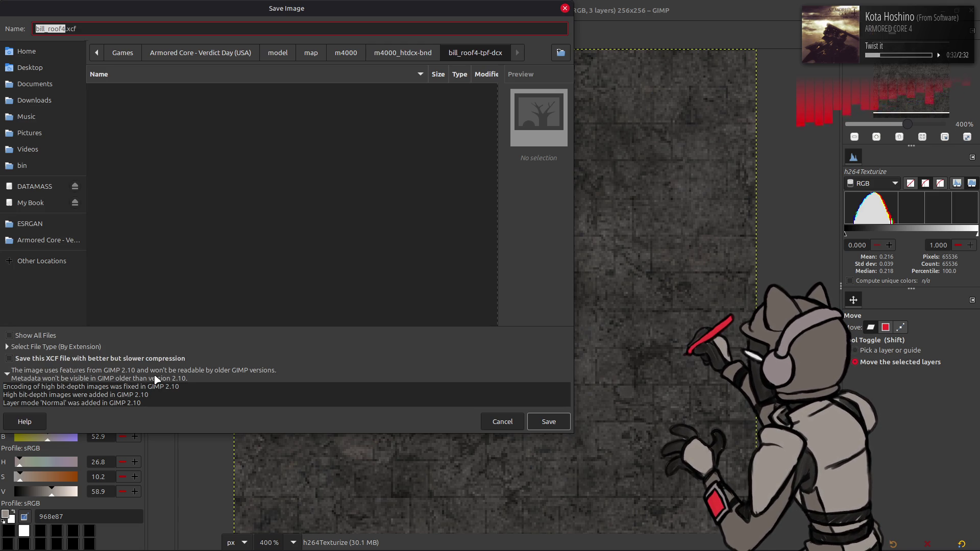
click(155, 378)
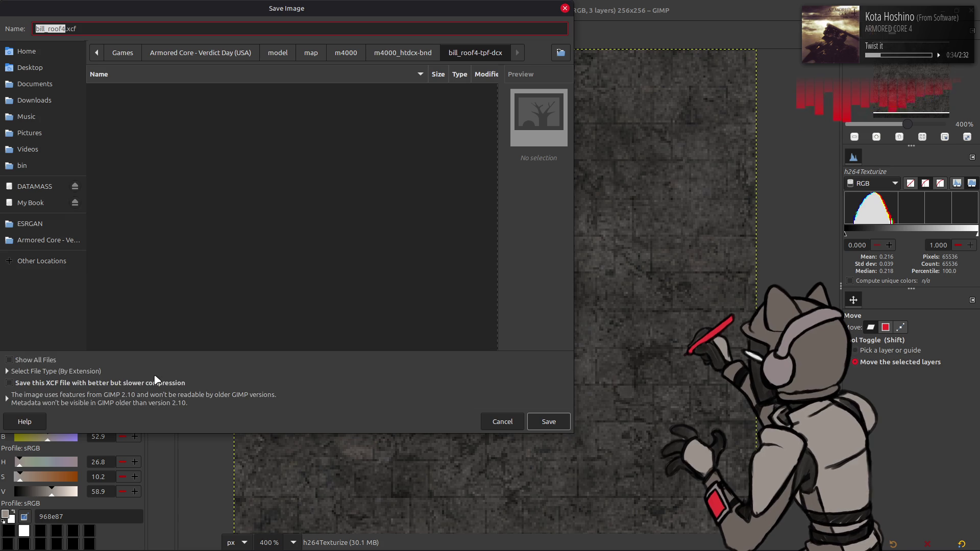
click(158, 383)
click(558, 427)
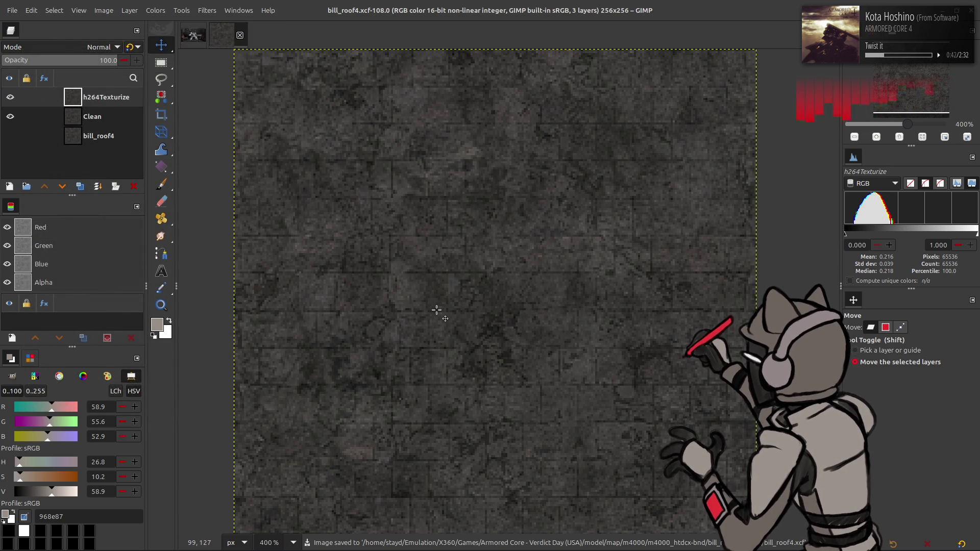
- Try Clean copy opacities of 67 and 75, then undo back to the three-layer stack
click(10, 98)
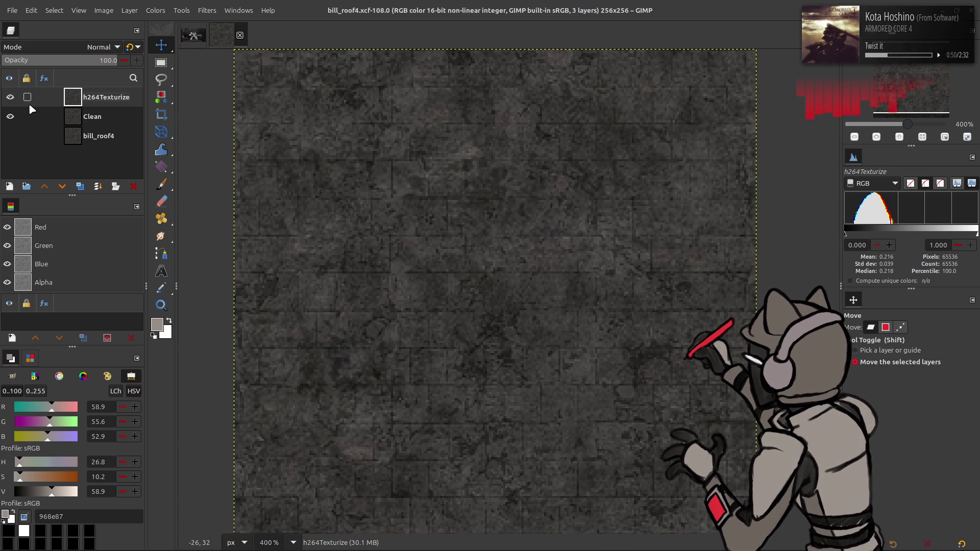
key(shift+ctrl+d)
key(shift+ctrl+d)
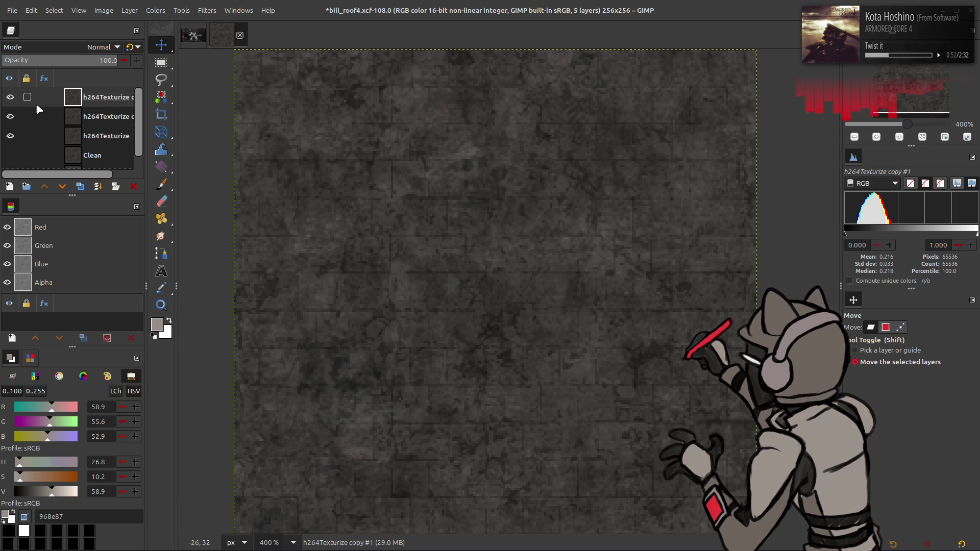
key(ctrl+z)
key(ctrl+z)
key(ctrl+z)
drag(80, 63, 90, 62)
click(12, 98)
key(ctrl+z)
key(ctrl+z)
key(ctrl+z)
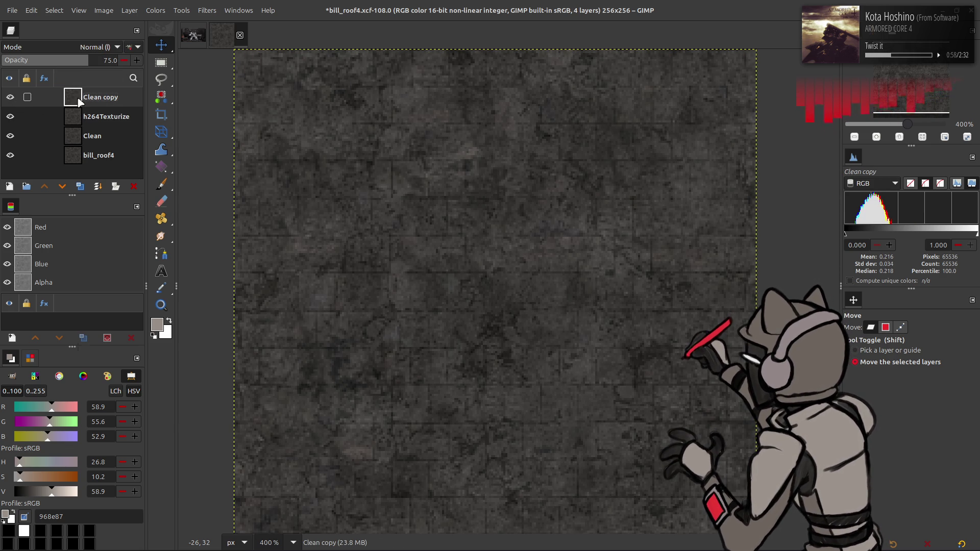
click(14, 95)
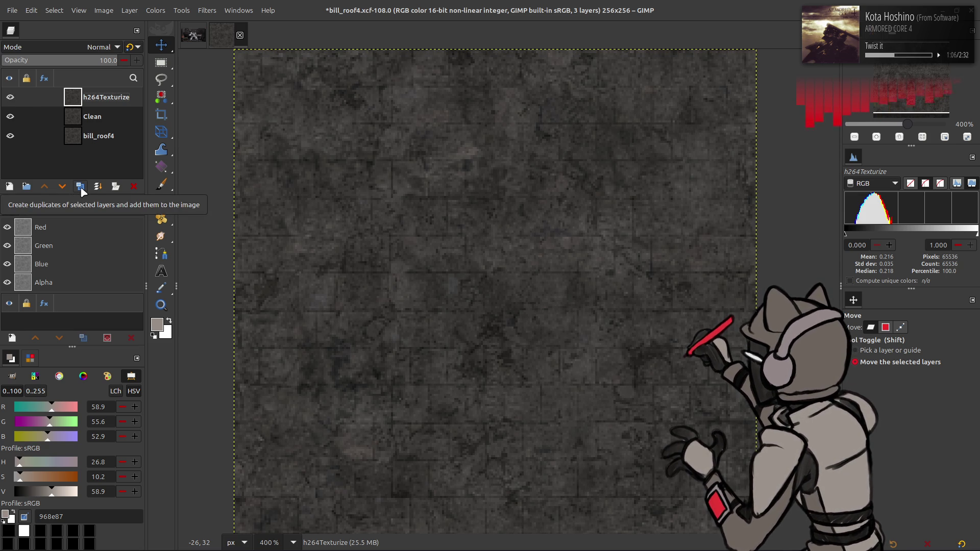
- Restore the Clean copy layer and compare it by toggling layer visibility
click(109, 112)
key(shift+ctrl+d)
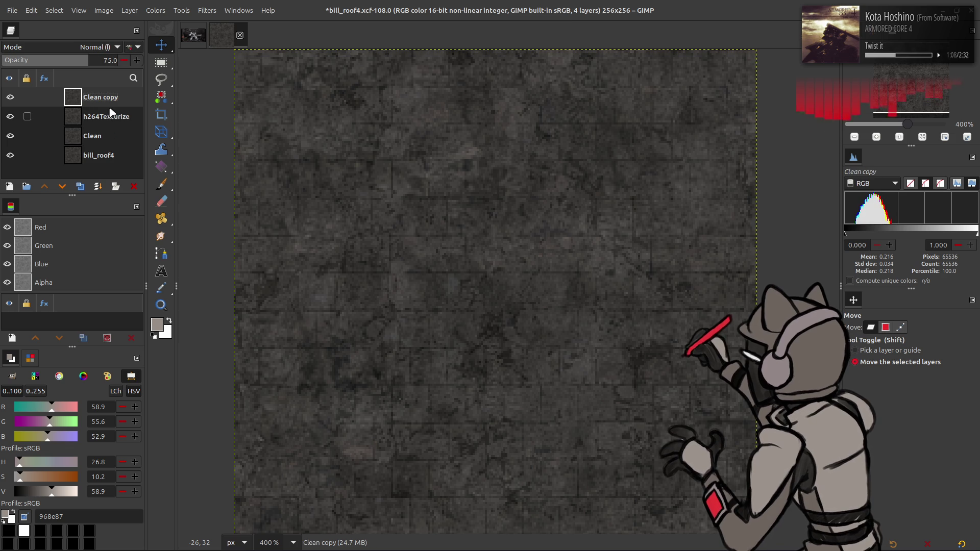
key(minus)
key(minus)
key(v)
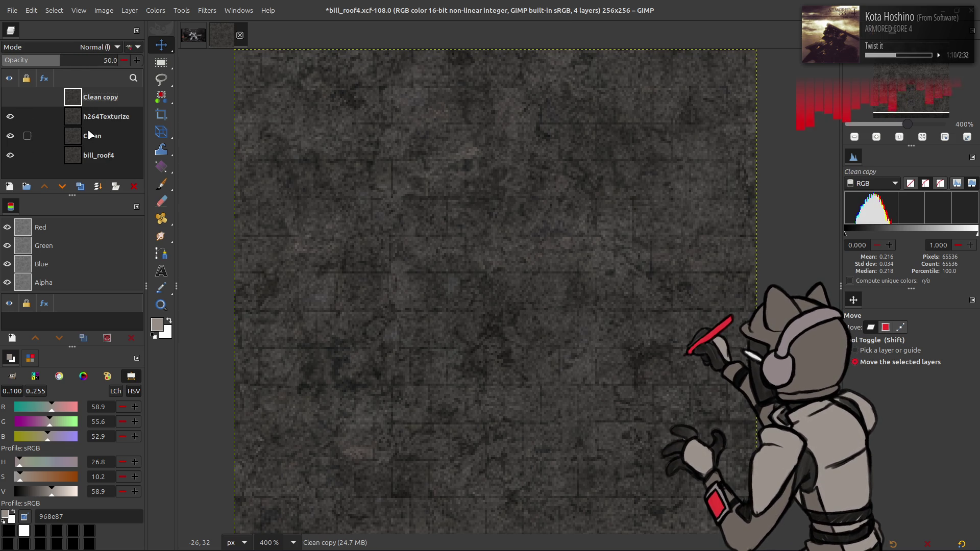
key(ctrl+z)
key(ctrl+z)
click(10, 116)
click(11, 100)
click(9, 108)
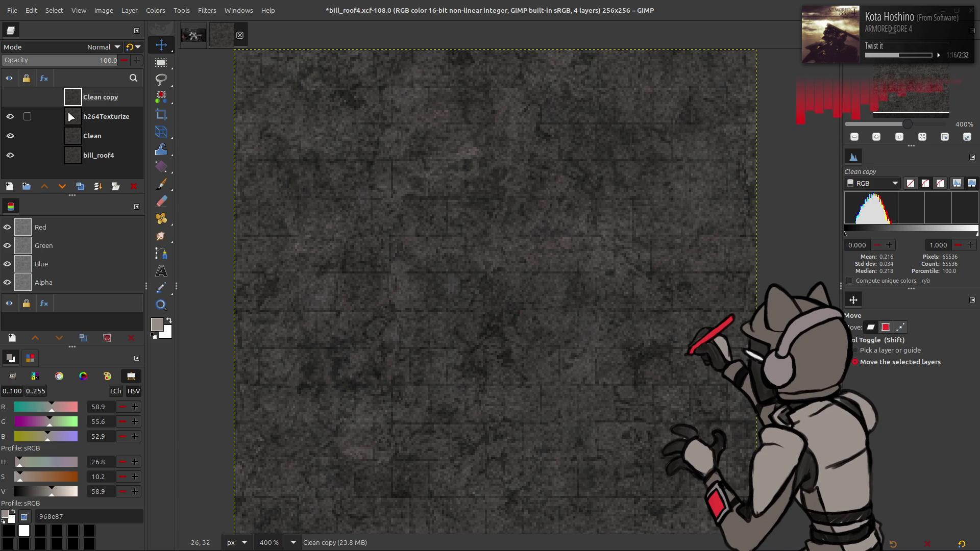
- Move h264Texturize to the top at 25 opacity and rename the merged layer h264Texturize
double_click(96, 114)
drag(96, 109, 93, 101)
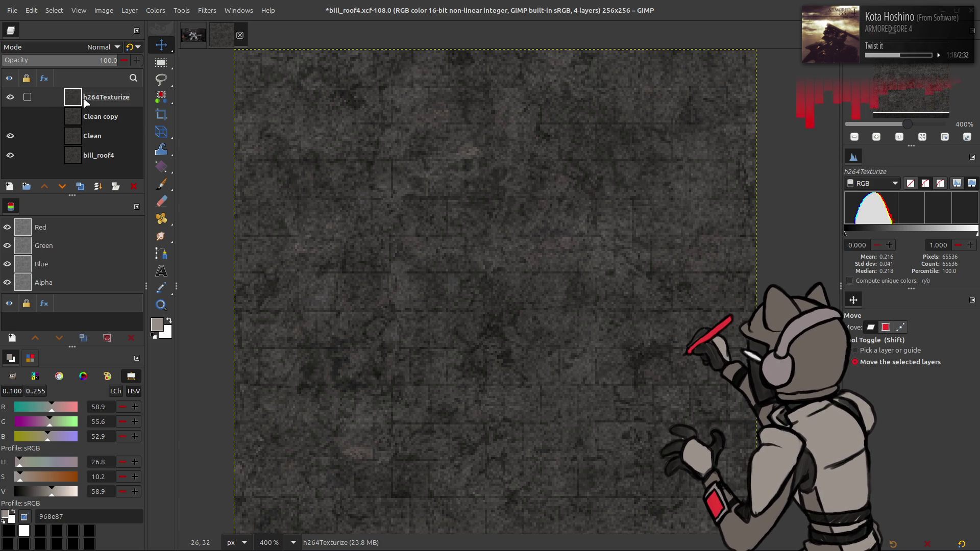
click(10, 100)
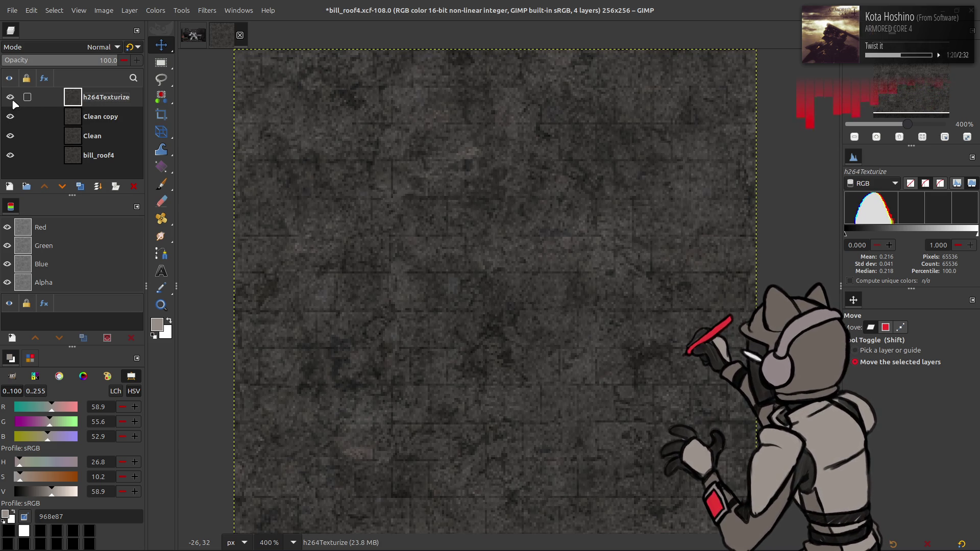
click(110, 61)
text(25)
key(Return)
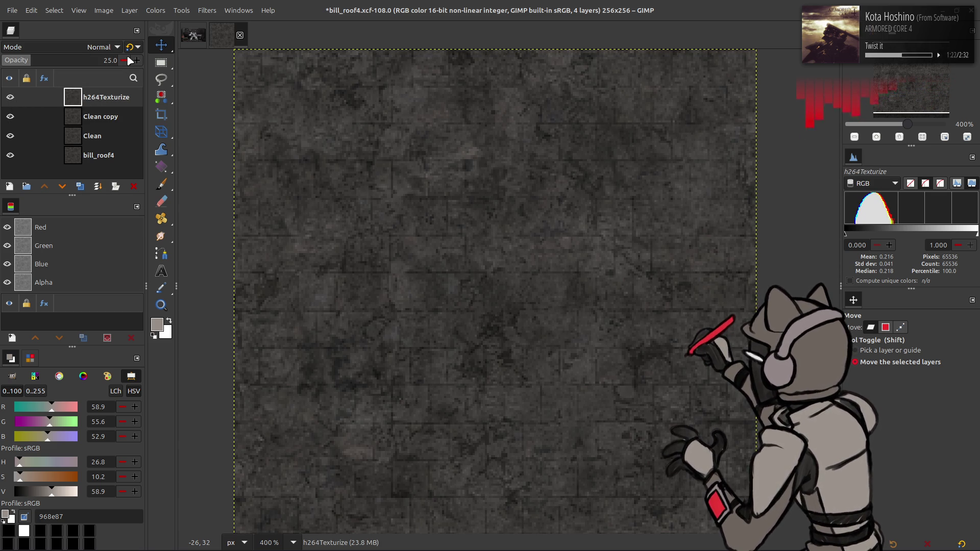
right_click(105, 97)
click(133, 219)
double_click(102, 97)
text(h264Texturize)
key(Return)
- Grain-extract a Gaussian-blurred h264Texturize copy and merge it down into h264Texturize
click(11, 98)
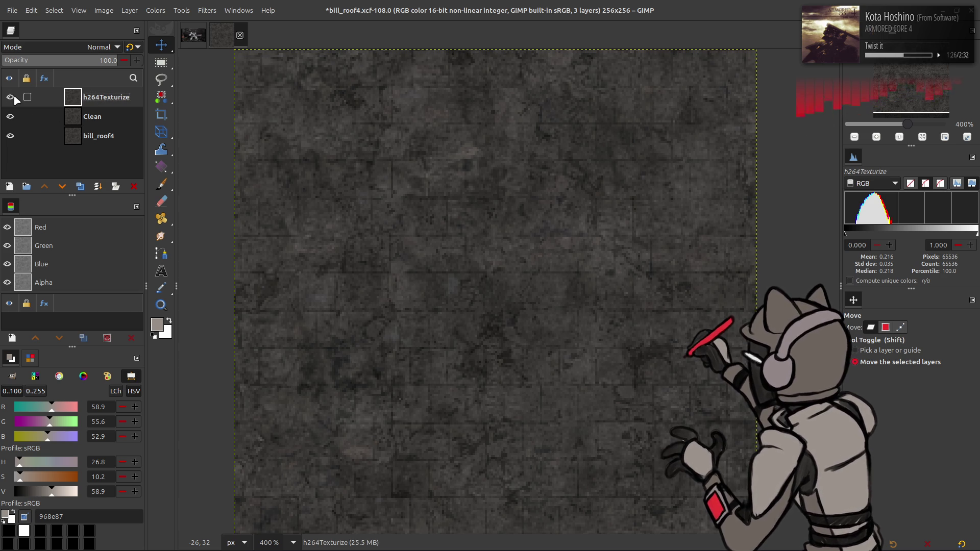
double_click(80, 186)
click(206, 13)
click(263, 266)
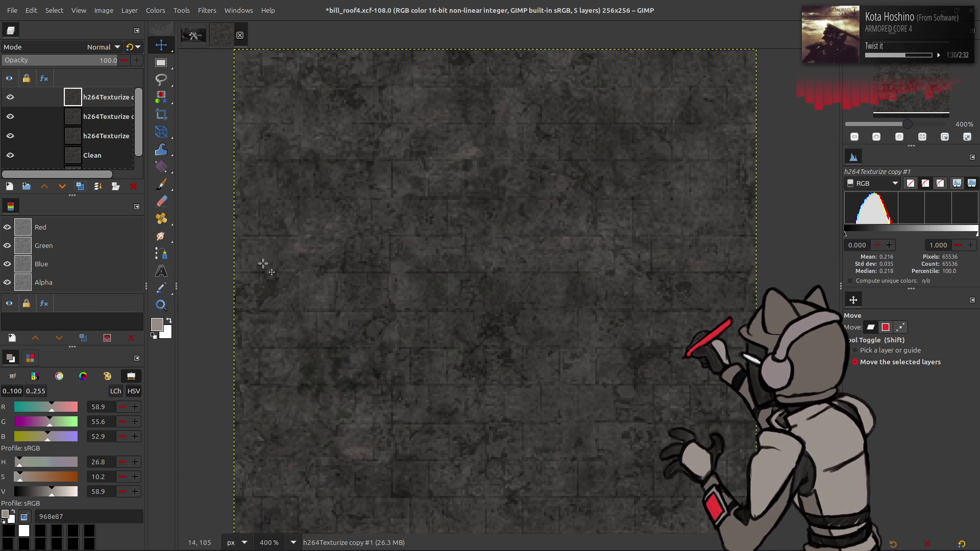
key(Return)
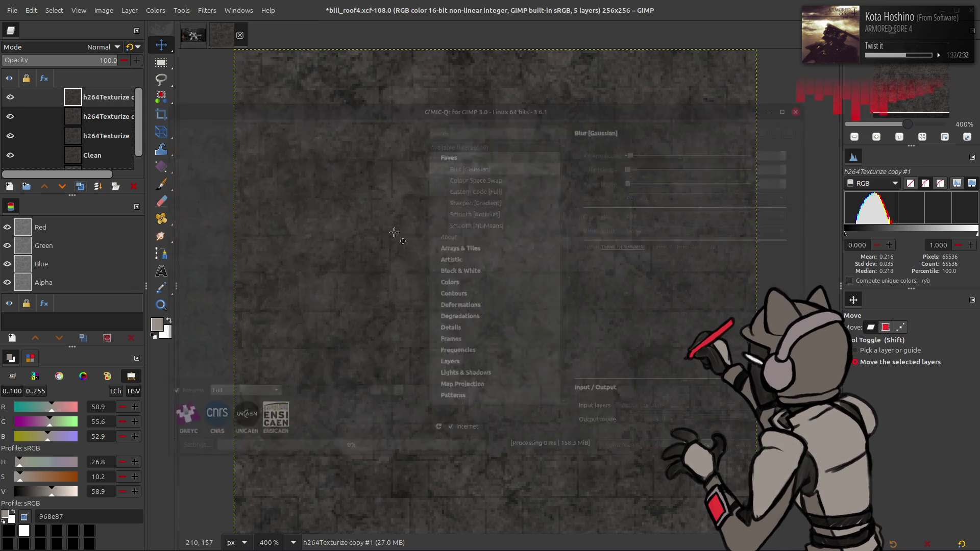
click(100, 46)
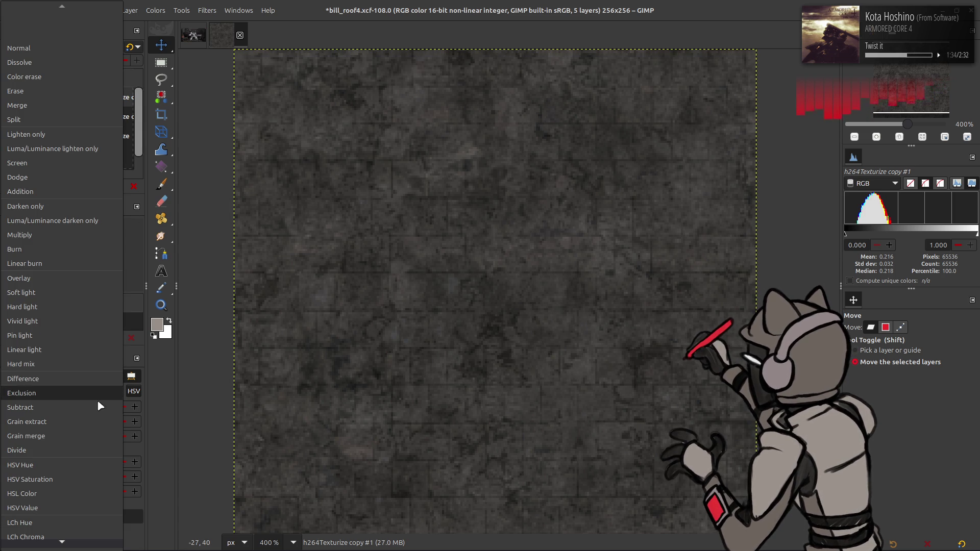
click(97, 422)
click(100, 46)
click(72, 428)
scroll(92, 47, down, 1)
right_click(100, 98)
click(135, 224)
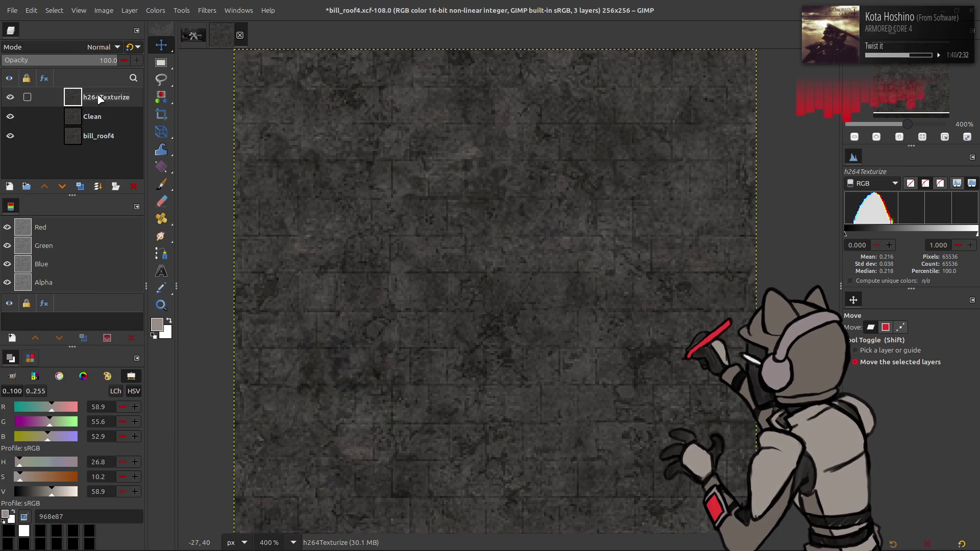
- View Clean alone, save bill_roof4.xcf, and duplicate the Clean layer
click(11, 98)
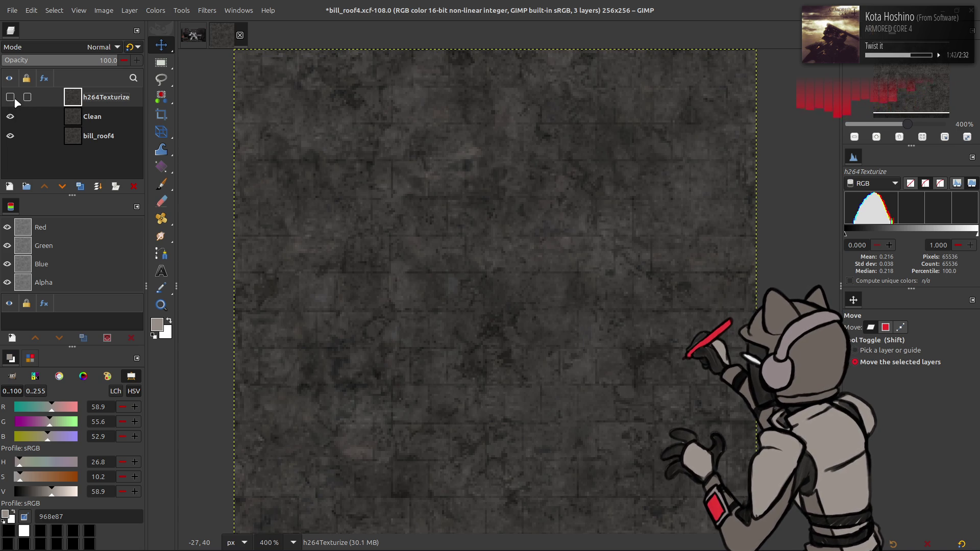
drag(10, 135, 11, 97)
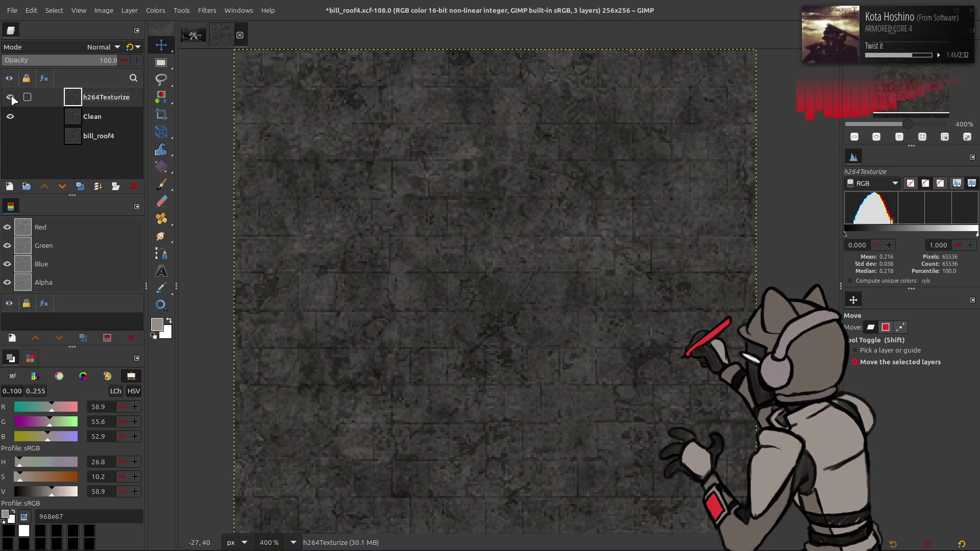
key(ctrl+s)
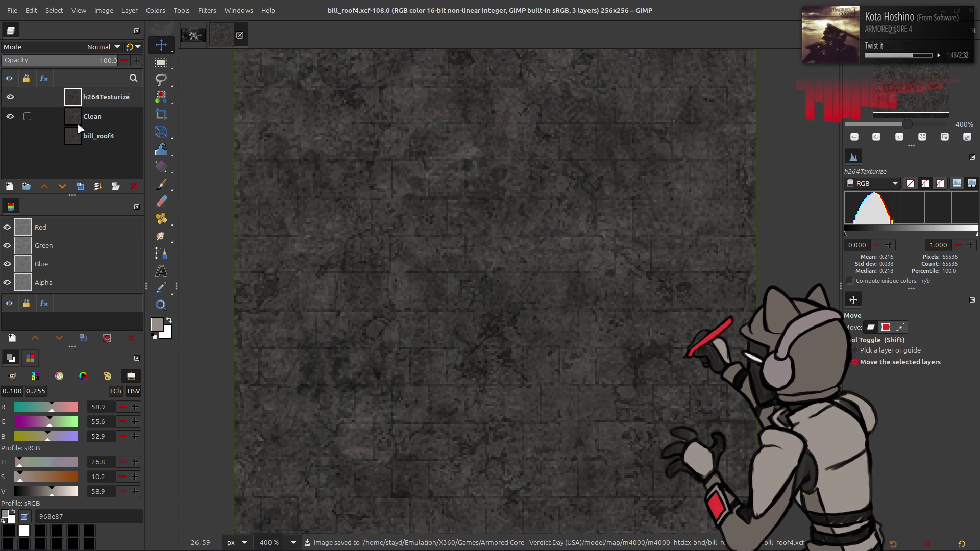
click(81, 122)
click(79, 186)
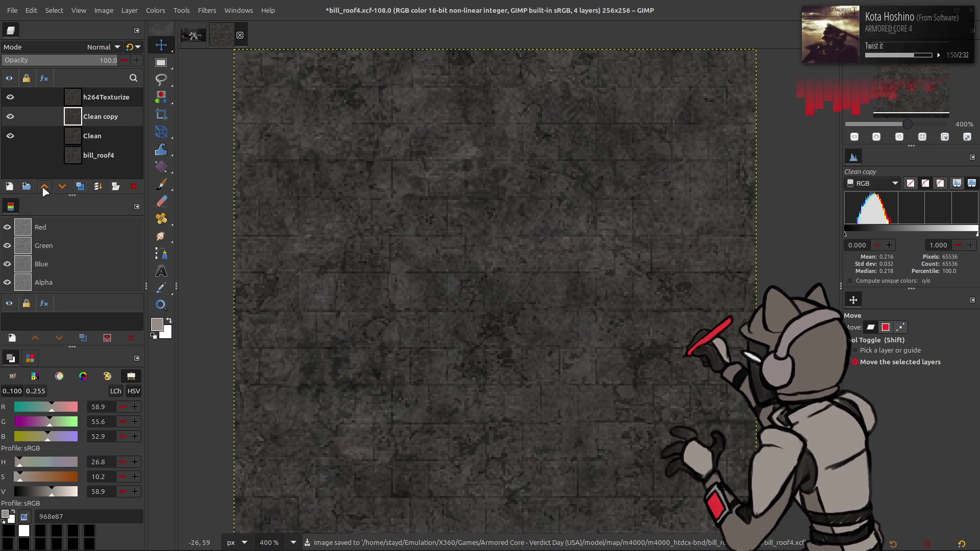
- Extract the CMYK Yellow component from the Clean copy layer
click(156, 11)
click(185, 128)
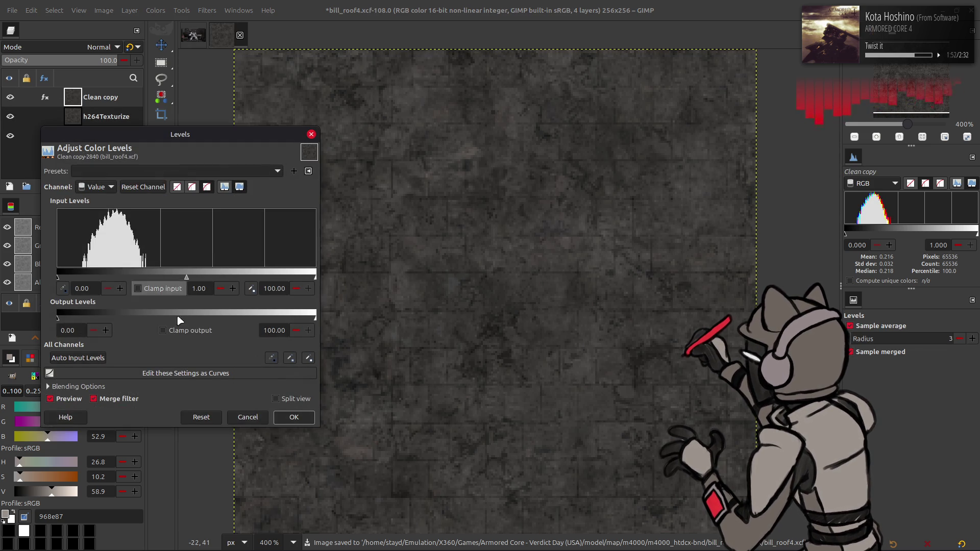
click(240, 418)
click(156, 11)
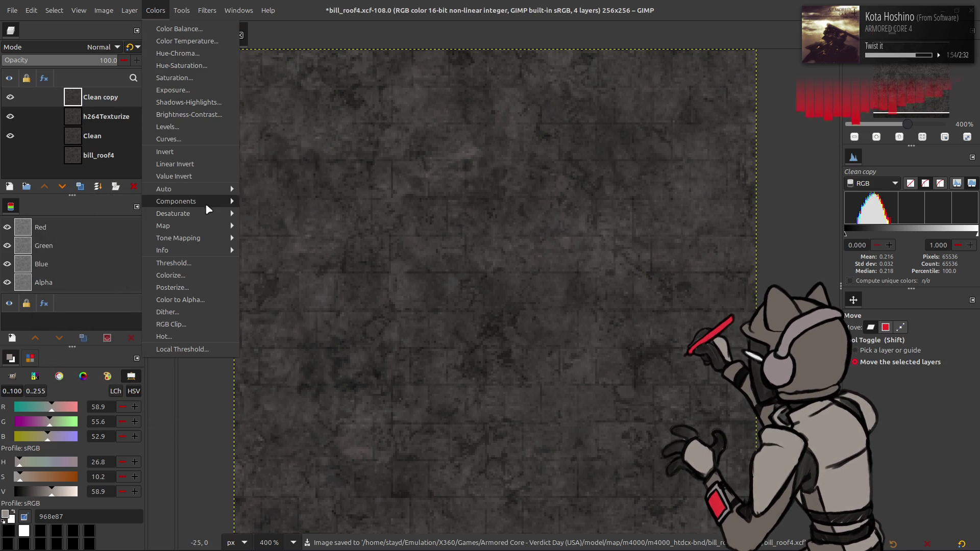
mouse_move(205, 203)
click(263, 213)
click(176, 204)
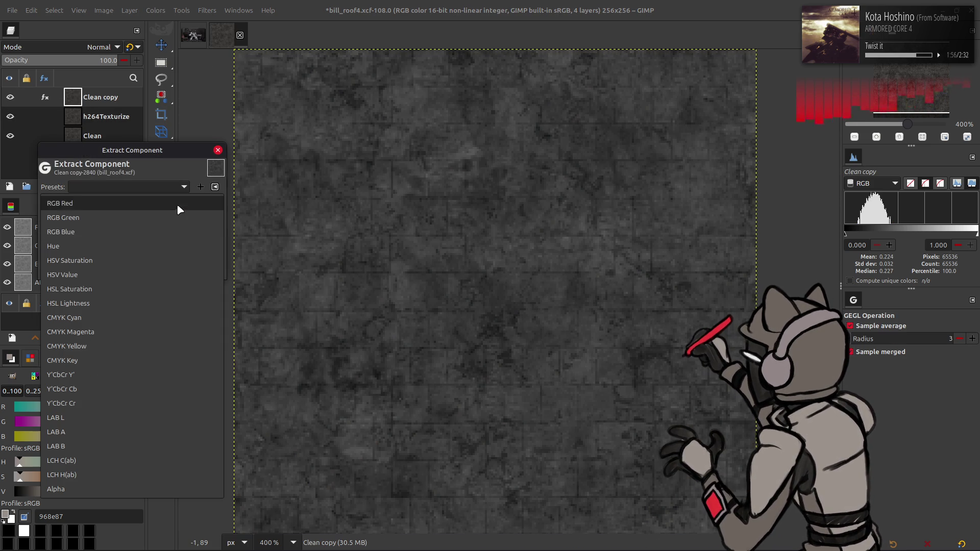
click(118, 346)
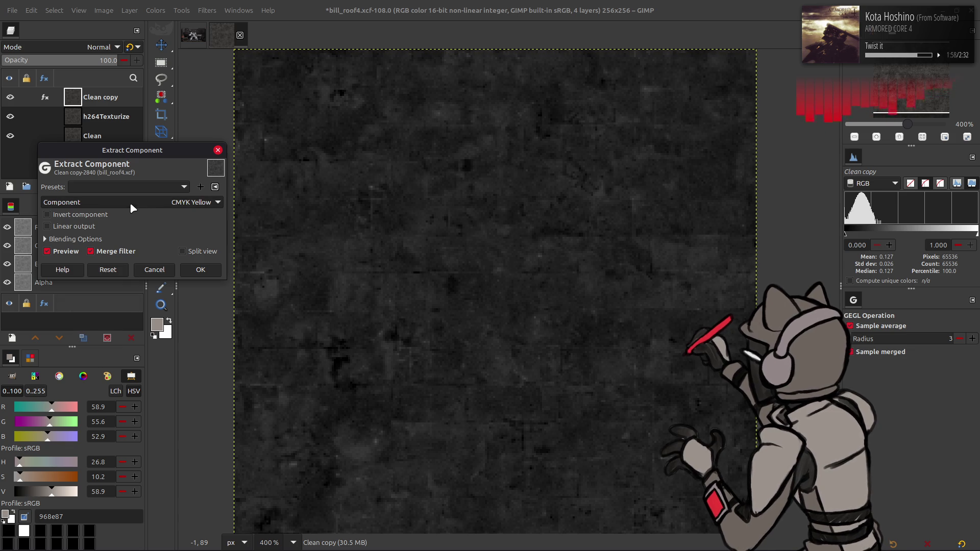
scroll(129, 202, up, 1)
scroll(129, 203, up, 2)
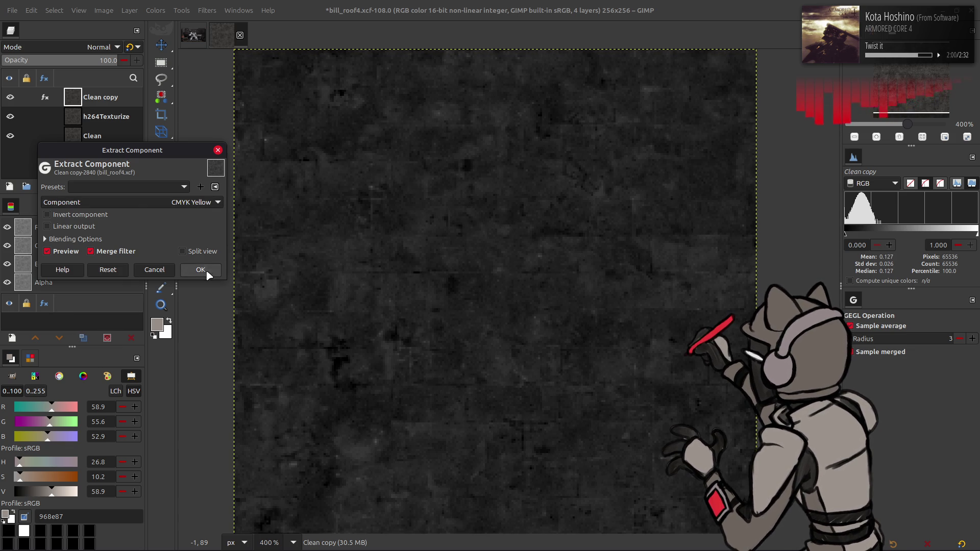
click(201, 269)
- Stretch the contrast of the Yellow extract and invert its tones
click(156, 10)
mouse_move(173, 186)
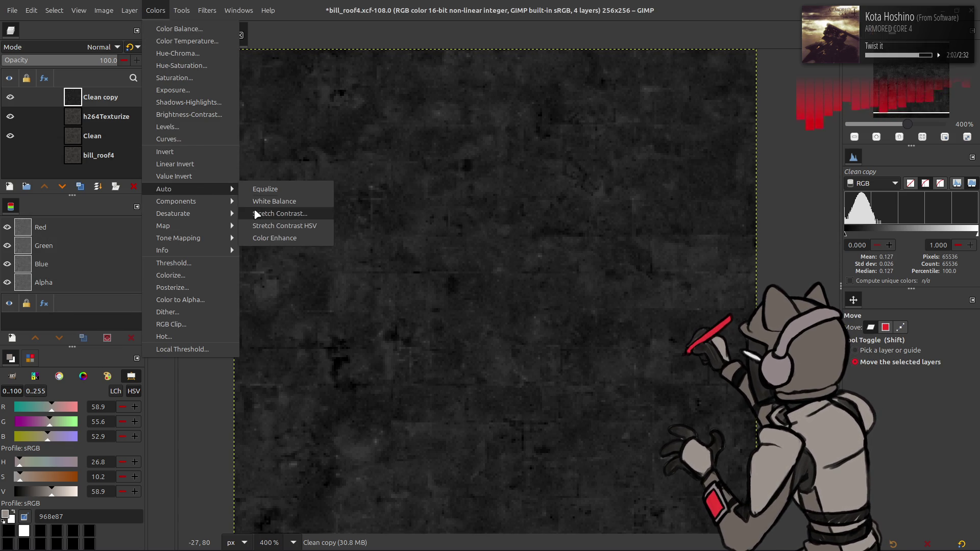
click(271, 211)
click(121, 214)
click(201, 261)
click(156, 10)
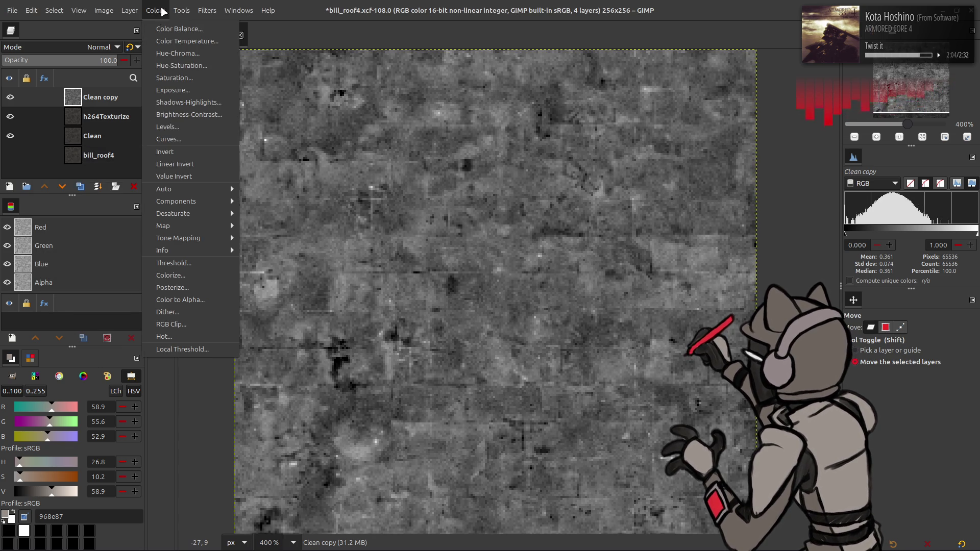
click(173, 152)
- Rename the layer to Y, hide it, and duplicate the h264Texturize layer
double_click(118, 98)
text(Y)
key(Return)
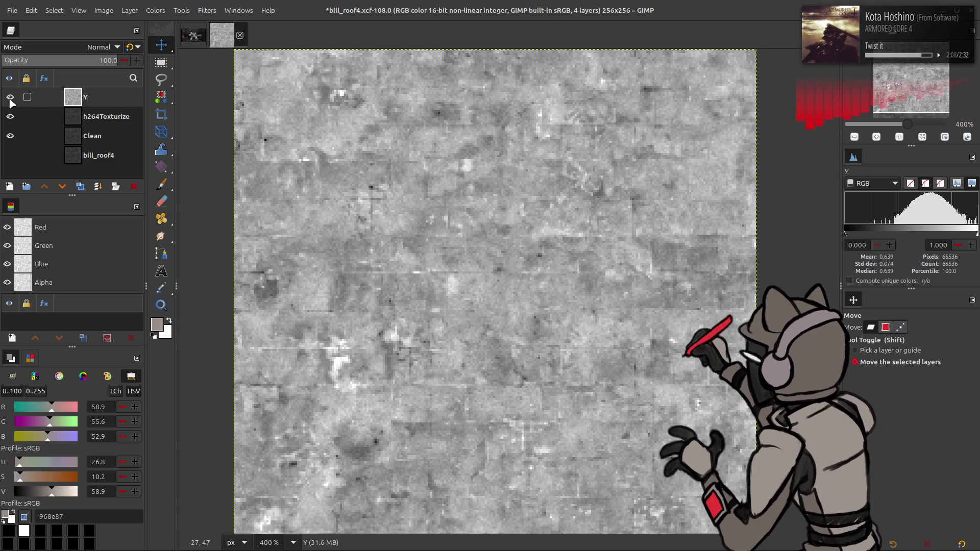
click(10, 97)
click(105, 118)
click(80, 186)
click(155, 10)
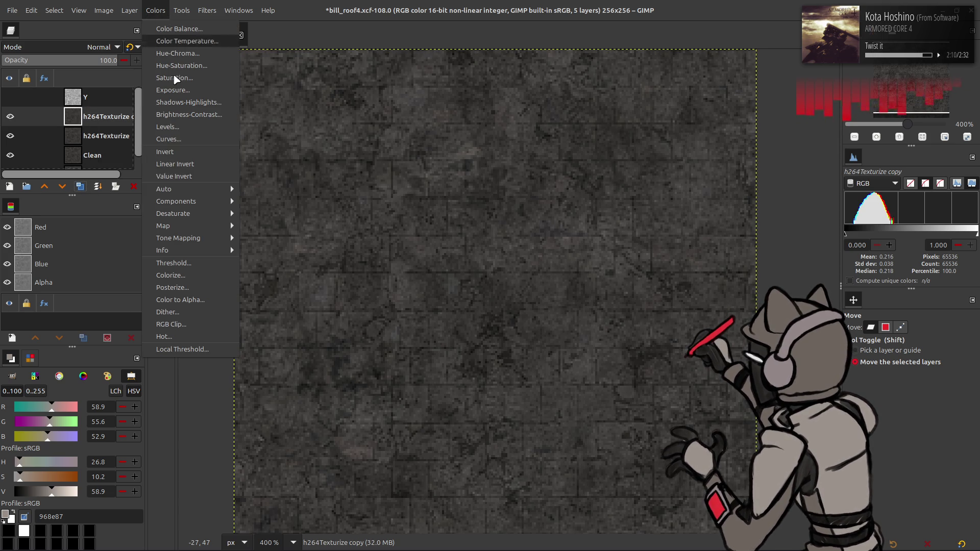
- Extract the LAB L component from the h264Texturize copy, keeping Y hidden
mouse_move(176, 201)
click(276, 214)
click(163, 214)
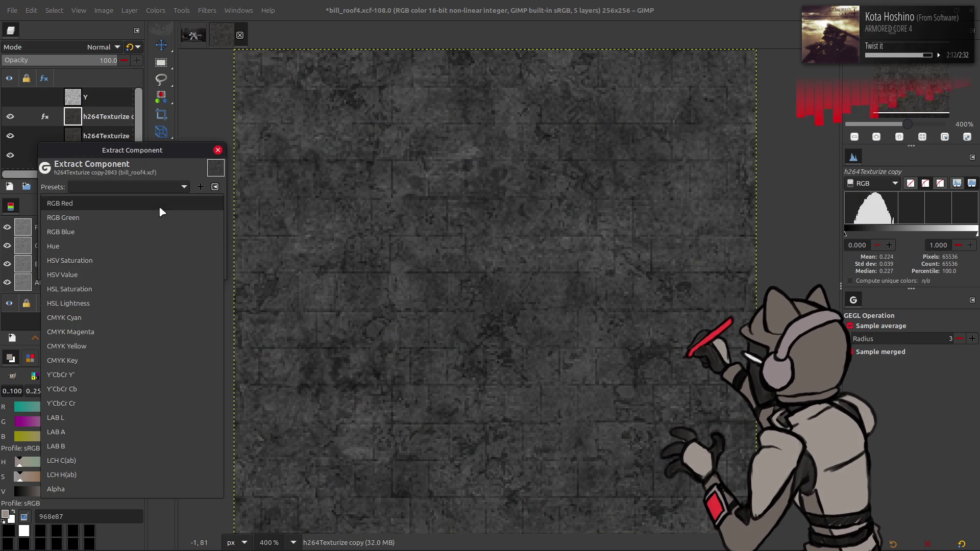
click(115, 417)
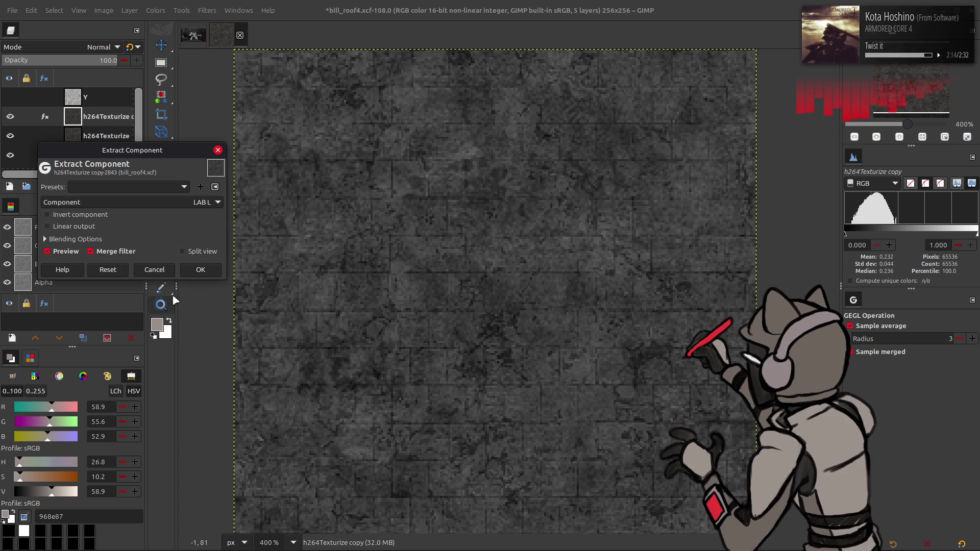
click(183, 269)
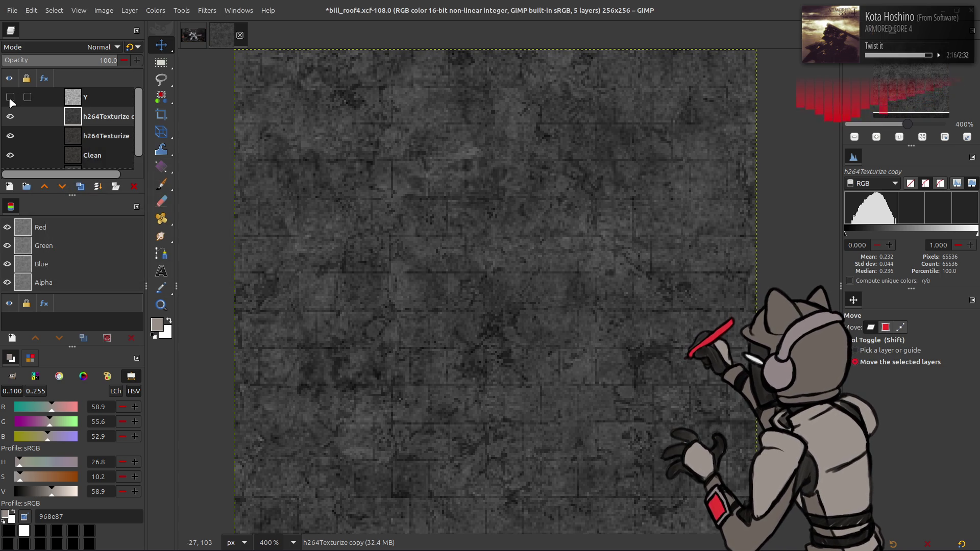
click(10, 97)
click(11, 97)
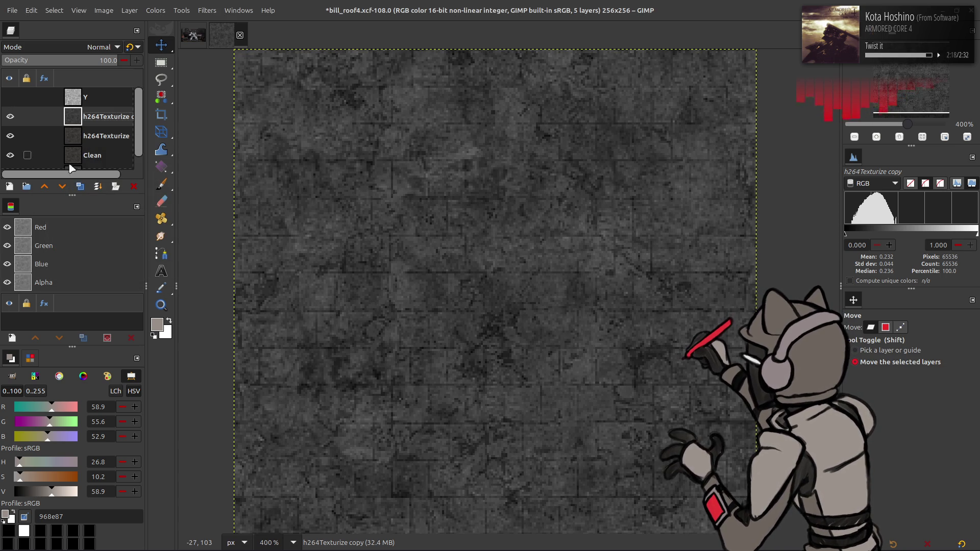
- Duplicate the lightness layer, invert it, set it to Multiply and merge it down
click(79, 186)
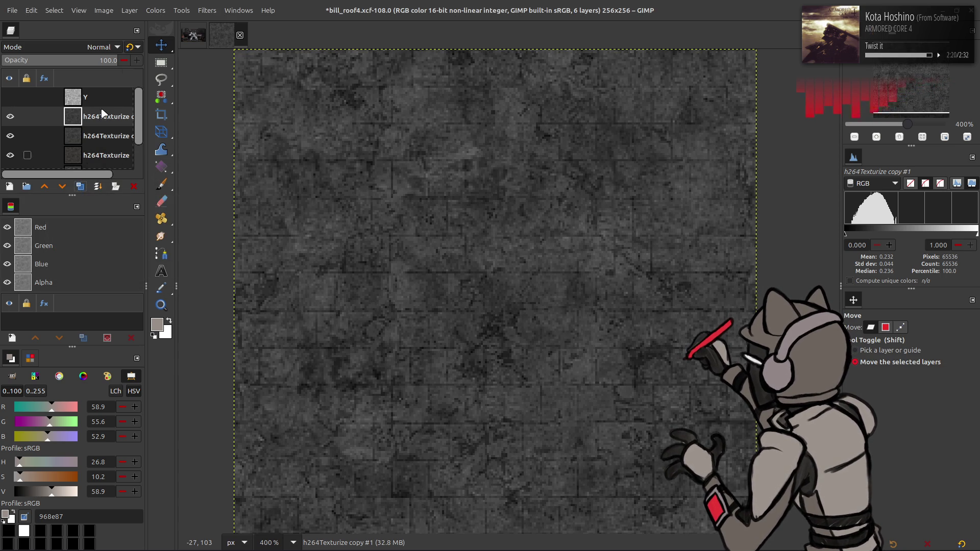
click(156, 10)
click(187, 158)
click(102, 47)
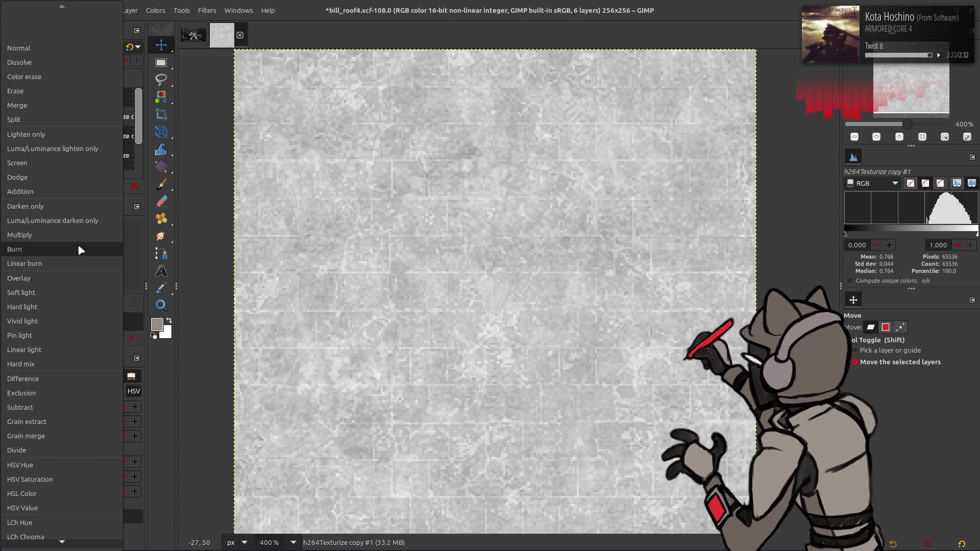
click(77, 235)
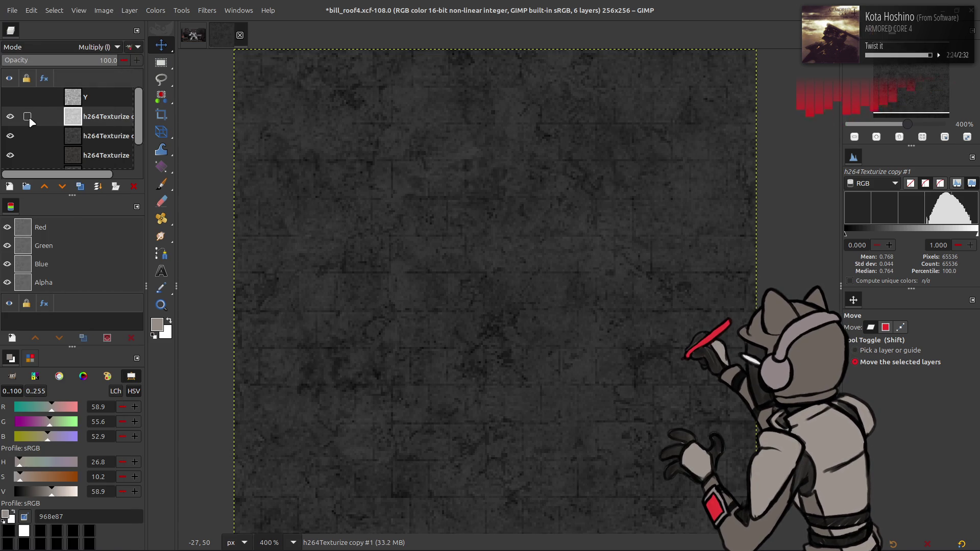
click(16, 118)
click(15, 118)
click(15, 119)
click(15, 119)
click(15, 118)
click(16, 118)
key(ctrl+m)
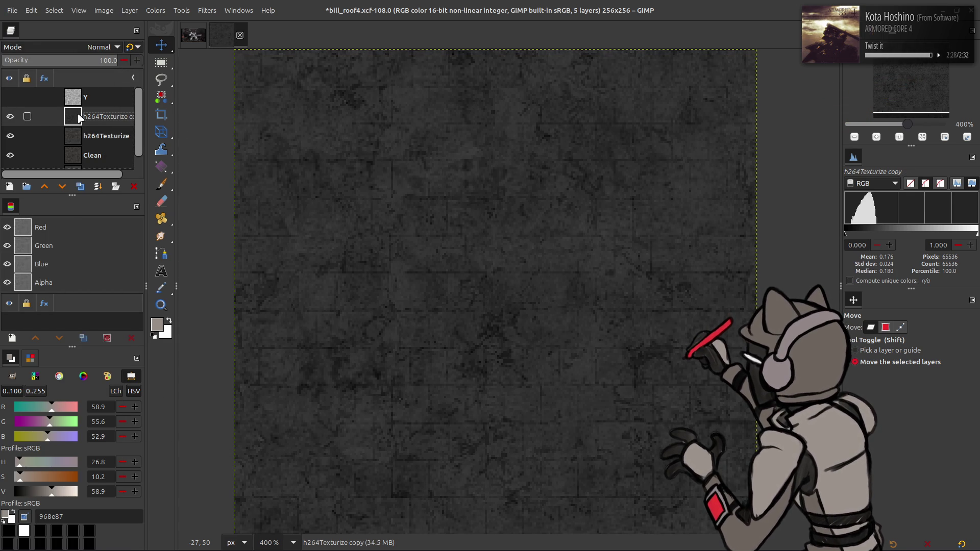
- Try the Y layer in Multiply mode, then delete the Y layer
click(7, 98)
click(77, 97)
click(81, 47)
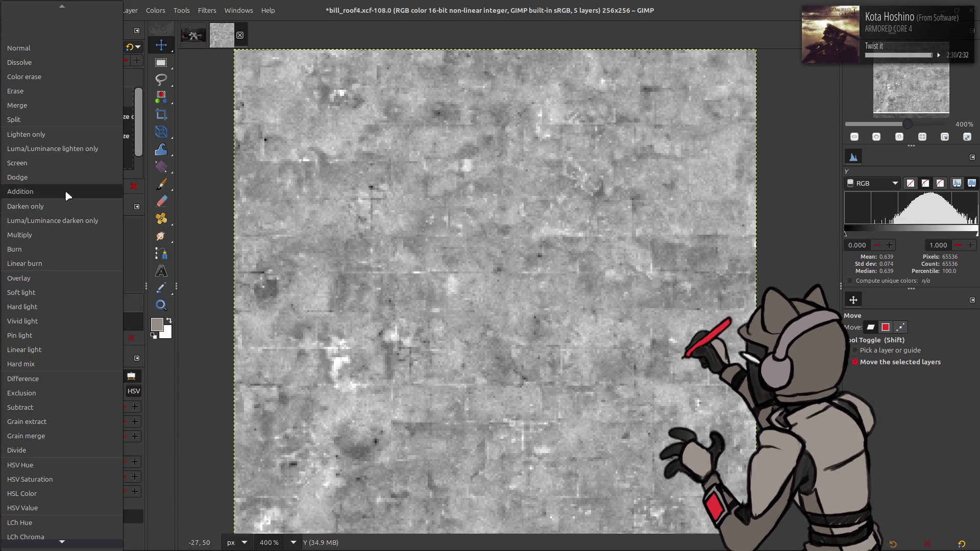
click(67, 184)
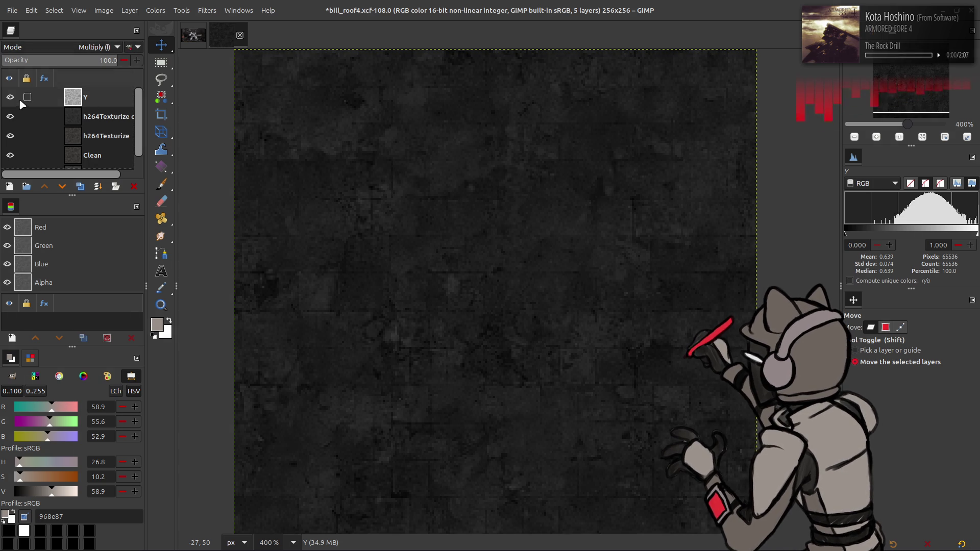
click(11, 97)
click(10, 96)
click(11, 97)
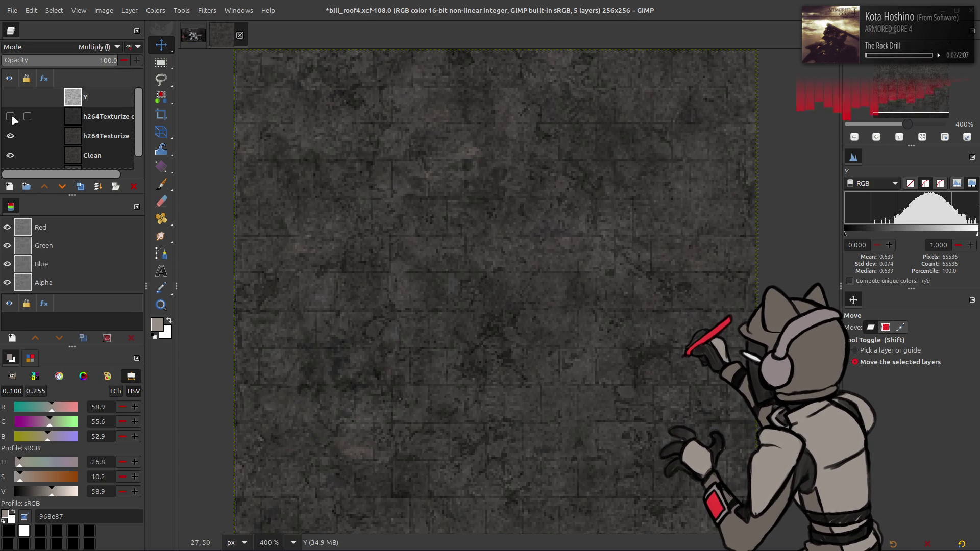
click(10, 97)
right_click(88, 94)
click(123, 228)
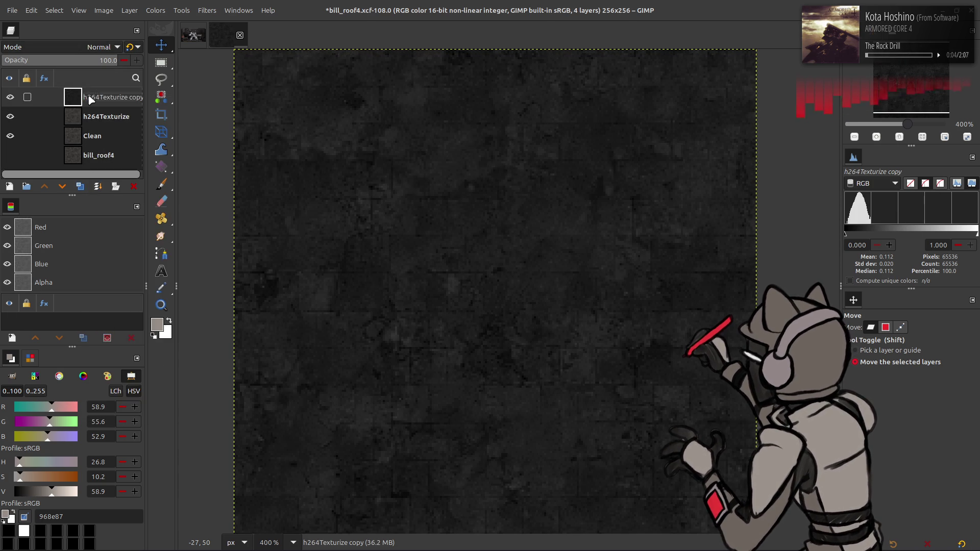
- Stretch the contrast of the merged layer and rename it Spec Base
click(155, 10)
mouse_move(194, 189)
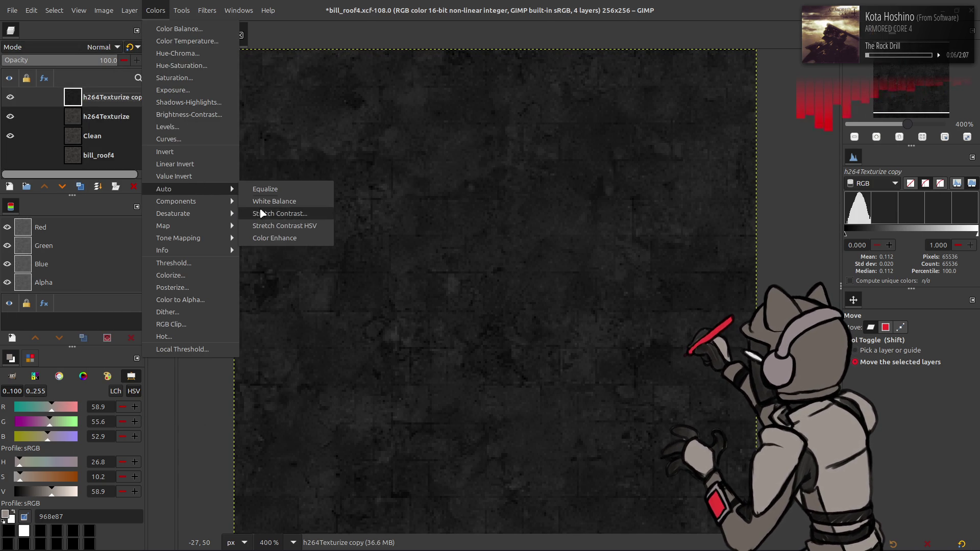
click(265, 211)
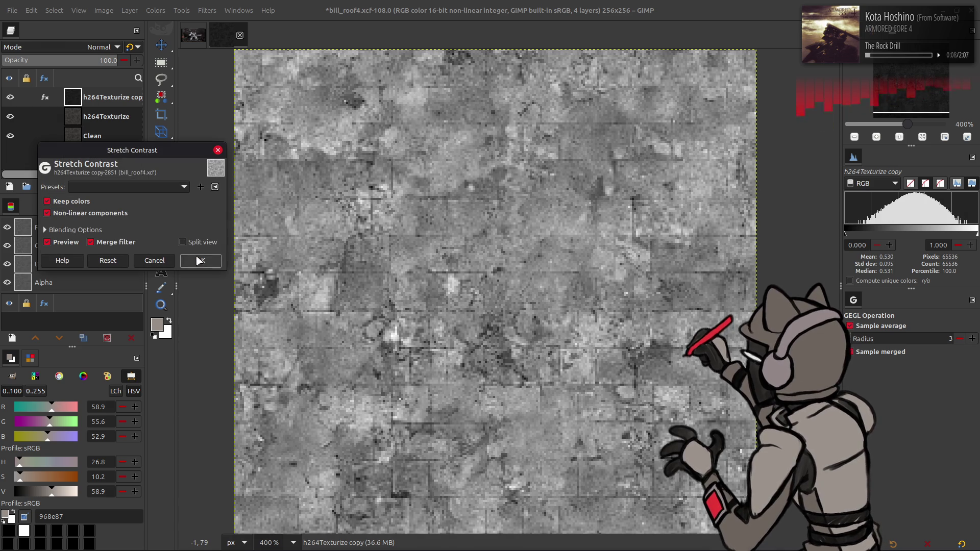
click(200, 261)
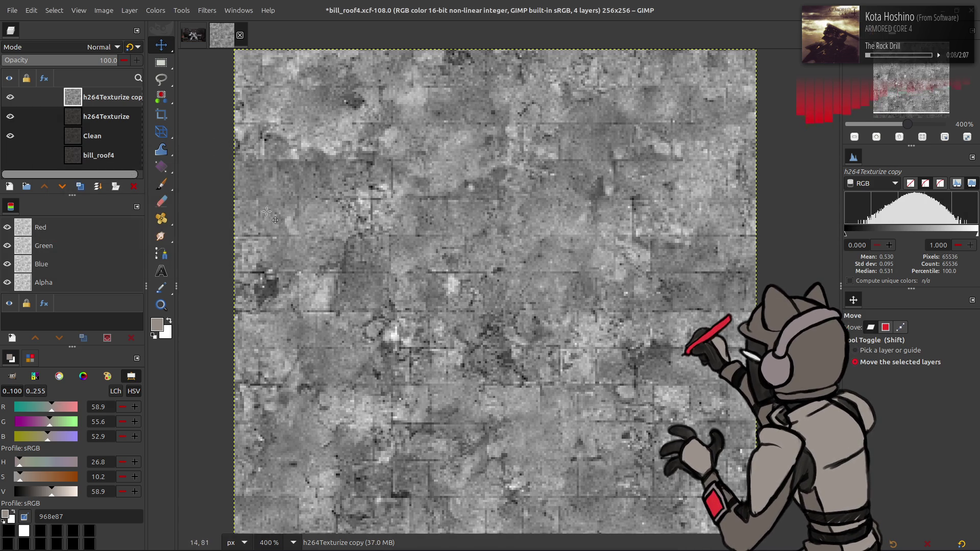
double_click(107, 98)
text(S)
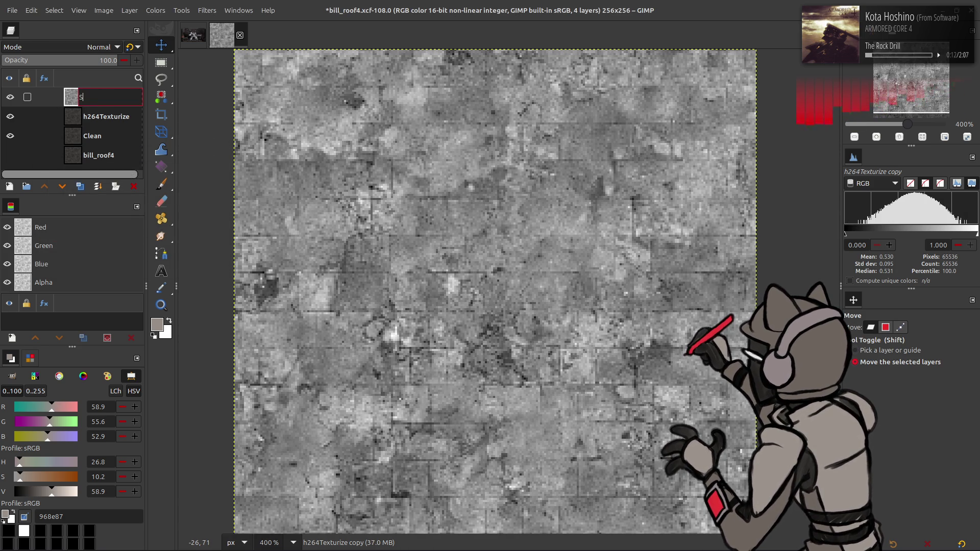
text(pec Bas)
key(Return)
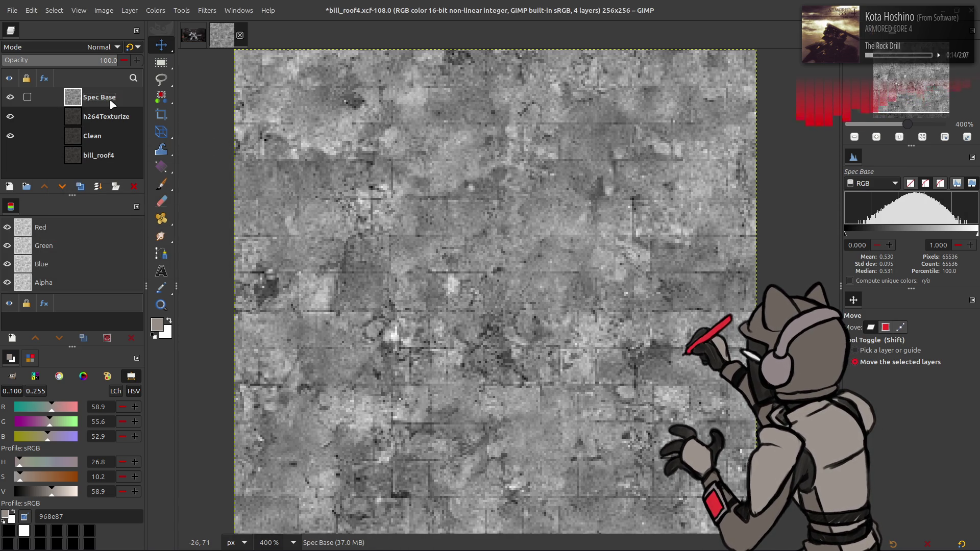
- Compare the image with and without Spec Base, save, and duplicate Spec Base
click(11, 98)
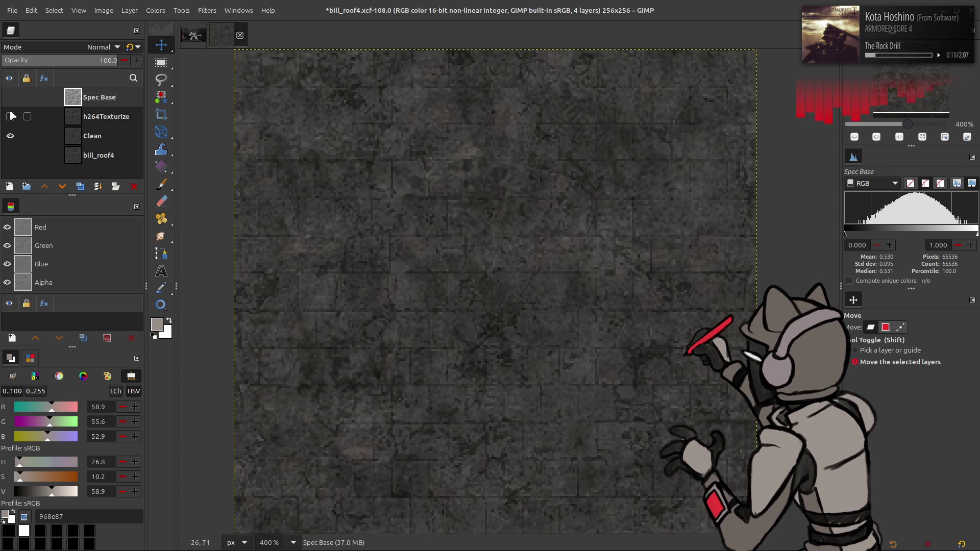
click(11, 97)
click(11, 98)
click(11, 98)
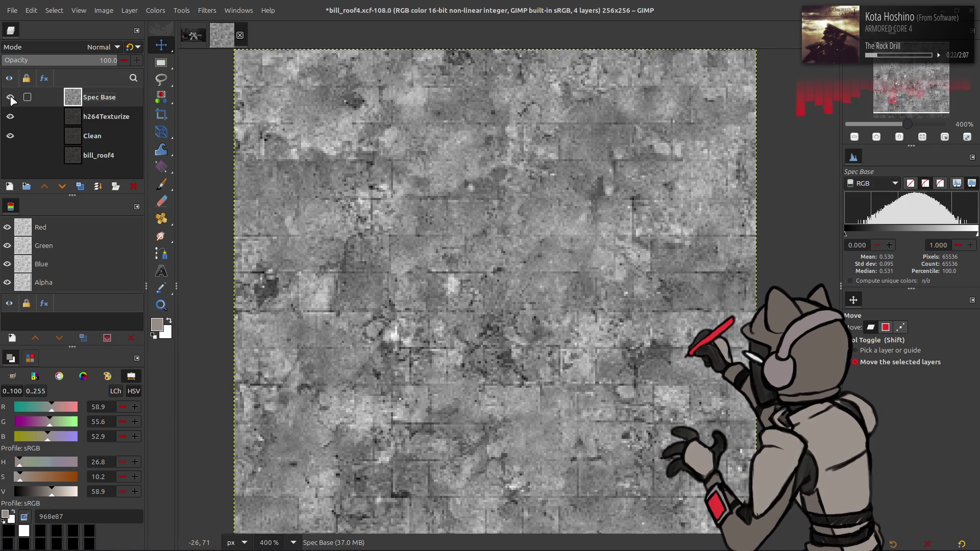
key(ctrl+s)
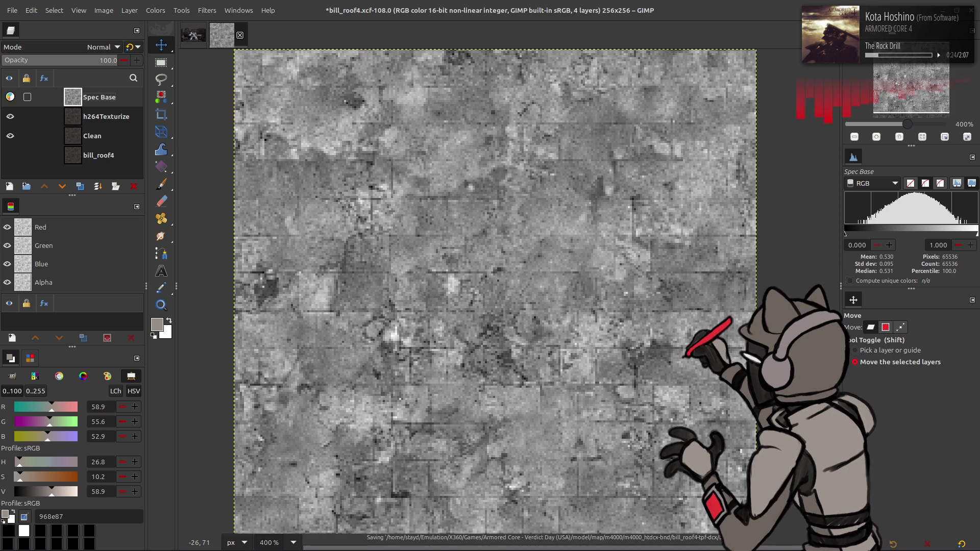
click(80, 186)
click(80, 186)
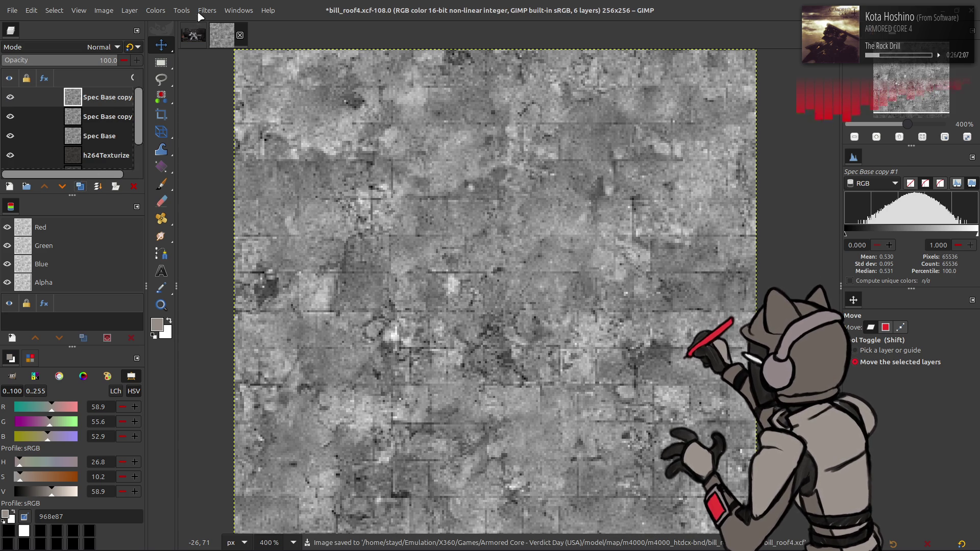
key(ctrl+z)
- Set up Solid Noise on the copy with detail 15, size 6 and tileable
click(207, 10)
mouse_move(282, 213)
mouse_move(417, 232)
click(462, 274)
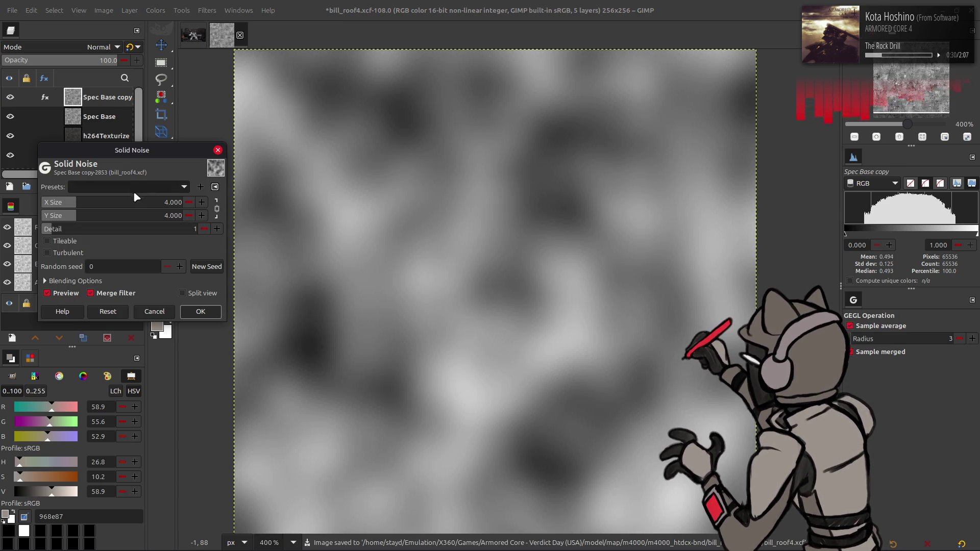
click(135, 225)
drag(135, 225, 307, 233)
click(152, 203)
text(8)
key(Return)
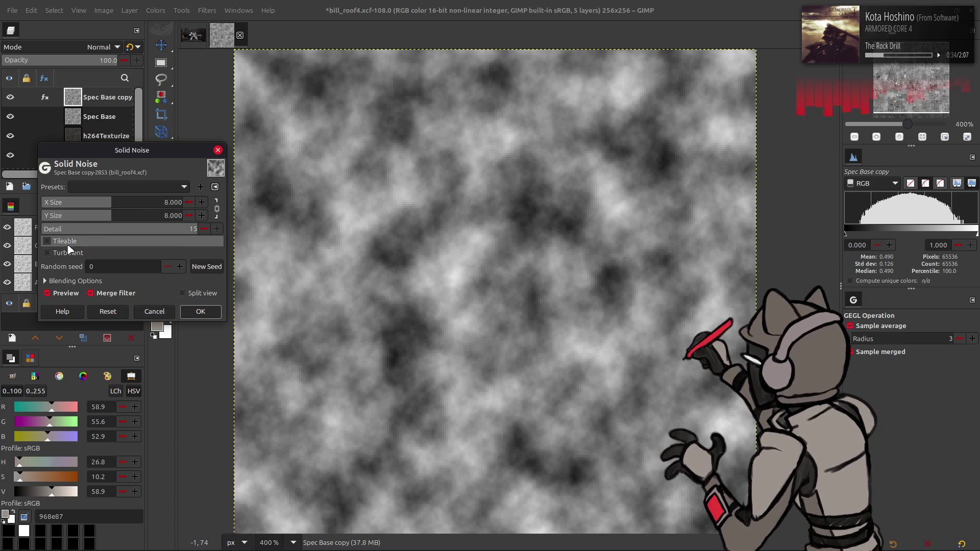
click(59, 244)
text(6)
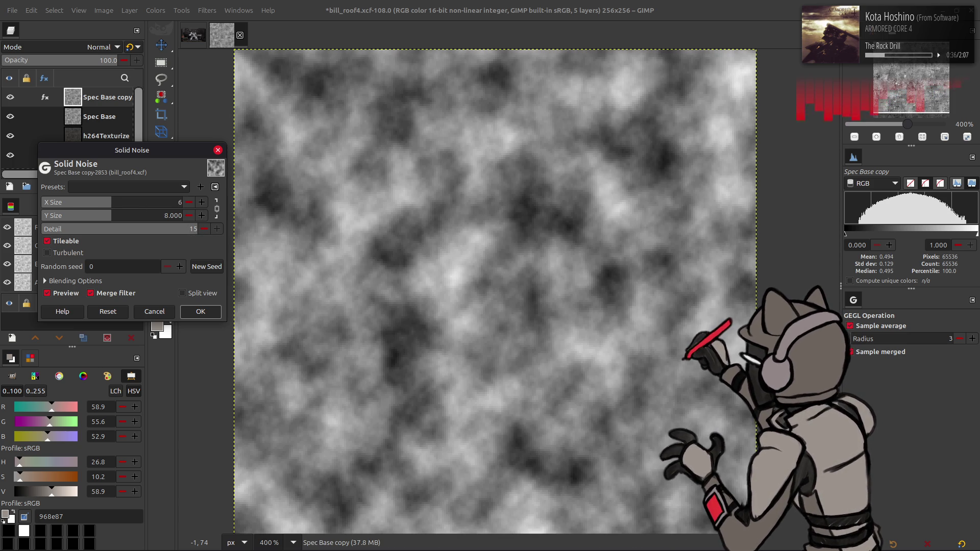
key(Return)
- Make the solid noise turbulent, try new random seeds, and apply it
click(206, 266)
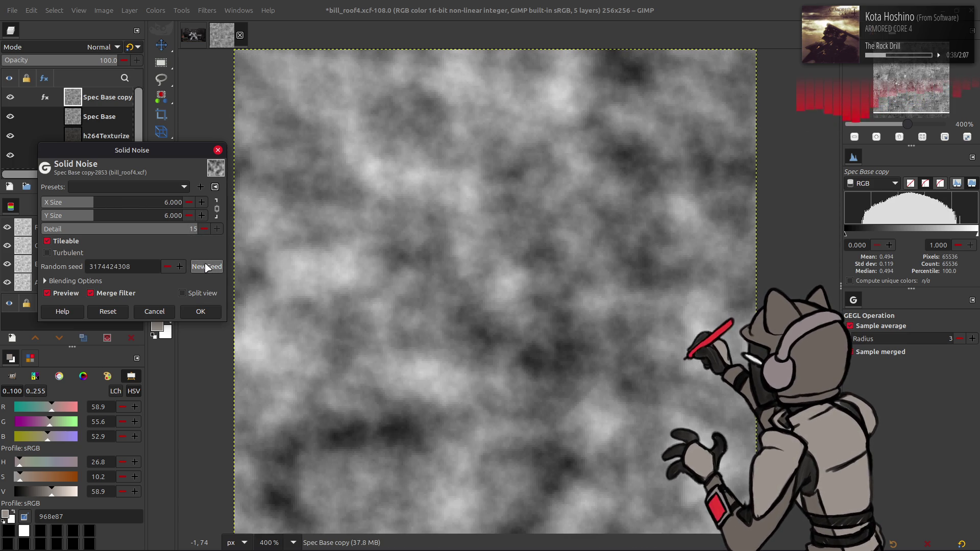
click(207, 266)
click(61, 253)
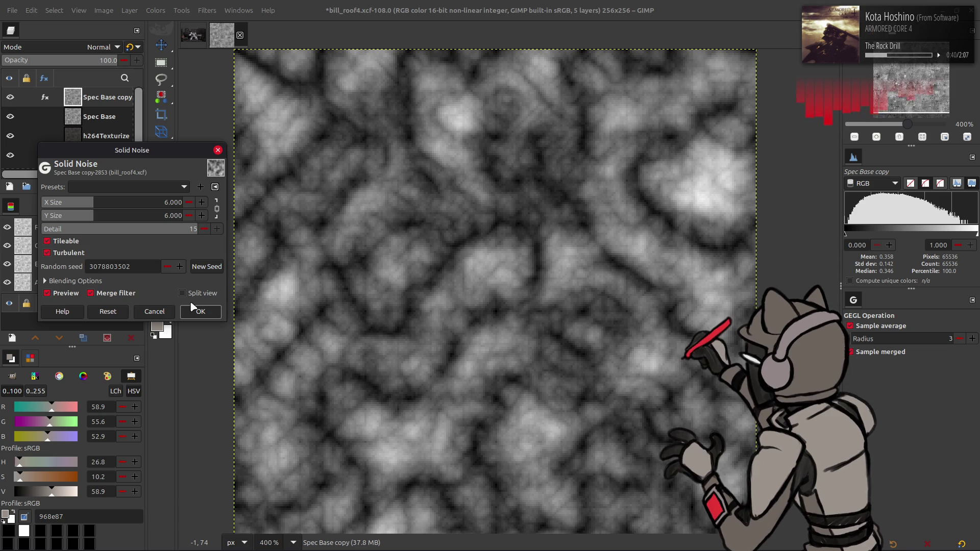
click(206, 267)
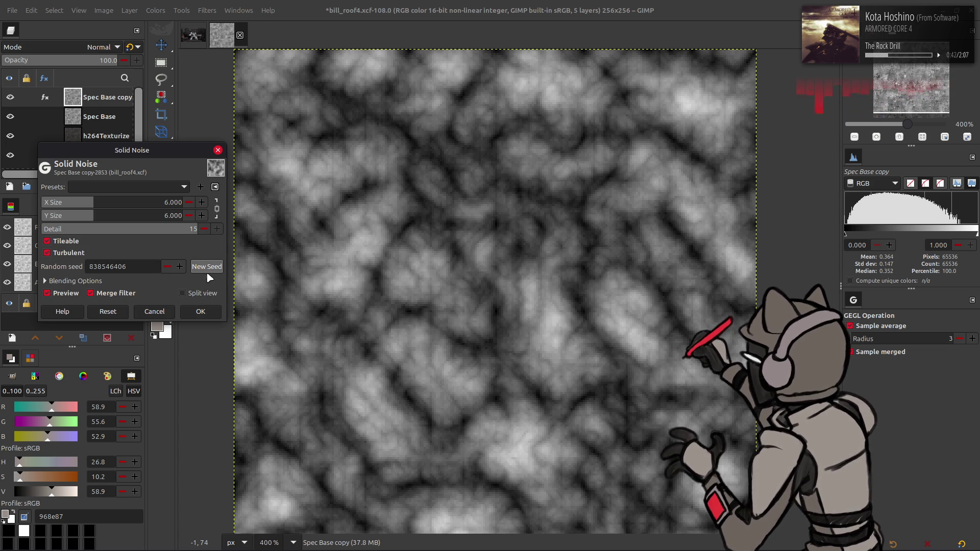
click(201, 312)
- Duplicate the noise layer and re-render Solid Noise on it with a new seed
click(80, 186)
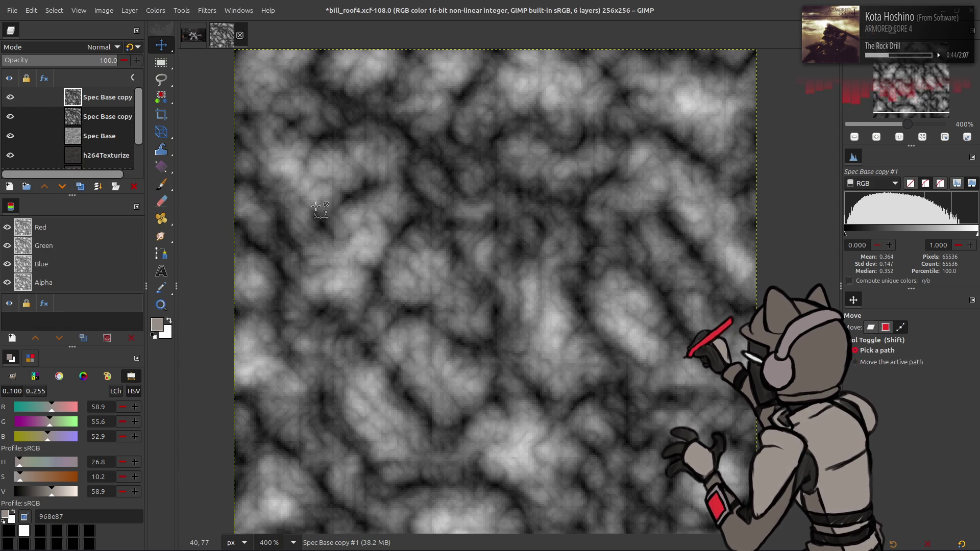
key(ctrl+shift+f)
click(204, 267)
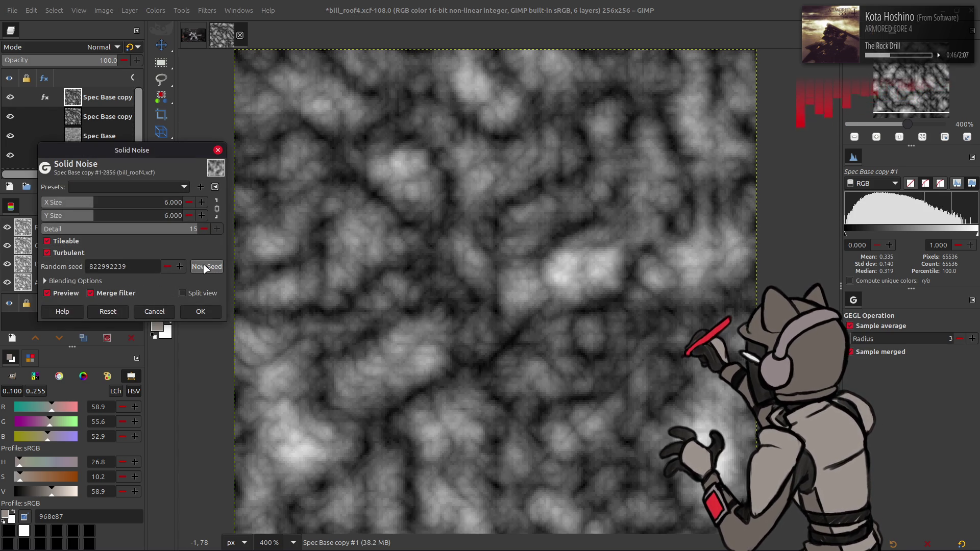
click(204, 266)
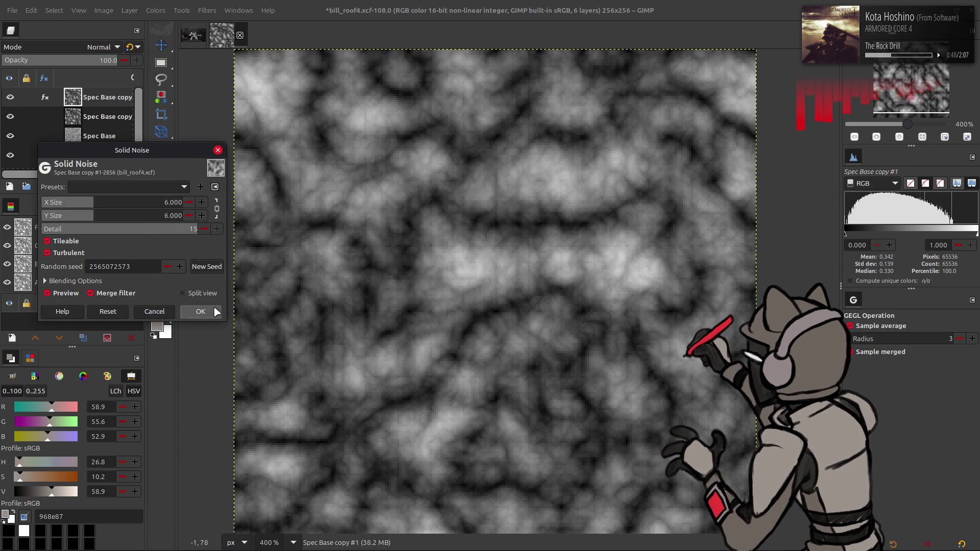
click(201, 311)
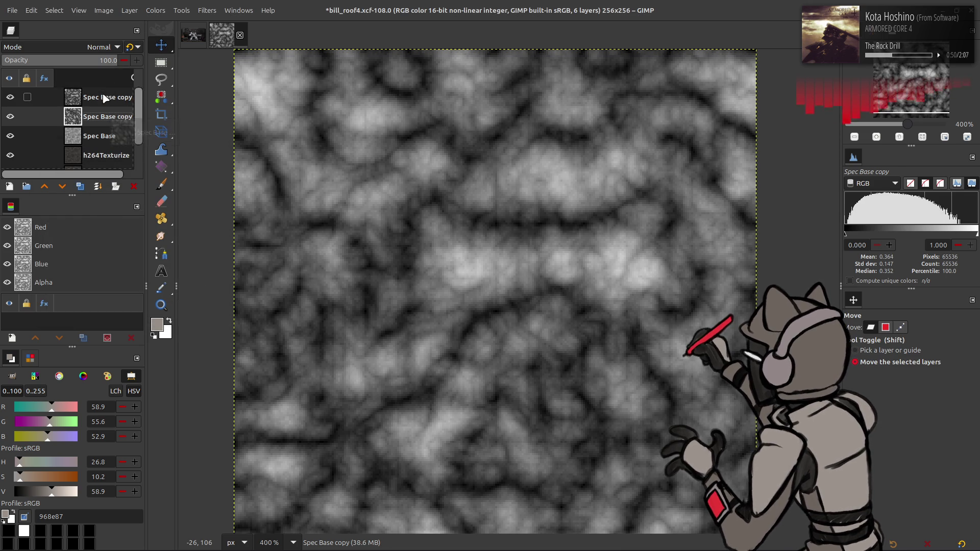
- Invert the second noise layer, rotate it 90°, use legacy normal blending, and duplicate it
click(154, 11)
click(168, 152)
click(129, 11)
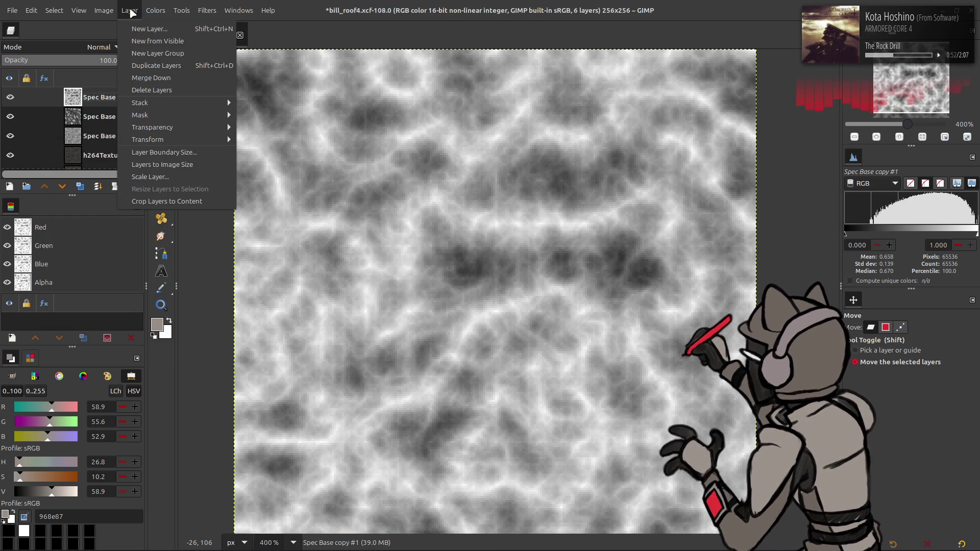
mouse_move(179, 140)
click(271, 165)
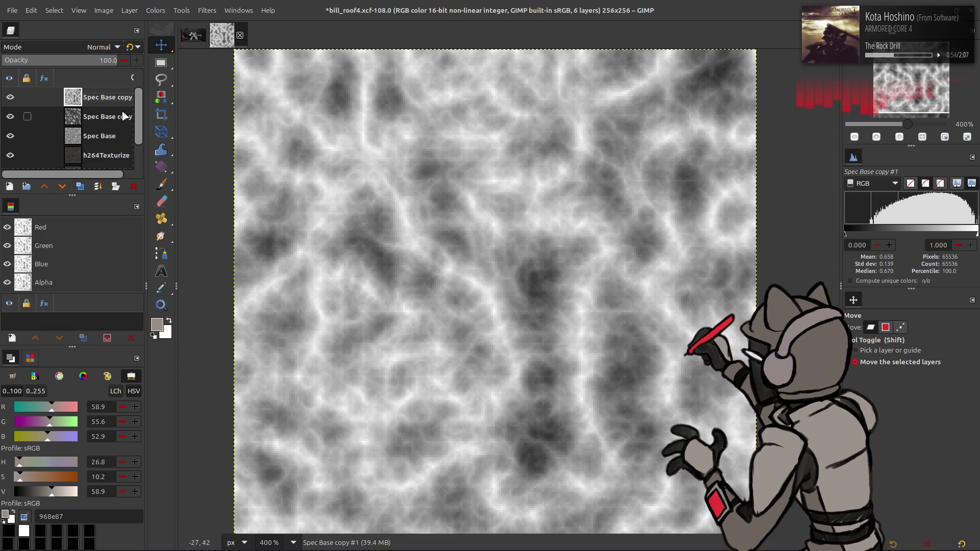
click(128, 57)
text(50)
click(136, 45)
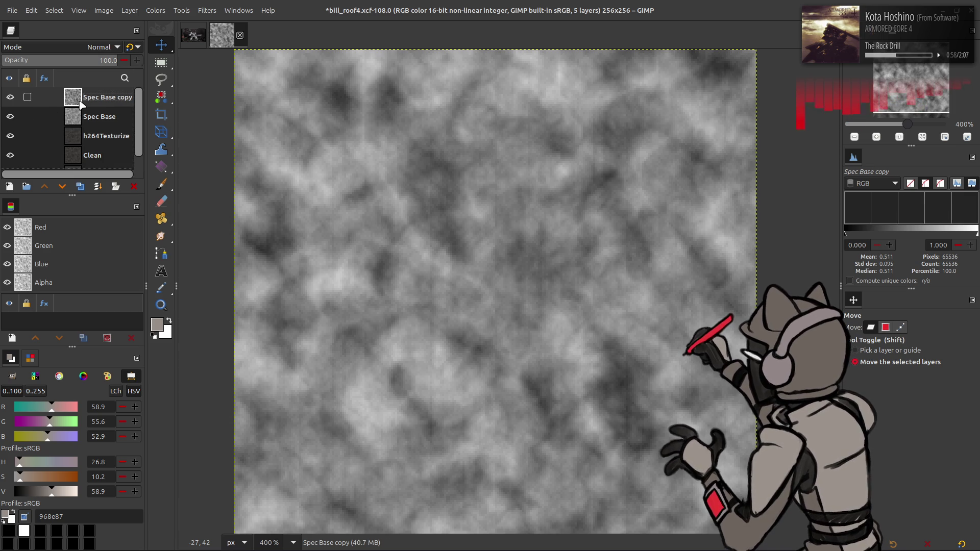
click(80, 187)
- Set the noise copy to Grain merge and merge it down
click(97, 47)
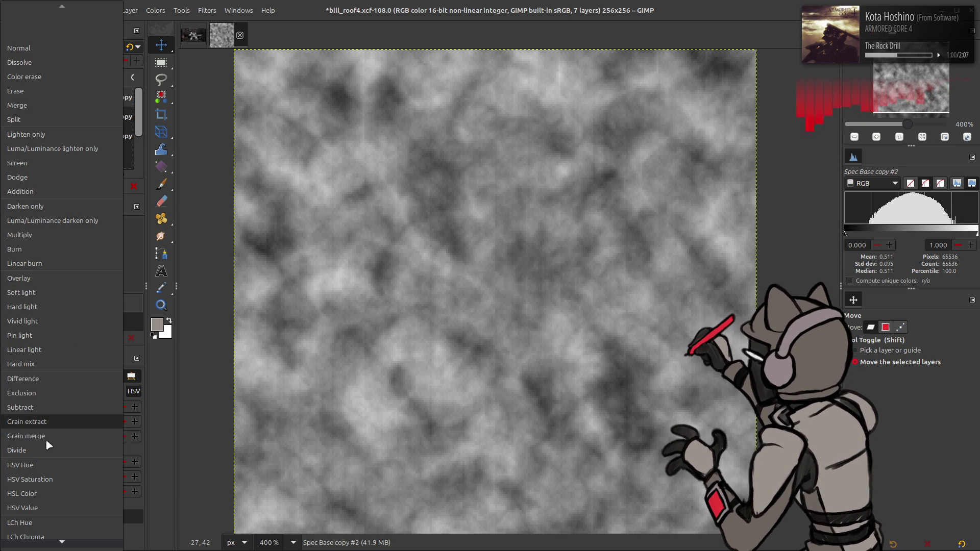
click(51, 433)
right_click(90, 107)
click(118, 231)
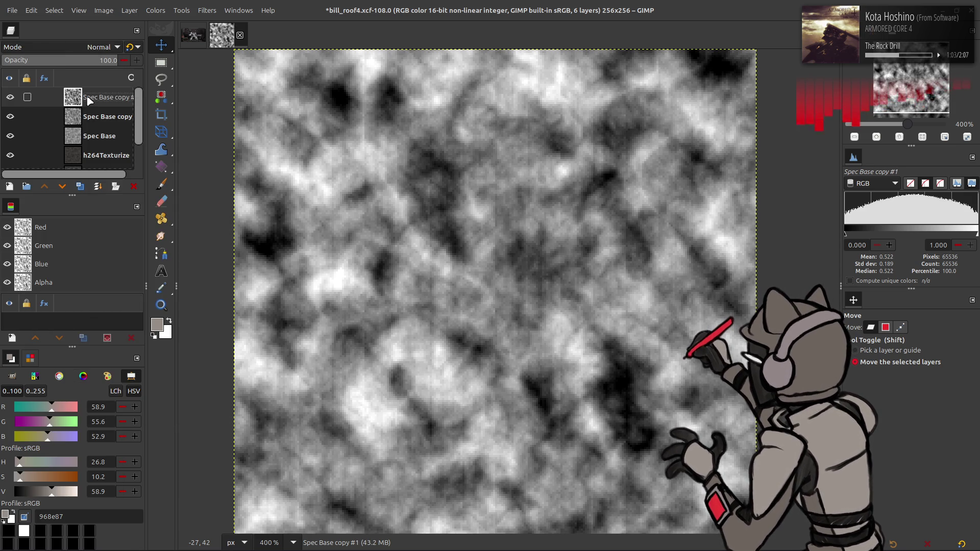
click(93, 46)
key(Escape)
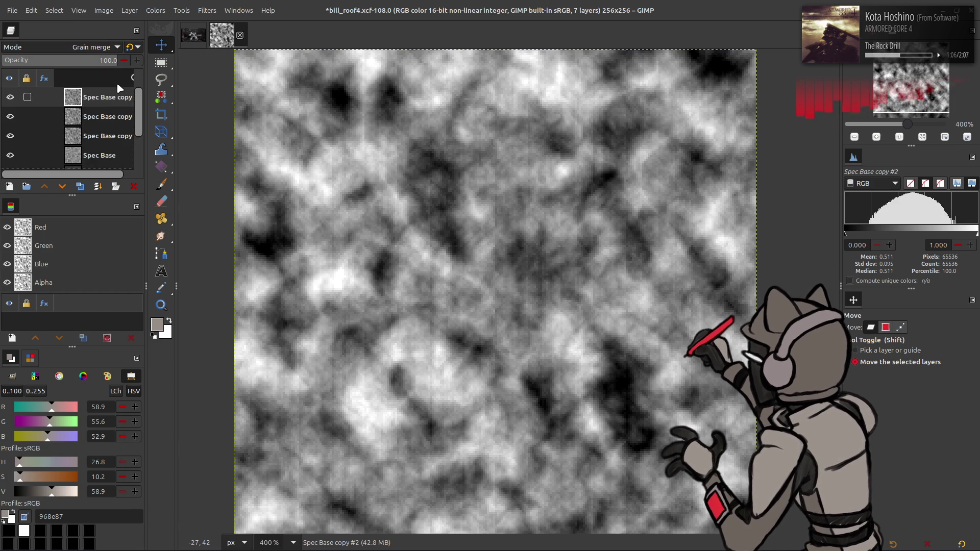
- Duplicate the noise, merge a Soft light copy down, and set the result to Multiply
click(80, 186)
click(87, 48)
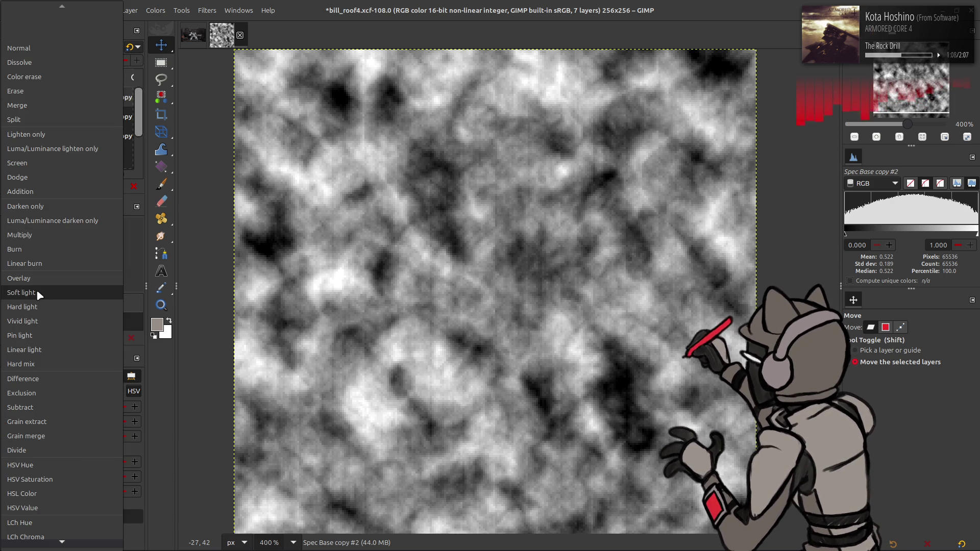
click(36, 289)
right_click(88, 101)
click(115, 225)
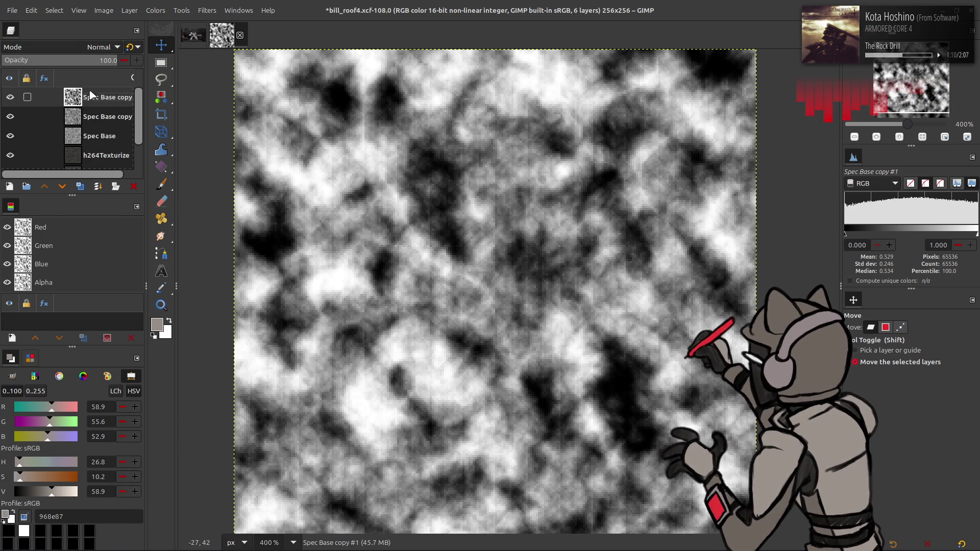
click(92, 46)
click(54, 228)
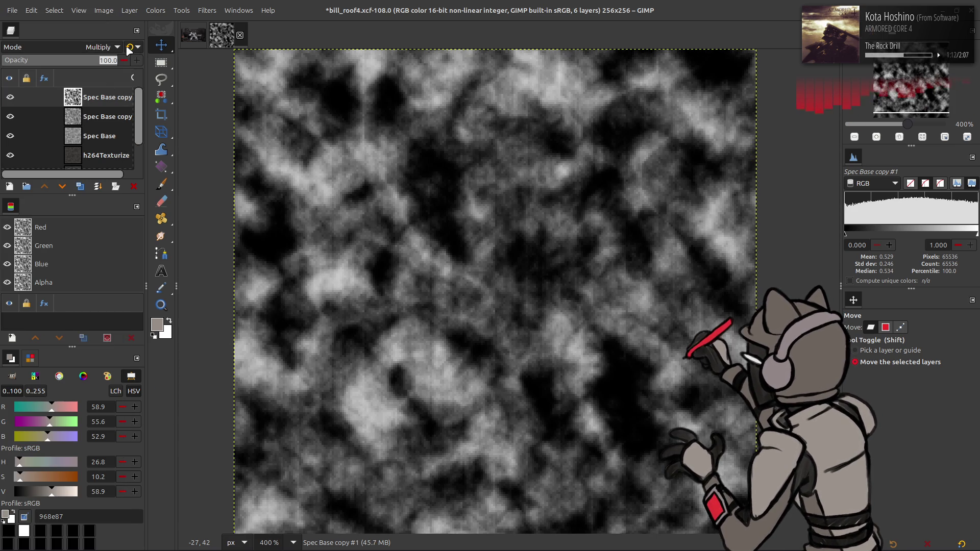
- Compare the multiplied noise and delete the unneeded Spec Base copy beneath it
click(10, 97)
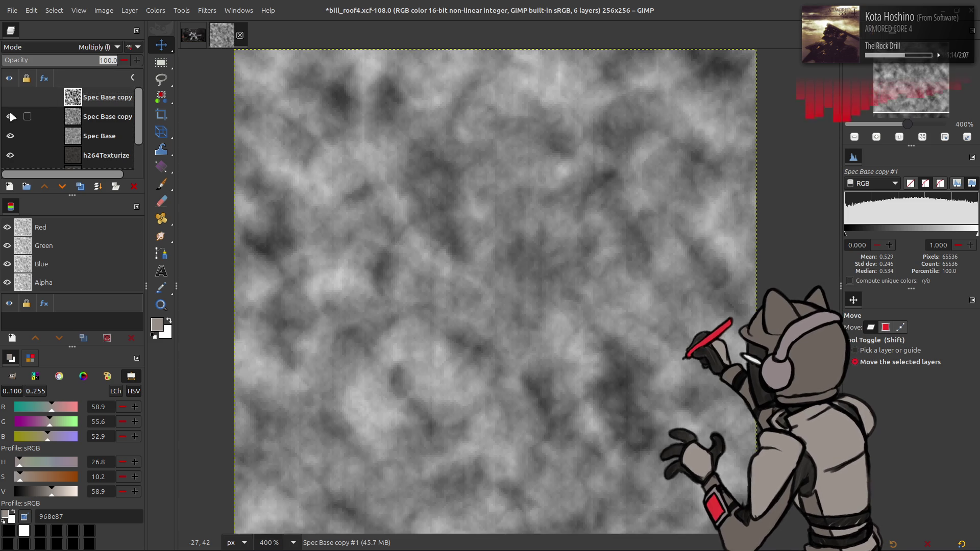
click(10, 116)
click(10, 117)
click(89, 114)
click(10, 97)
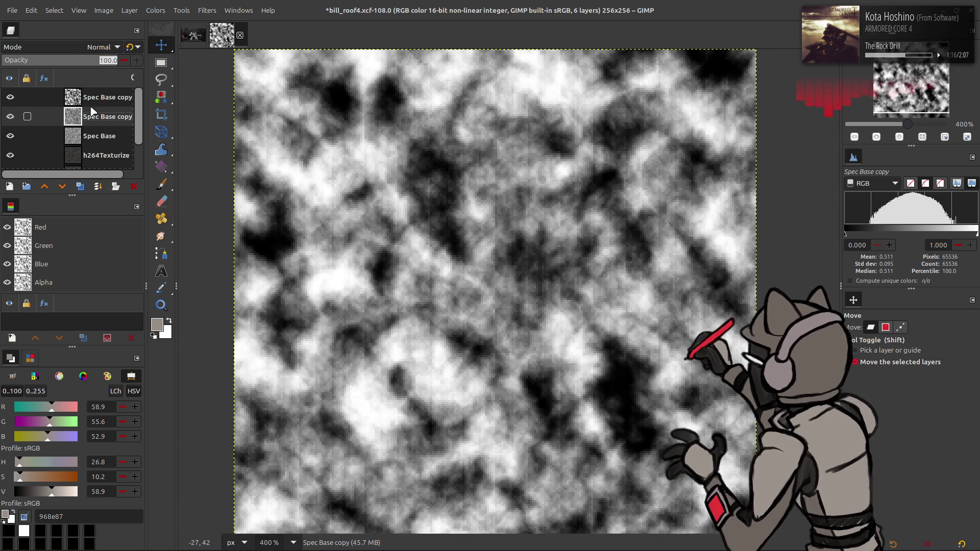
key(shift+ctrl+d)
key(ctrl+z)
key(ctrl+z)
key(ctrl+z)
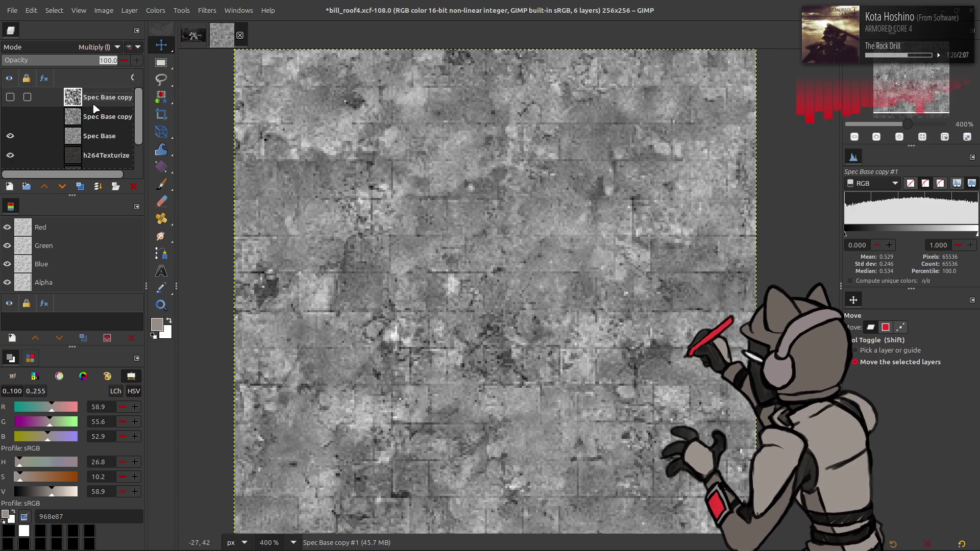
click(99, 117)
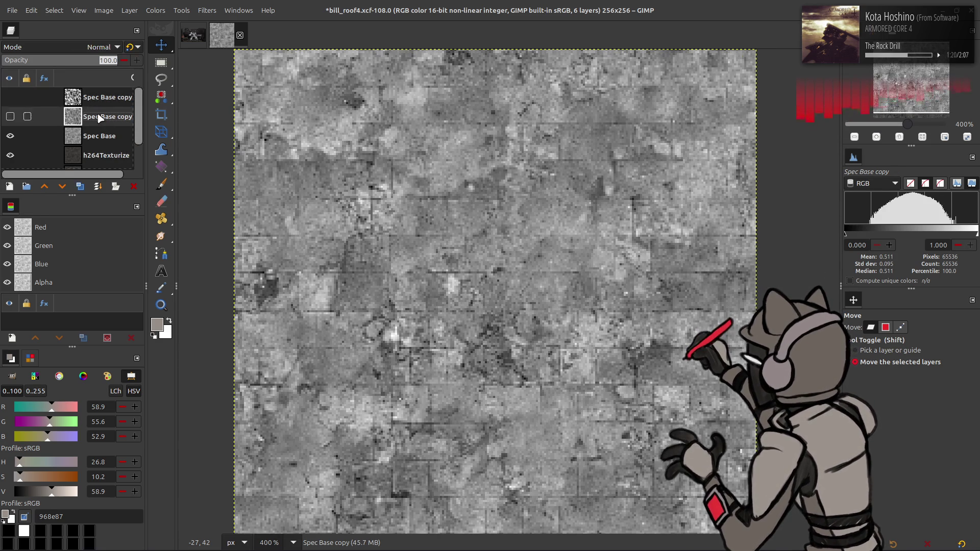
click(134, 187)
click(11, 97)
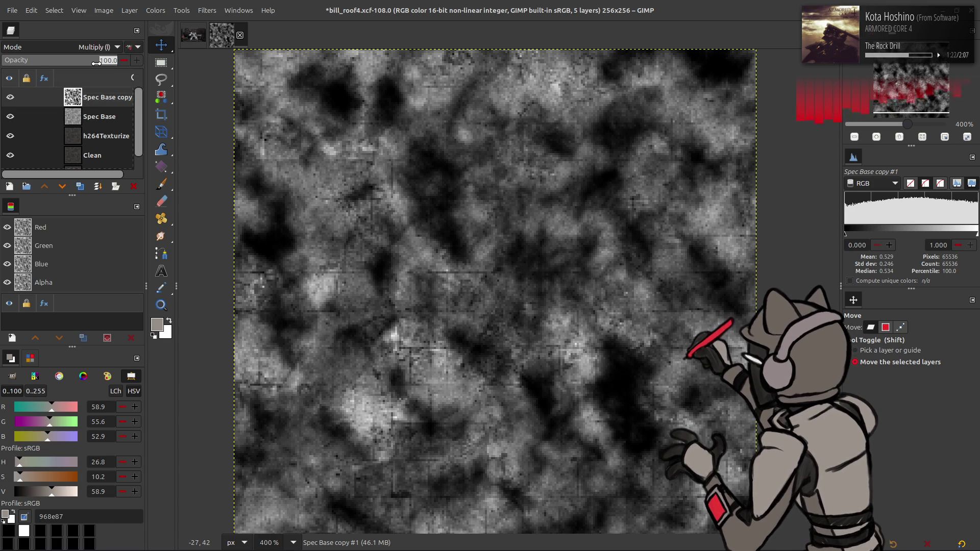
text(25)
- Set the multiplied noise overlay to 25% opacity and compare it on and off
key(Return)
click(10, 102)
click(10, 101)
click(10, 102)
click(10, 101)
click(10, 101)
click(10, 102)
click(9, 101)
click(10, 98)
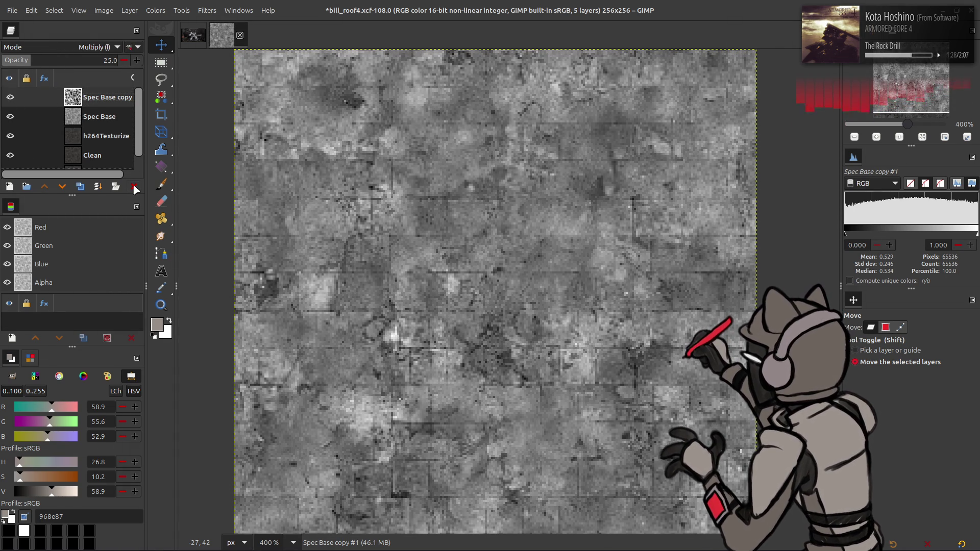
- Delete the noise layer, duplicate Spec Base, and invert the new copy
click(134, 187)
click(80, 187)
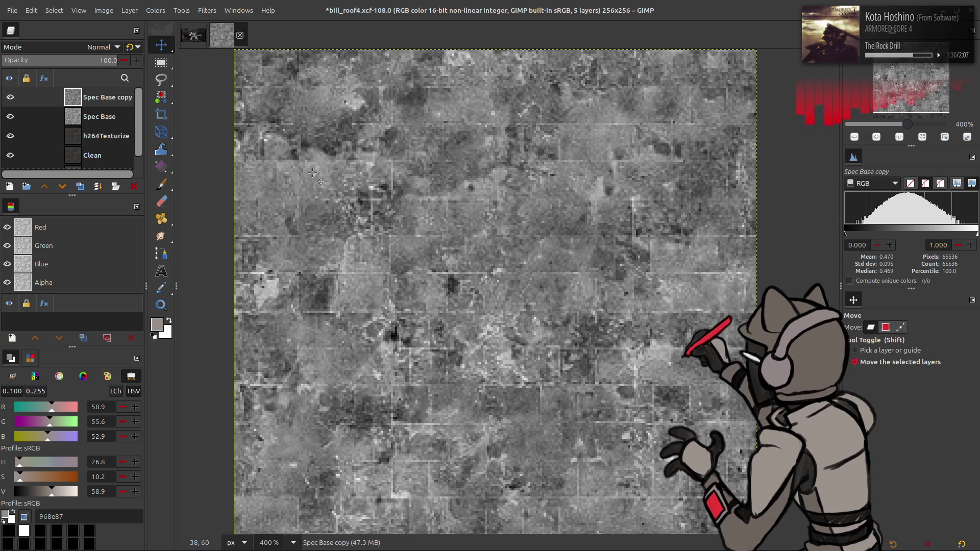
key(ctrl+f)
click(206, 11)
- Render a softer solid noise onto the Spec Base copy layer
mouse_move(276, 212)
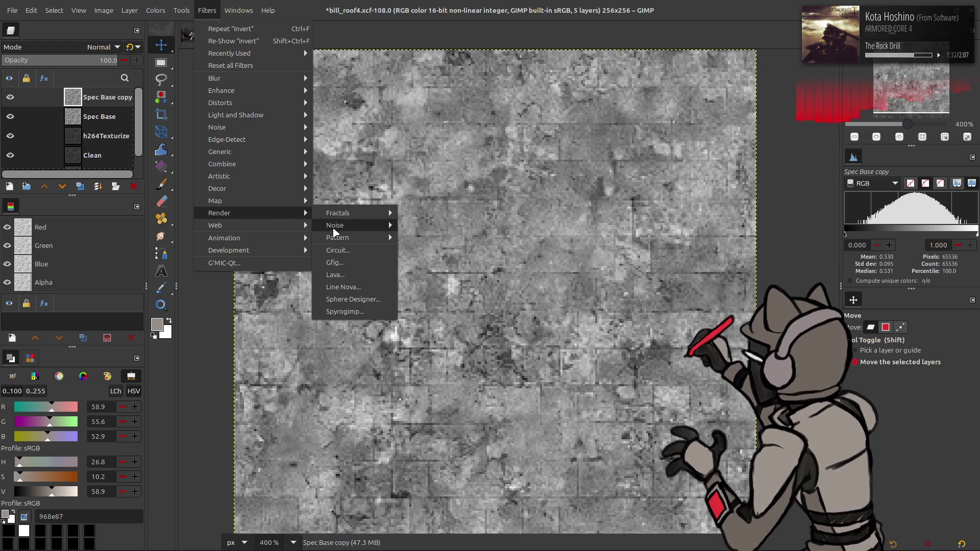
mouse_move(335, 225)
click(424, 280)
scroll(171, 192, down, 1)
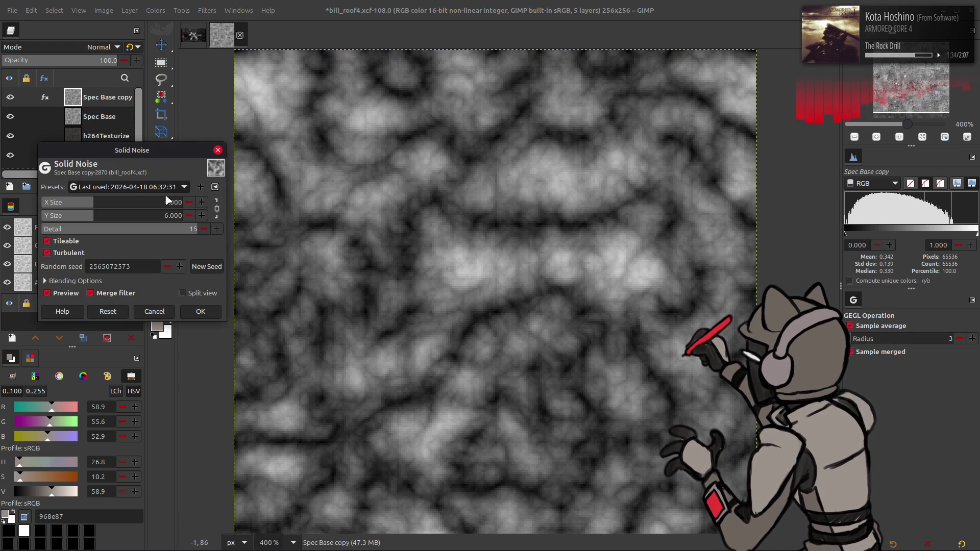
scroll(172, 194, down, 1)
click(201, 311)
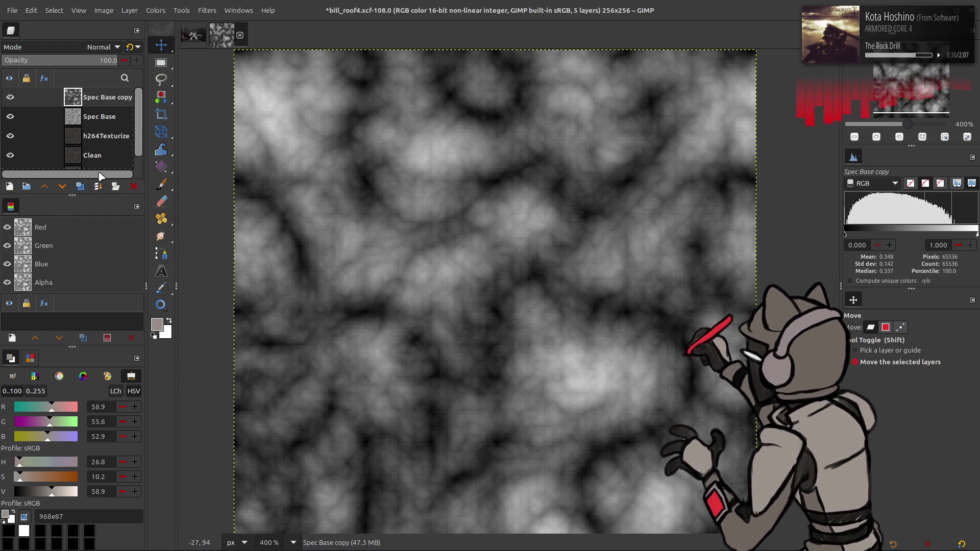
- Duplicate the noise layer and fill it with the previously used turbulent solid noise settings
click(85, 186)
key(ctrl+shift+f)
click(128, 187)
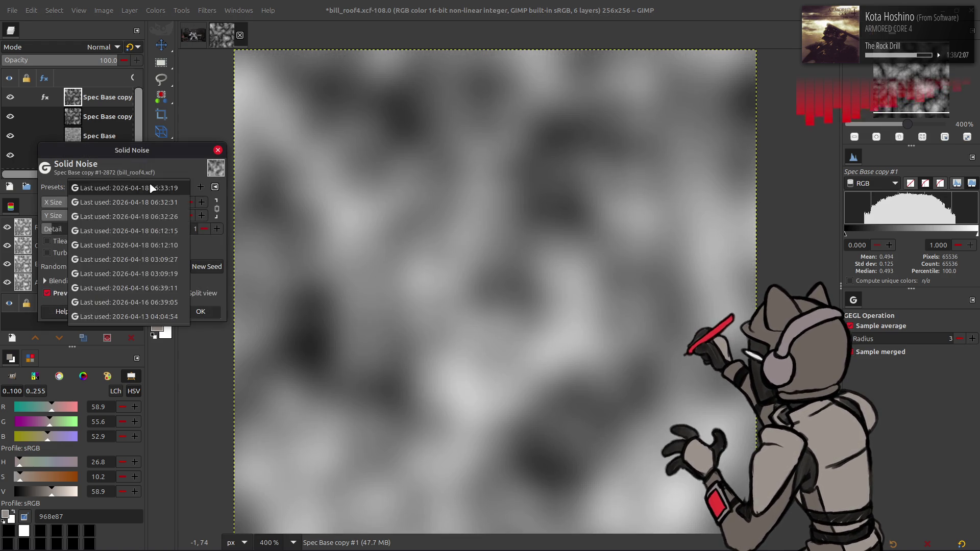
click(153, 204)
scroll(154, 202, down, 1)
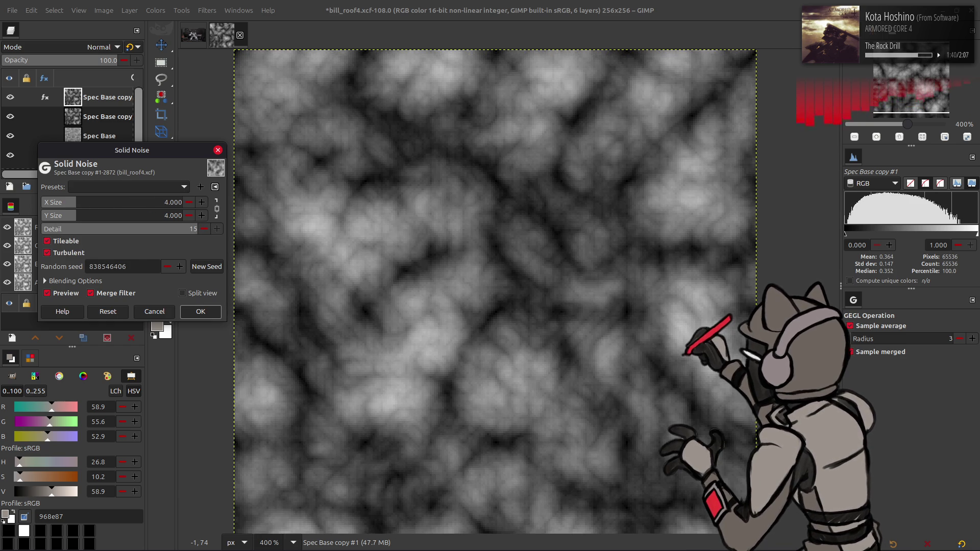
click(201, 311)
- Invert the new noise layer, blend it Normal at 50 opacity, and merge it down
click(154, 10)
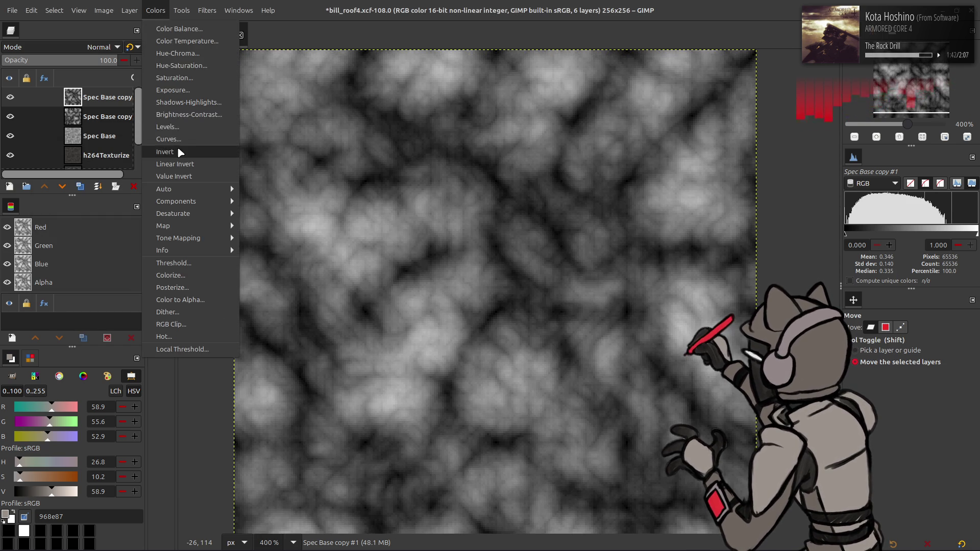
click(176, 146)
click(93, 45)
click(93, 49)
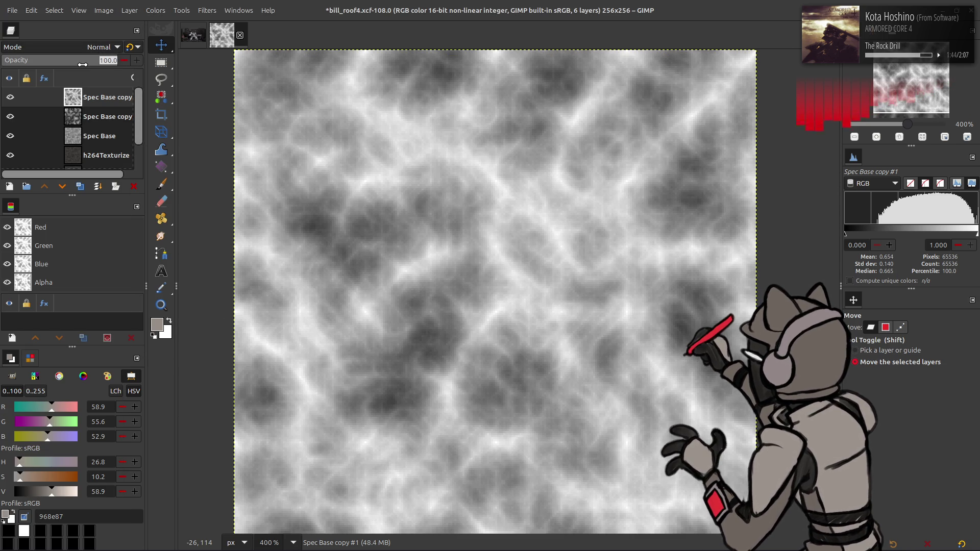
text(50)
click(81, 63)
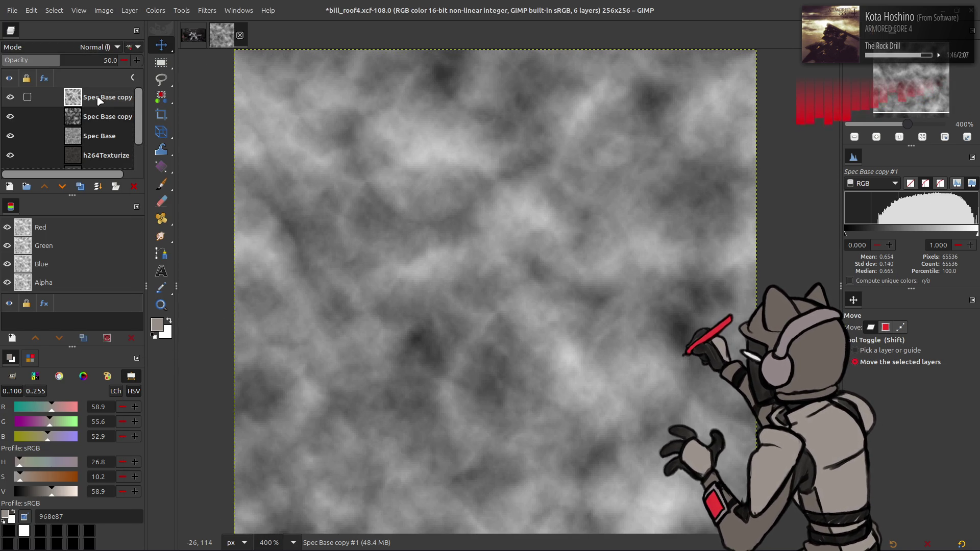
right_click(100, 104)
click(138, 391)
- Duplicate the merged Spec Base copy and try Grain merge and Soft light blends on it
click(81, 186)
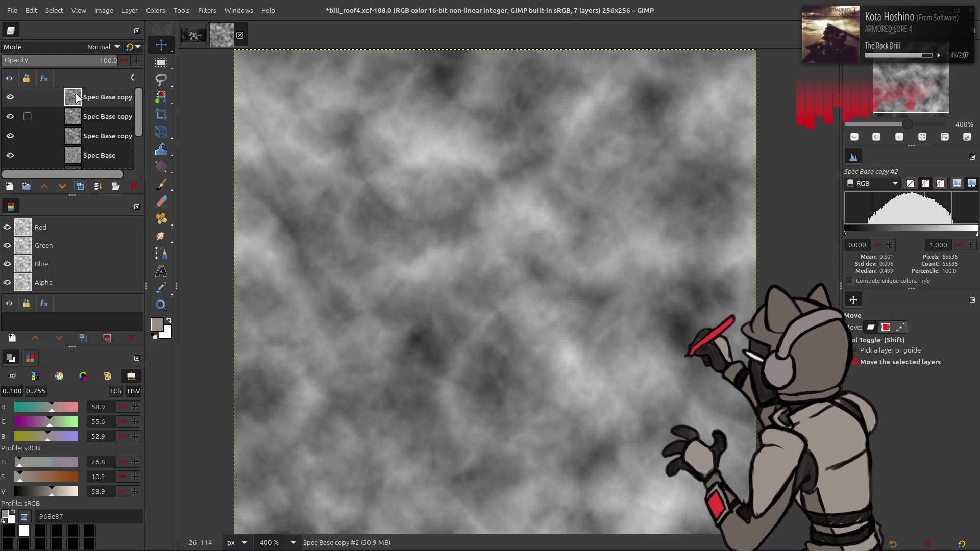
click(97, 47)
click(58, 436)
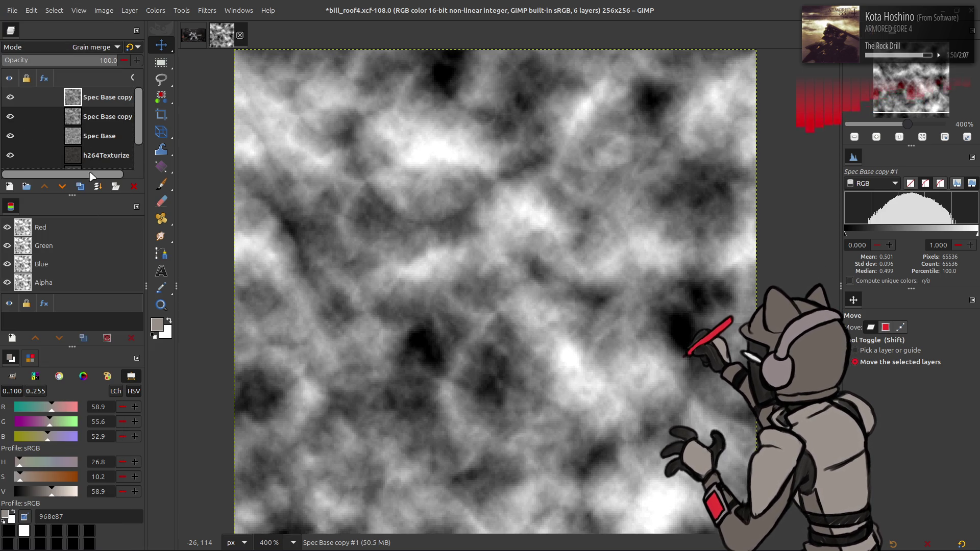
scroll(90, 99, down, 1)
scroll(90, 128, up, 1)
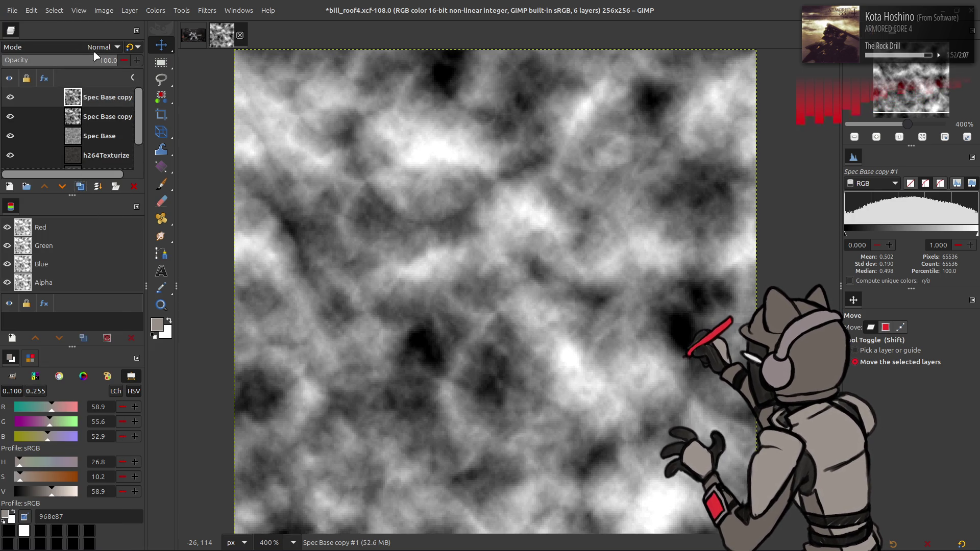
click(96, 49)
key(Escape)
key(ctrl+z)
key(ctrl+z)
- Merge the Soft light copy down, undoing and redoing to compare before and after
right_click(98, 95)
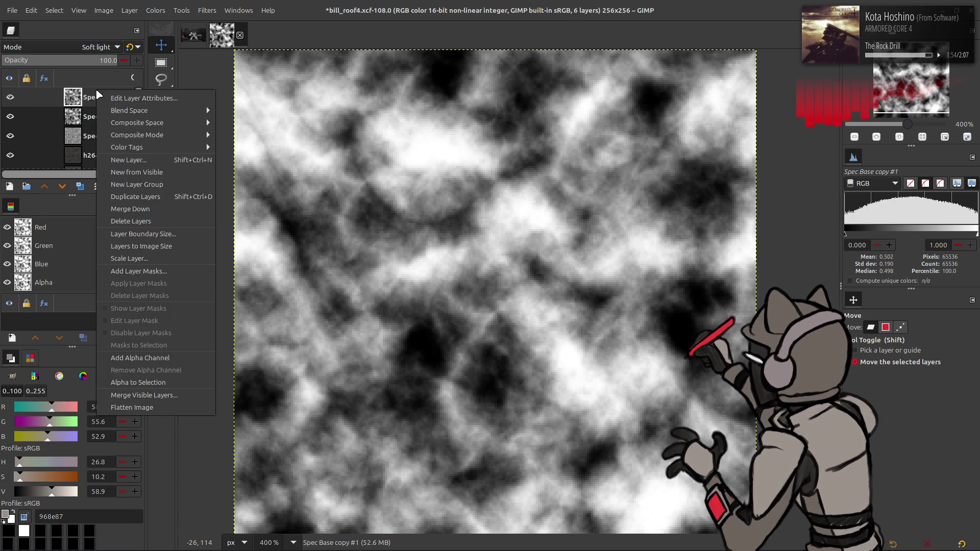
key(Escape)
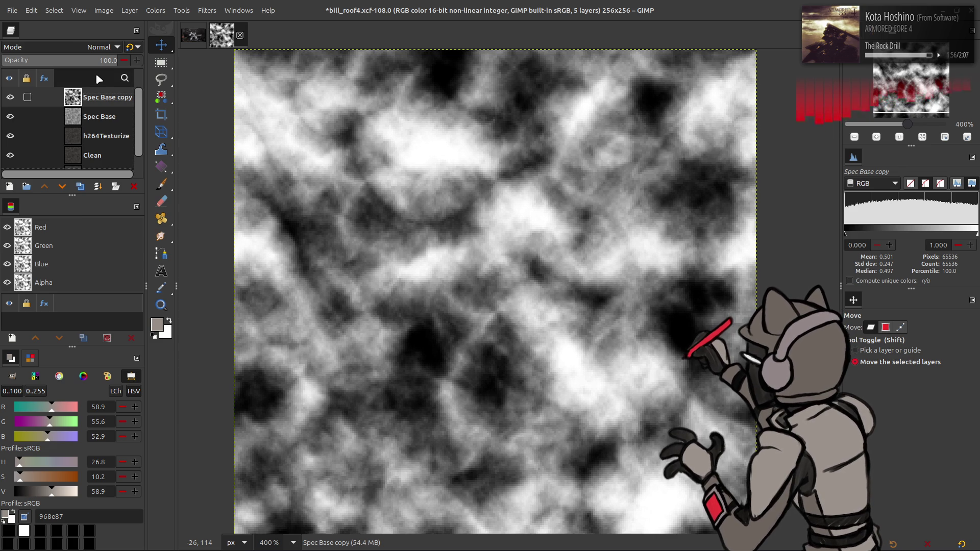
key(ctrl+y)
key(ctrl+y)
key(ctrl+y)
key(ctrl+y)
key(ctrl+y)
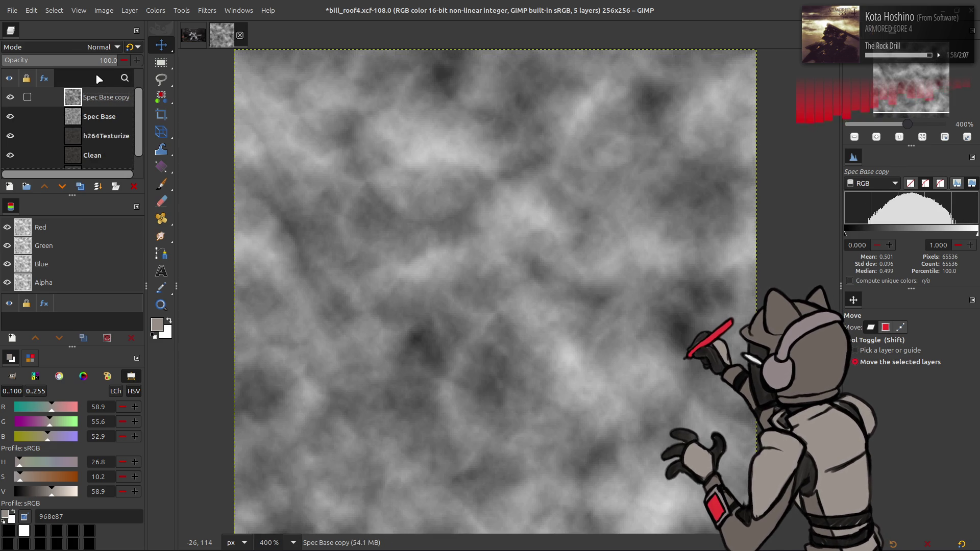
key(ctrl+z)
key(ctrl+z)
key(ctrl+z)
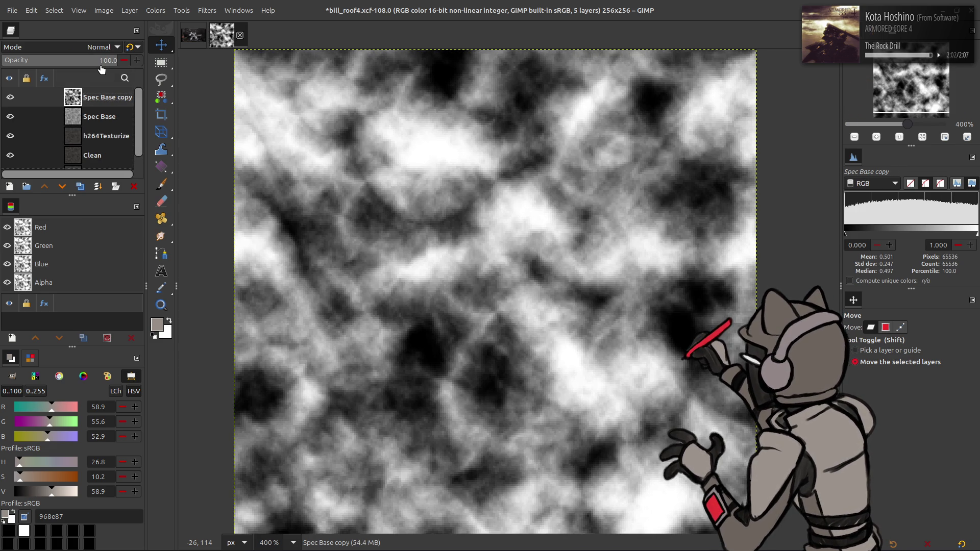
key(ctrl+y)
key(ctrl+y)
key(ctrl+y)
key(ctrl+y)
key(ctrl+y)
key(ctrl+y)
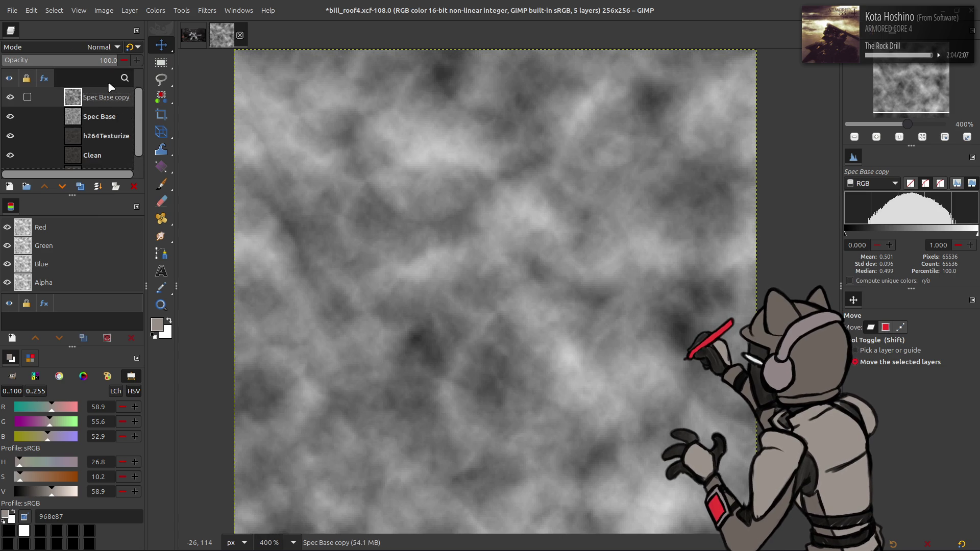
key(ctrl+y)
key(ctrl+y)
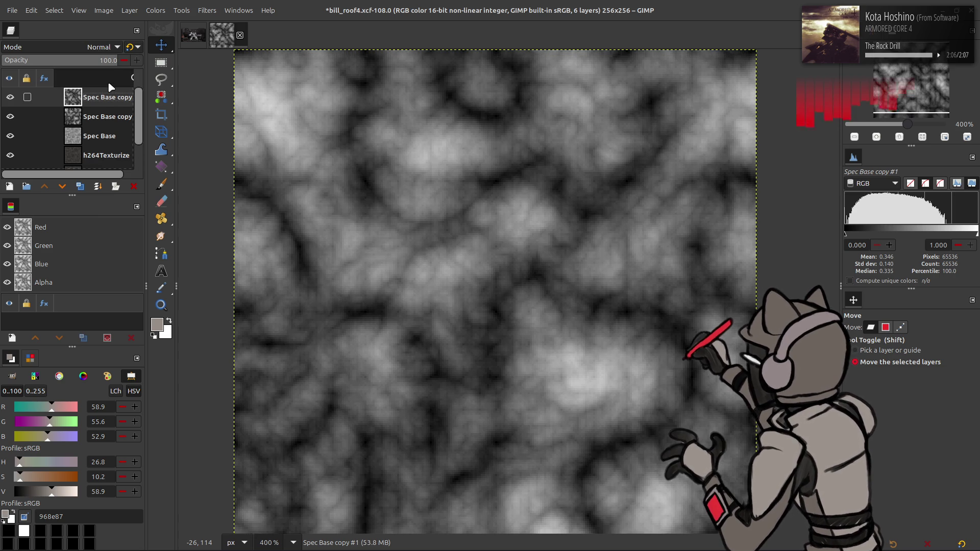
- Try an inverted layer at half opacity, then undo back to before the extra noise layer
click(155, 10)
click(186, 163)
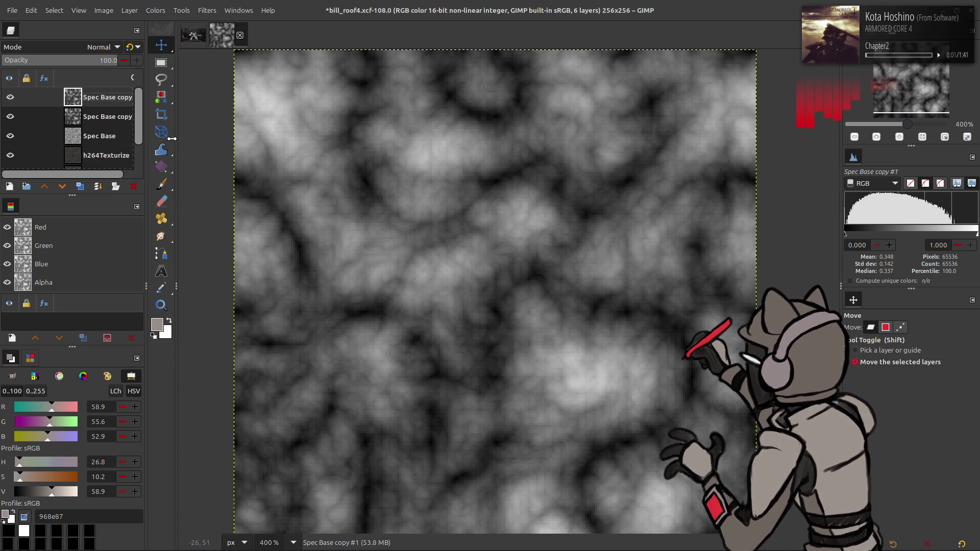
text(50)
click(130, 47)
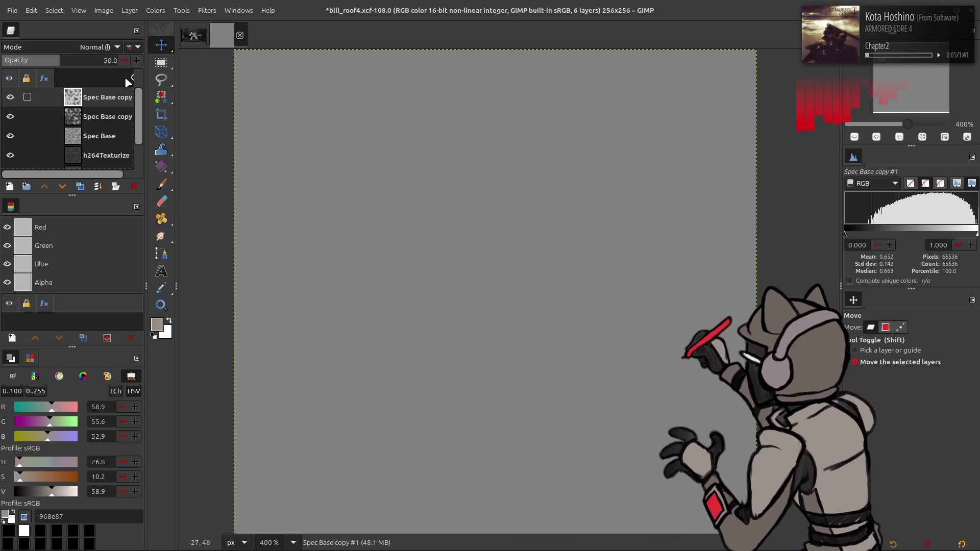
key(ctrl+z)
key(ctrl+z)
key(ctrl+z)
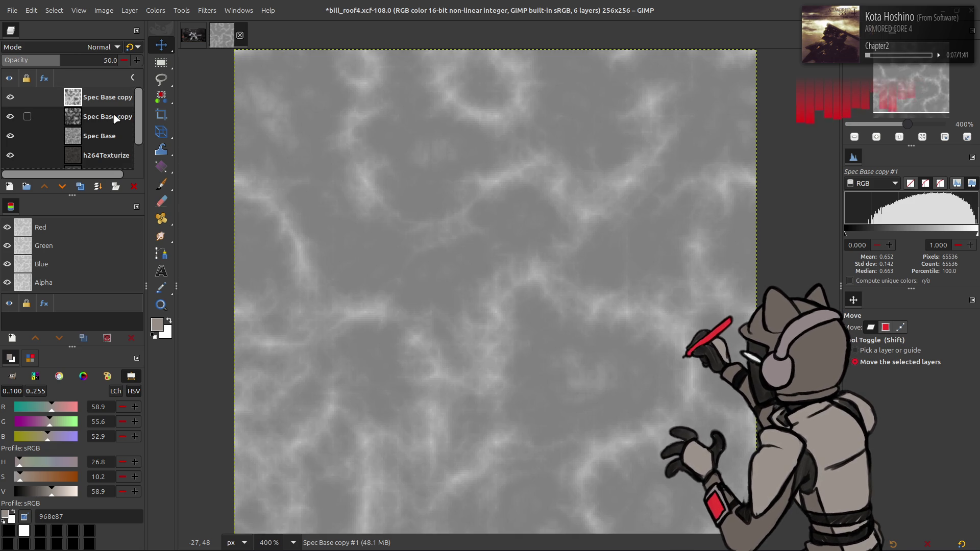
key(ctrl+z)
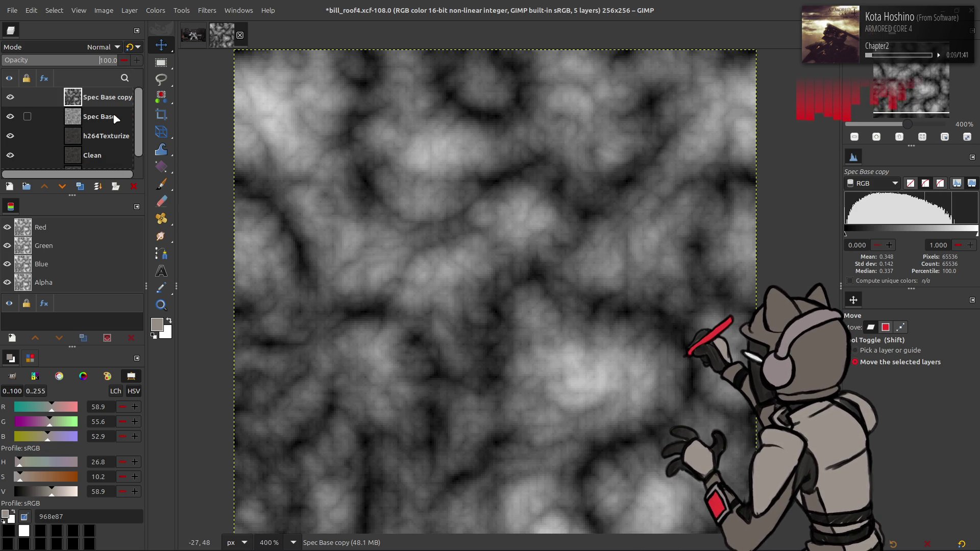
- Duplicate Spec Base copy and fill it with the last-used turbulent solid noise (size 4, detail 15)
click(80, 188)
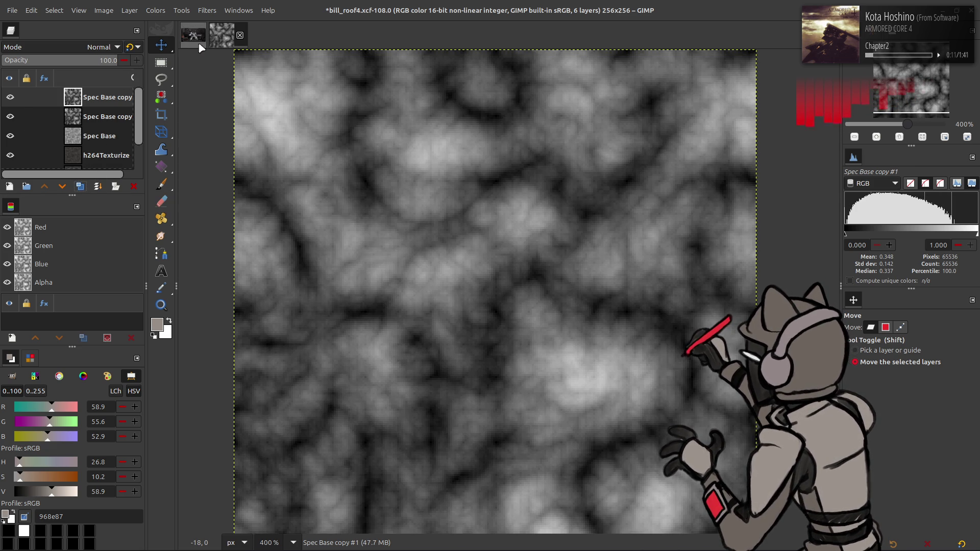
click(207, 11)
mouse_move(277, 213)
mouse_move(357, 222)
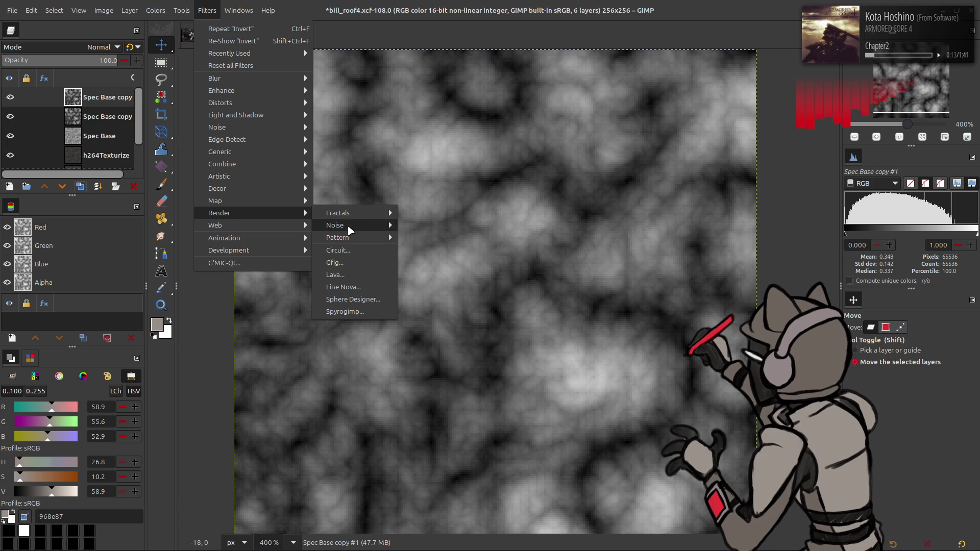
click(429, 271)
click(152, 190)
click(150, 193)
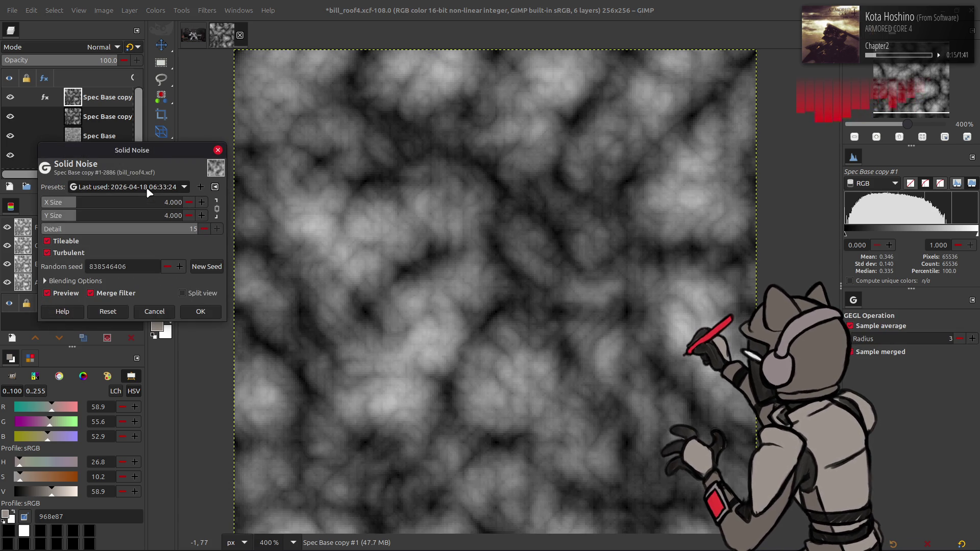
scroll(150, 190, up, 1)
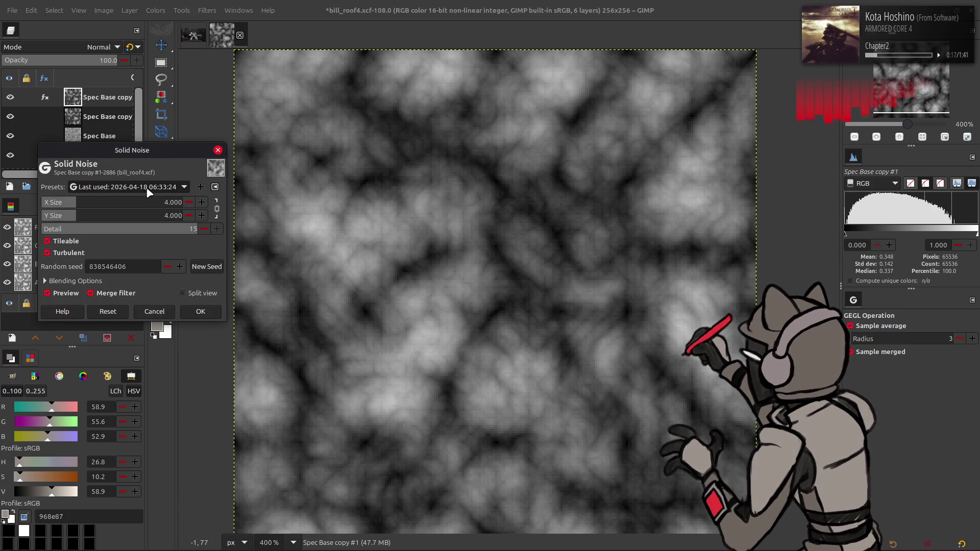
click(202, 311)
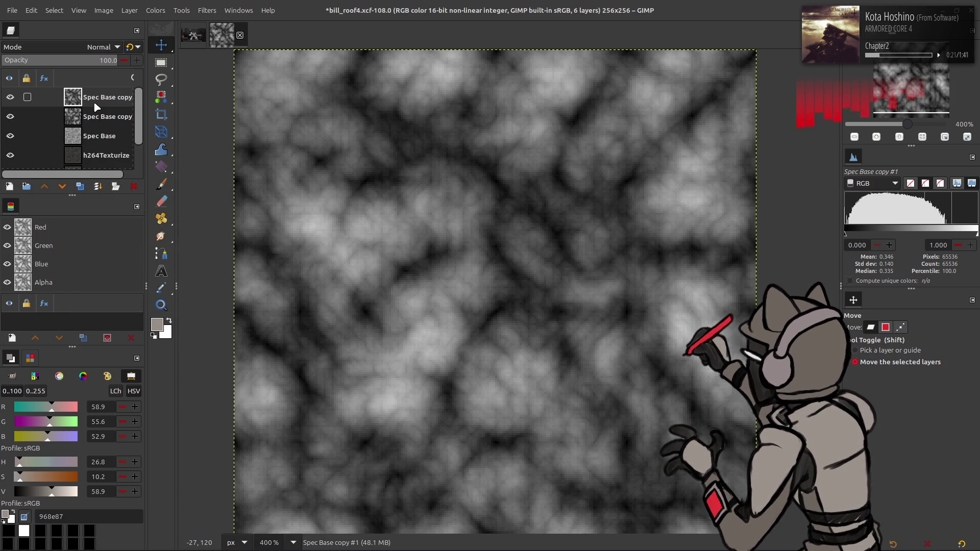
- Invert the noise layer and set it to legacy Normal blending at 50 opacity
click(156, 10)
click(169, 152)
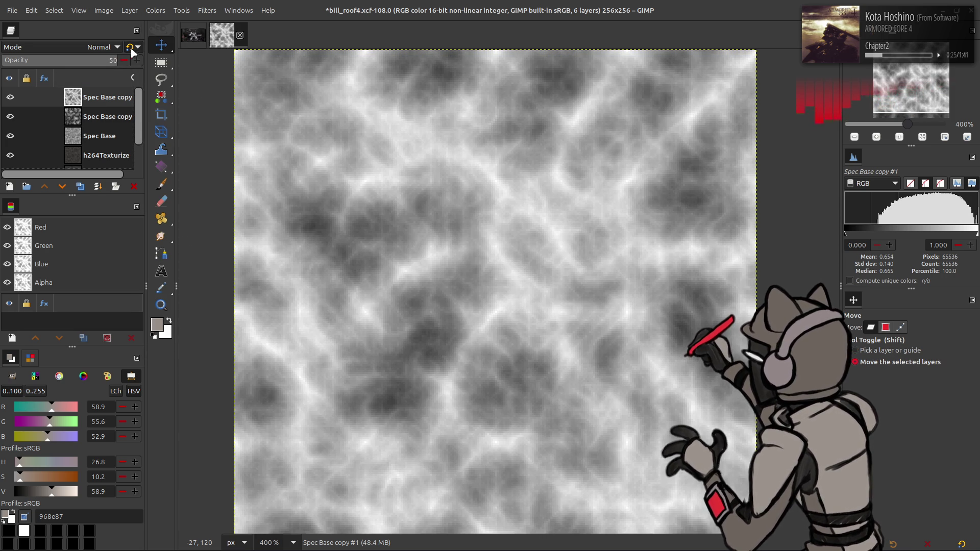
click(129, 47)
click(153, 11)
- Rotate the noise layer 90° clockwise and merge it down
mouse_move(154, 127)
click(263, 163)
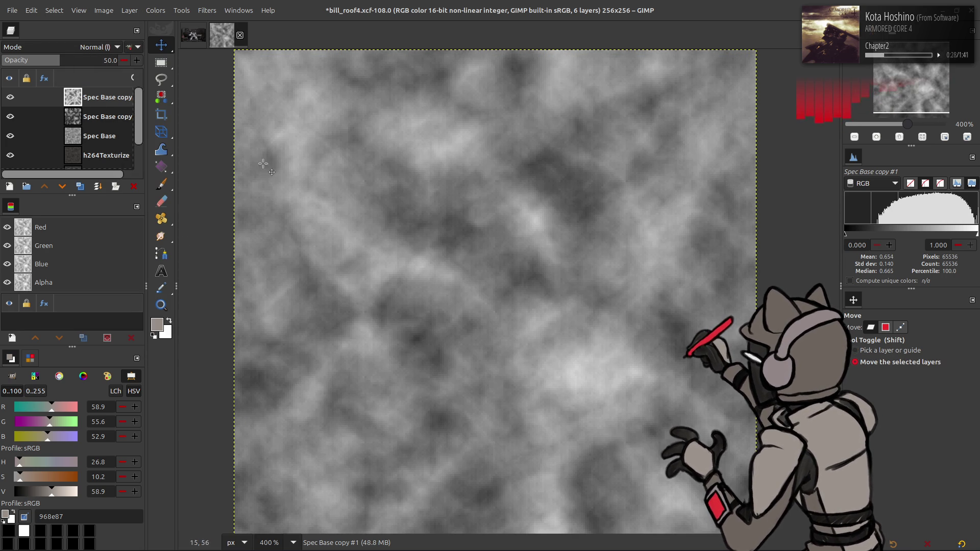
click(131, 10)
mouse_move(175, 145)
click(262, 161)
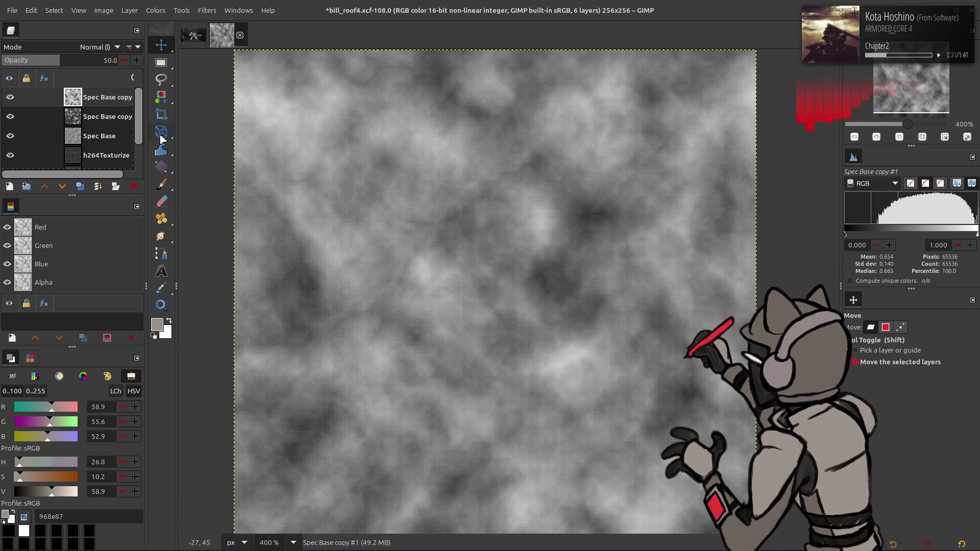
right_click(101, 102)
click(85, 196)
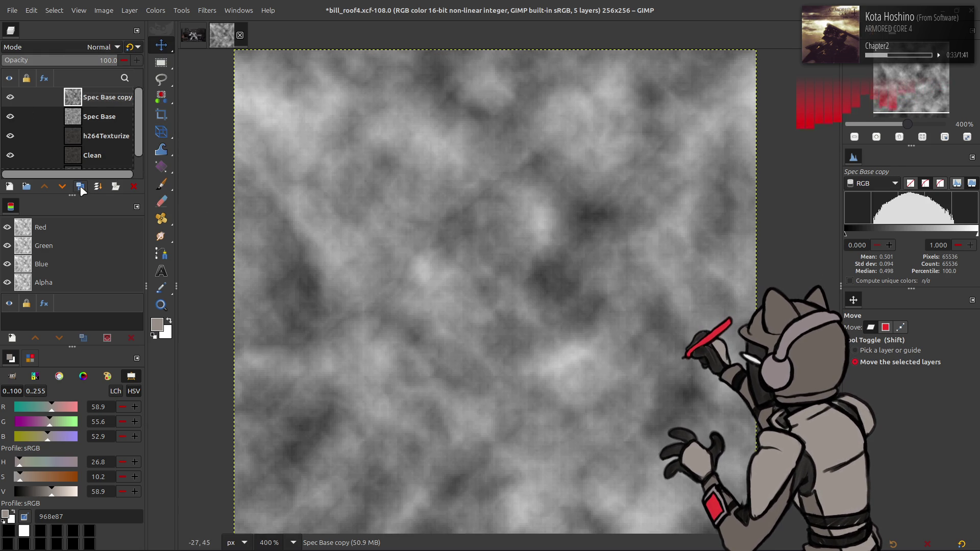
- Duplicate and merge the layer down twice, first in Grain merge, then in Soft light
click(80, 187)
click(102, 47)
click(75, 434)
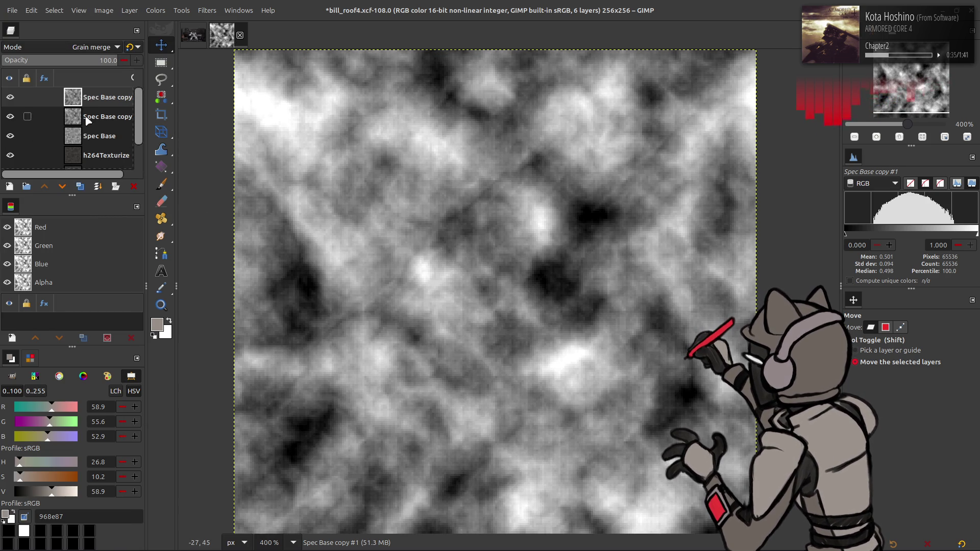
right_click(87, 92)
click(85, 196)
click(80, 187)
click(80, 48)
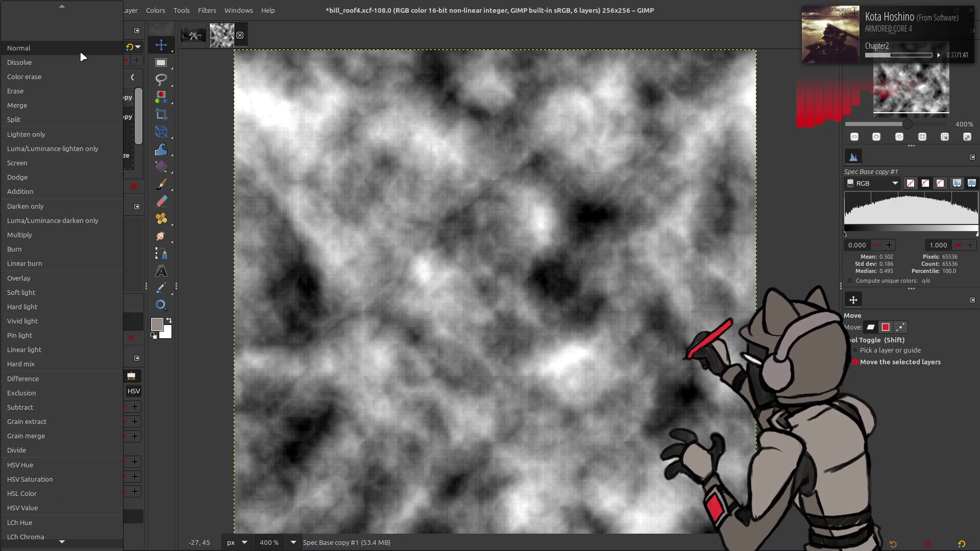
click(59, 294)
click(98, 186)
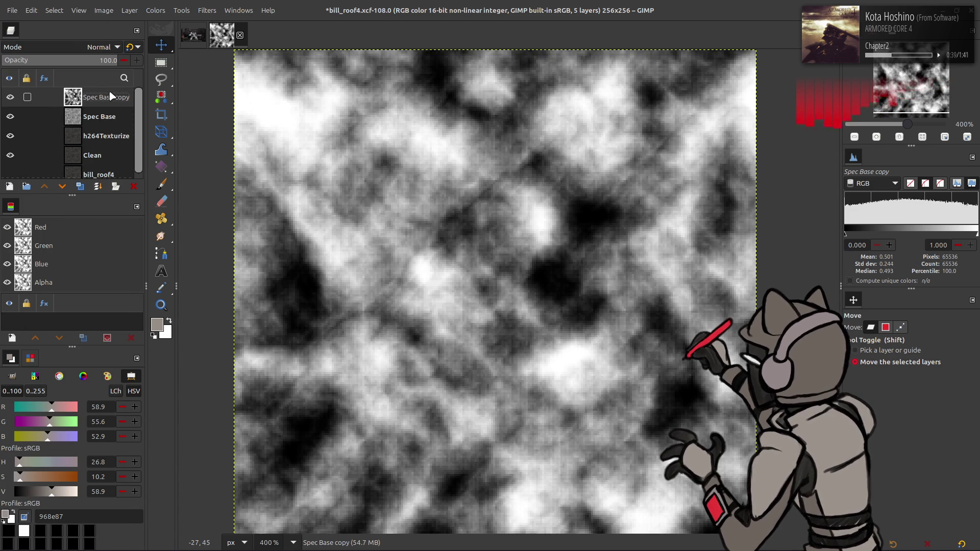
- Set Spec Base copy to legacy Multiply and compare its visibility and opacity at 58 versus 25
click(99, 47)
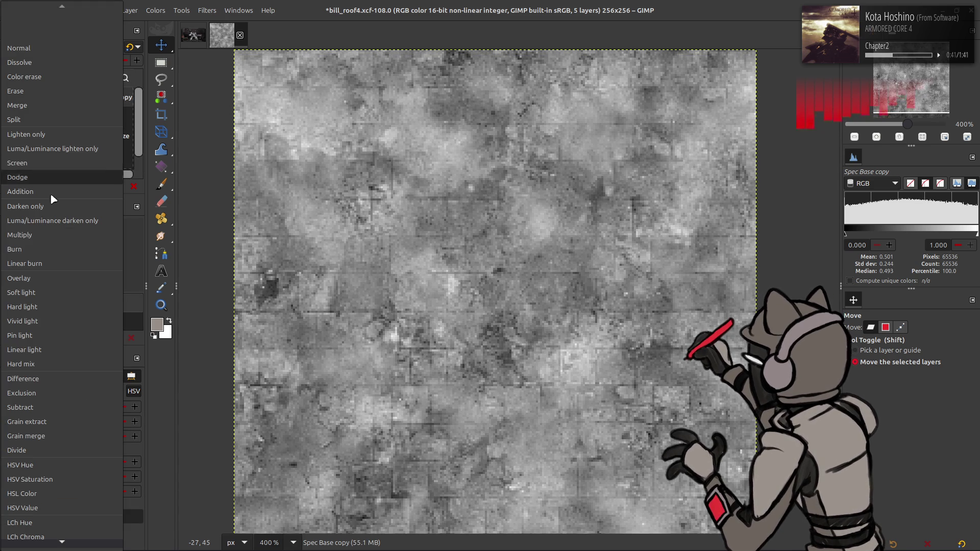
click(40, 235)
click(131, 47)
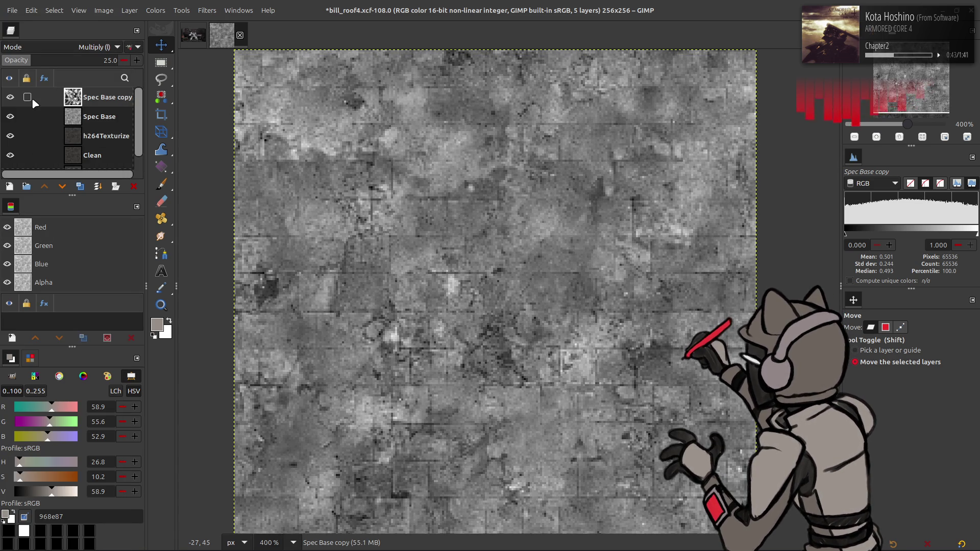
click(10, 99)
click(11, 100)
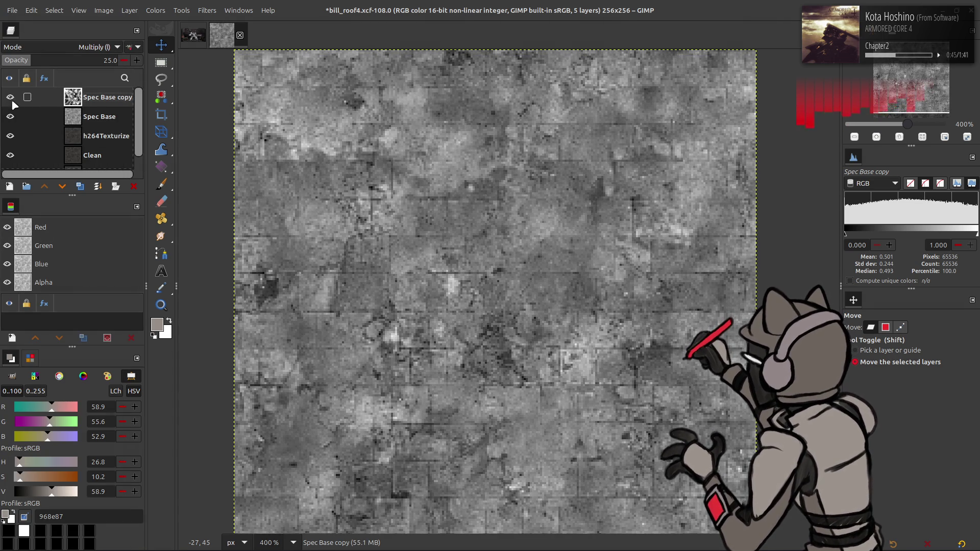
drag(75, 62, 69, 63)
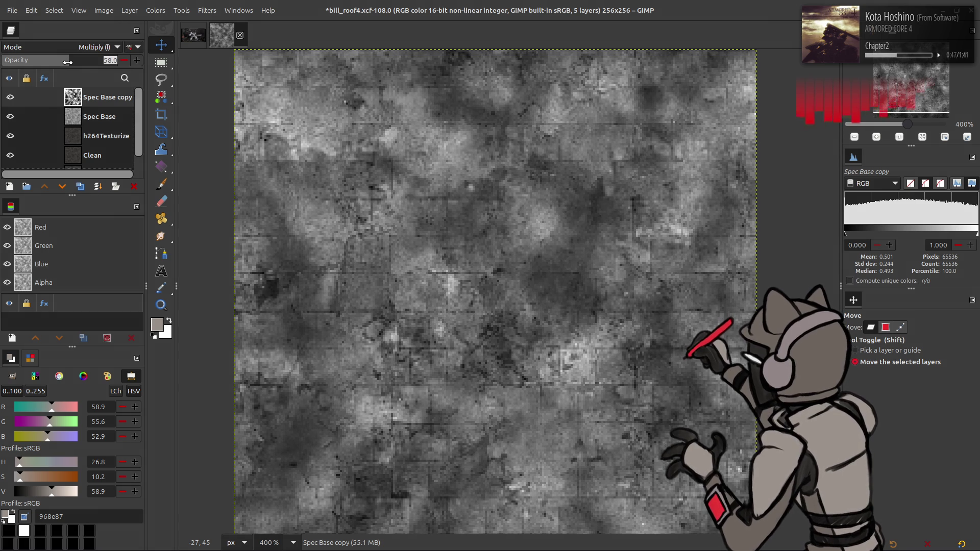
key(ctrl+z)
click(12, 99)
click(13, 99)
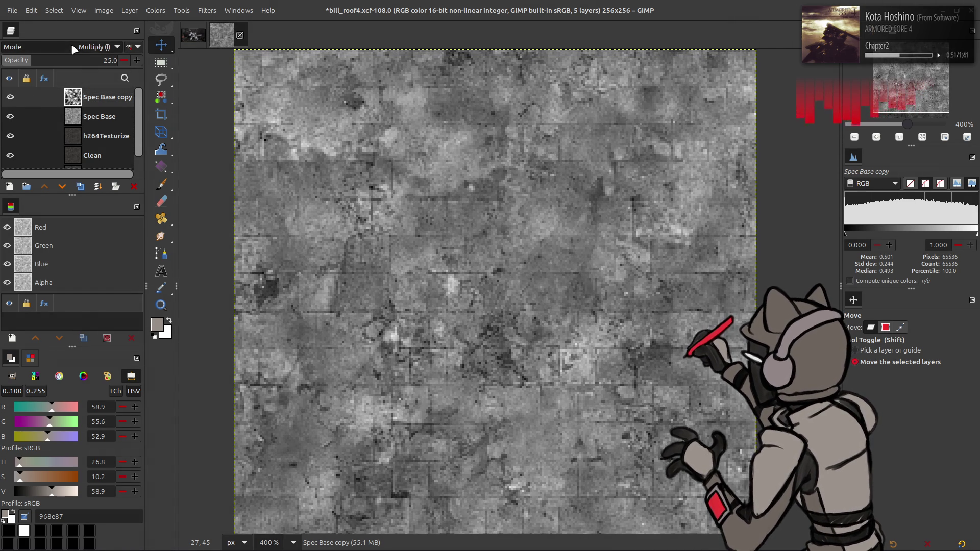
- Compare Multiply against Normal, leaving Spec Base copy in Normal blending at 25 opacity
key(ctrl+z)
click(71, 44)
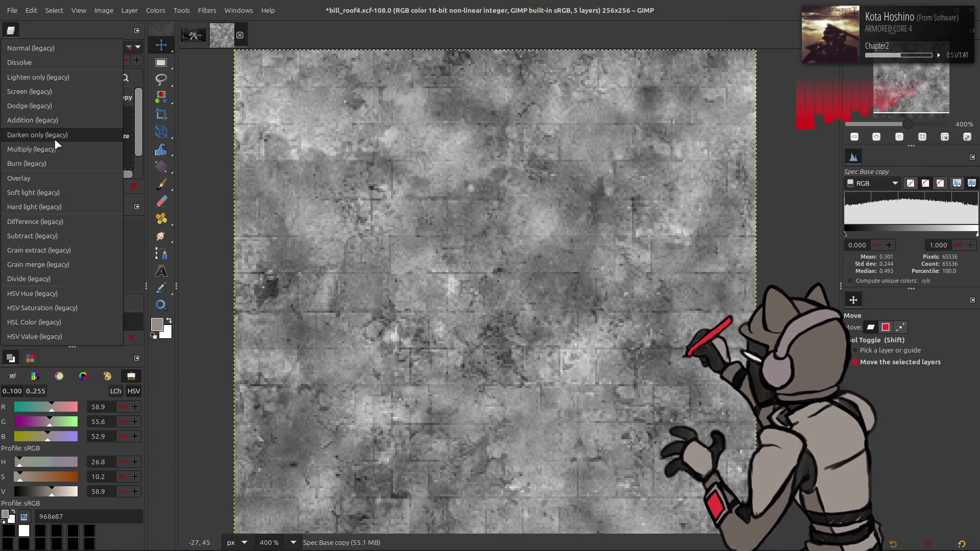
click(60, 131)
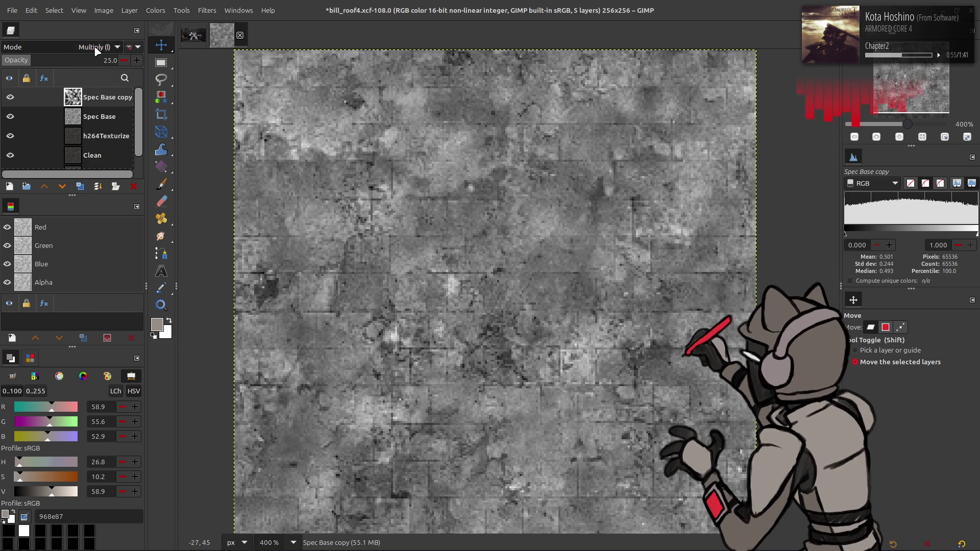
key(ctrl+z)
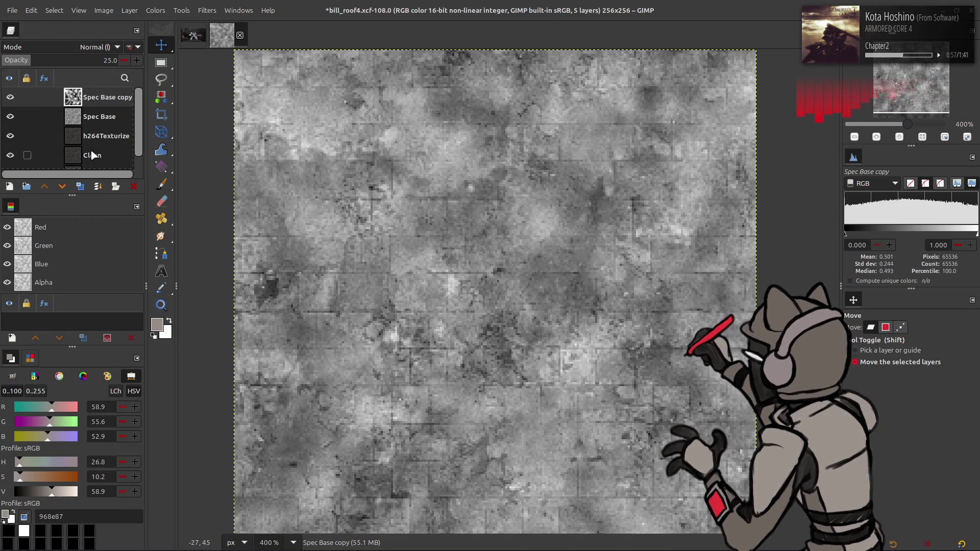
click(94, 150)
- Duplicate the Clean layer, raise the copy to the top of the stack, and duplicate it again
click(80, 186)
click(45, 186)
click(44, 186)
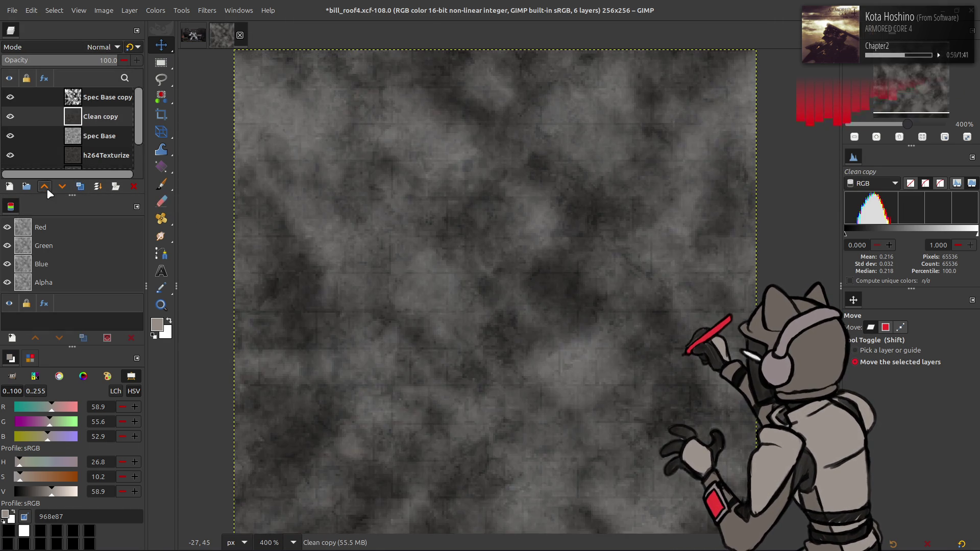
click(45, 187)
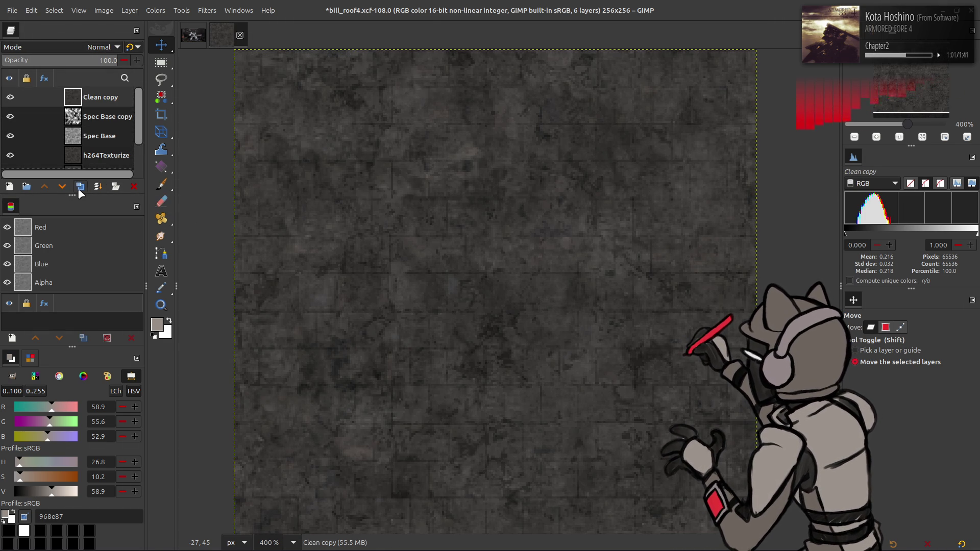
click(160, 5)
key(Escape)
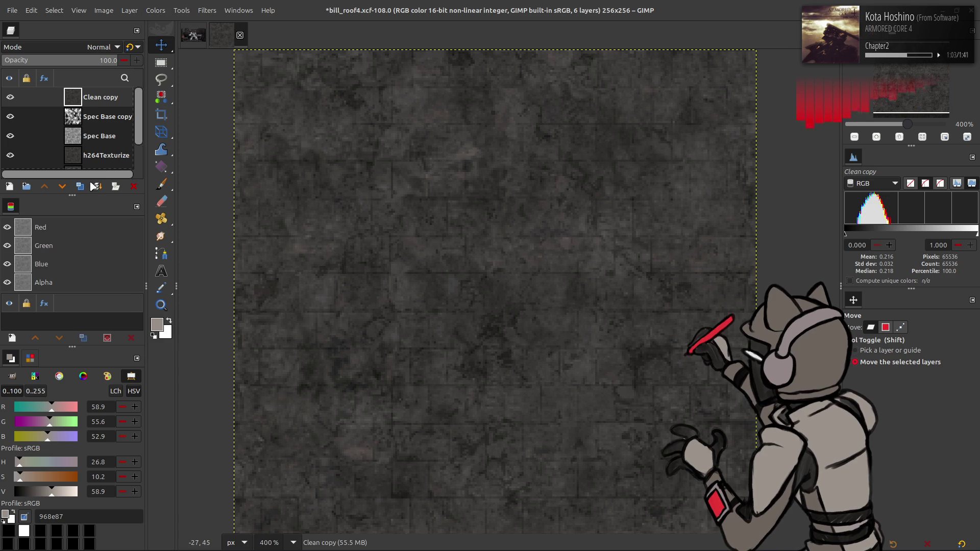
key(ctrl+shift+d)
key(ctrl+shift+d)
- Blur Clean copy #2, then Grain extract and Grain merge it back down into Clean copy
click(207, 10)
click(246, 257)
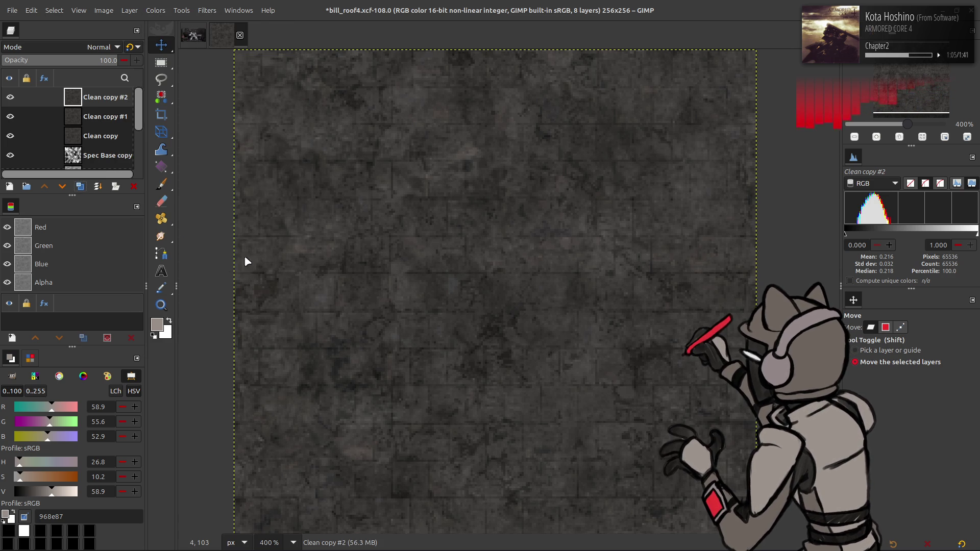
key(Escape)
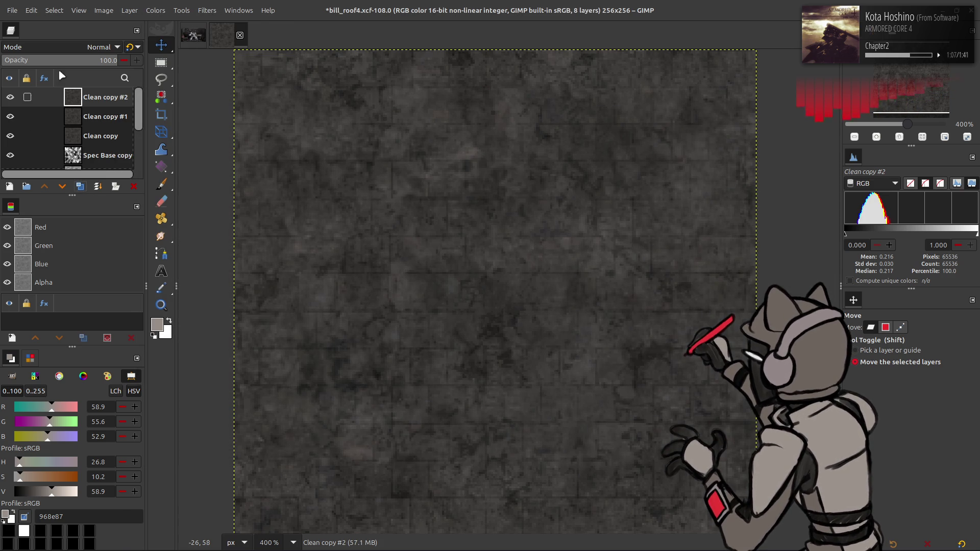
click(98, 47)
click(51, 414)
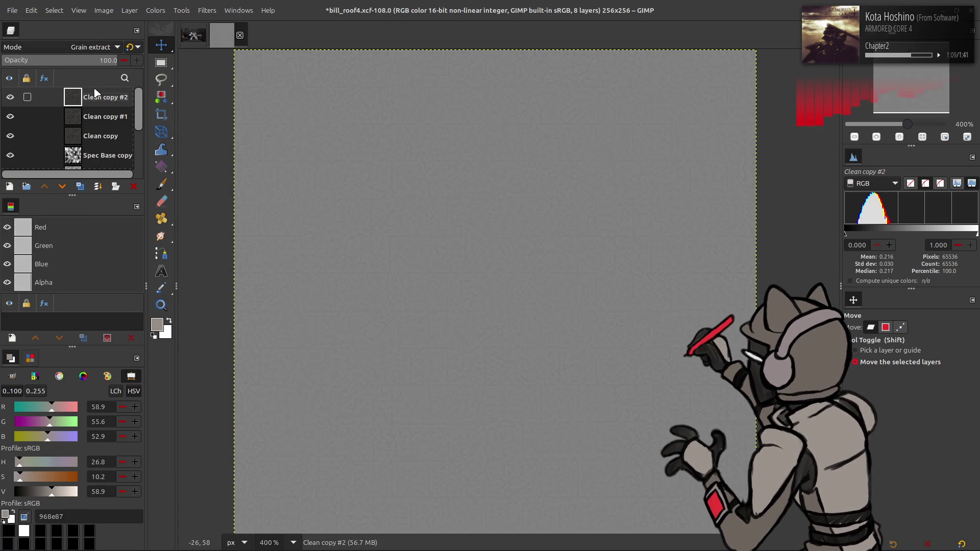
click(97, 186)
click(90, 47)
click(66, 436)
click(97, 186)
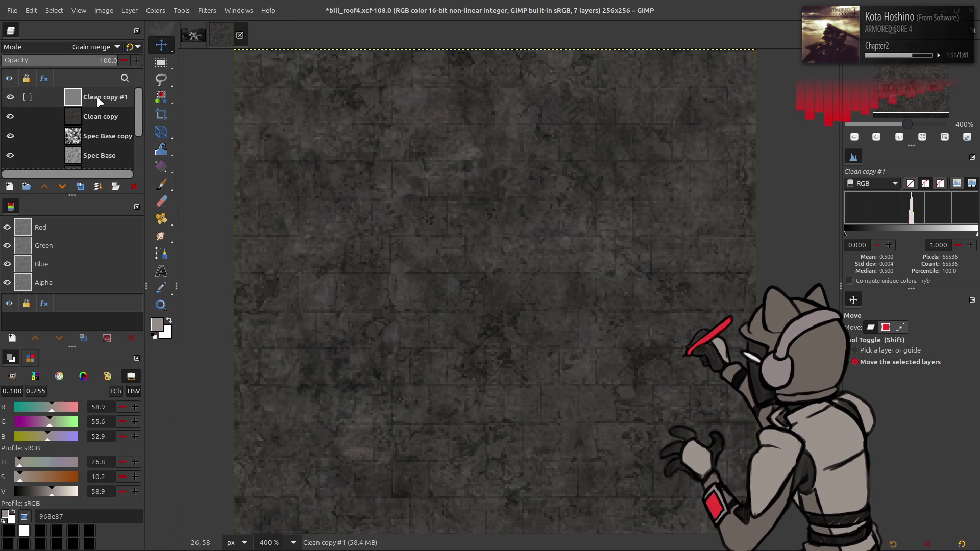
- Extract the LAB L lightness component from Clean copy
click(156, 10)
mouse_move(194, 203)
click(276, 214)
click(190, 202)
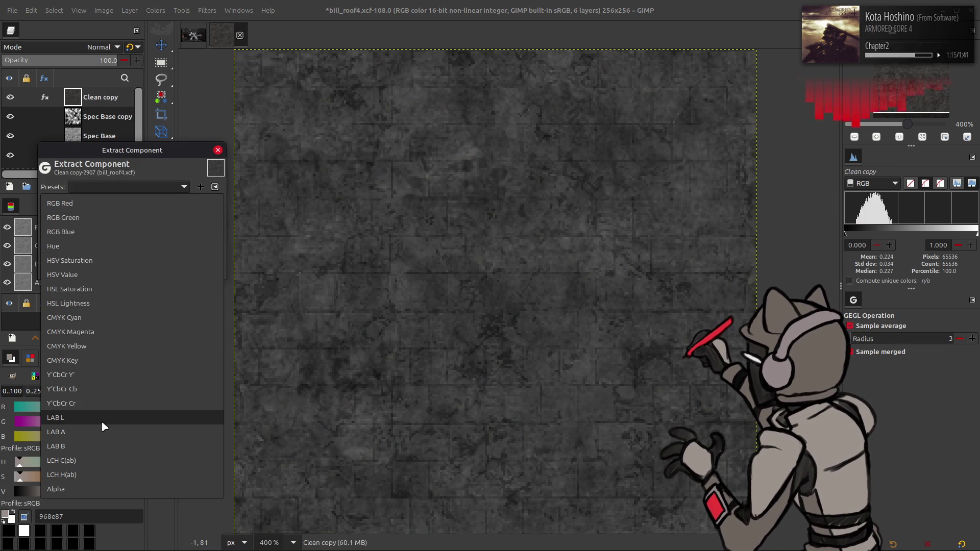
click(101, 421)
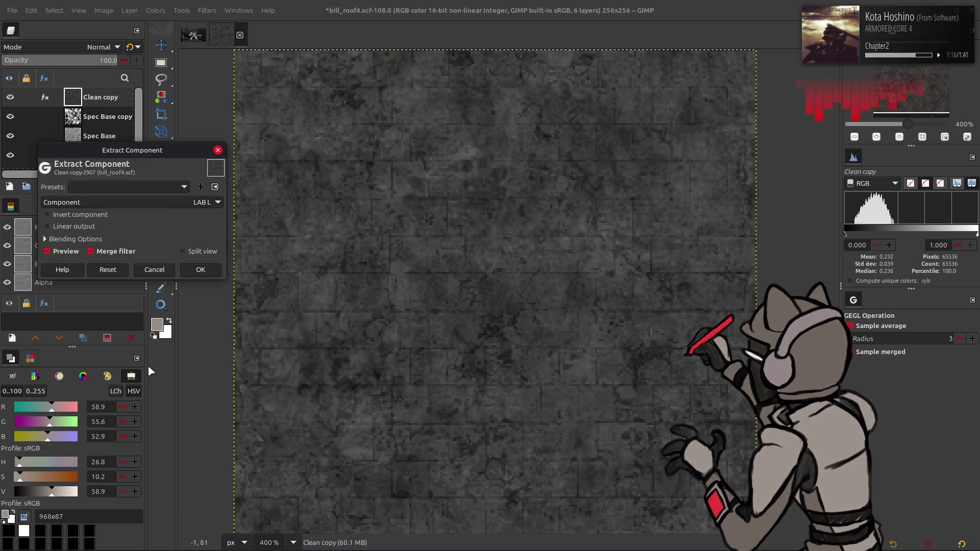
click(197, 274)
- Re-extract Clean copy using the Y'CbCr Y' luma component instead
click(155, 11)
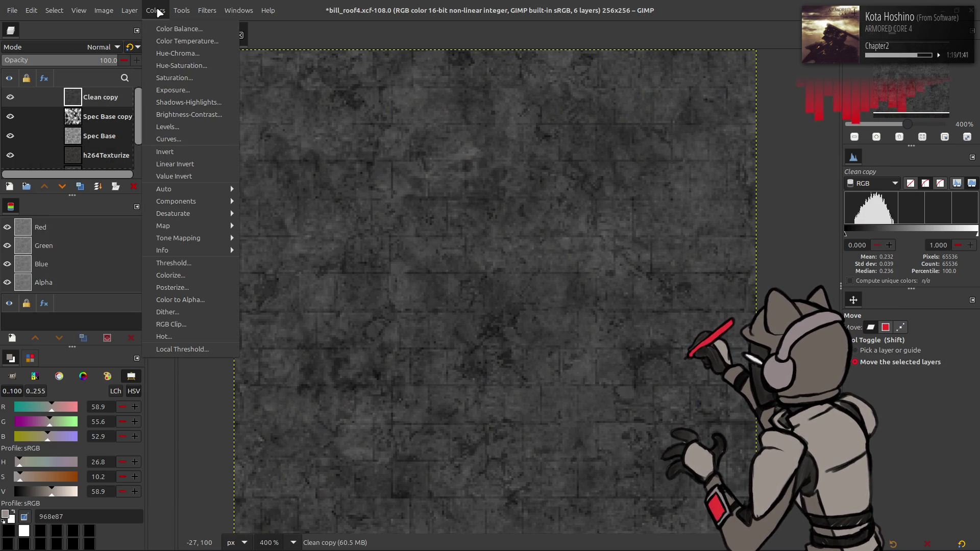
click(155, 10)
click(156, 10)
mouse_move(204, 201)
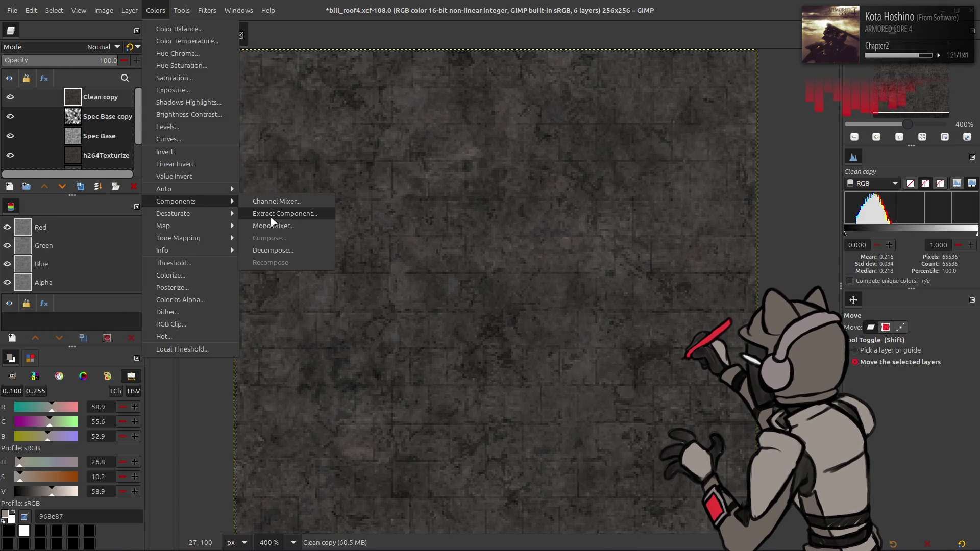
click(275, 213)
click(157, 200)
click(136, 360)
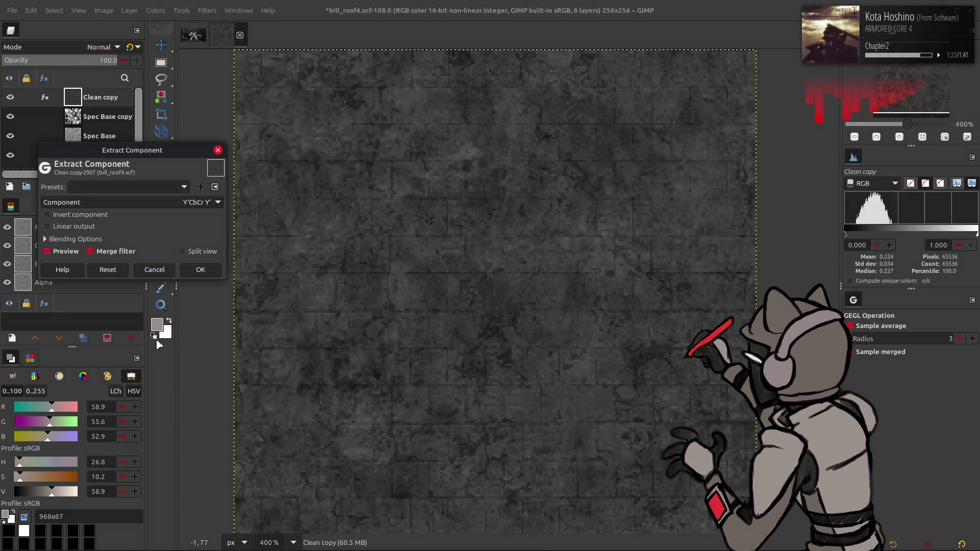
click(191, 269)
- Stretch the contrast of Clean copy with non-linear components toggled
click(156, 10)
mouse_move(204, 193)
click(276, 213)
click(130, 213)
click(200, 260)
- Apply Levels with output low 10 and output high 80
click(155, 11)
click(175, 143)
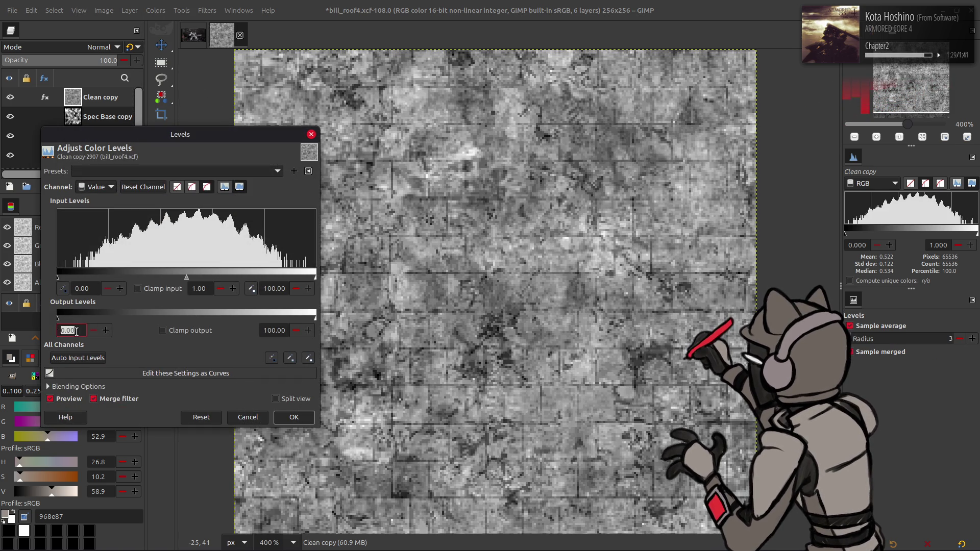
key(Return)
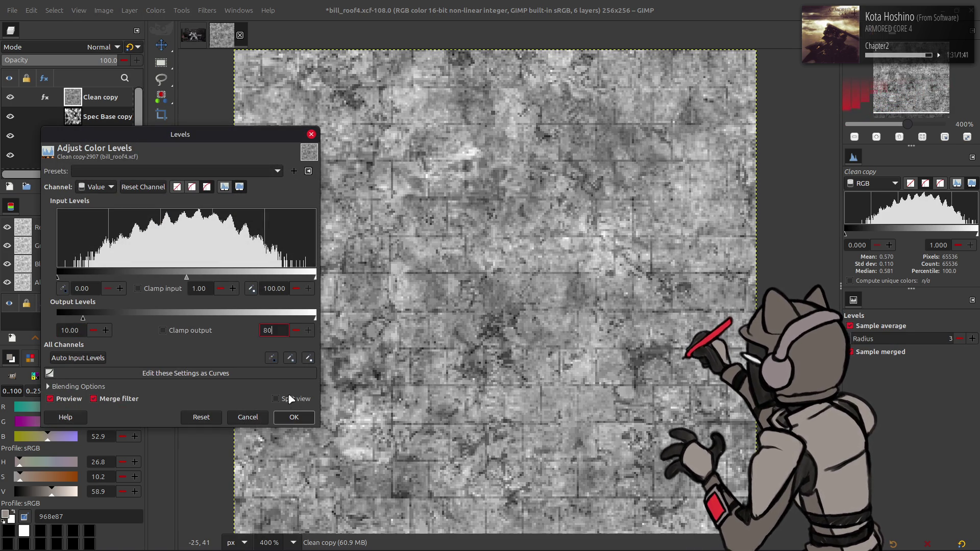
key(Return)
click(294, 417)
- Merge an inverted Multiply duplicate into Clean copy, set it to legacy Multiply, and reopen Stretch Contrast
click(80, 186)
click(155, 10)
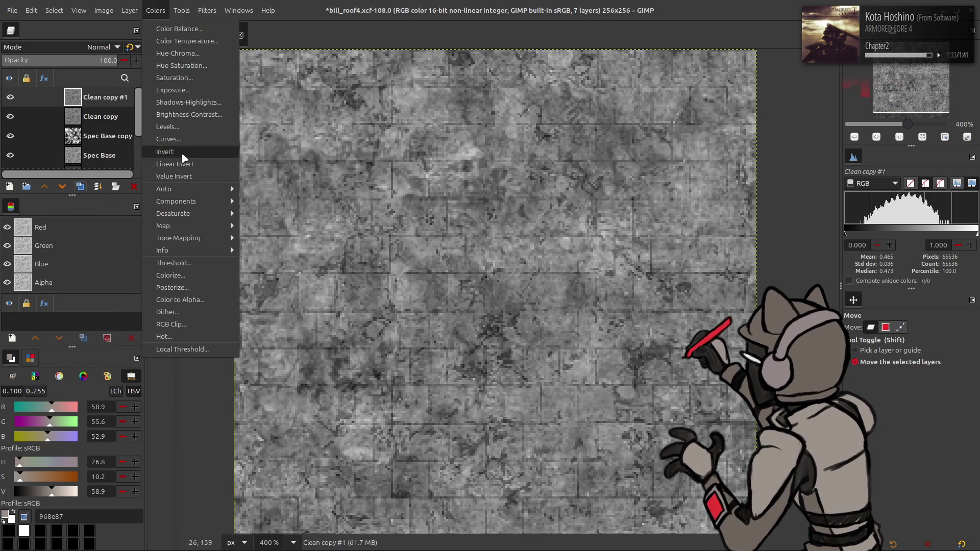
click(183, 154)
click(102, 47)
click(57, 236)
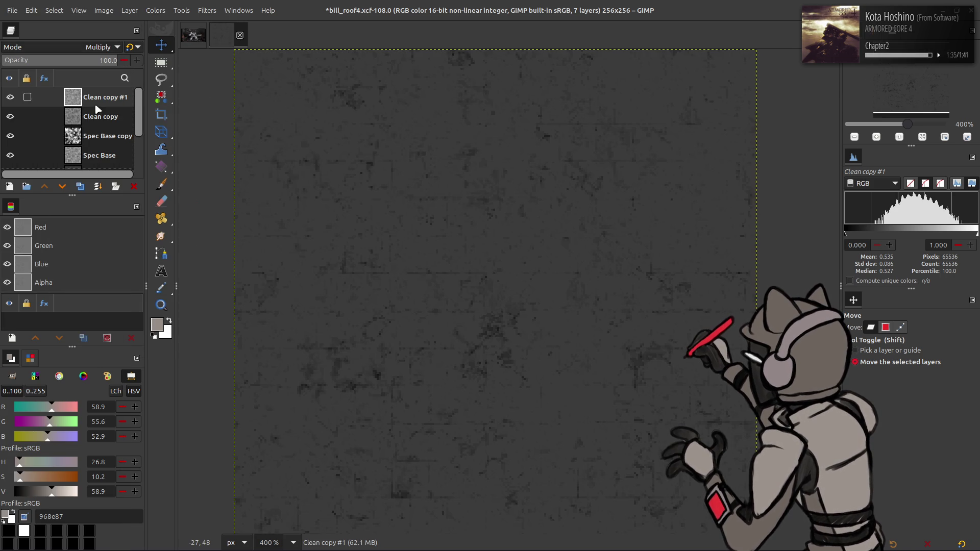
key(ctrl+e)
click(103, 47)
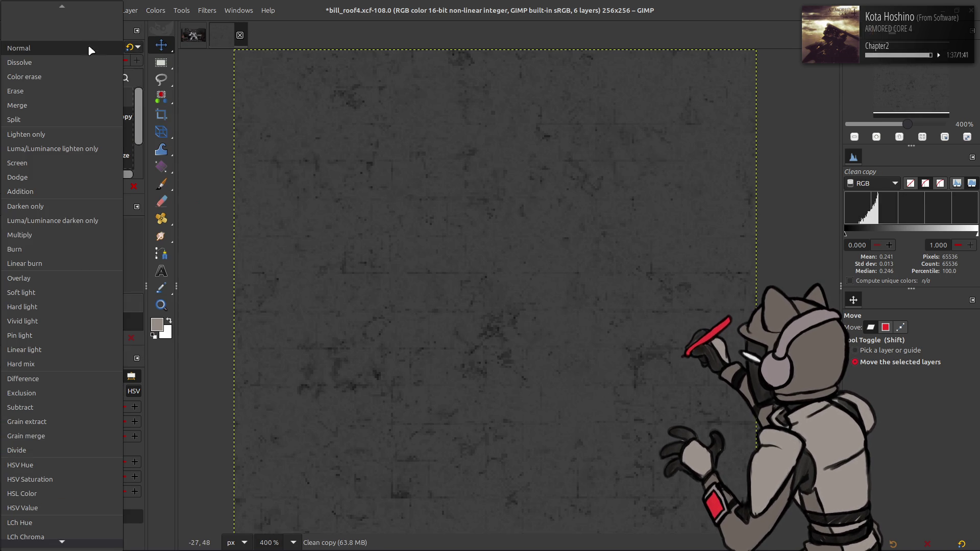
click(70, 237)
click(131, 47)
click(155, 10)
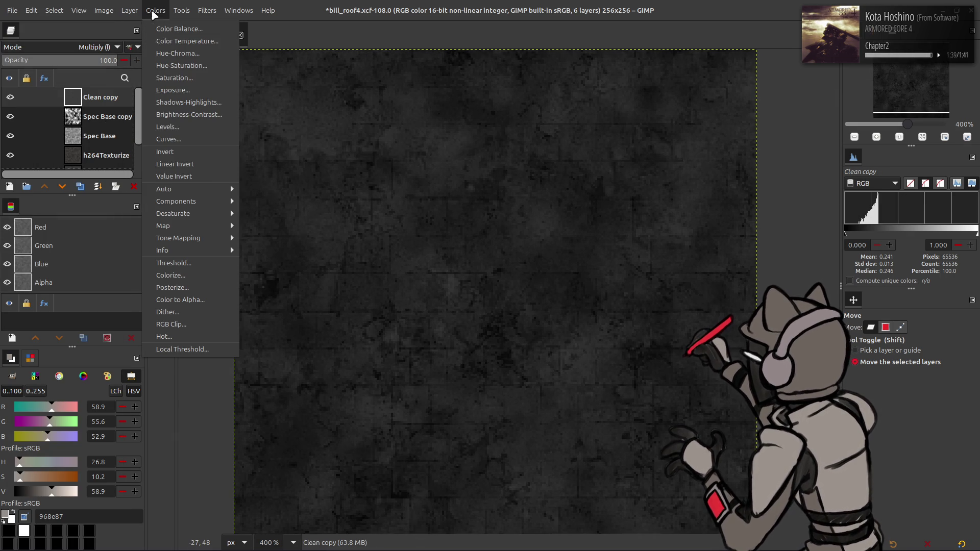
click(252, 212)
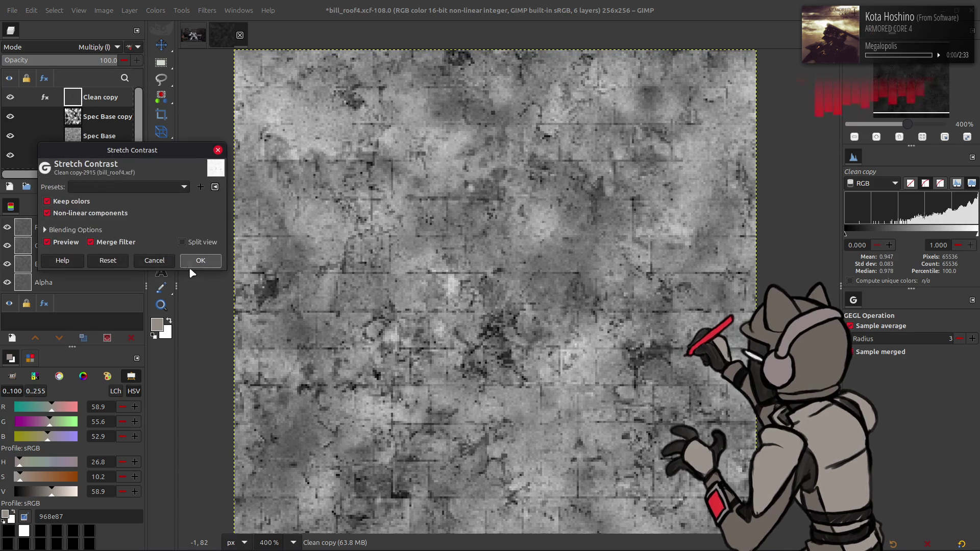
- Apply the contrast stretch to Clean copy, toggling Clean copy and Spec Base copy to compare
click(218, 261)
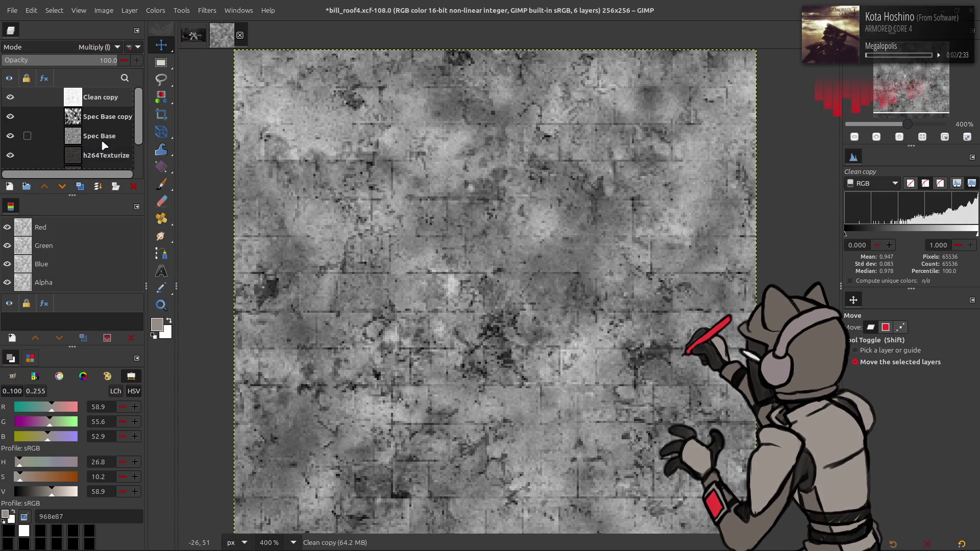
click(10, 97)
click(11, 97)
click(10, 97)
click(10, 117)
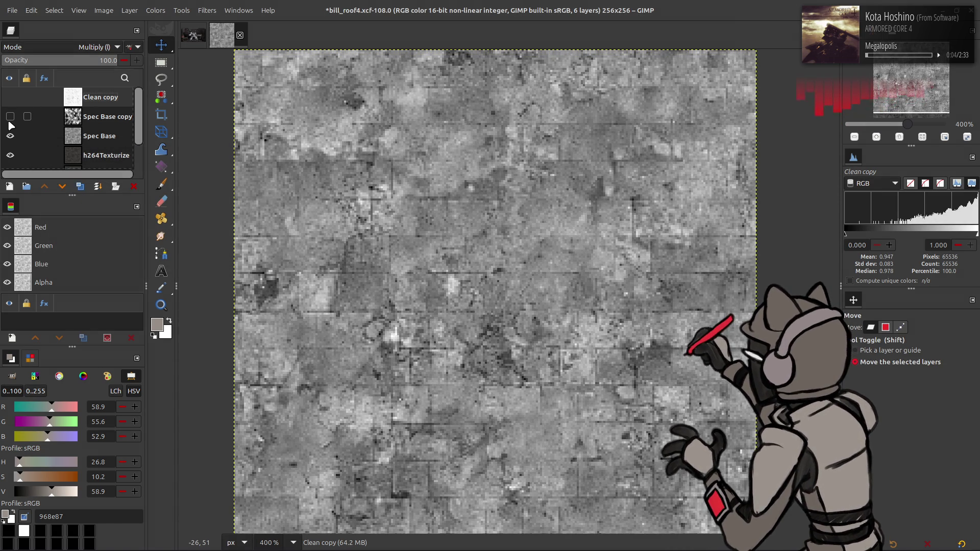
mouse_move(10, 123)
mouse_down()
mouse_move(14, 105)
mouse_move(10, 118)
mouse_up()
- Adjust Spec Base copy's opacity, trying values of 50 and 25
key(Page_Down)
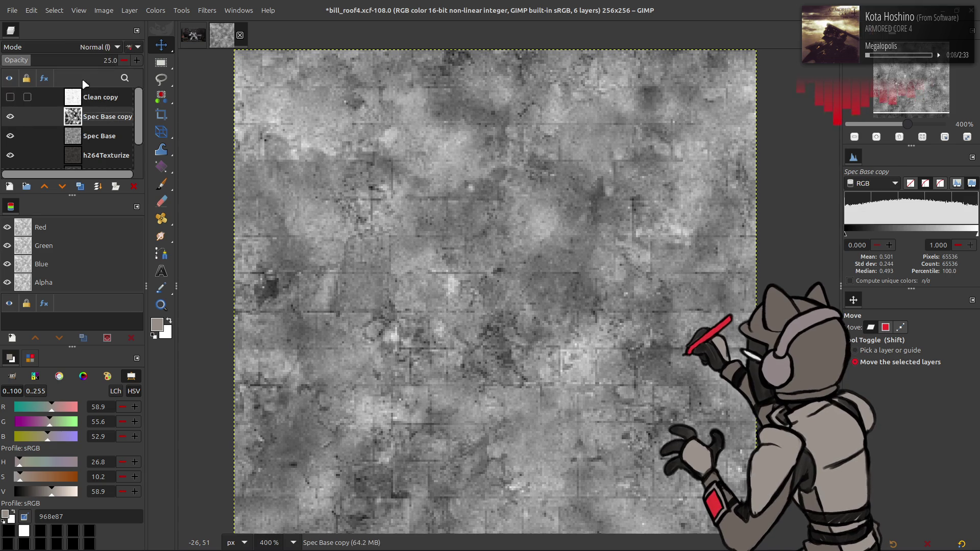
text(0)
key(Return)
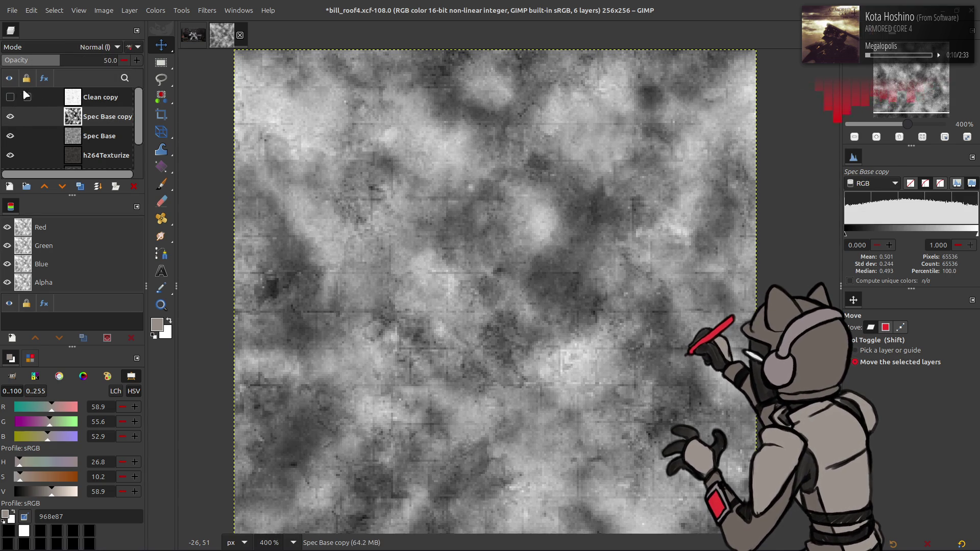
click(10, 97)
text(25)
key(Return)
- Save the bill_roof4 XCF and bring the Imperfection Maps folder to the front
click(90, 100)
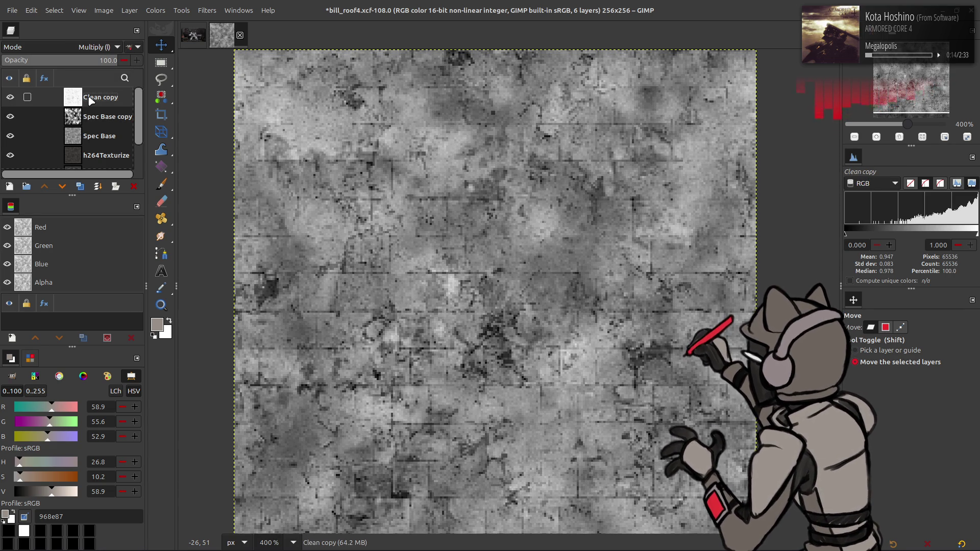
key(ctrl+s)
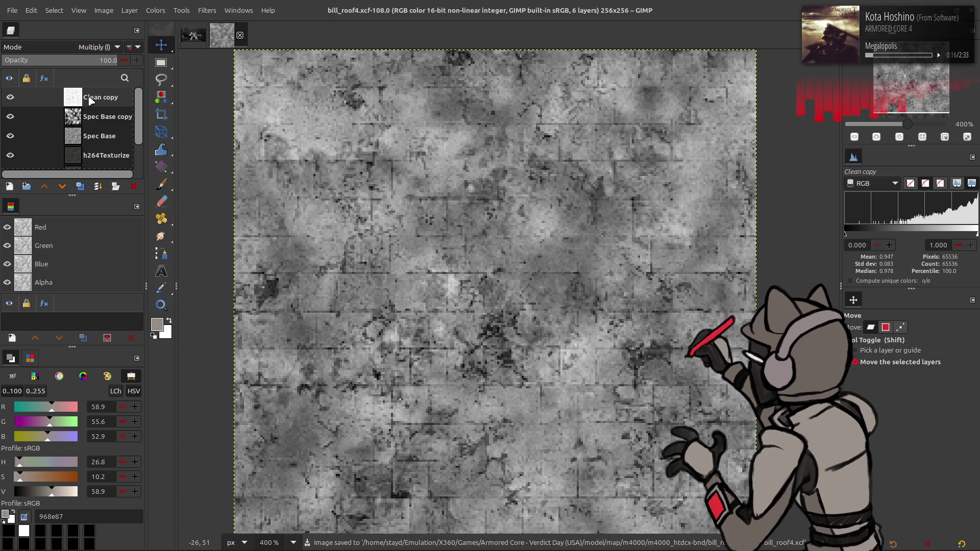
key(alt+Tab)
click(438, 273)
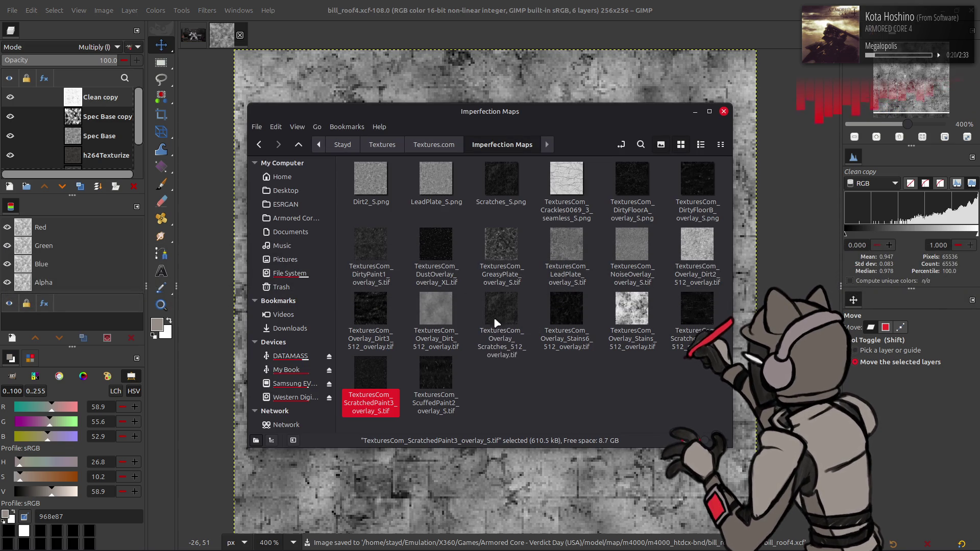
- Preview the dirt overlay textures full size, stepping through to the Dirt2 512 overlay
click(428, 320)
double_click(428, 321)
key(Left)
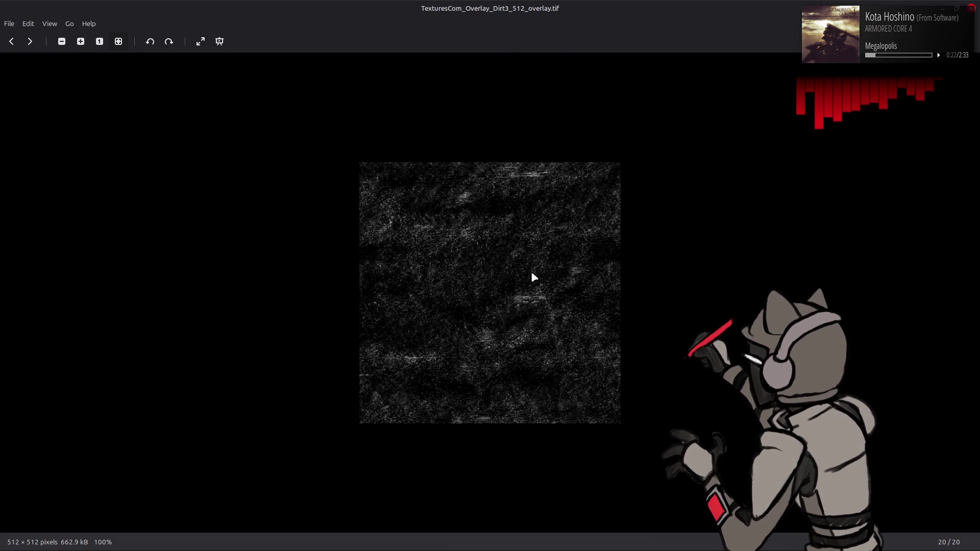
key(Left)
key(Left)
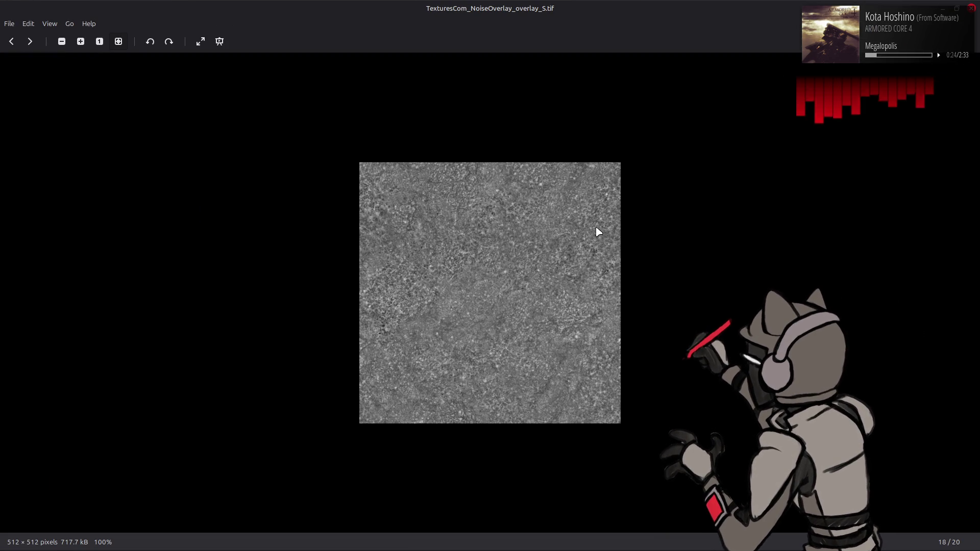
key(Right)
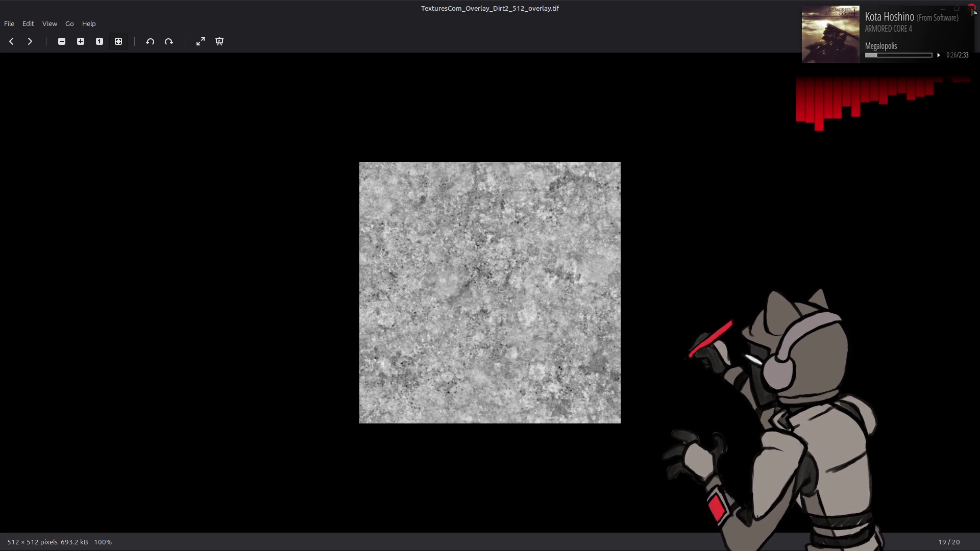
click(972, 9)
- Drag TexturesCom_Overlay_Dirt2_512_overlay.tif into the roof image, keep its profile, and align it to the canvas
mouse_move(696, 245)
mouse_down()
mouse_move(740, 286)
mouse_move(746, 327)
mouse_up()
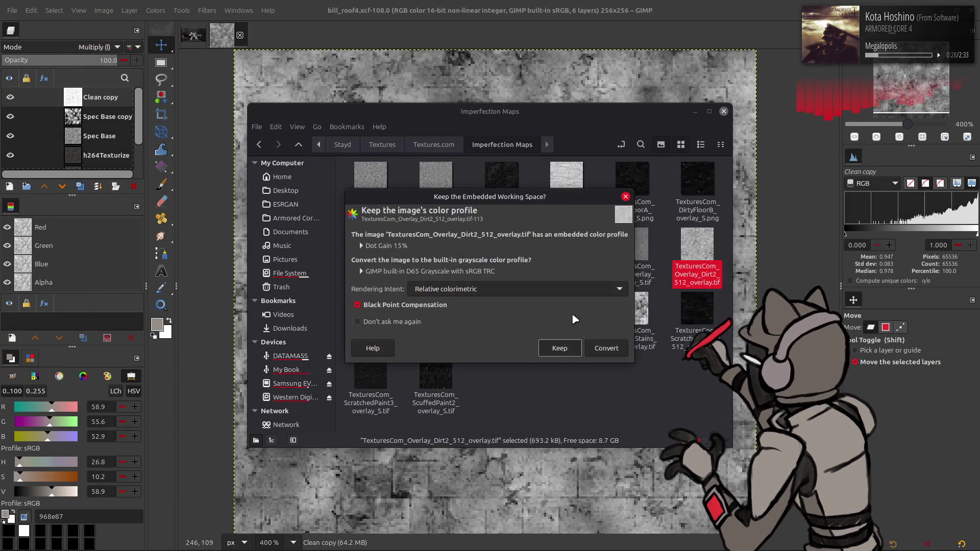
click(558, 347)
key(q)
click(874, 437)
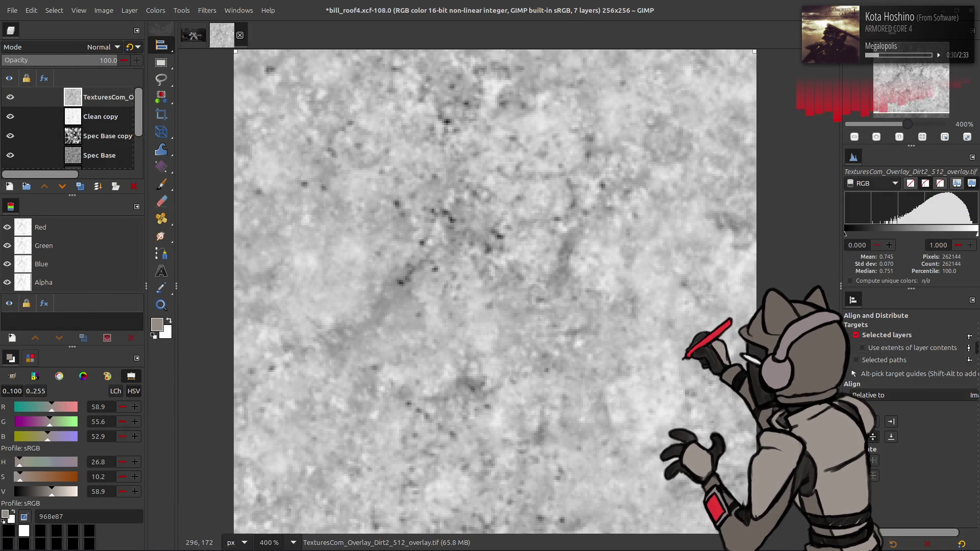
click(208, 10)
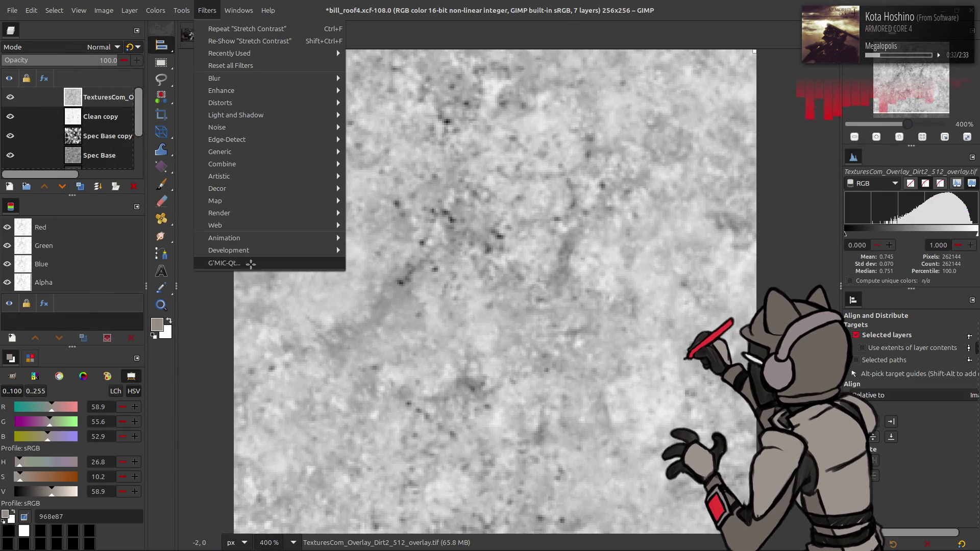
- Apply G'MIC Colour Space Swap to the dirt layer and scale it to 256 px wide
click(251, 266)
click(475, 172)
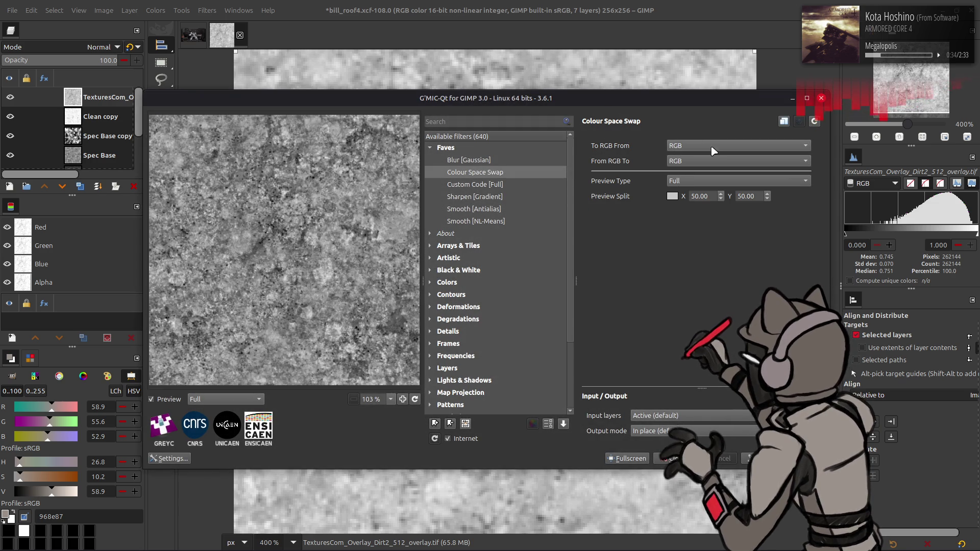
click(674, 459)
click(129, 10)
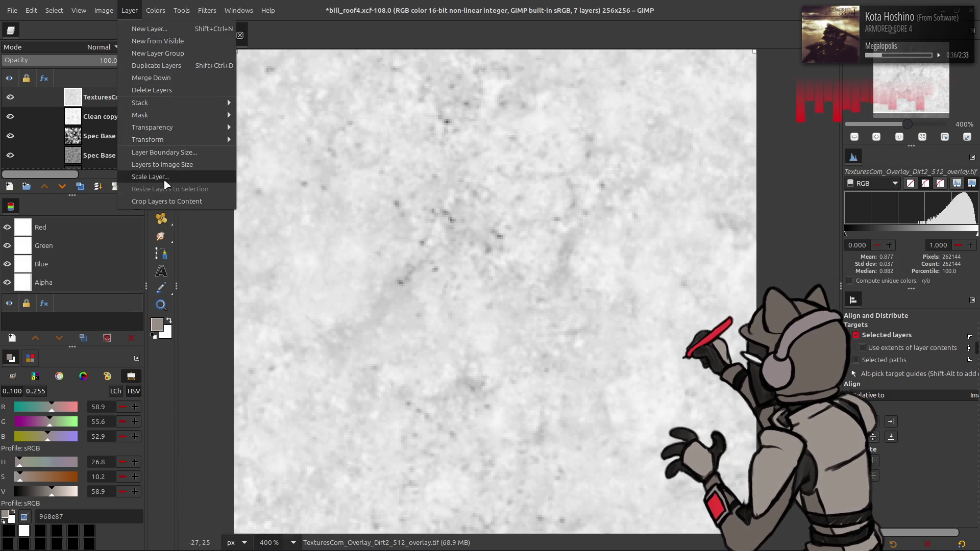
click(165, 179)
text(256)
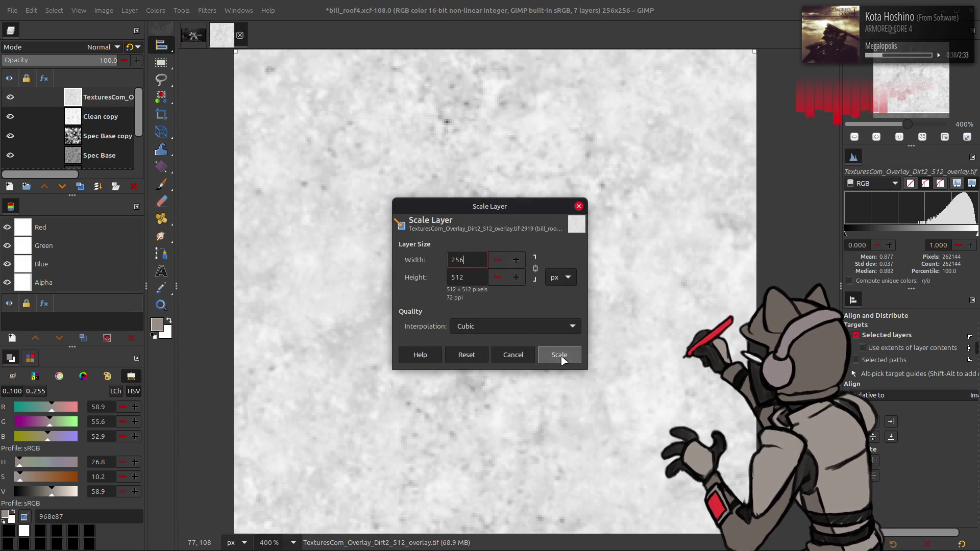
click(559, 355)
- Convert the dirt layer from sRGB to RGB in G'MIC and extract a single colour component
click(208, 10)
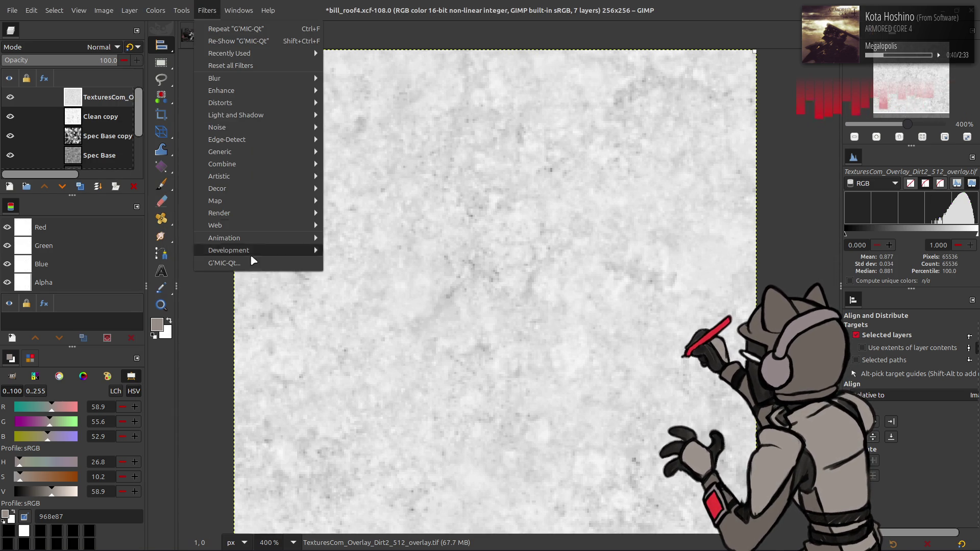
click(234, 263)
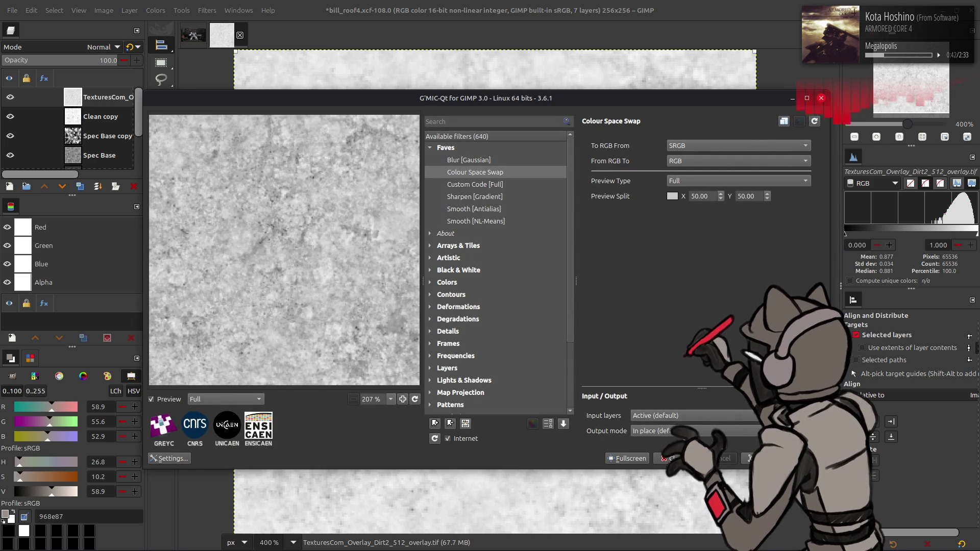
click(700, 458)
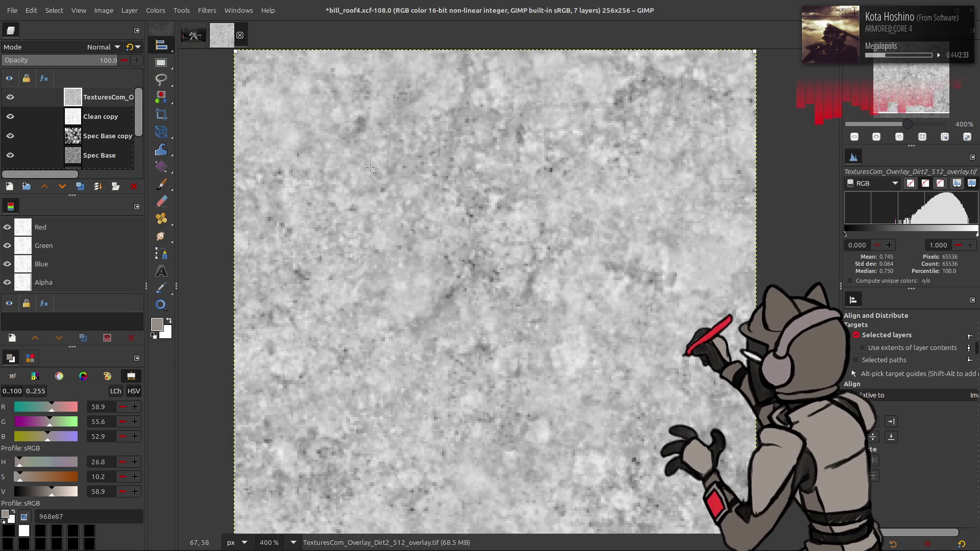
key(m)
click(156, 10)
mouse_move(179, 201)
click(275, 209)
click(181, 203)
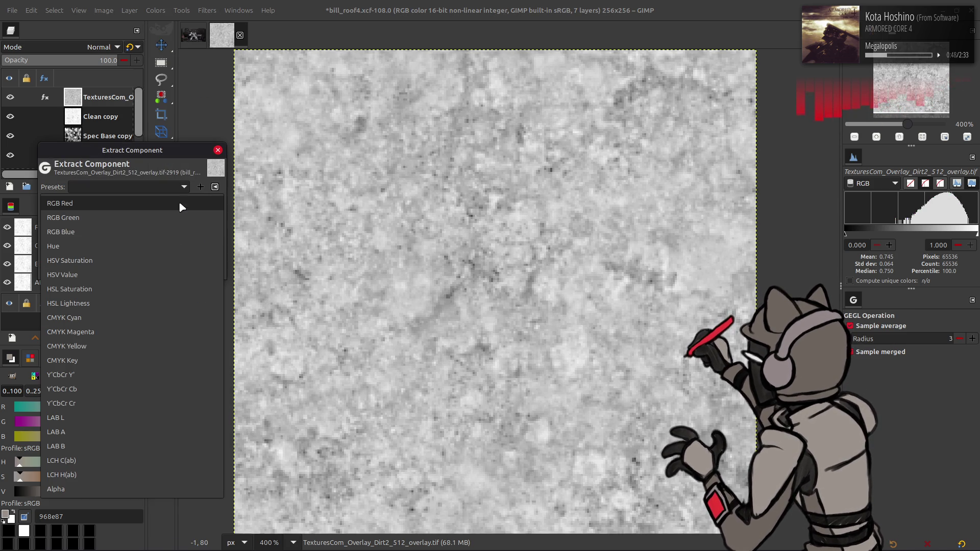
click(131, 387)
click(201, 270)
- Stretch the dirt layer's contrast, then duplicate it and Gaussian-blur the copy
click(156, 10)
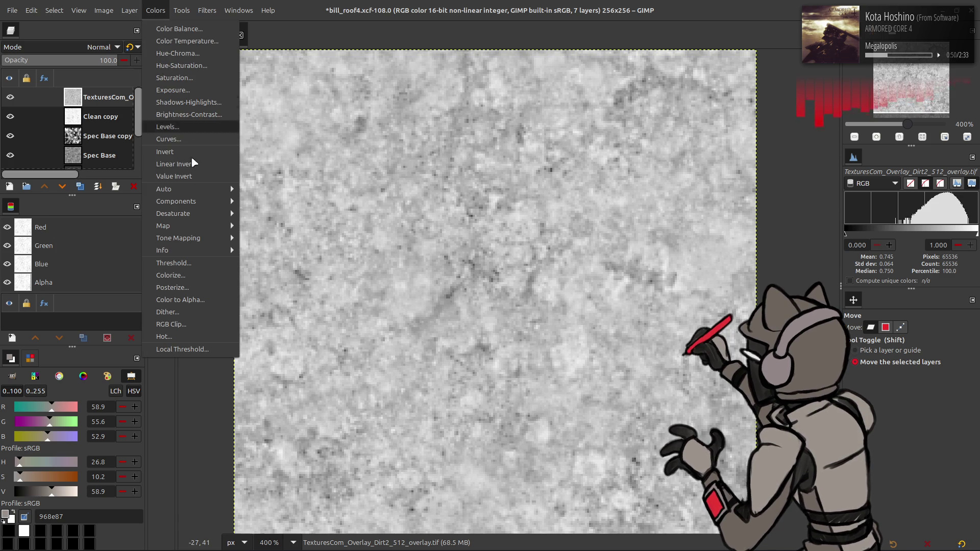
mouse_move(217, 188)
click(256, 214)
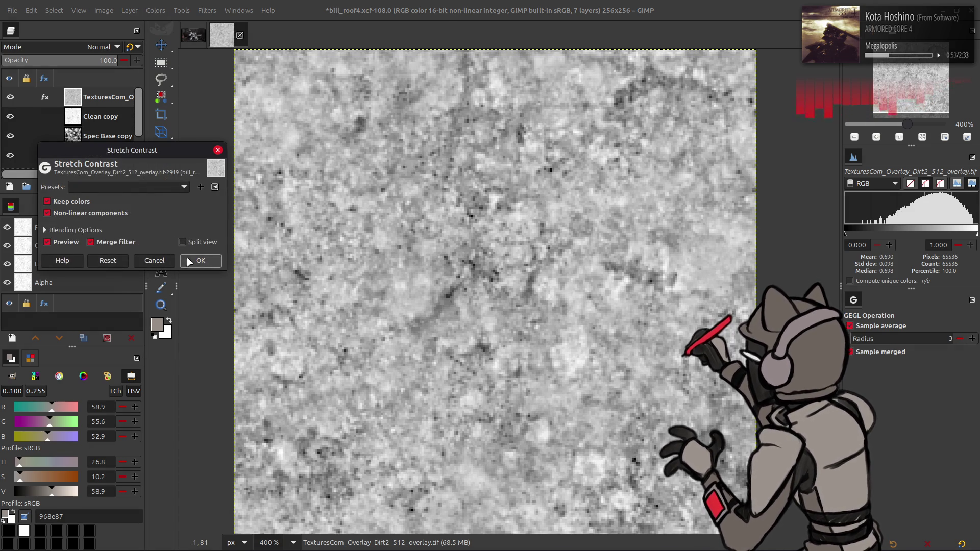
click(197, 257)
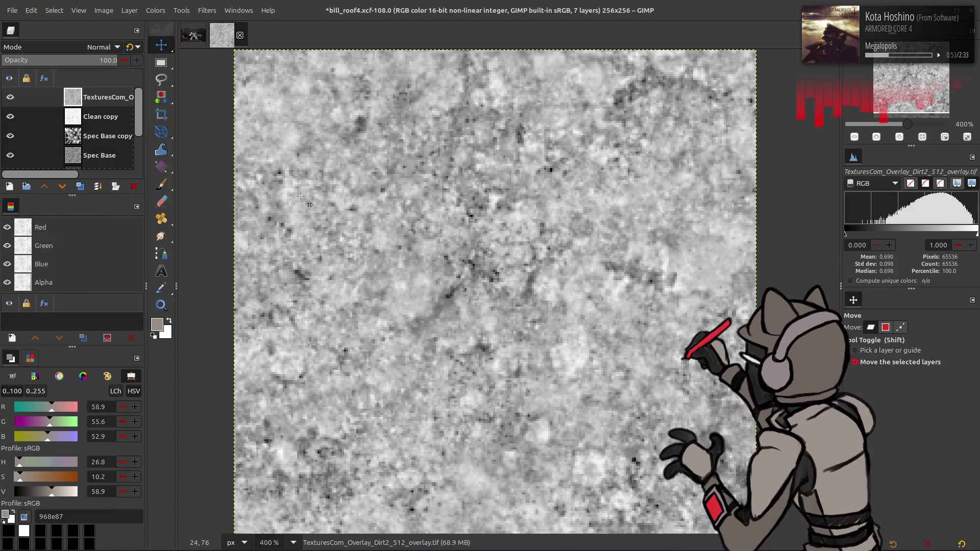
click(81, 188)
click(81, 188)
click(206, 10)
click(245, 263)
click(469, 160)
click(754, 458)
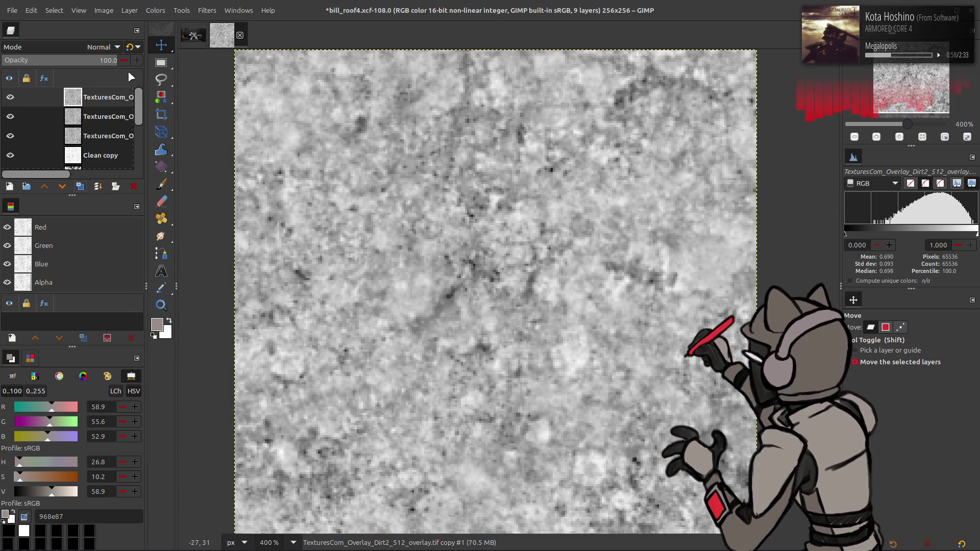
- Merge down the copies in Grain extract and Grain merge modes, then invert the dirt layer
click(102, 47)
click(82, 420)
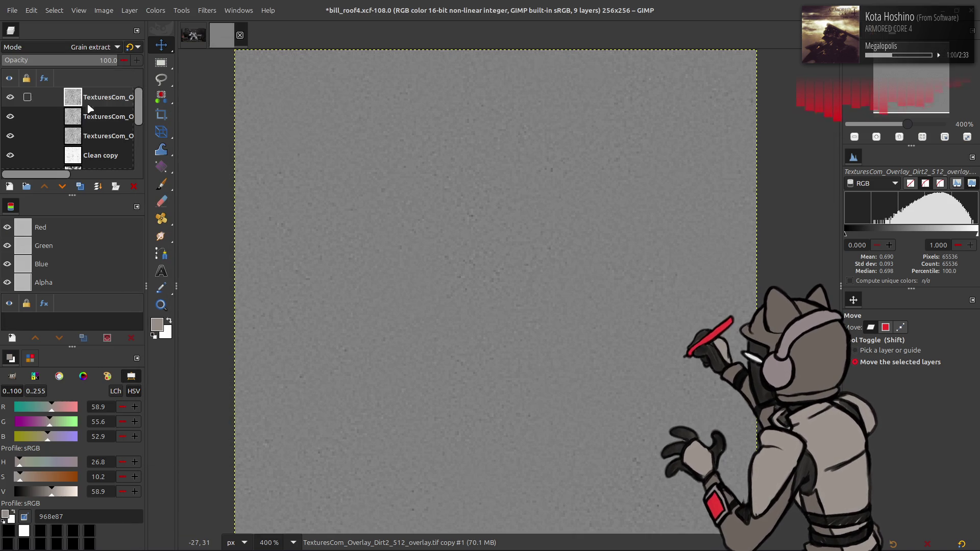
right_click(87, 97)
click(127, 215)
click(102, 47)
click(79, 436)
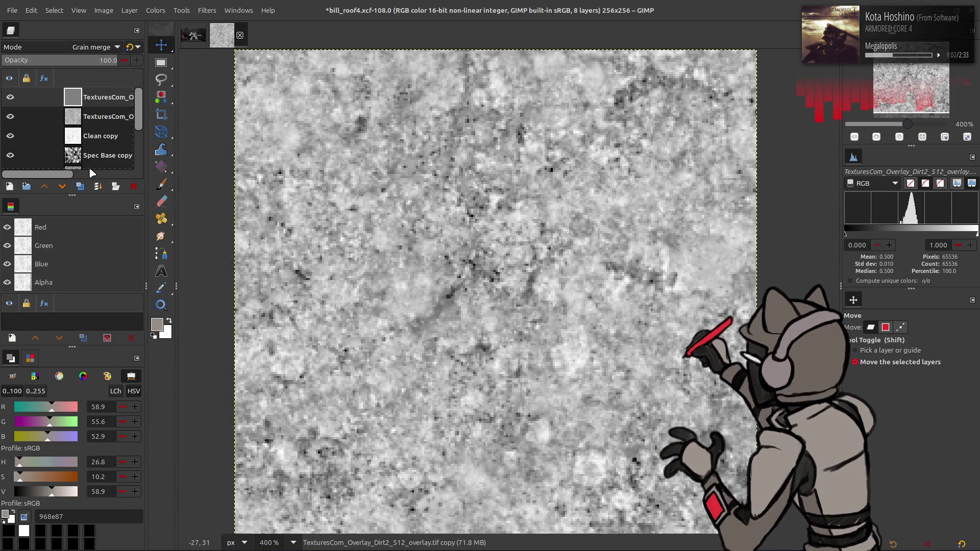
right_click(100, 104)
click(138, 221)
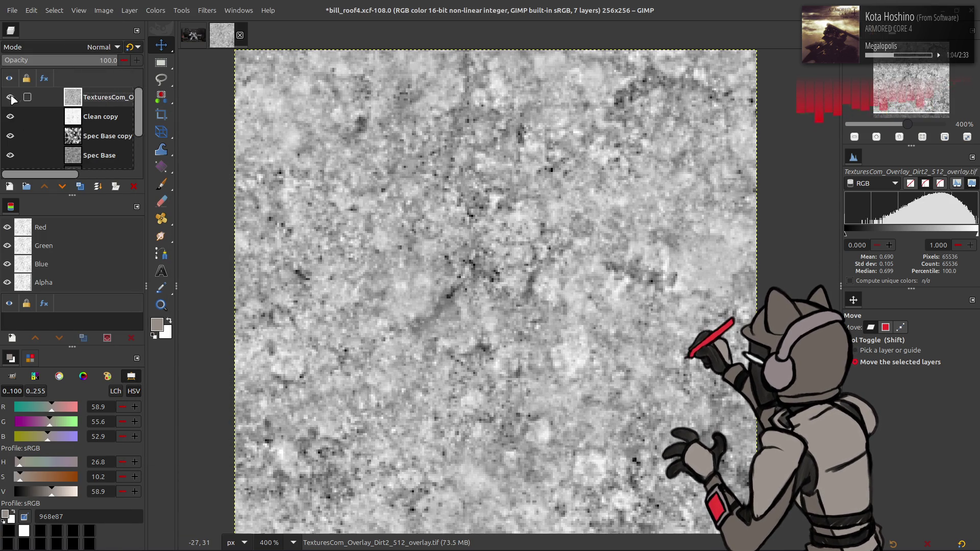
click(148, 10)
click(153, 128)
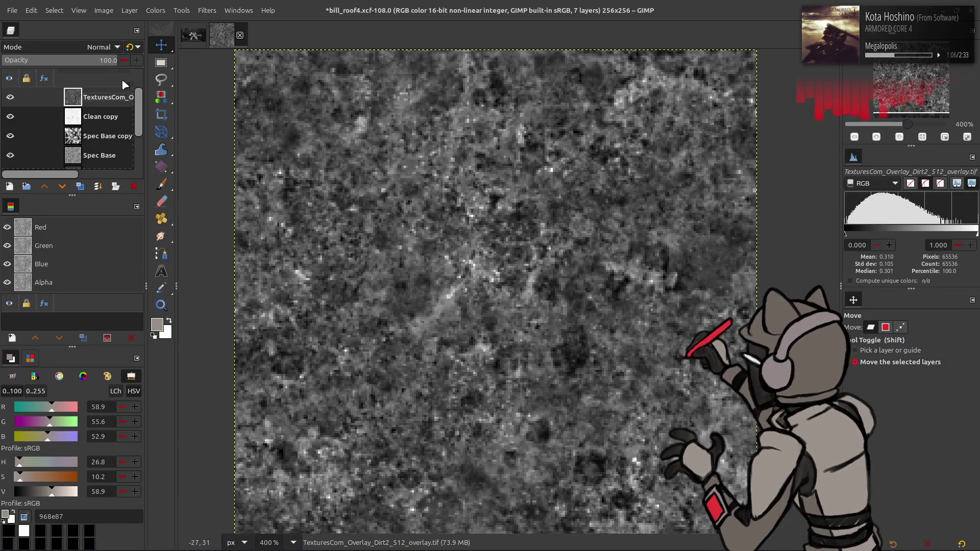
- Set the dirt layer to Multiply mode and invert it back to bright tones
click(92, 47)
click(58, 231)
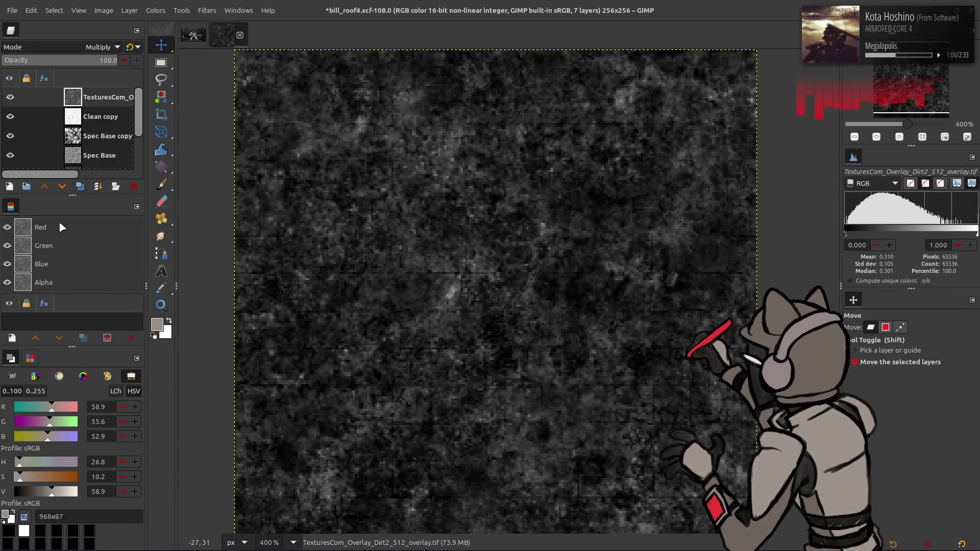
click(156, 10)
click(158, 128)
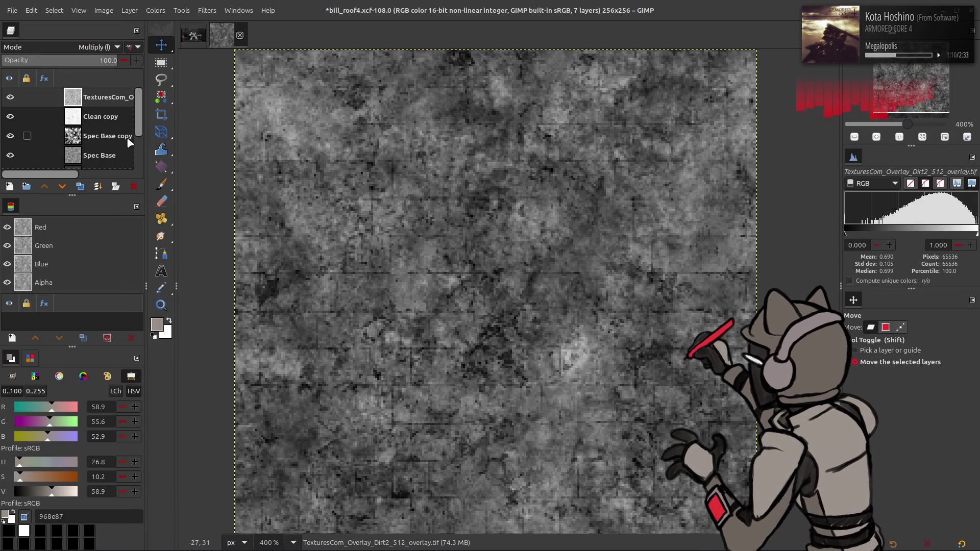
click(12, 97)
click(11, 97)
click(11, 97)
click(11, 97)
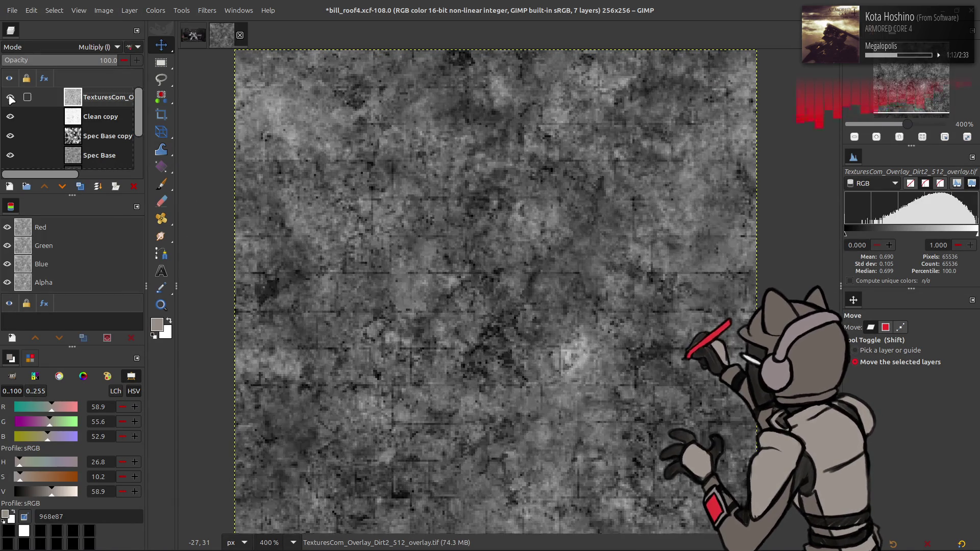
- Try dirt overlay opacities of 50 and 75, toggling the layer to compare
text(50)
key(Return)
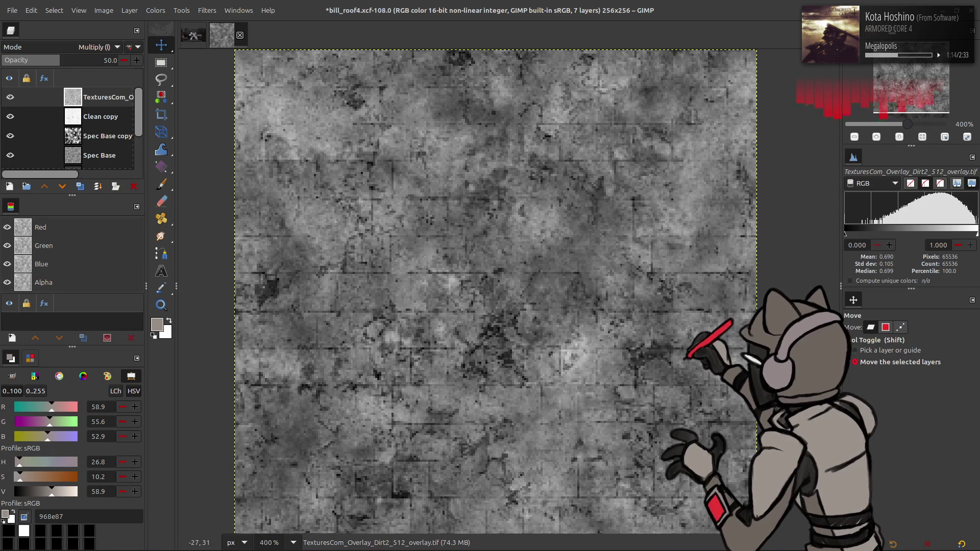
click(11, 97)
click(11, 97)
click(11, 97)
click(12, 97)
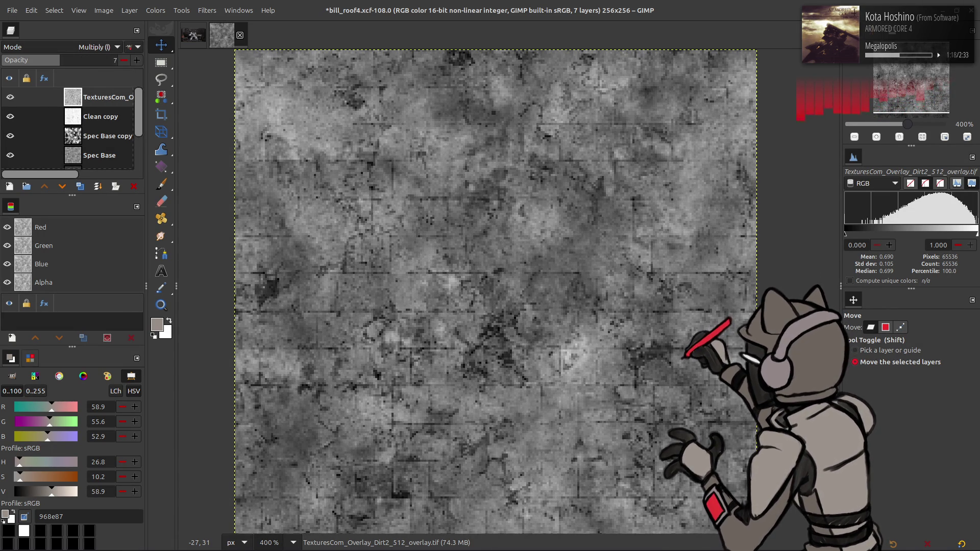
text(75)
key(Return)
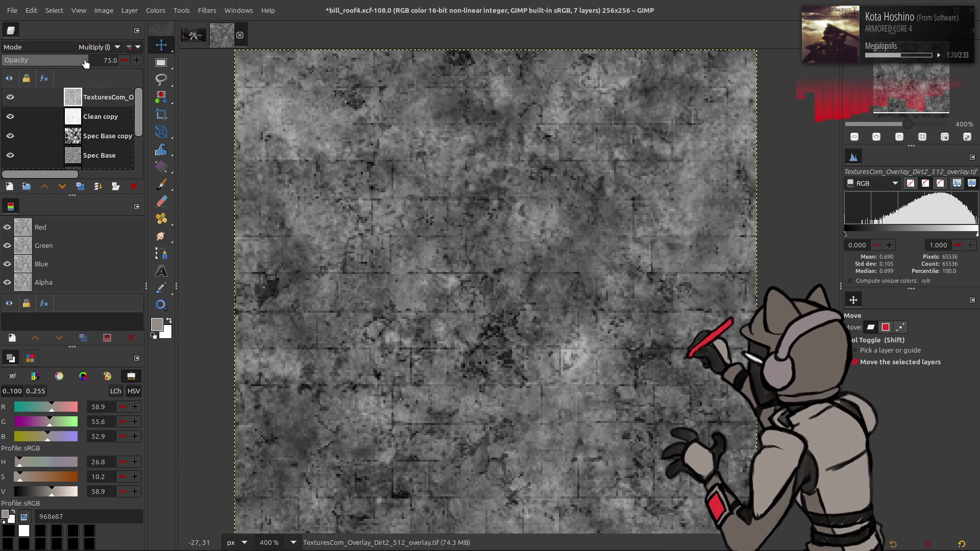
- Toggle the dirt and Clean copy layers to compare, then commit 50 opacity for the dirt overlay
drag(10, 101, 9, 136)
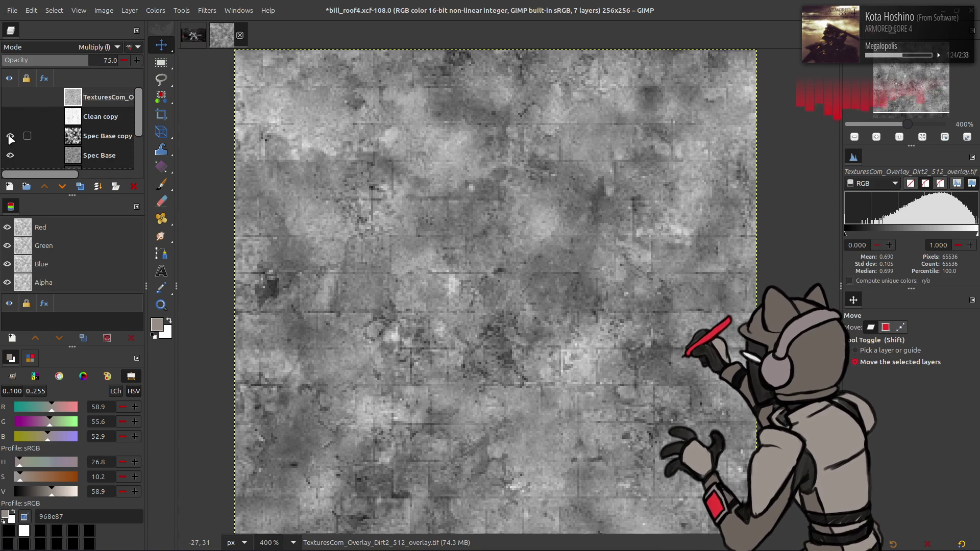
click(10, 116)
click(10, 97)
click(130, 121)
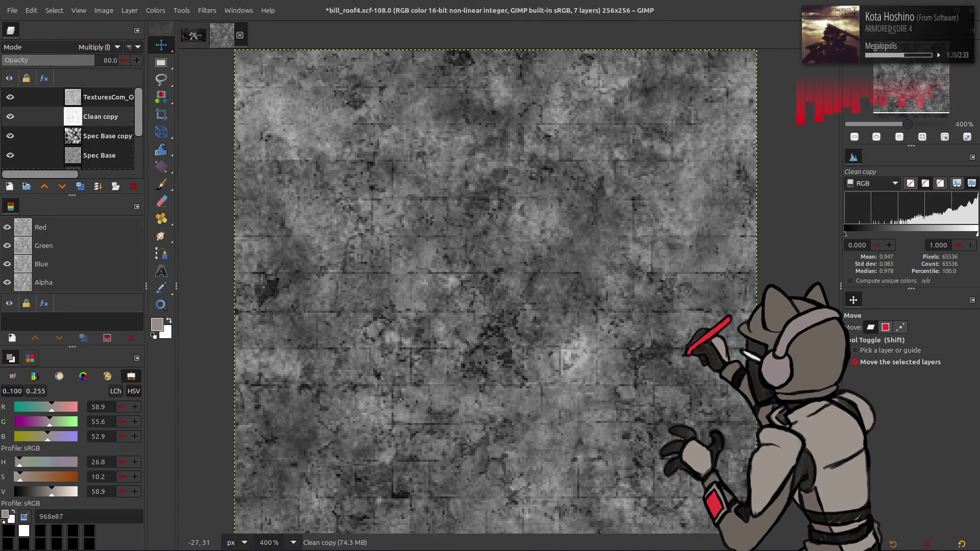
double_click(10, 96)
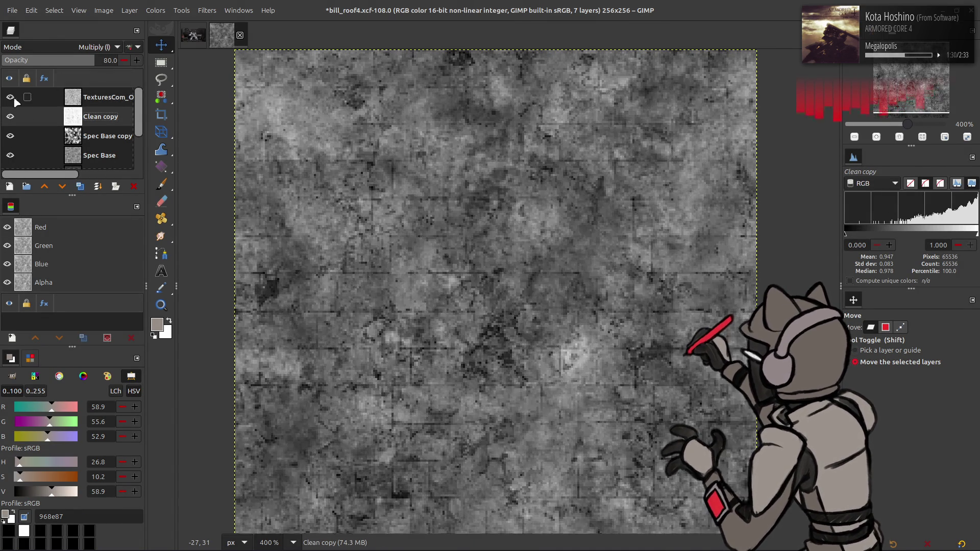
click(51, 97)
key(Return)
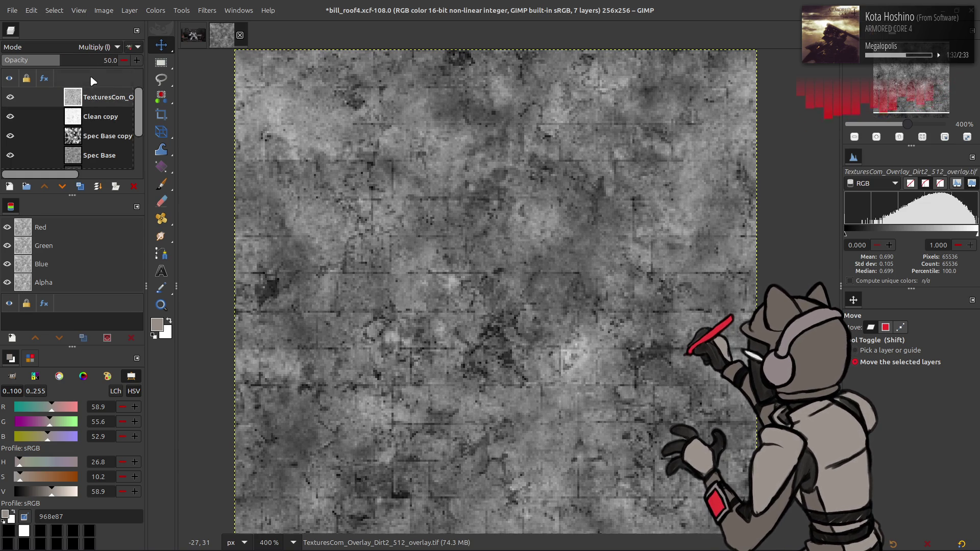
- Rotate the dirt overlay 90° clockwise twice and raise its opacity to 100
right_click(88, 100)
key(Escape)
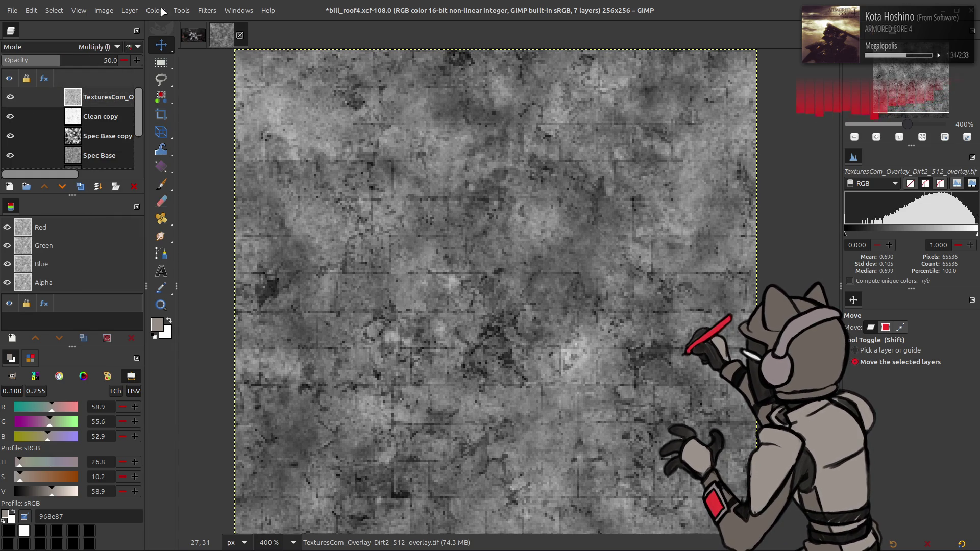
click(129, 10)
mouse_move(180, 138)
click(254, 164)
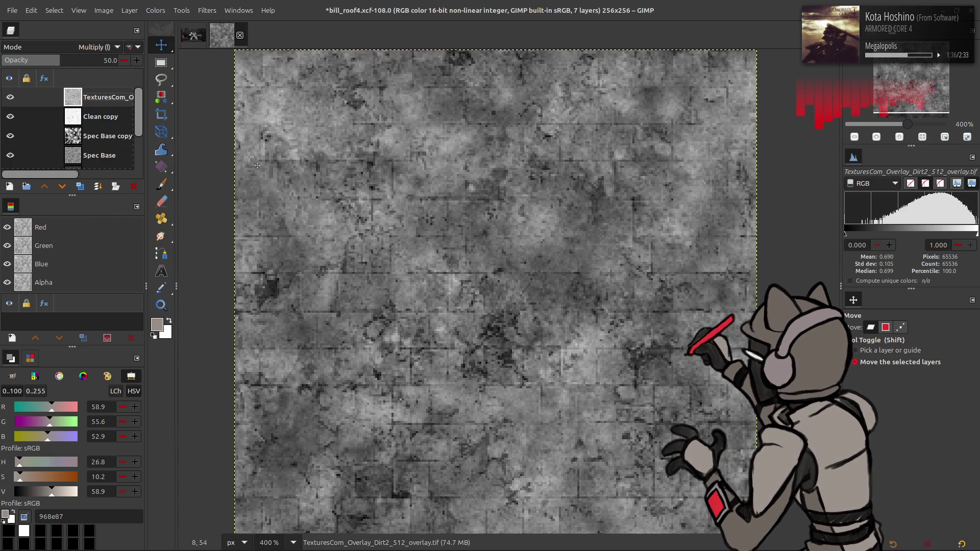
click(124, 12)
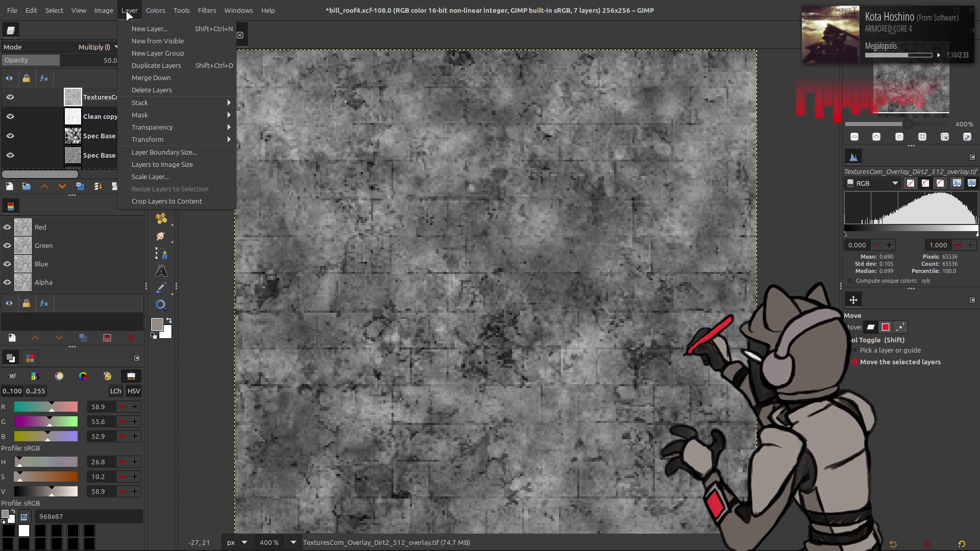
mouse_move(178, 139)
click(265, 171)
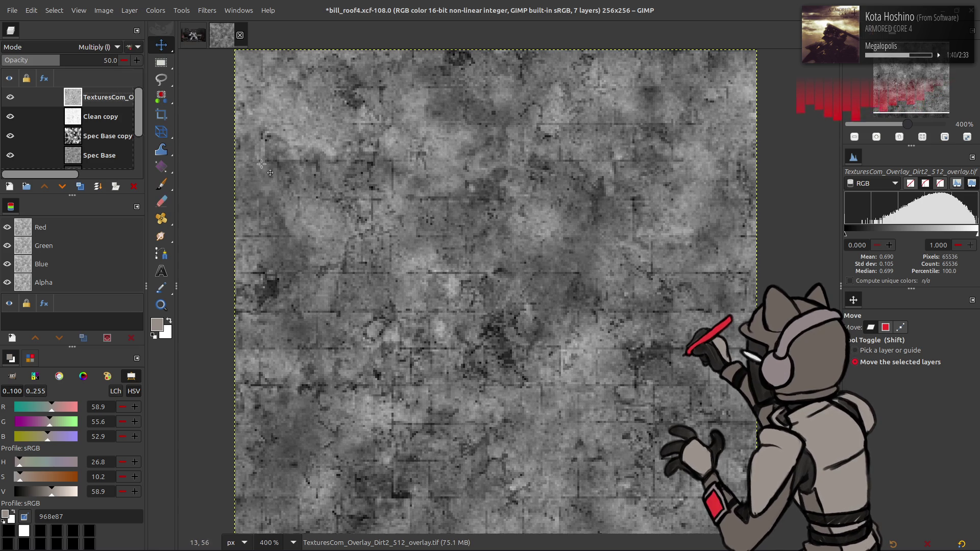
drag(90, 60, 118, 60)
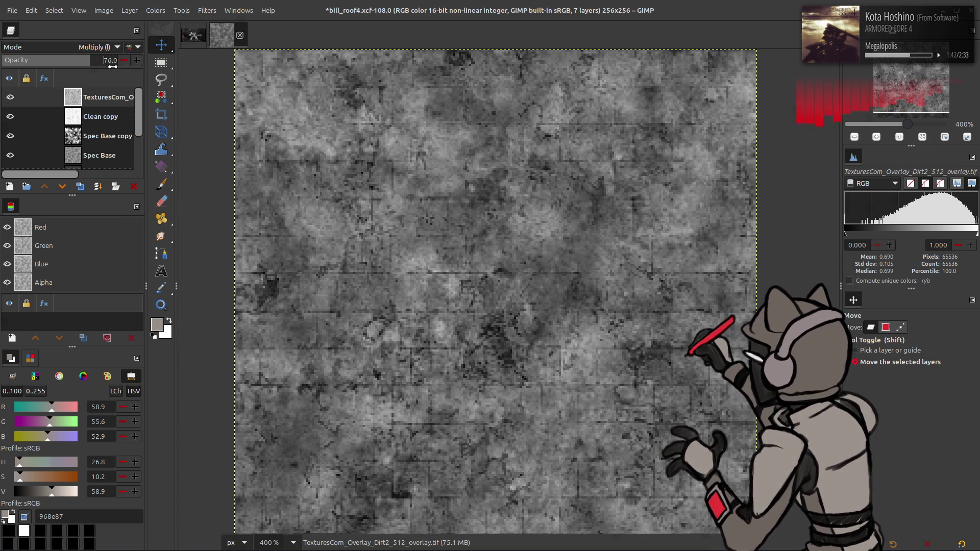
- Try one more rotation of the dirt overlay, then undo back to the earlier orientation
click(156, 10)
click(156, 10)
click(130, 10)
mouse_move(168, 149)
click(273, 177)
key(ctrl+z)
key(ctrl+y)
key(ctrl+z)
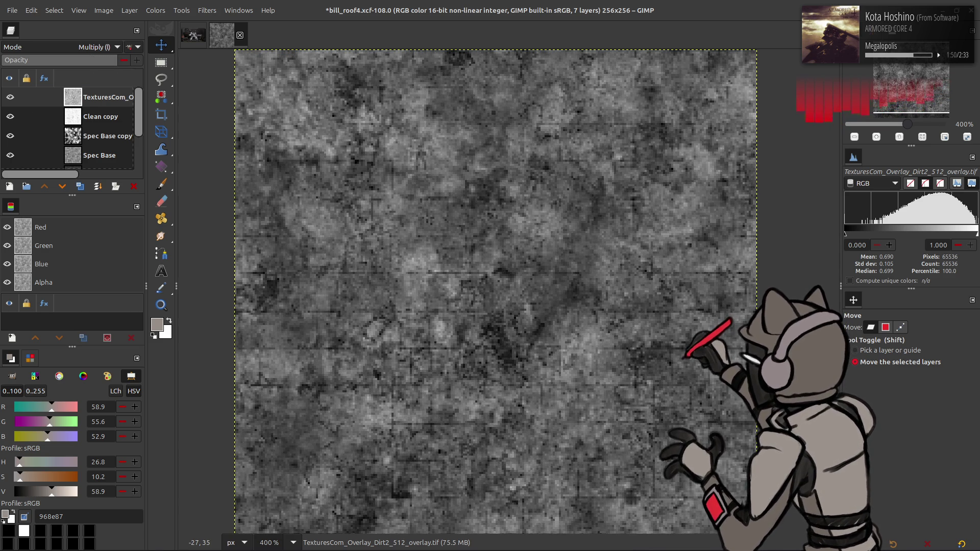
key(ctrl+z)
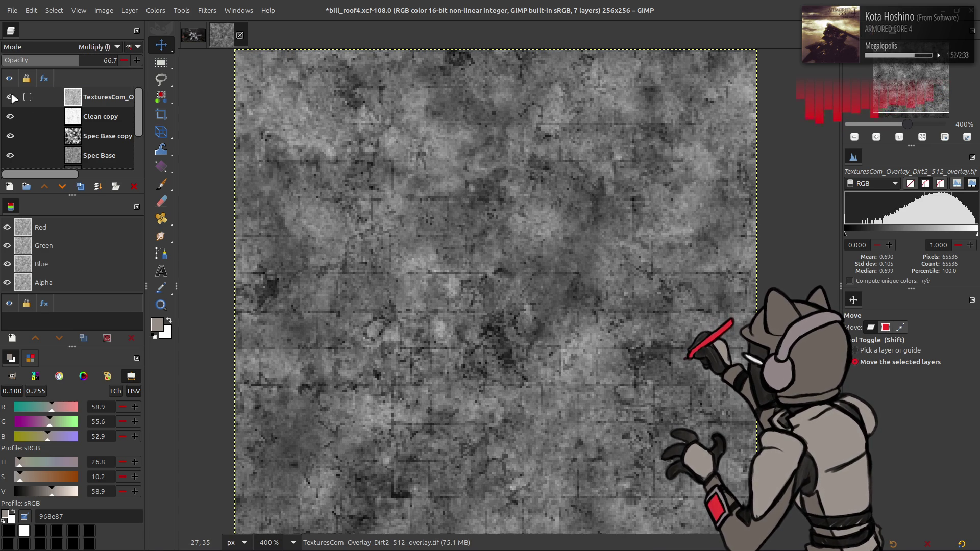
- Toggle the dirt overlay repeatedly to compare the roof texture with and without it
click(11, 97)
click(10, 97)
click(10, 97)
click(11, 97)
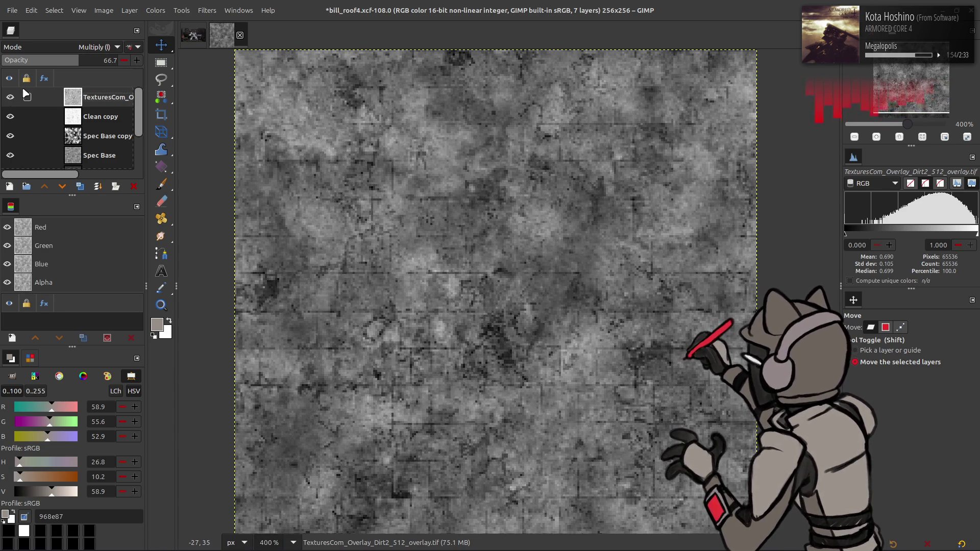
click(16, 92)
click(15, 92)
click(15, 92)
click(15, 92)
- Create a Visible layer from the visible result and stretch its contrast
right_click(78, 97)
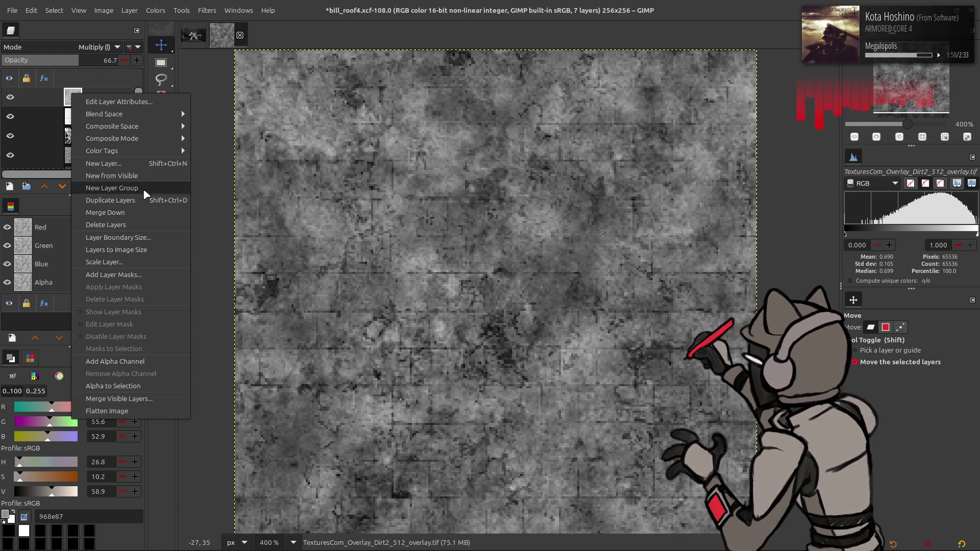
click(112, 176)
click(155, 11)
mouse_move(207, 185)
click(252, 214)
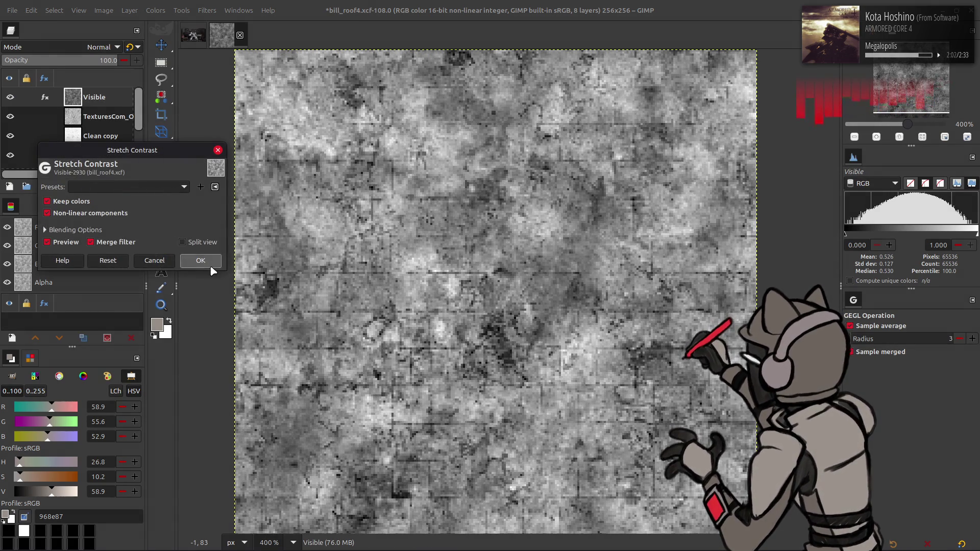
click(201, 265)
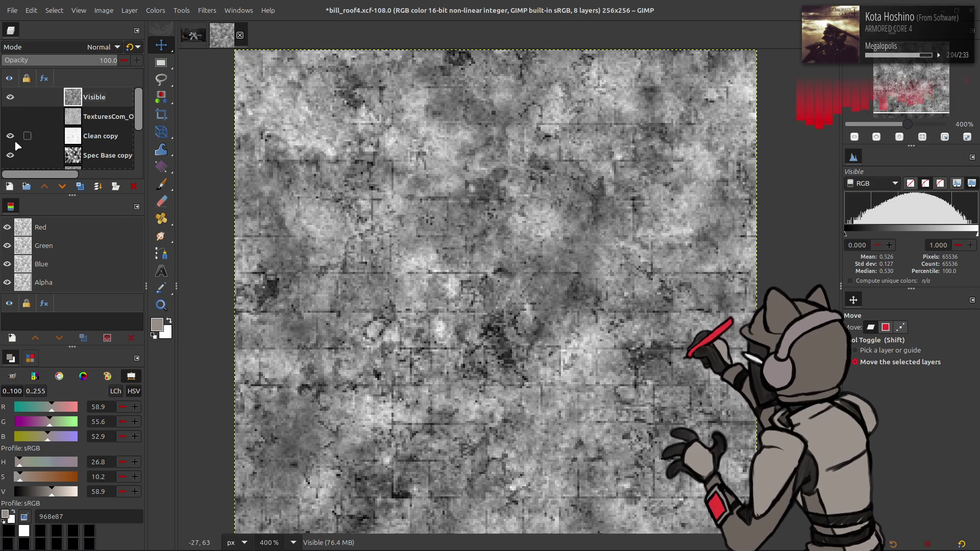
scroll(16, 143, down, 2)
scroll(37, 127, down, 2)
scroll(38, 125, up, 5)
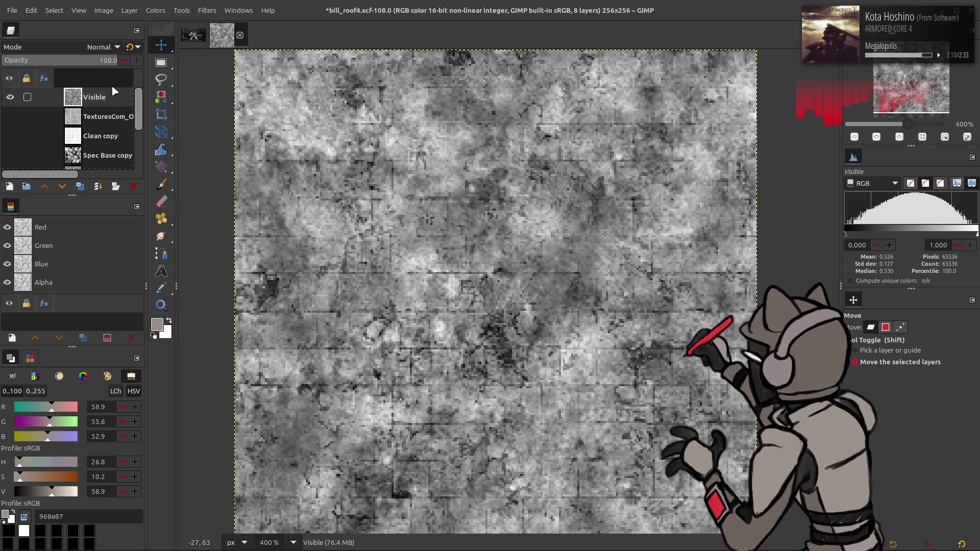
- Merge an Overlay-mode duplicate into the Visible layer, then invert a copy set to Overlay
click(80, 186)
click(102, 47)
click(61, 55)
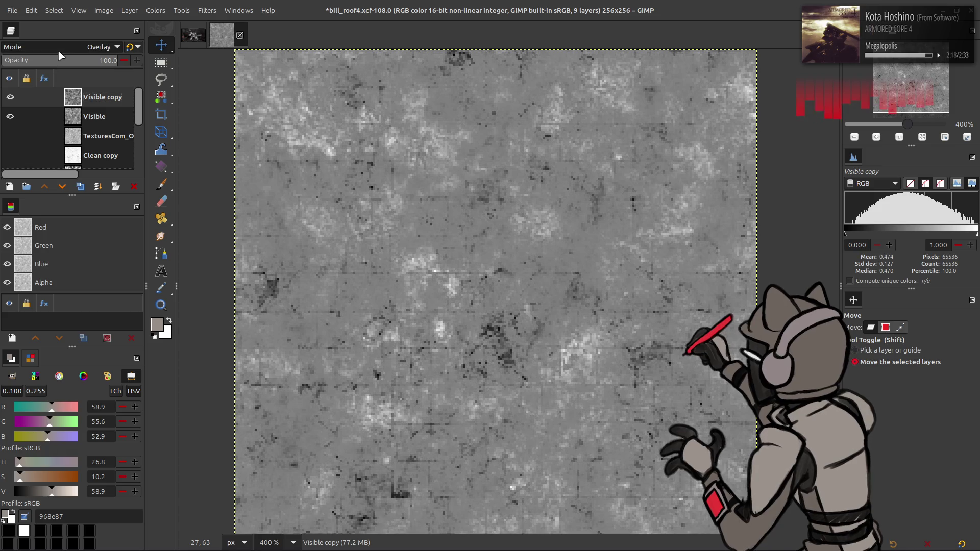
click(80, 186)
right_click(93, 100)
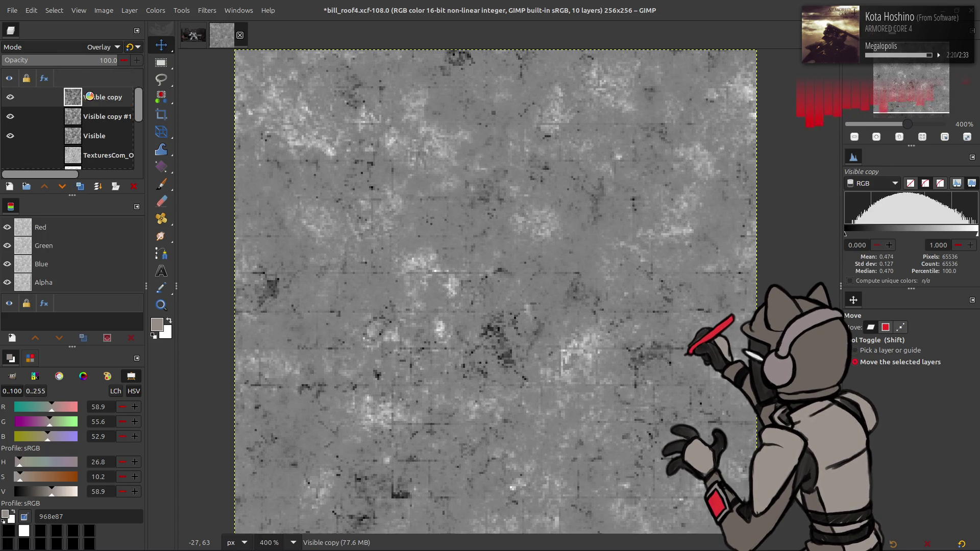
key(w)
click(173, 153)
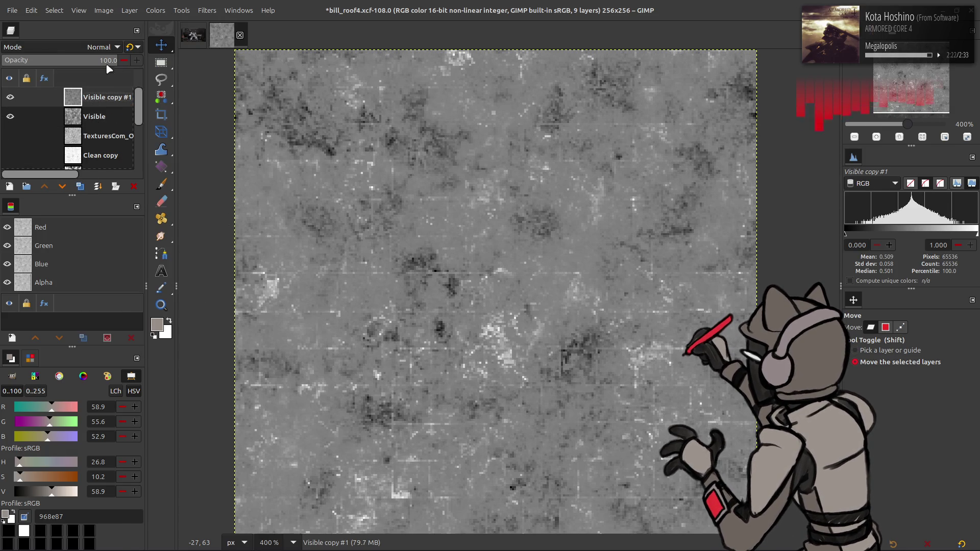
click(95, 49)
click(69, 277)
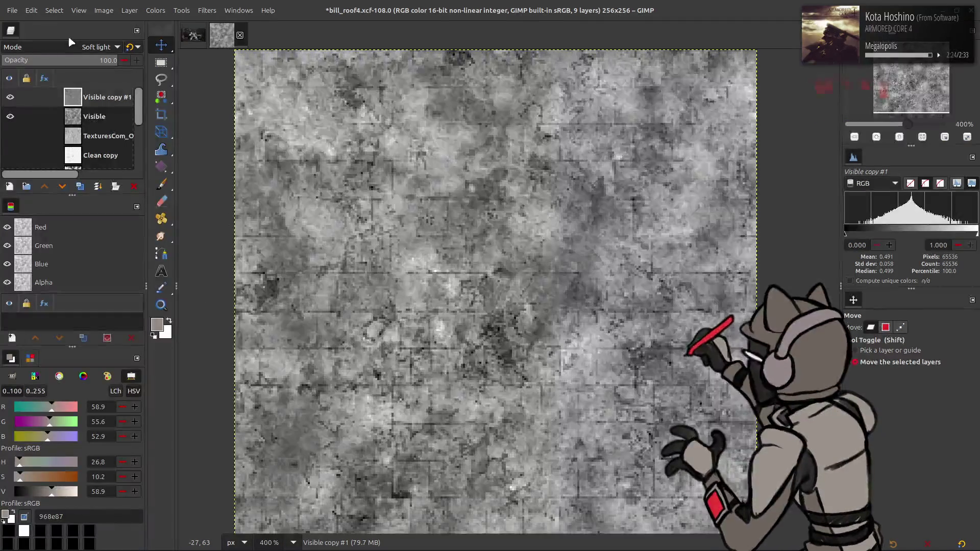
- Set Visible copy #1 to legacy Grain merge at 50 opacity, toggling it to compare
scroll(70, 48, up, 1)
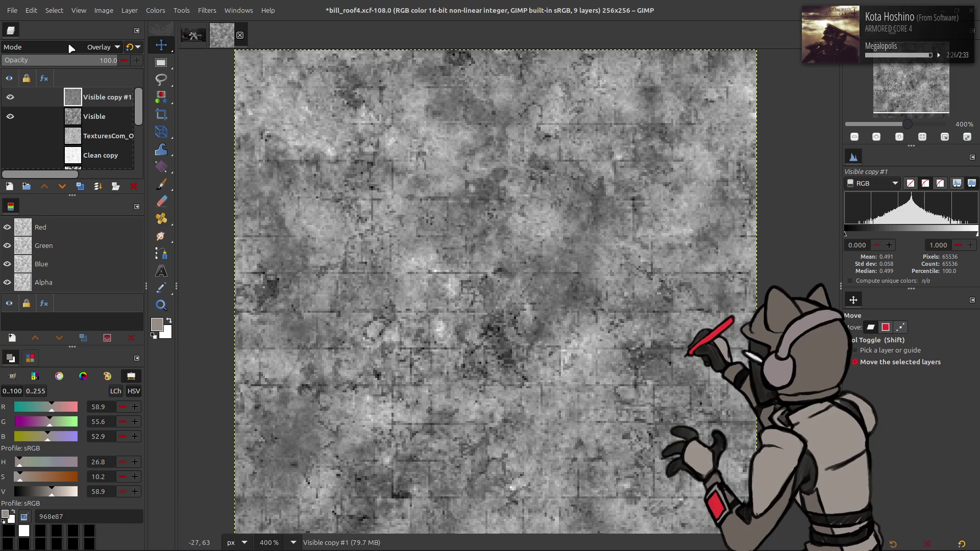
click(10, 97)
click(10, 98)
click(59, 48)
click(54, 200)
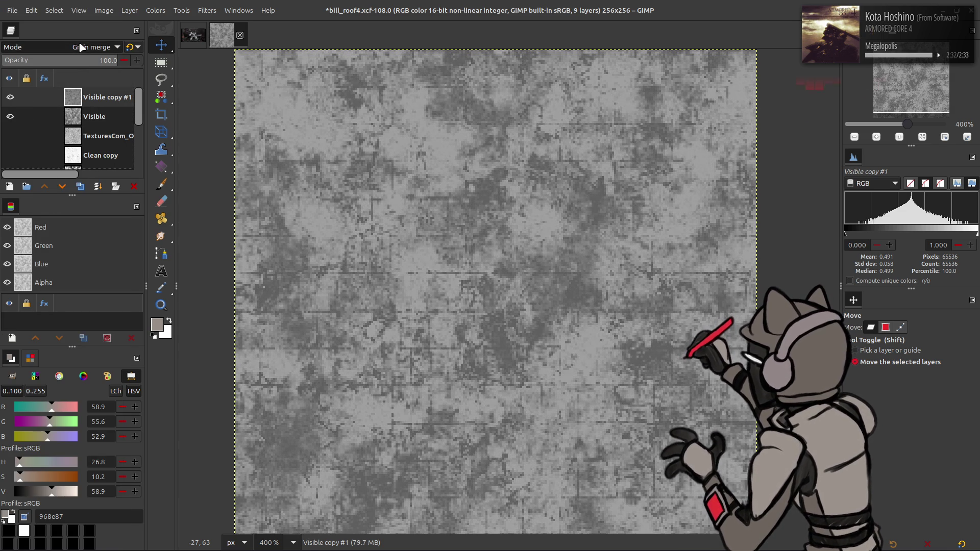
click(17, 98)
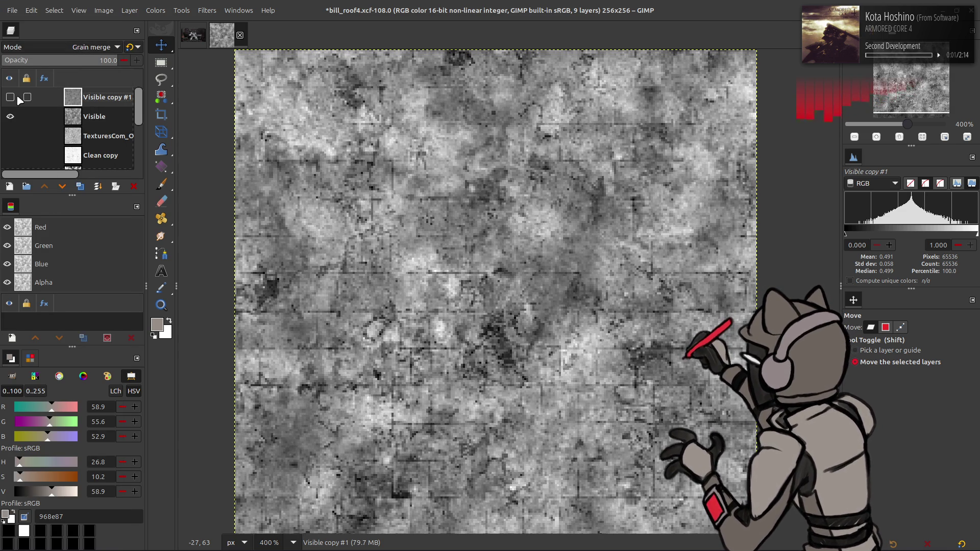
click(18, 99)
drag(76, 57, 60, 58)
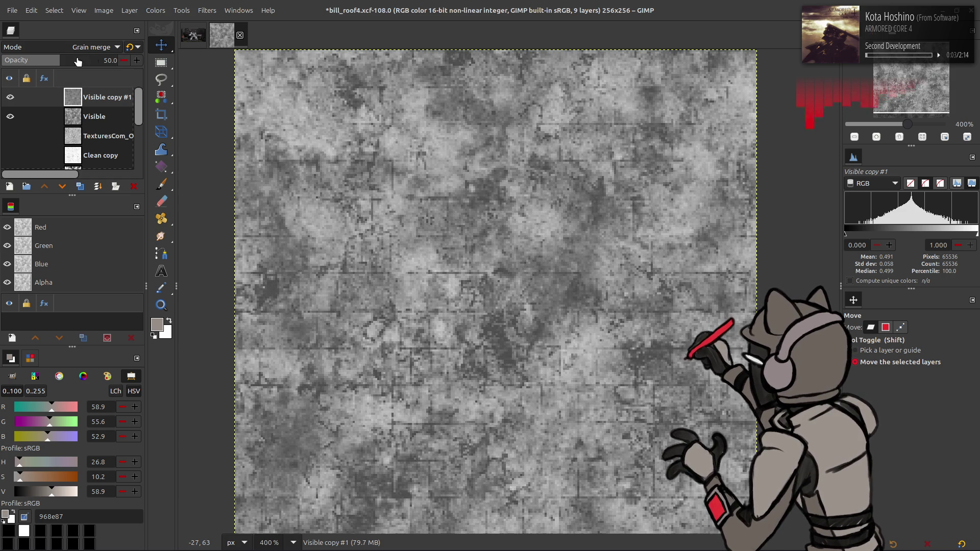
click(138, 47)
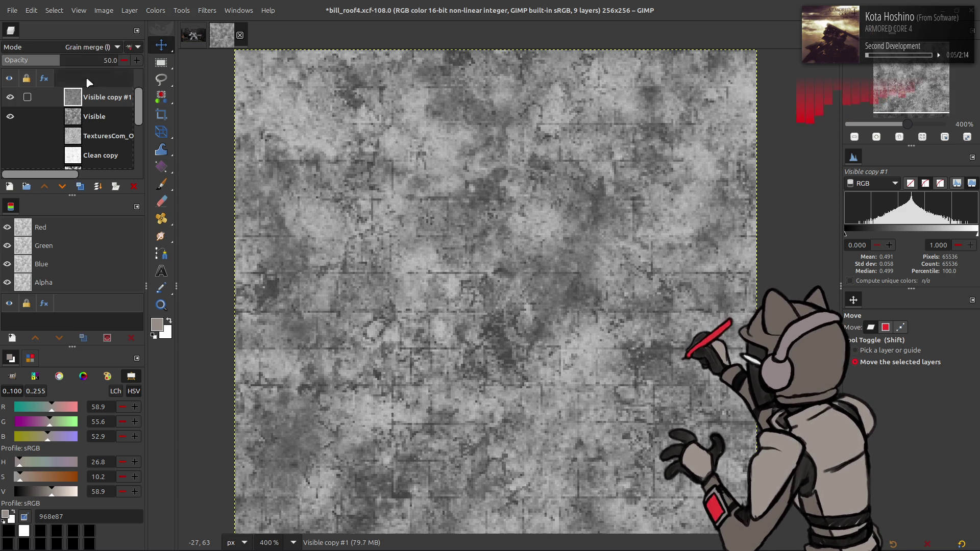
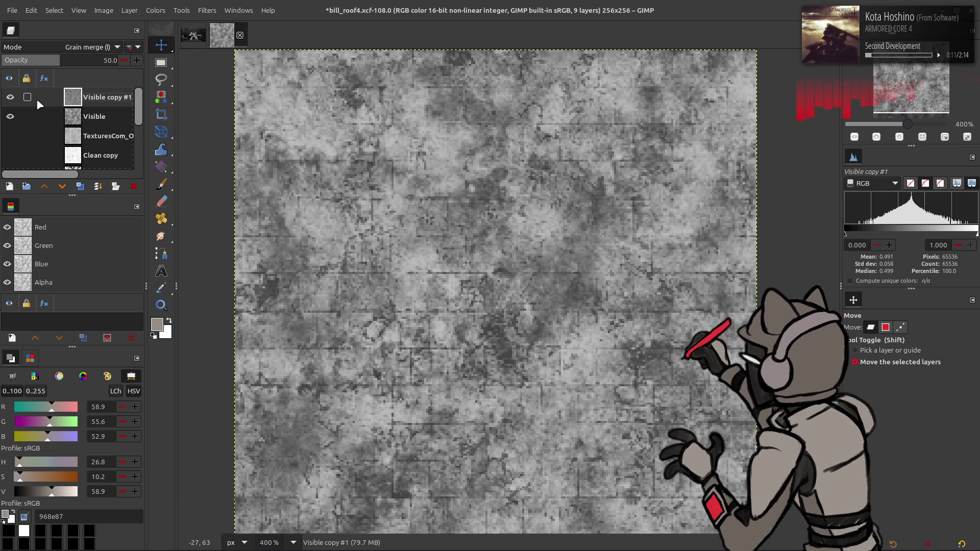
- Delete Visible copy #1 and rename the Visible layer to Spec
click(137, 188)
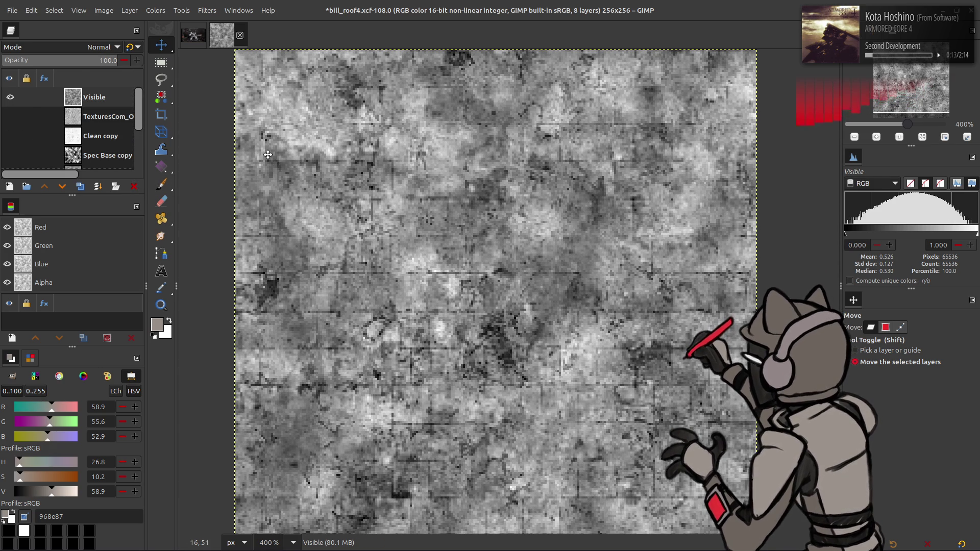
double_click(93, 98)
text(Spec)
key(Return)
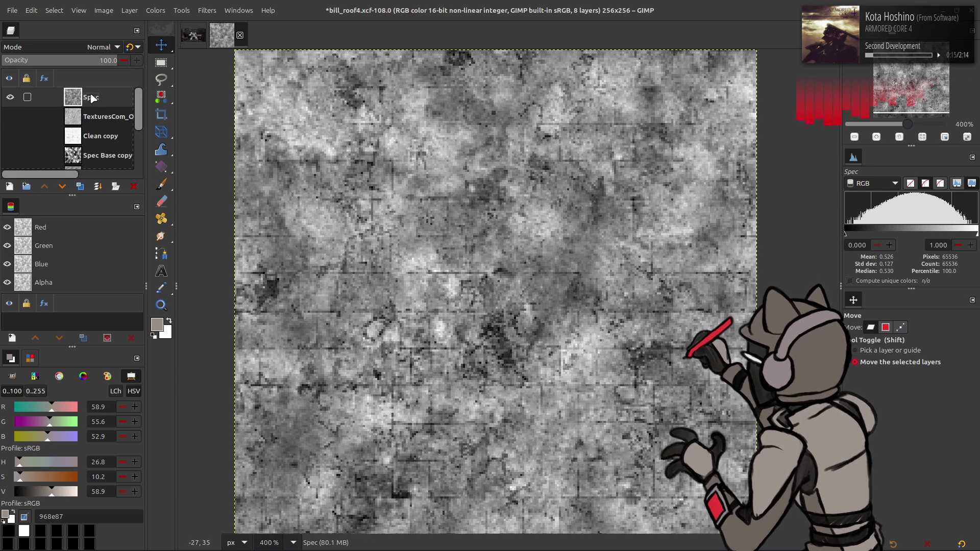
- Darken the Spec layer with the last-used Curves preset
click(160, 10)
click(179, 136)
click(167, 49)
click(173, 75)
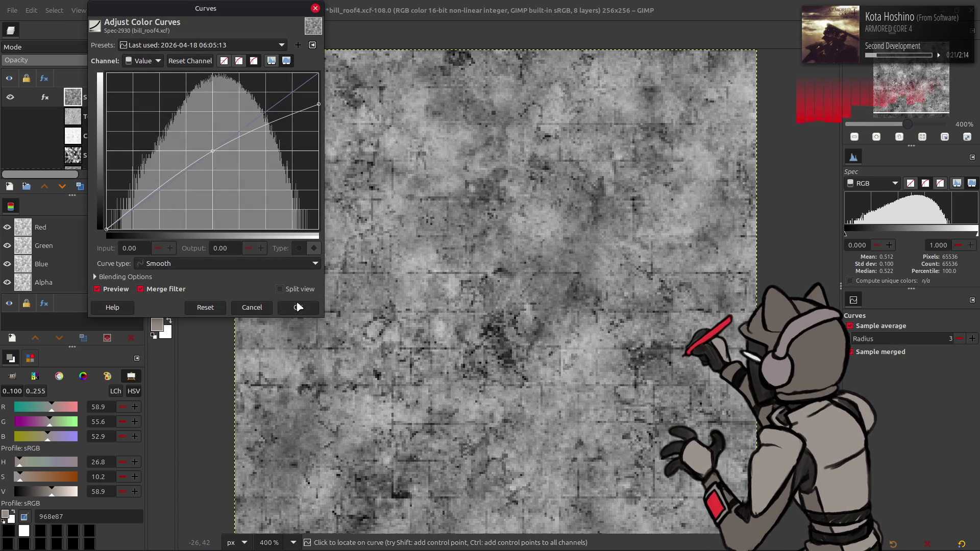
click(115, 290)
click(115, 290)
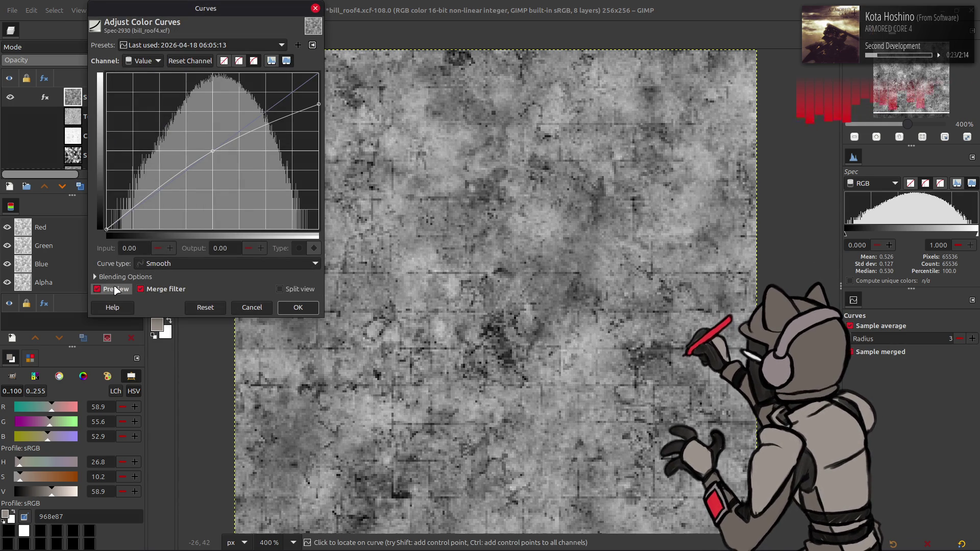
click(297, 307)
- Apply Auto Stretch Contrast to the Spec layer
click(156, 11)
mouse_move(213, 191)
click(293, 214)
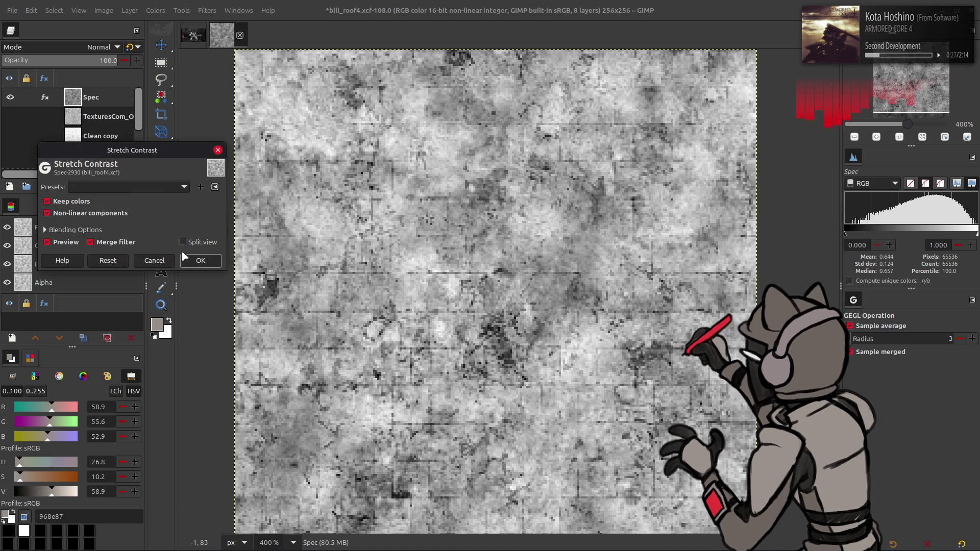
click(210, 261)
- Duplicate Spec, set the copy to Multiply and merge it down
click(80, 186)
click(102, 47)
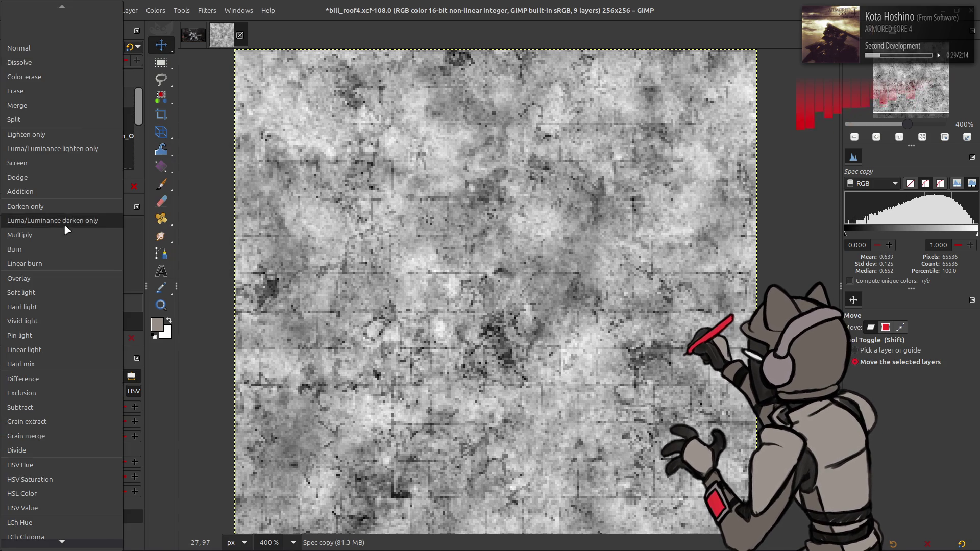
click(66, 225)
key(ctrl+e)
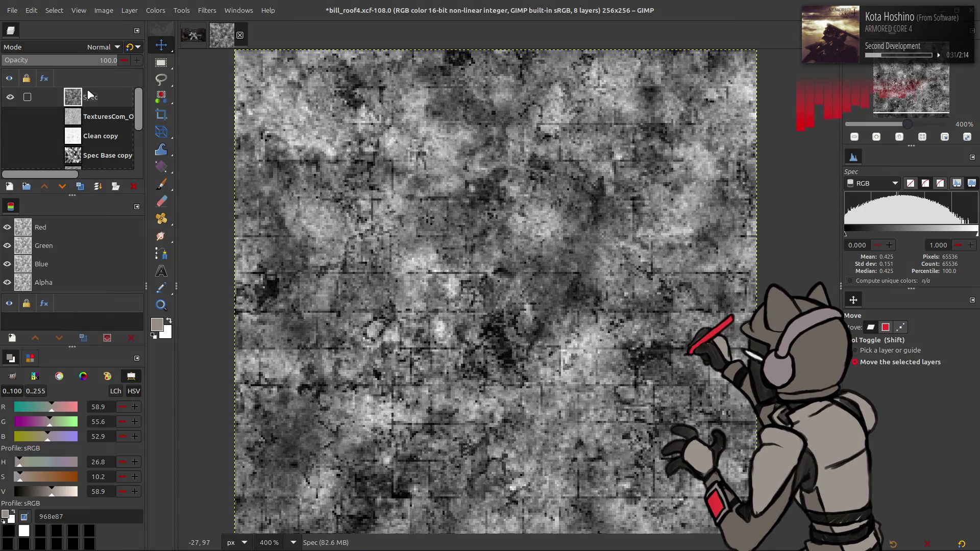
- Duplicate Spec again, set the copy to Screen and merge it down
click(80, 186)
click(102, 47)
click(52, 158)
right_click(86, 100)
click(127, 252)
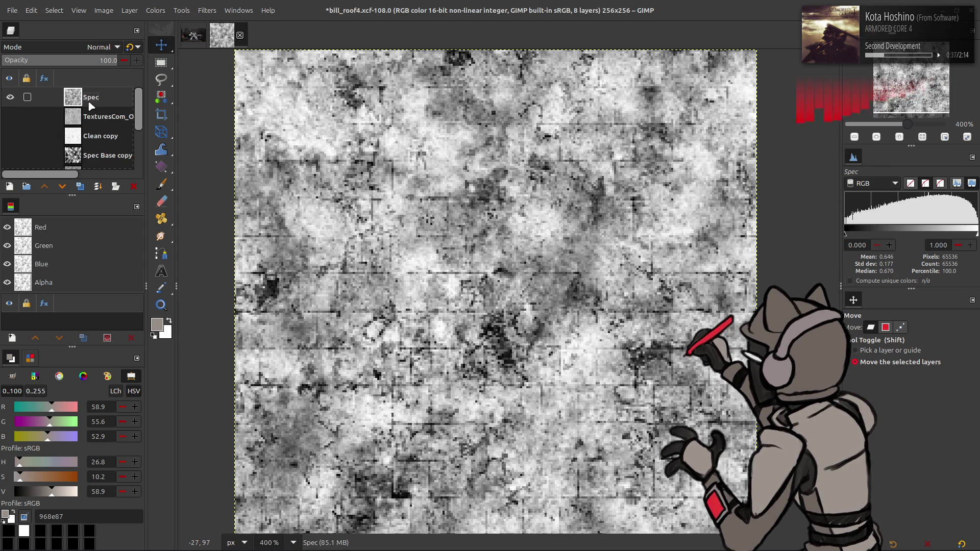
- Undo and redo the blend merges to compare before and after
key(ctrl+z)
key(ctrl+z)
key(ctrl+z)
key(ctrl+y)
key(ctrl+y)
key(ctrl+z)
key(ctrl+z)
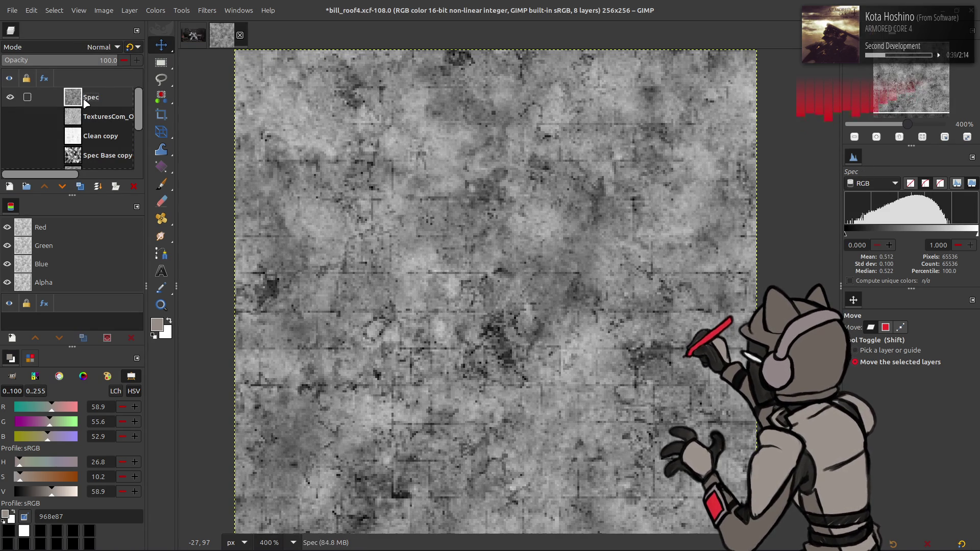
key(ctrl+y)
key(ctrl+z)
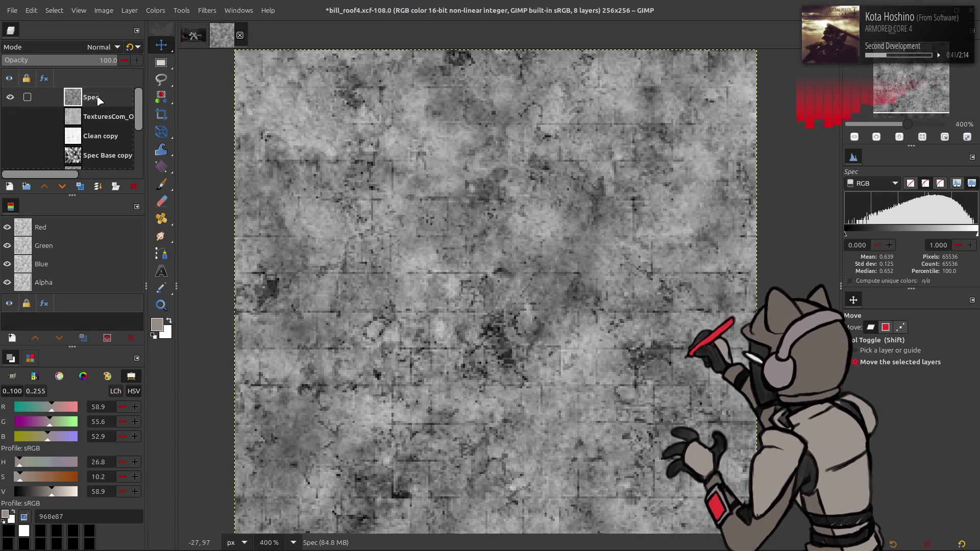
key(ctrl+y)
- In Levels, lower the red high output to 80 and green high output to 24
click(147, 11)
click(177, 122)
scroll(97, 187, down, 1)
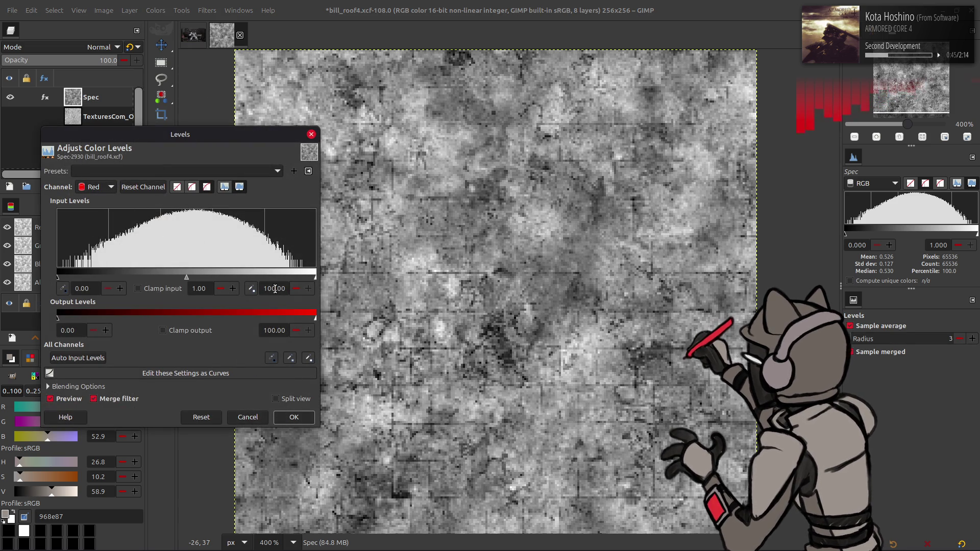
double_click(277, 331)
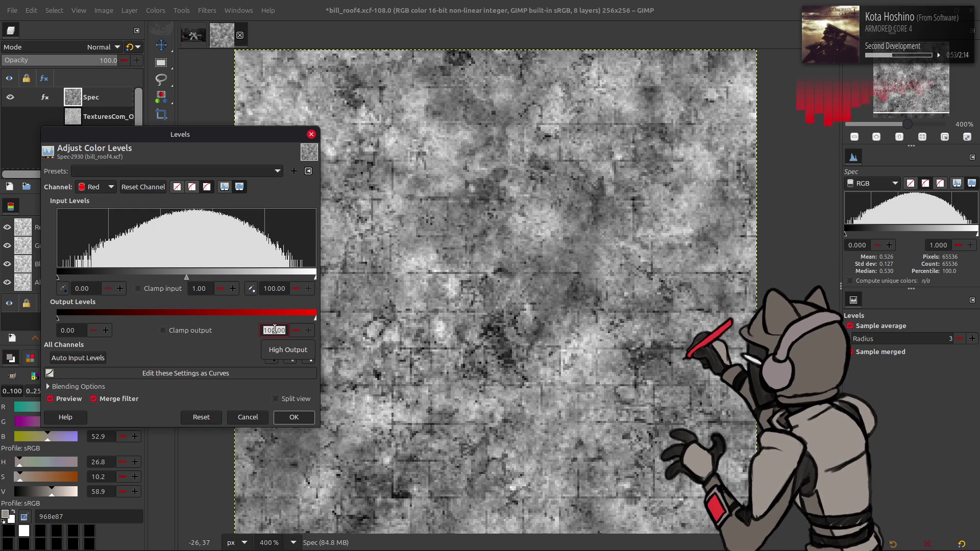
text(80)
key(Return)
scroll(97, 187, down, 1)
double_click(270, 330)
text(24.8)
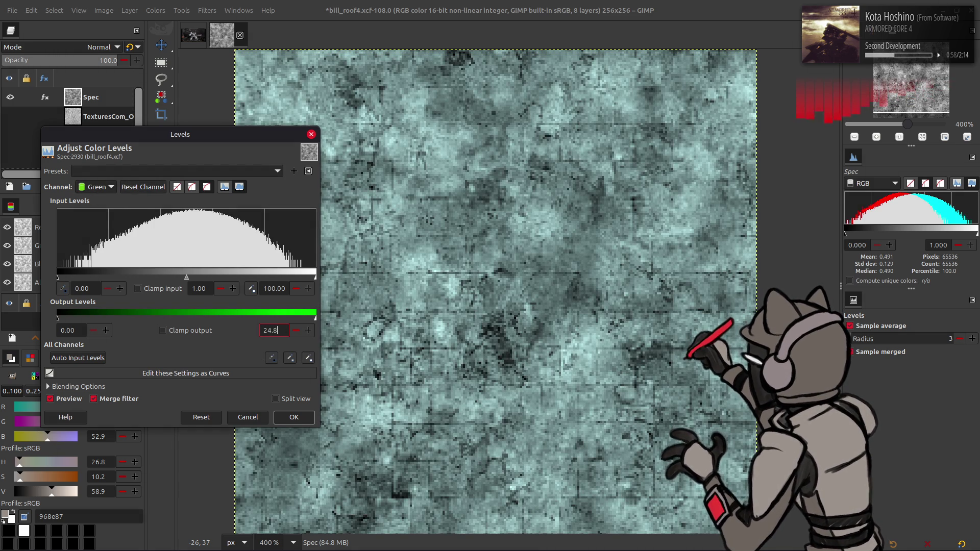
key(Return)
- Set the blue high and low outputs to 50 and apply the purple tint
scroll(110, 188, down, 1)
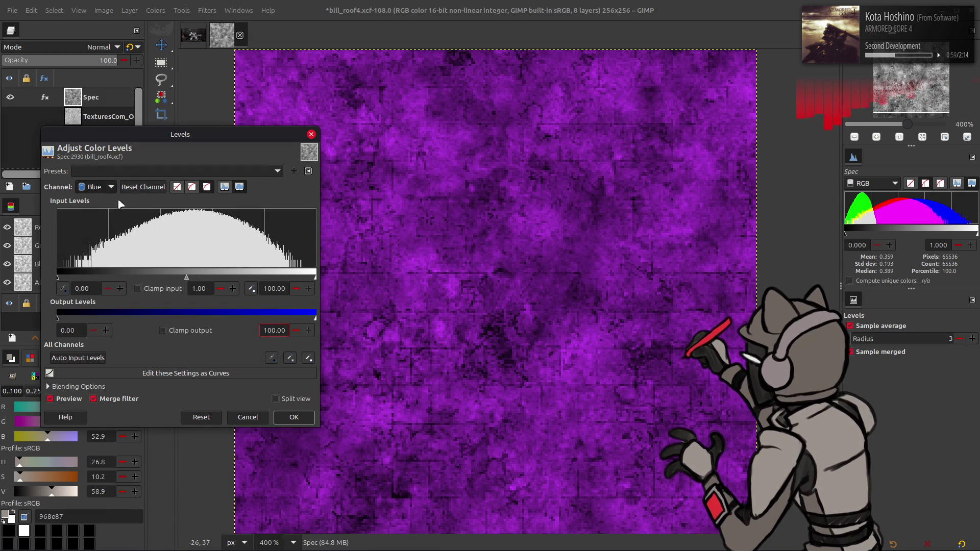
text(50)
key(Return)
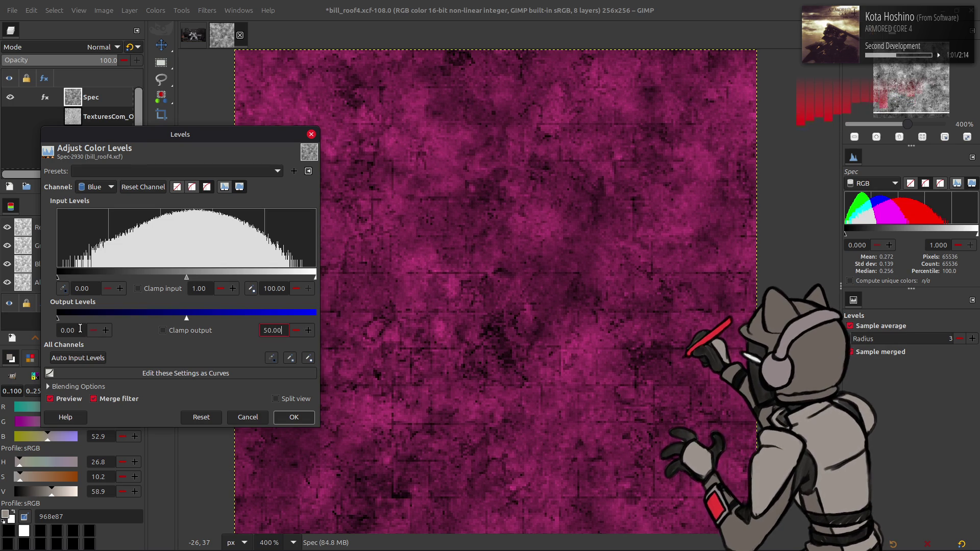
text(50)
key(Return)
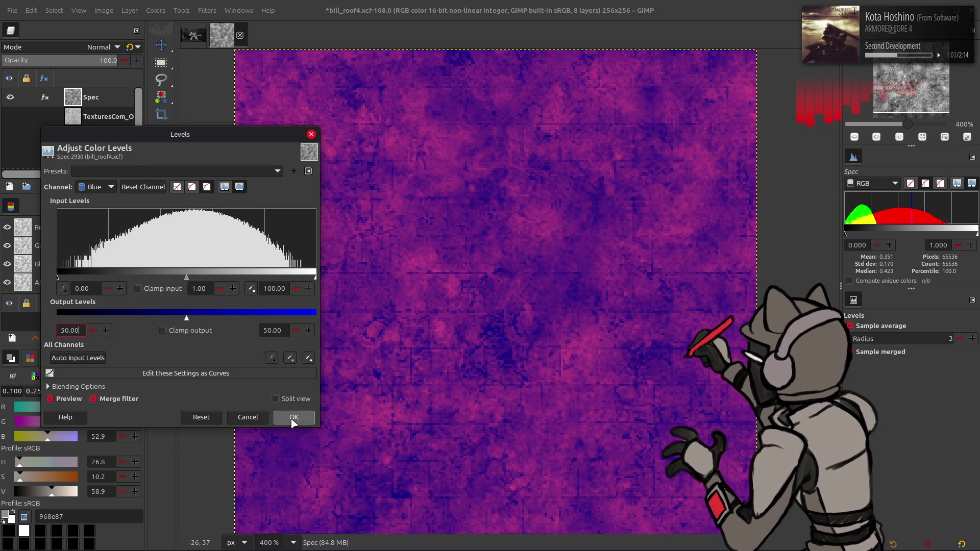
click(294, 419)
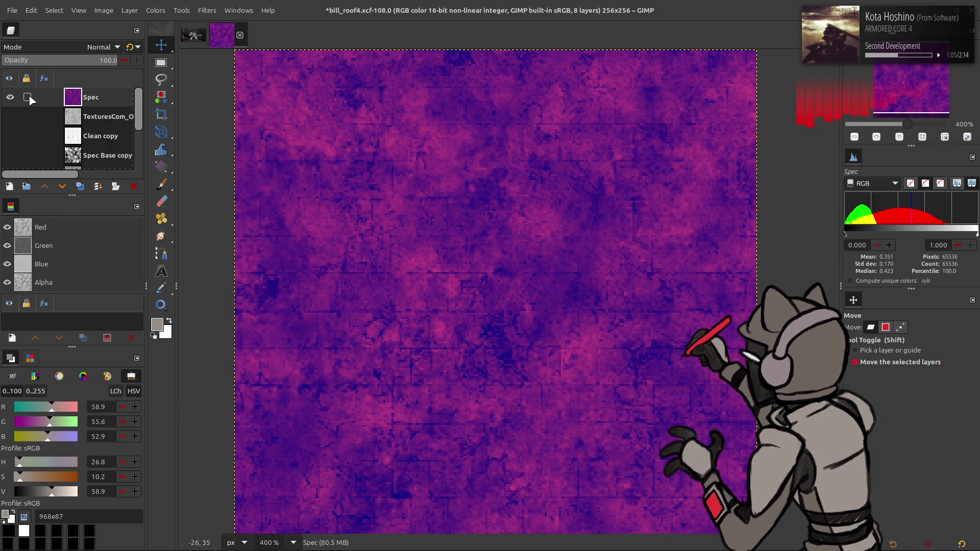
- Hide the Spec layer and make h264Texturize the active layer
click(10, 97)
scroll(14, 96, down, 3)
click(76, 122)
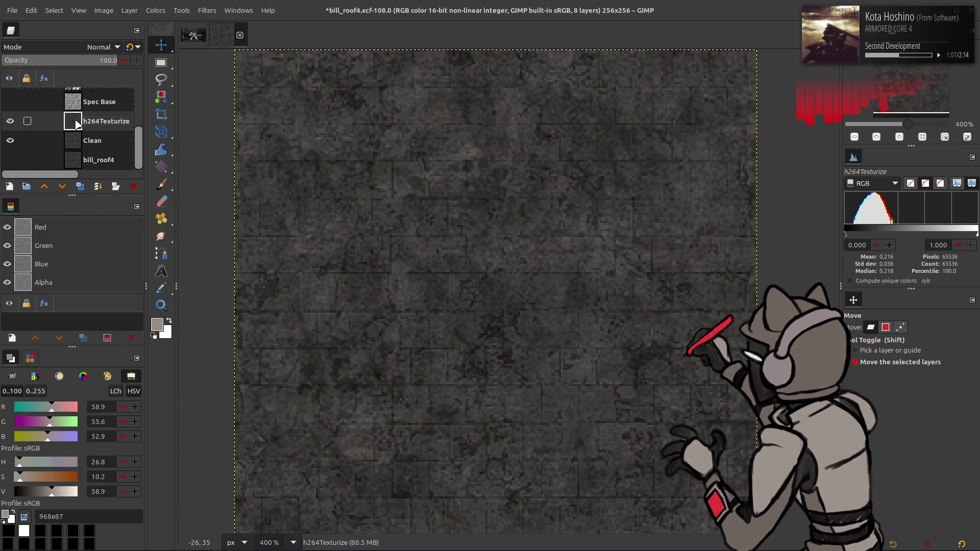
- Duplicate h264Texturize, then discard that copy and select the Clean layer
click(80, 186)
click(152, 10)
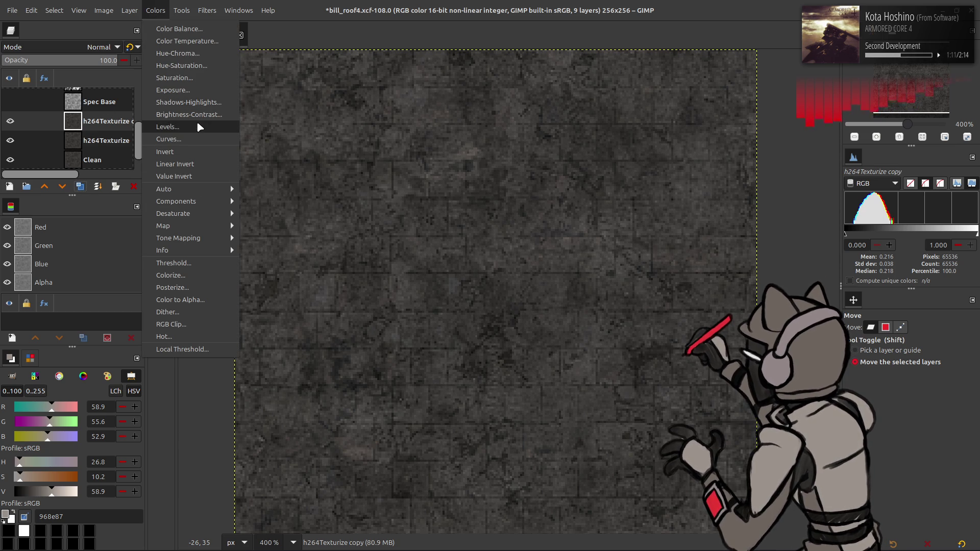
click(104, 147)
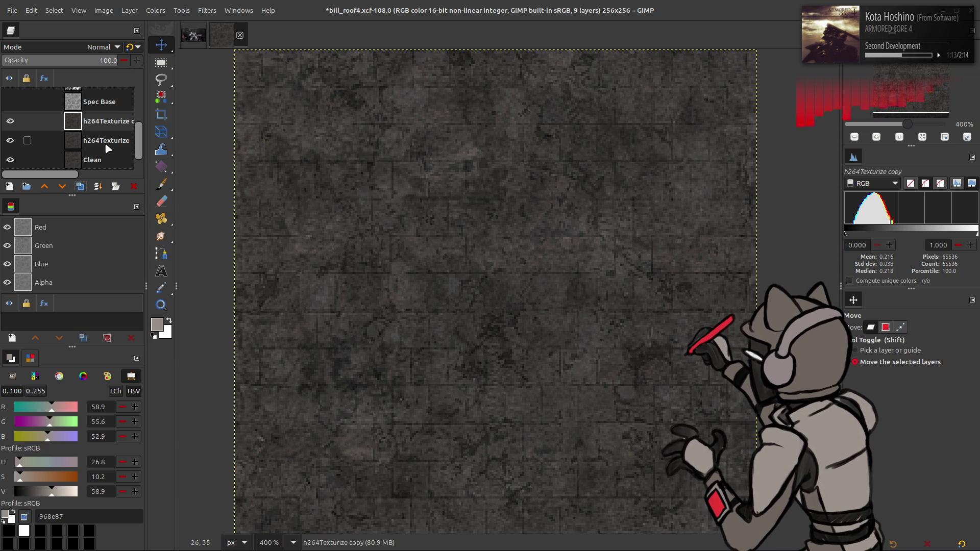
click(134, 186)
click(102, 143)
- Create Clean copy #1 above h264Texturize and apply Levels with black input 7.50
click(80, 186)
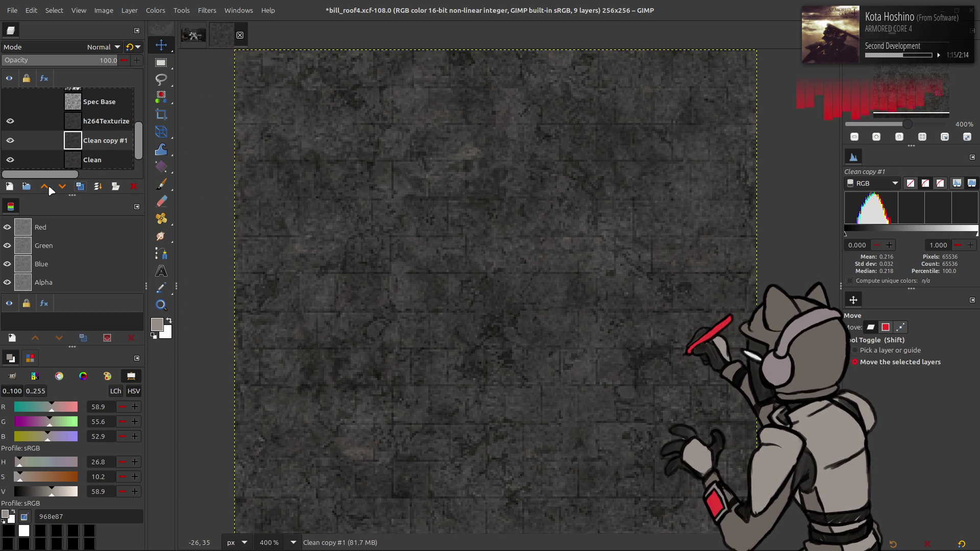
click(45, 186)
click(156, 10)
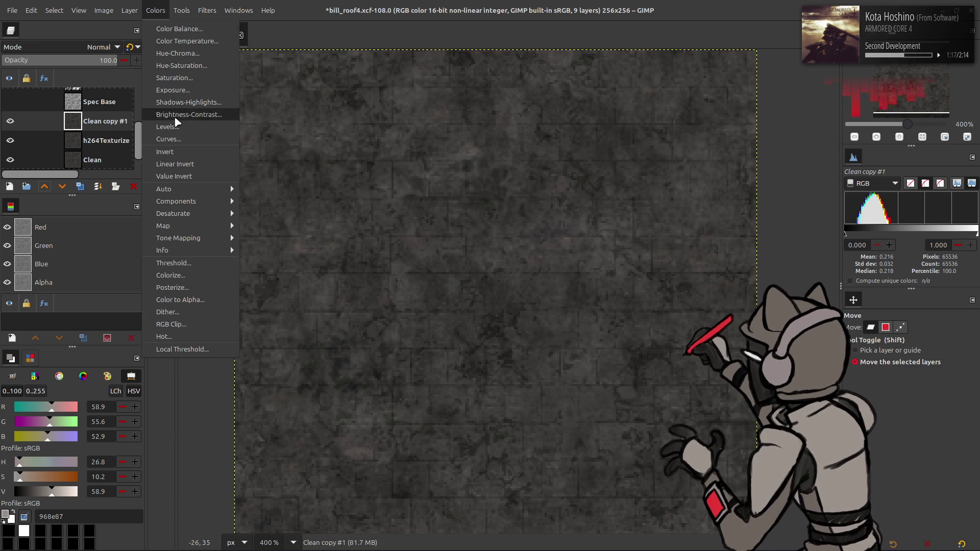
click(176, 116)
mouse_move(59, 277)
mouse_down()
mouse_move(80, 270)
mouse_move(47, 273)
mouse_move(81, 274)
mouse_up()
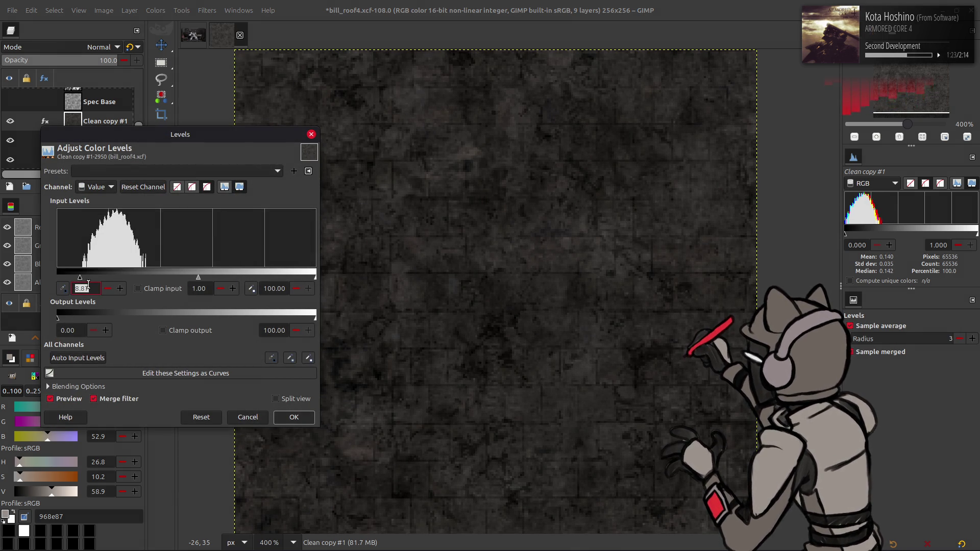
text(7.5)
key(Tab)
drag(315, 277, 242, 278)
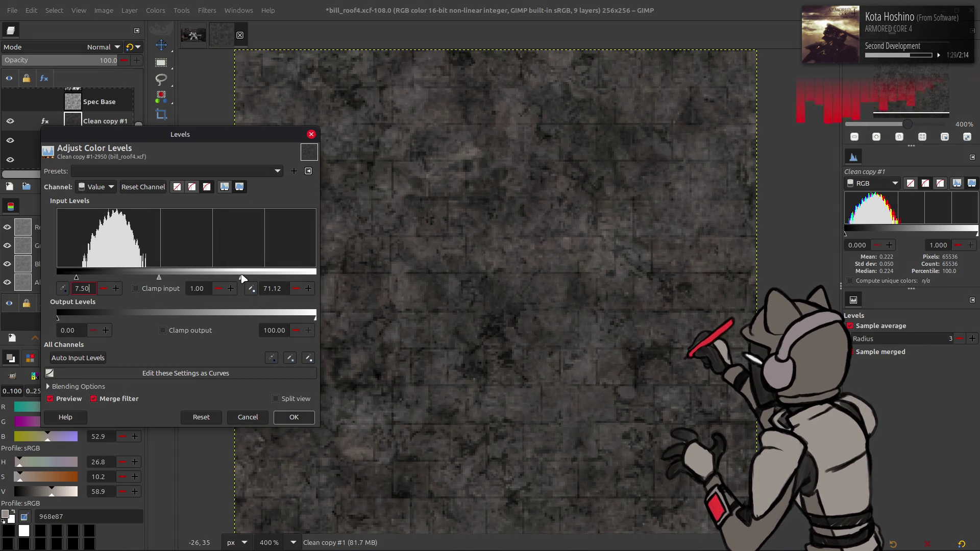
mouse_move(242, 278)
mouse_down()
mouse_move(190, 277)
mouse_move(247, 278)
mouse_up()
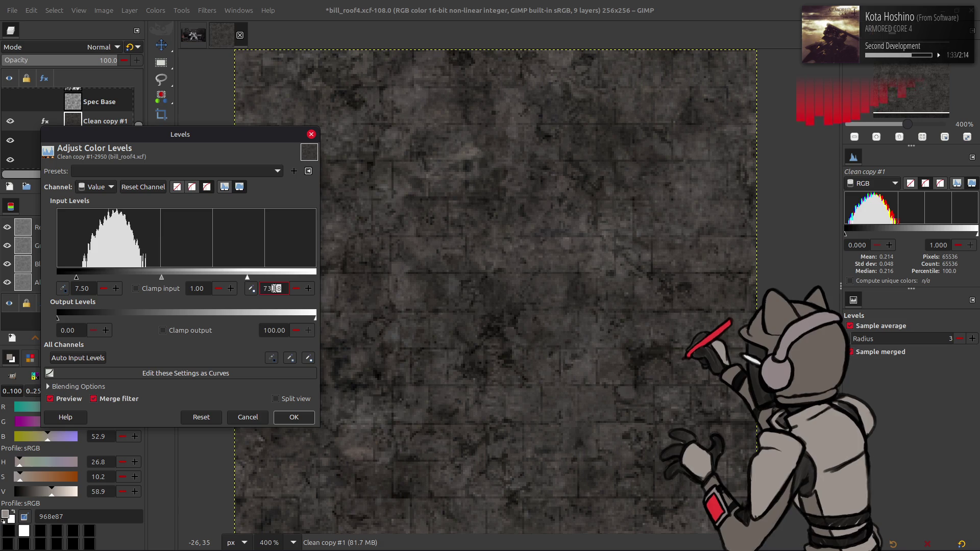
click(294, 417)
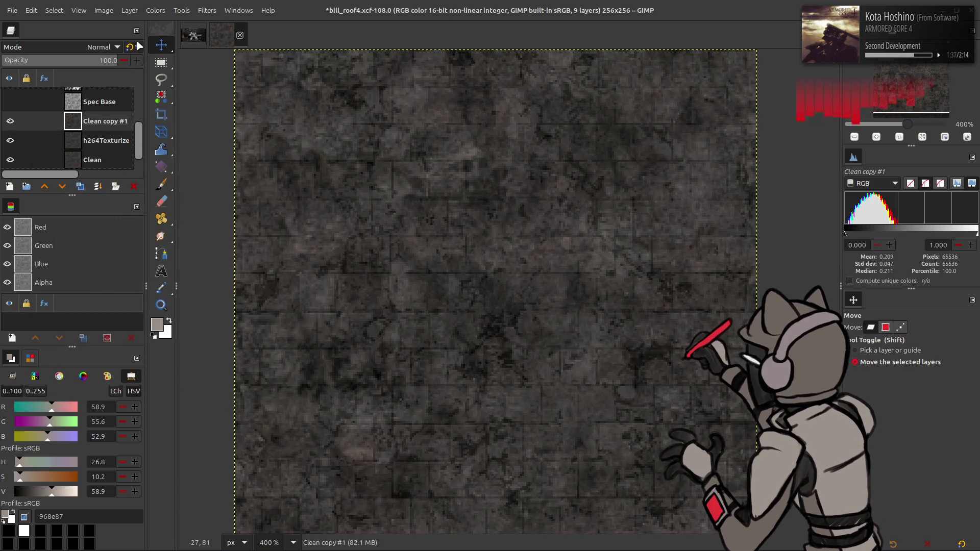
- Cancel a second Levels attempt, then commit a brightening gamma Levels change
click(158, 15)
click(167, 127)
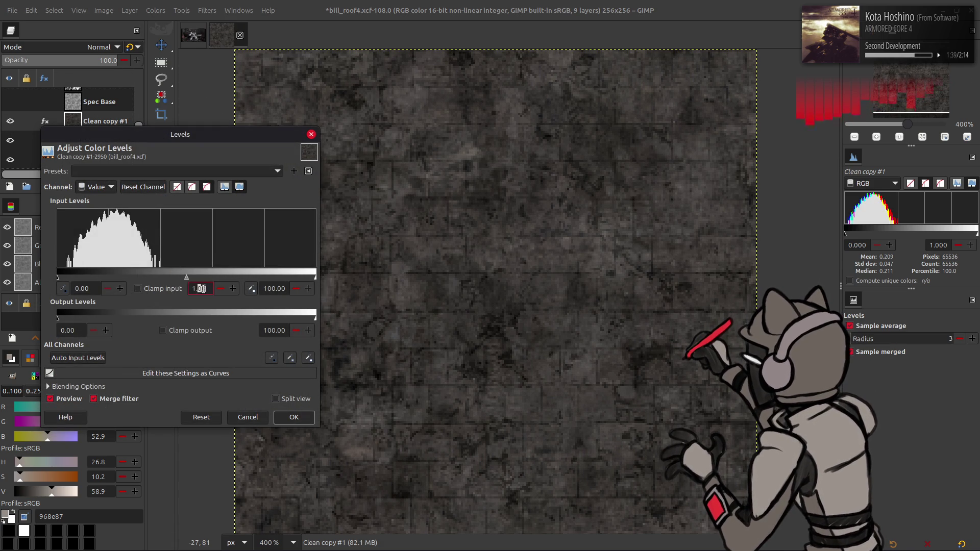
scroll(200, 288, up, 2)
click(247, 417)
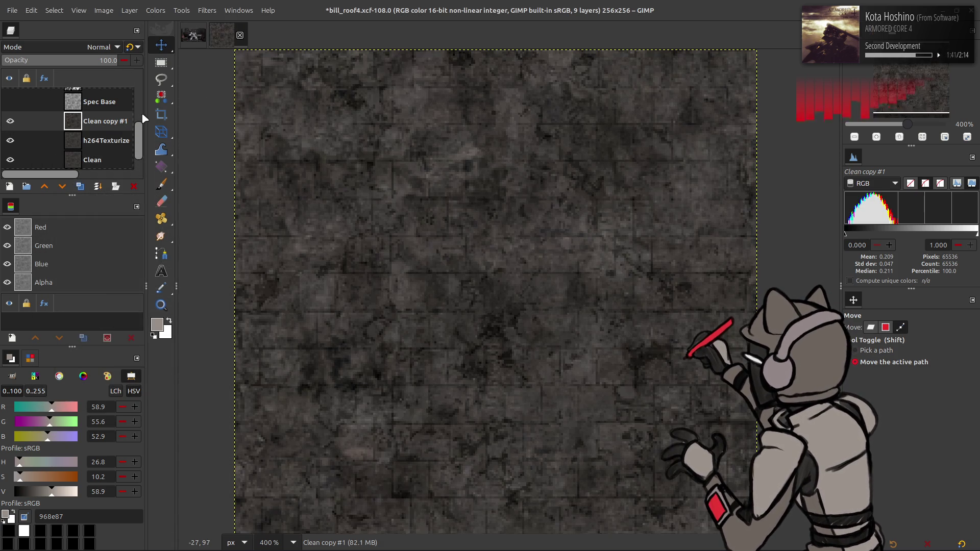
click(156, 11)
click(194, 126)
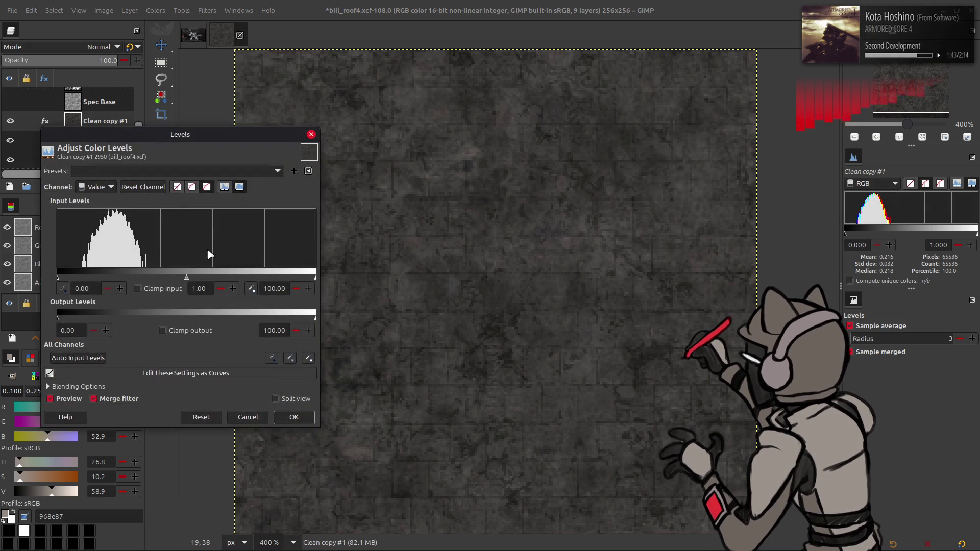
click(294, 417)
- Reopen Levels and raise the black input level to 30
click(155, 10)
click(194, 126)
drag(62, 277, 121, 282)
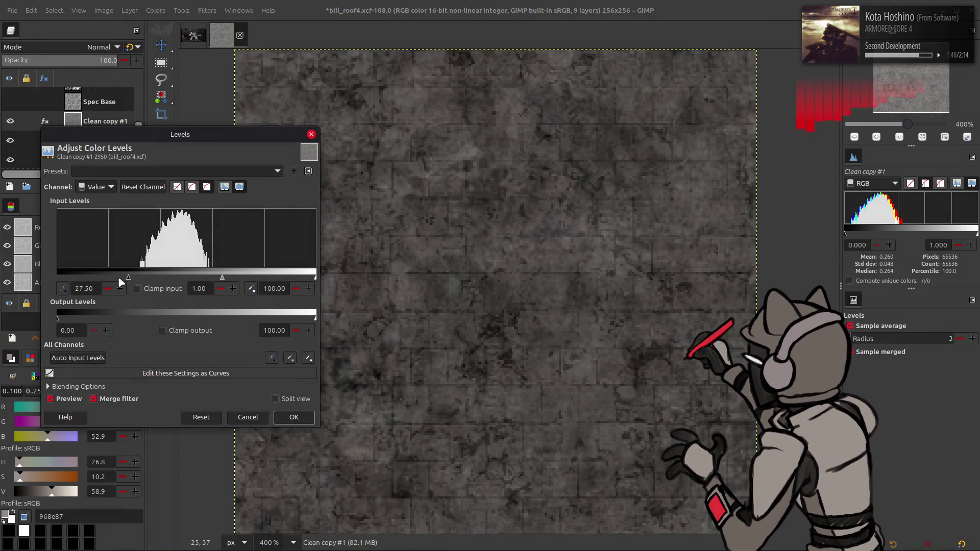
click(279, 287)
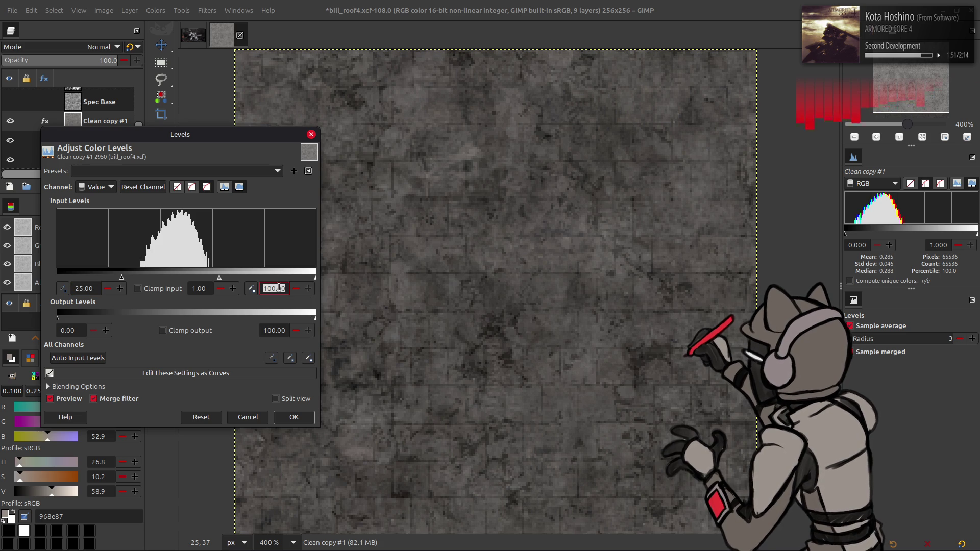
drag(121, 277, 138, 274)
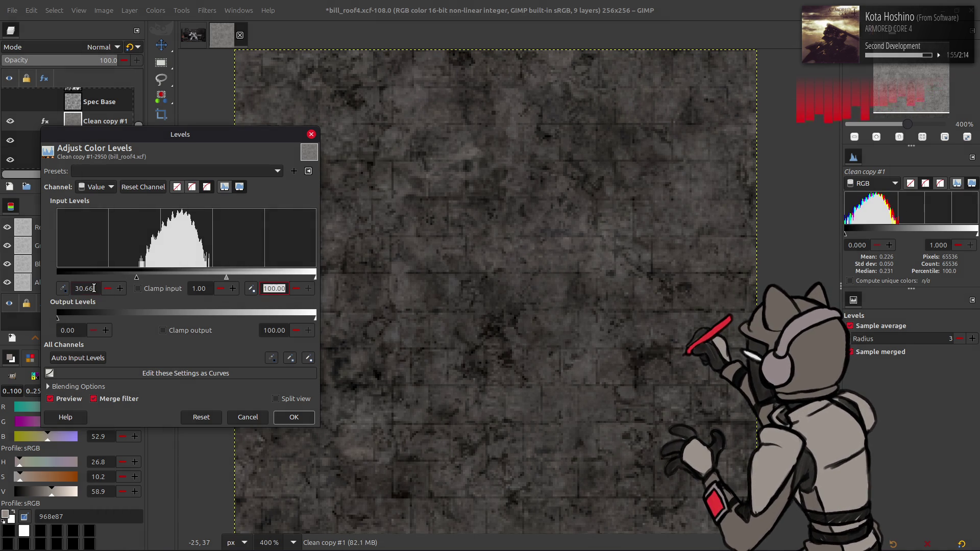
click(93, 288)
key(BackSpace)
key(BackSpace)
text(00)
key(Return)
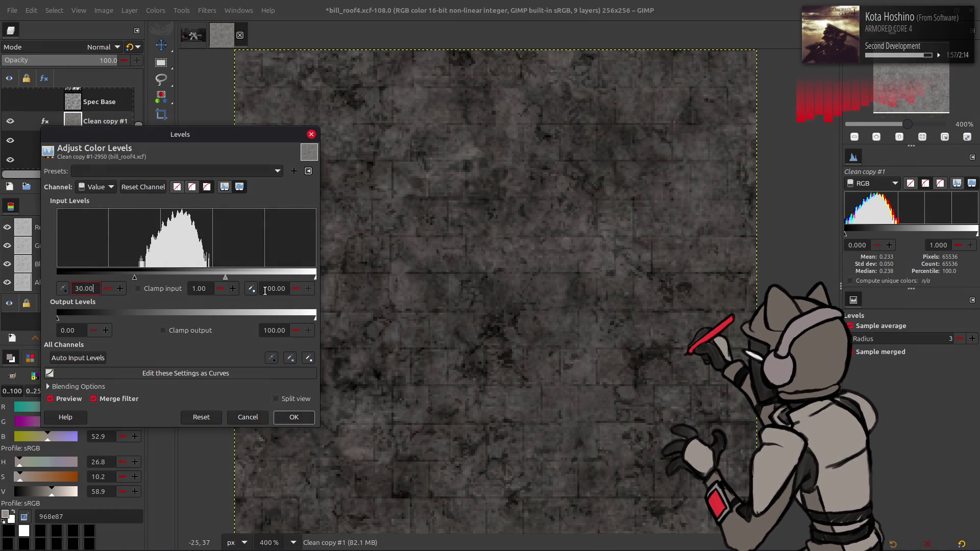
- Try white input levels 70, 80 and 90, then apply with white at 100
triple_click(274, 288)
text(70)
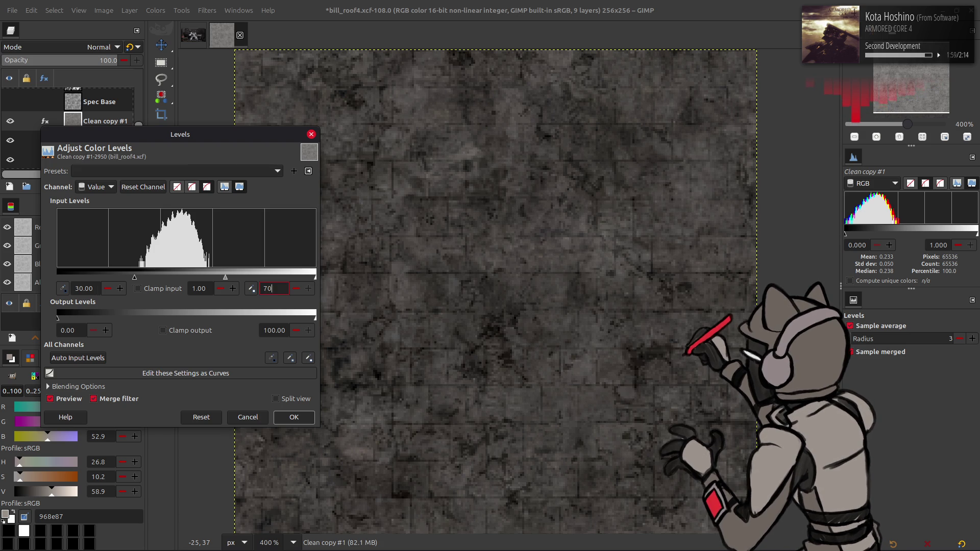
key(Return)
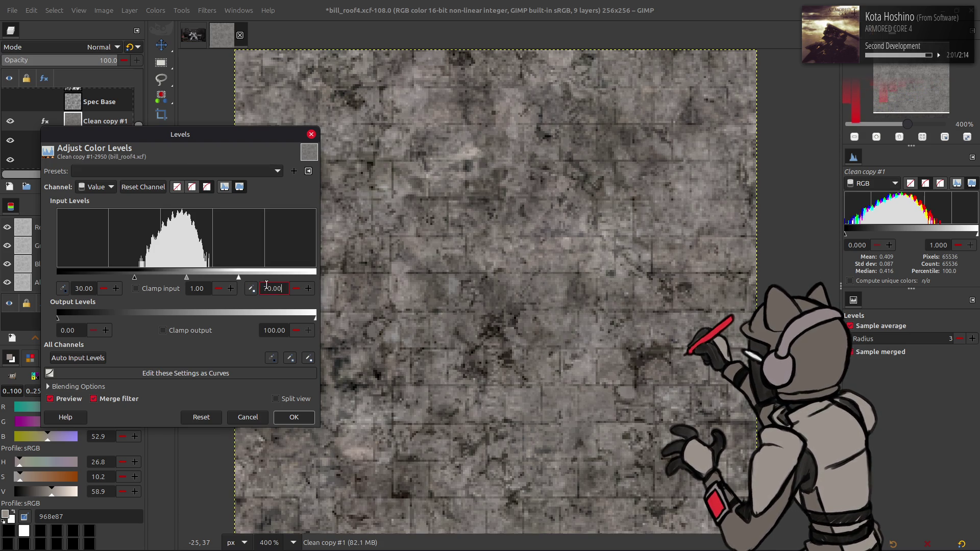
text(8)
key(Return)
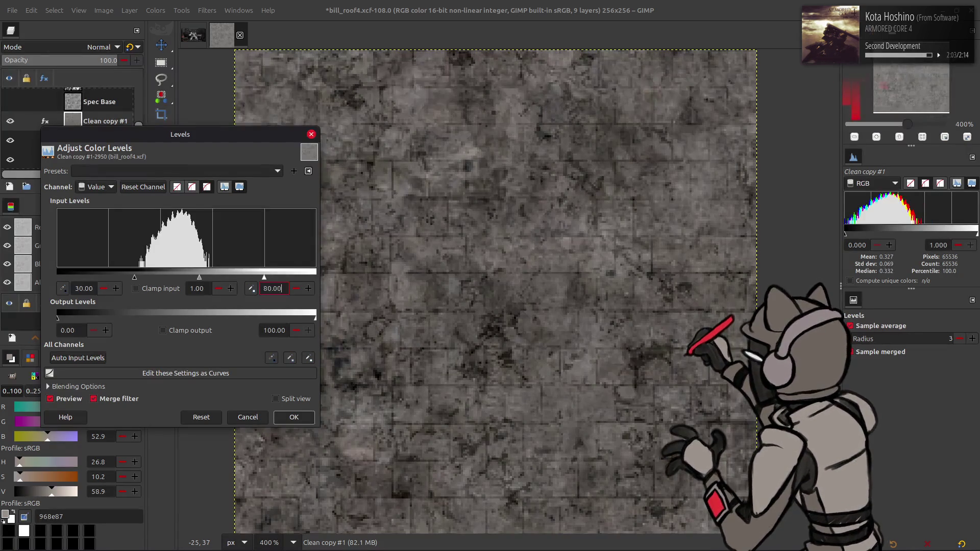
text(9)
key(Return)
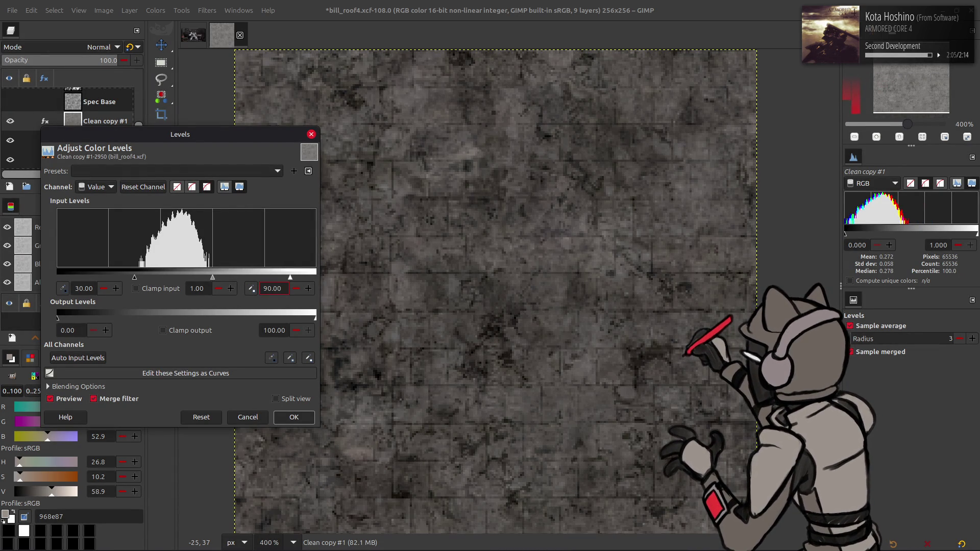
text(100)
key(Return)
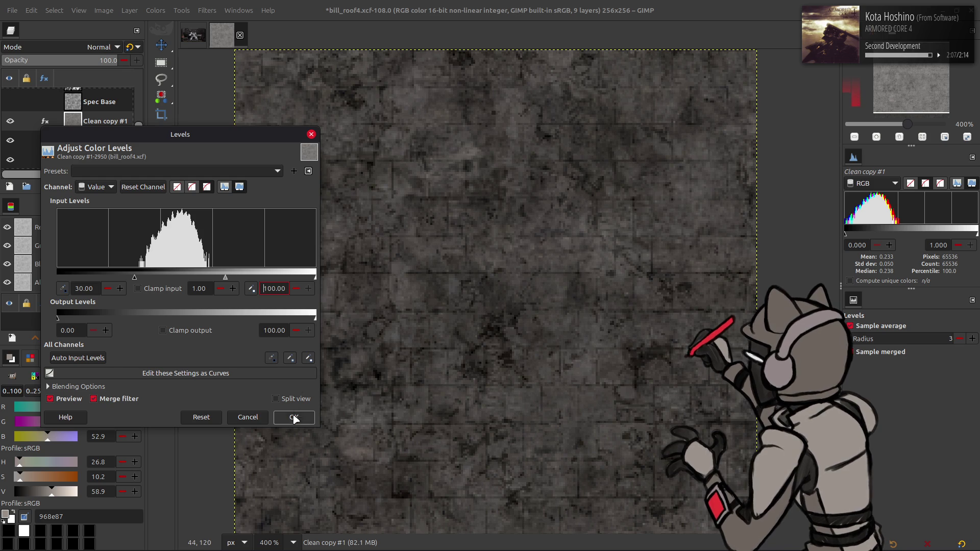
click(295, 417)
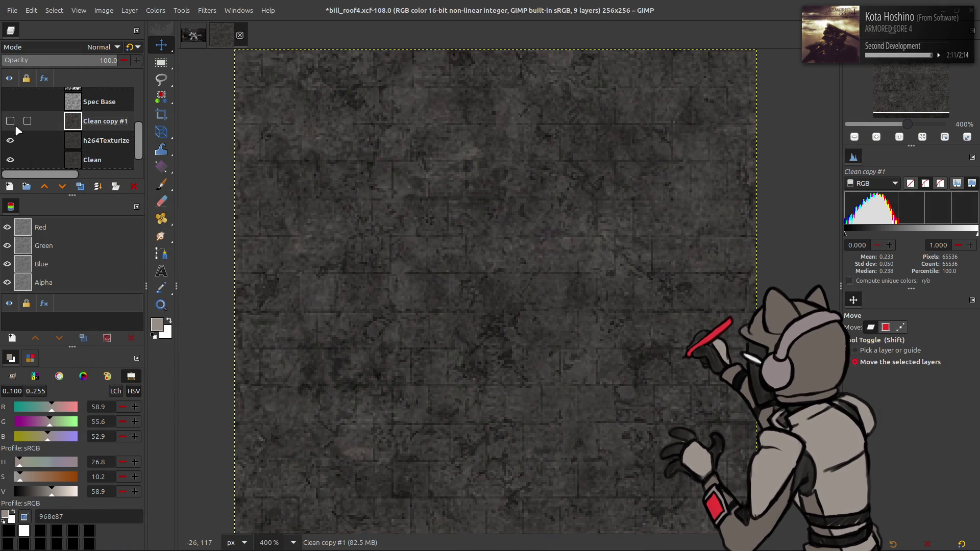
- Duplicate Clean, place the copy above Clean copy #1, and blend it with LCh Color
click(72, 137)
click(92, 160)
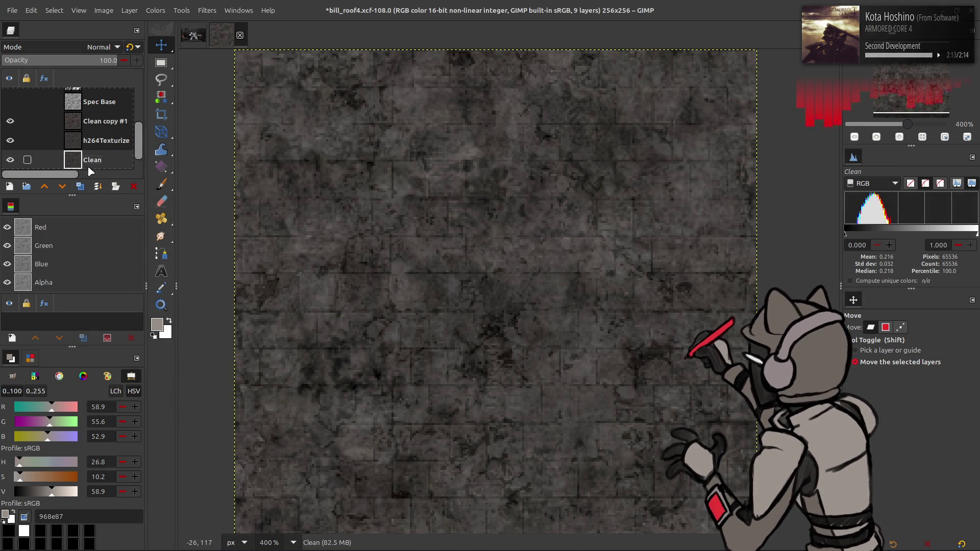
click(80, 187)
drag(97, 160, 61, 110)
click(88, 50)
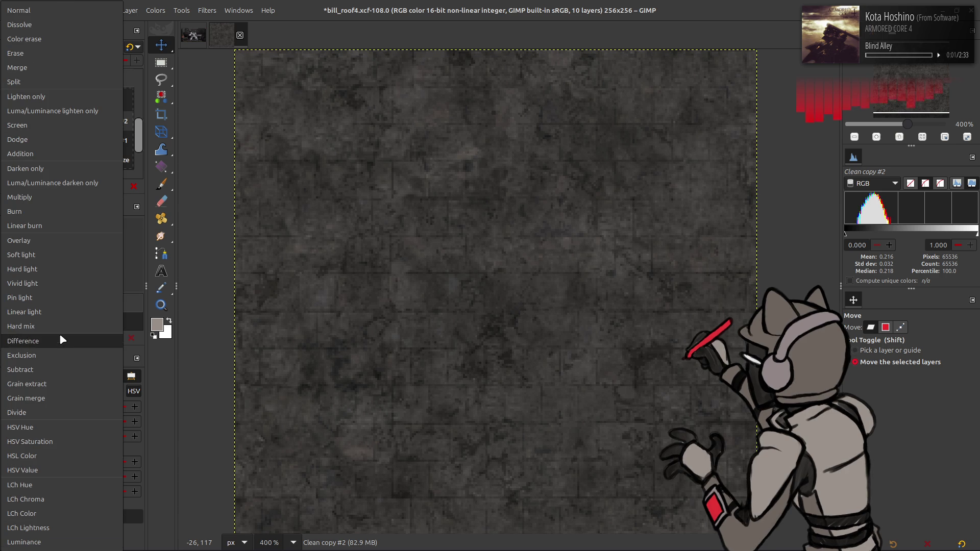
click(54, 514)
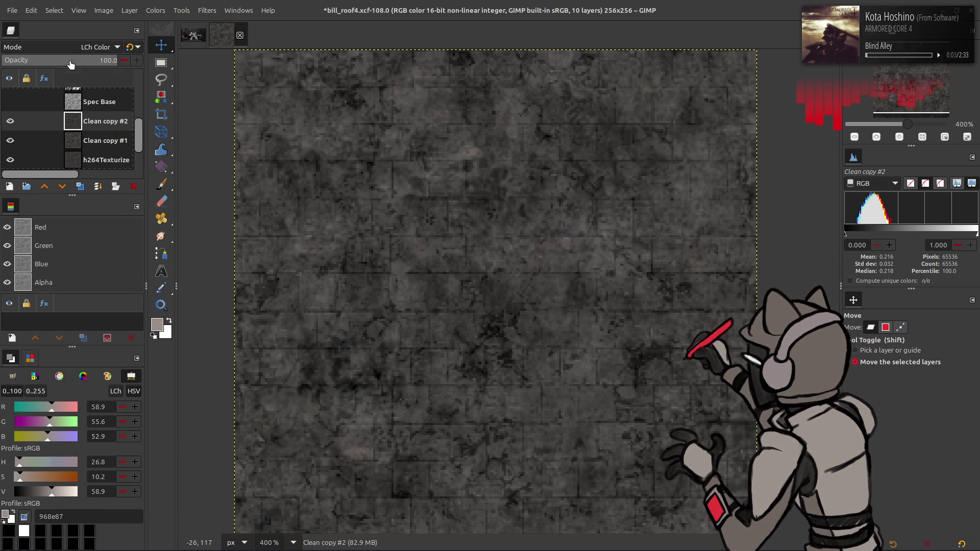
scroll(68, 50, up, 1)
scroll(64, 53, up, 3)
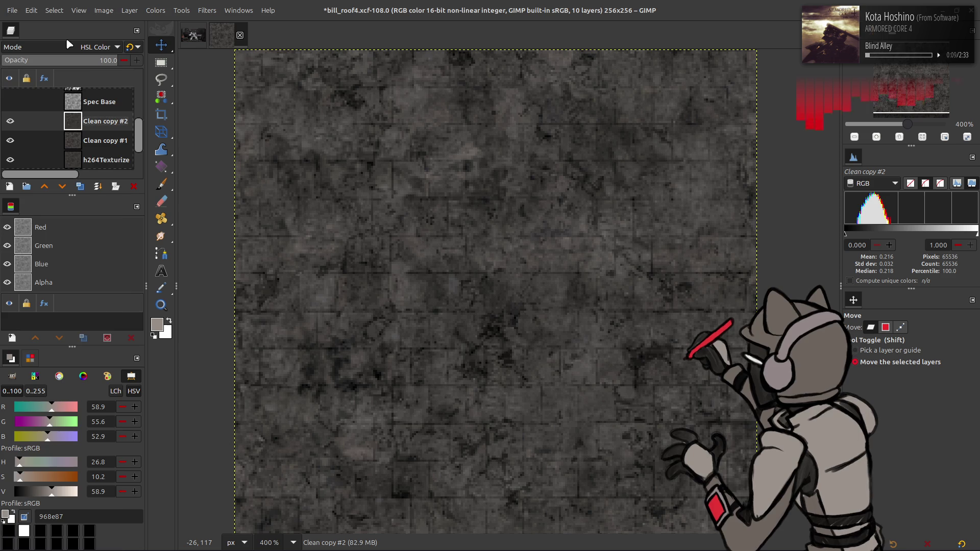
click(67, 43)
click(48, 105)
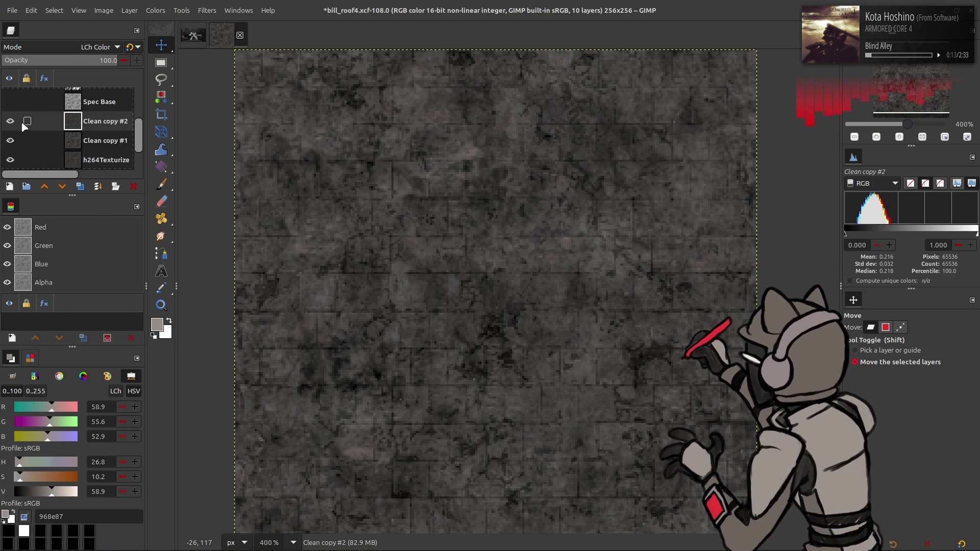
- Invert Clean copy #1, apply the last-used Curves preset, then invert it back
click(97, 141)
click(156, 10)
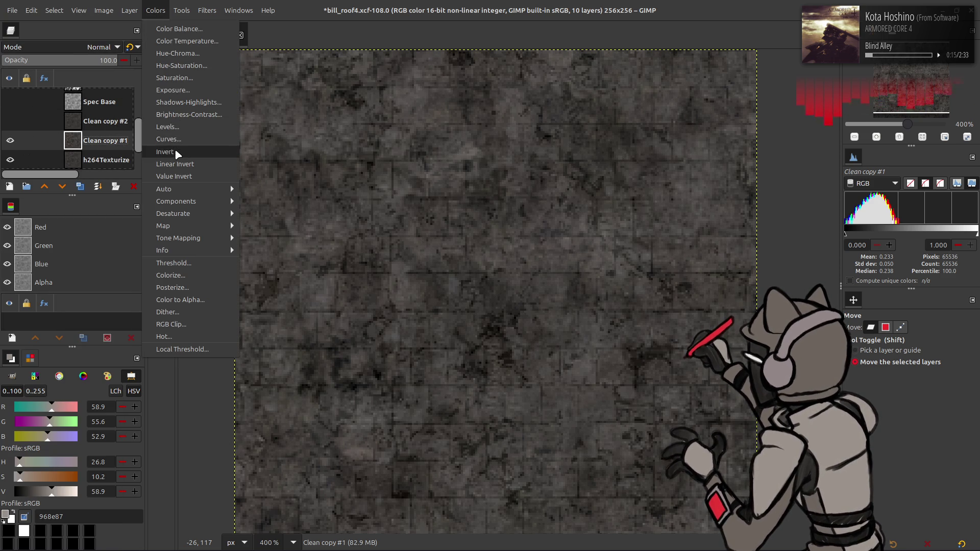
click(164, 159)
click(156, 11)
click(164, 140)
click(179, 46)
click(179, 46)
scroll(180, 45, down, 2)
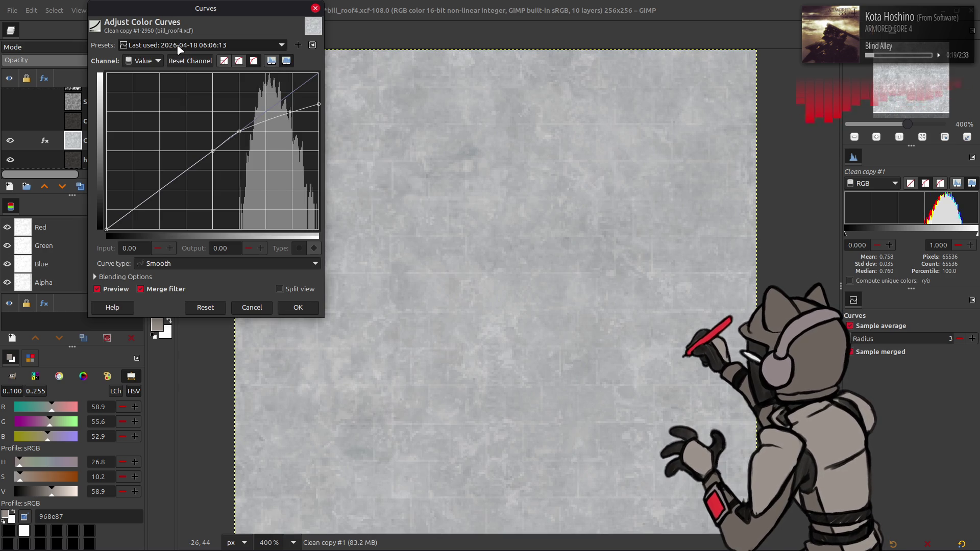
scroll(196, 45, down, 2)
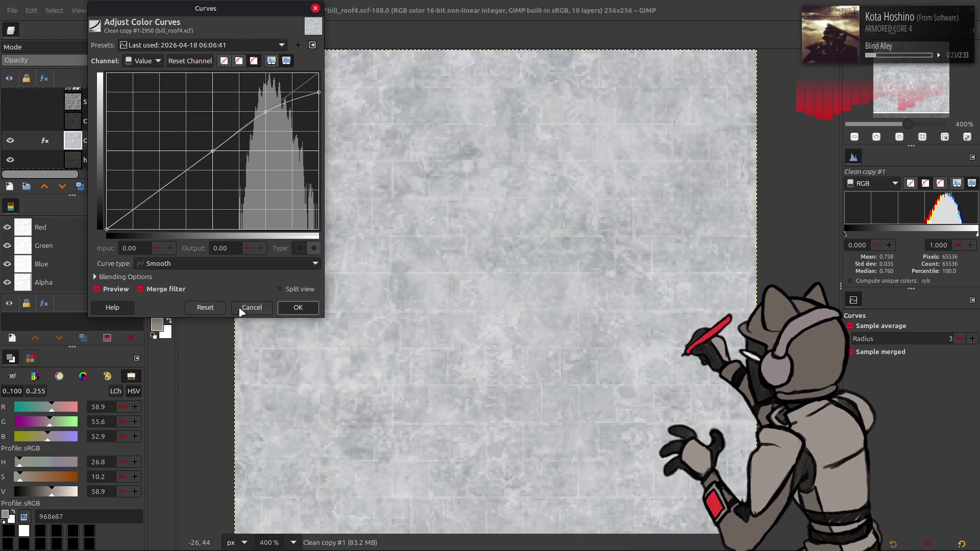
click(298, 308)
click(156, 10)
click(171, 147)
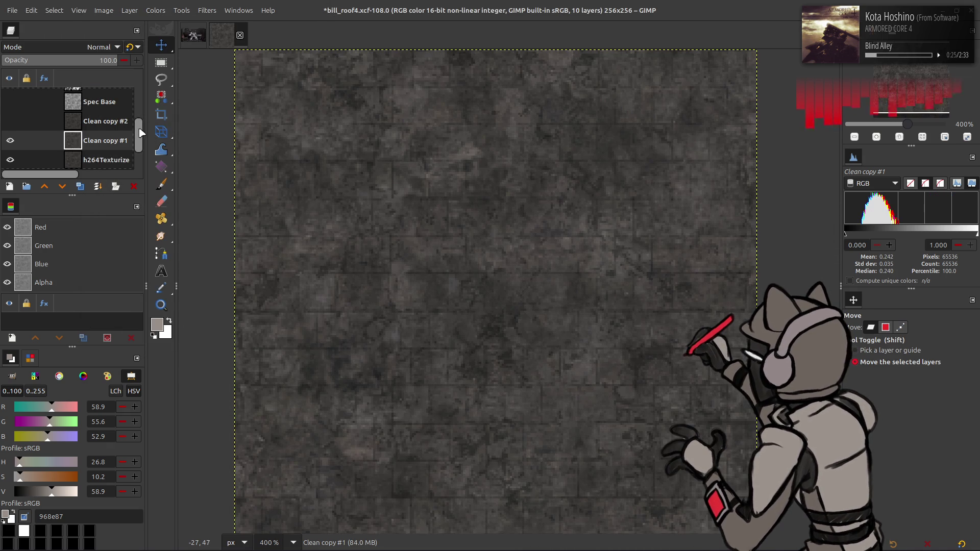
- Try HSL Color and then LCh Color blending on Clean copy #2
click(101, 127)
click(99, 45)
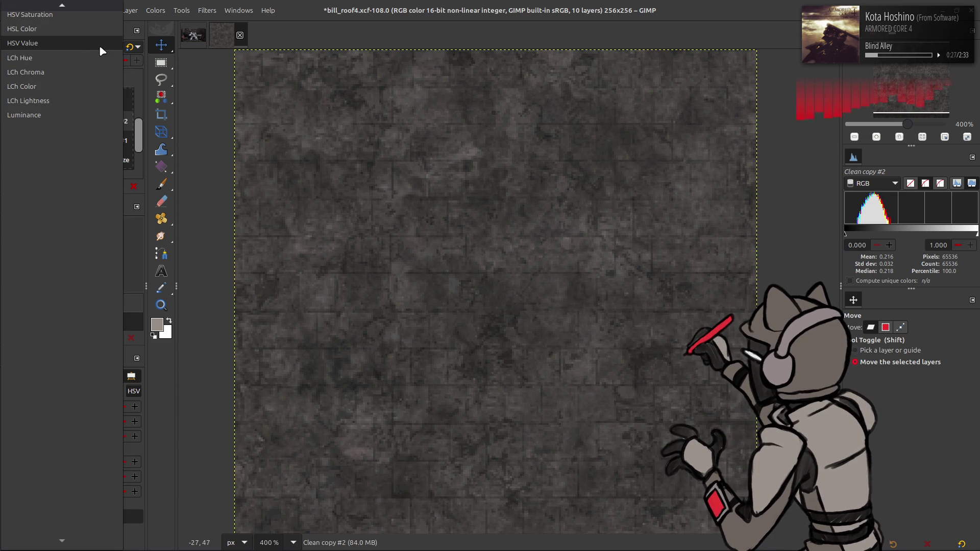
click(74, 29)
click(75, 45)
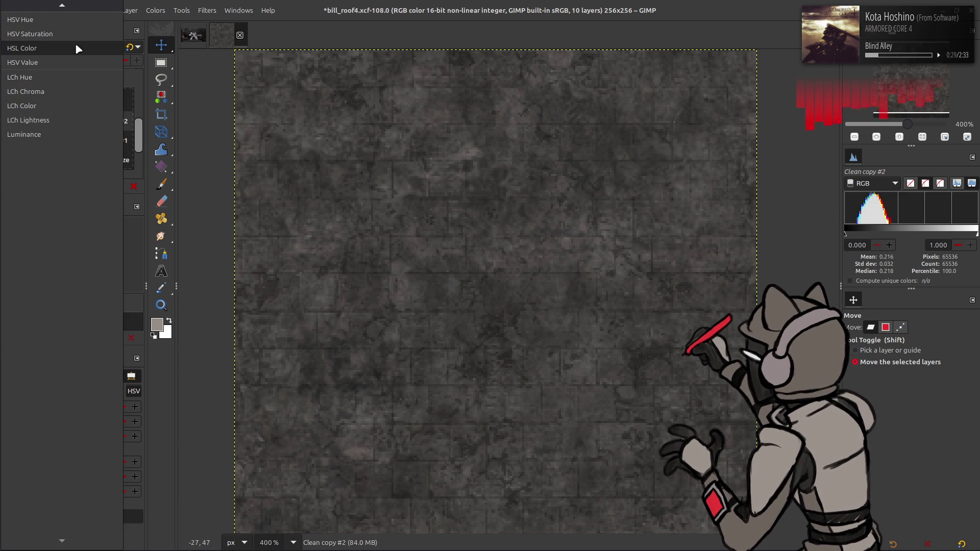
click(59, 106)
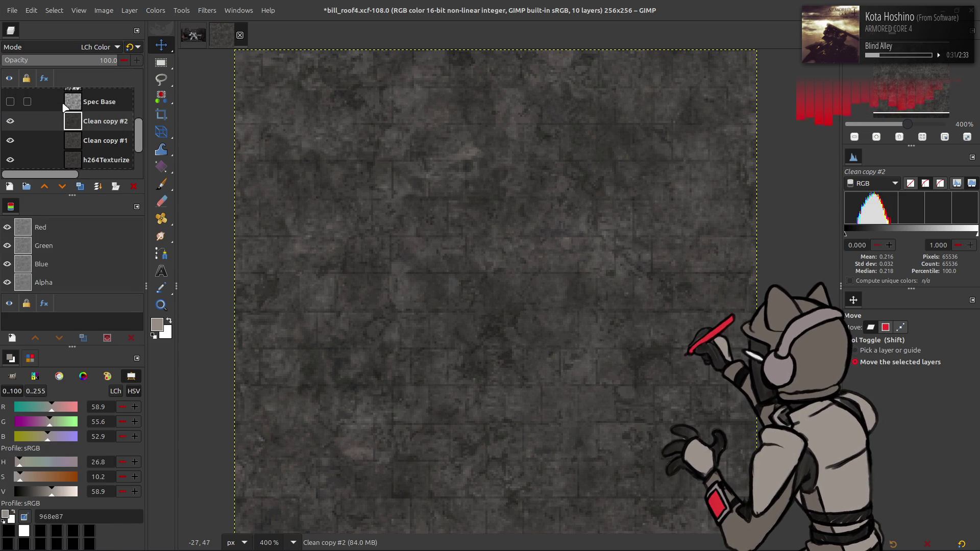
- Delete Clean copy #2, then undo the deletion
right_click(86, 121)
click(113, 263)
scroll(93, 125, up, 2)
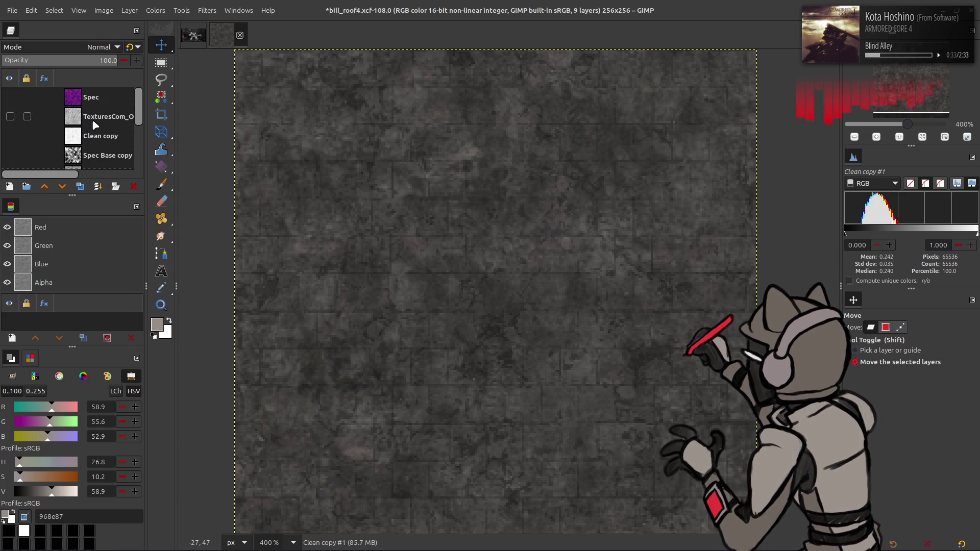
key(ctrl+z)
- Move Clean copy #2 below Spec Base, try 50% opacity, then delete it
mouse_move(100, 170)
mouse_down()
mouse_move(97, 134)
mouse_move(39, 117)
mouse_up()
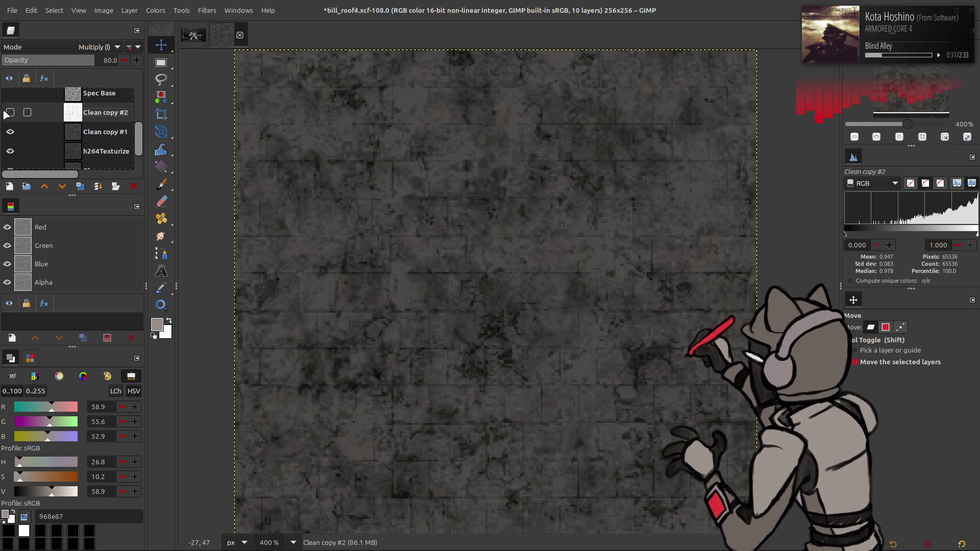
click(11, 113)
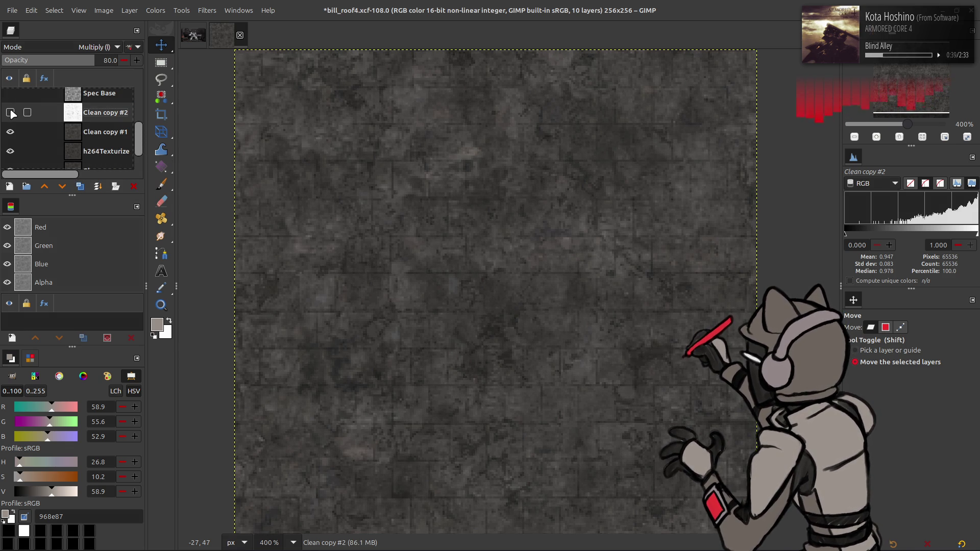
click(10, 112)
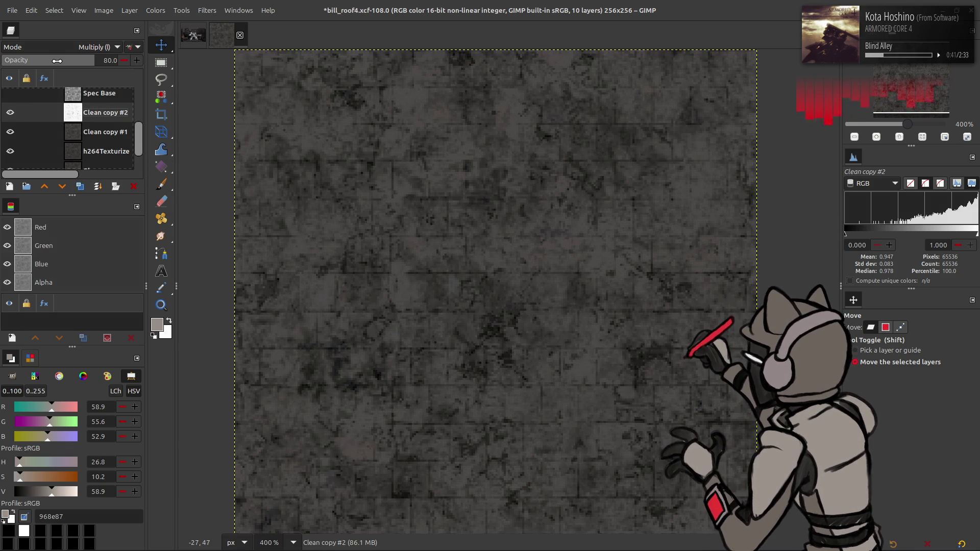
text(50)
key(Return)
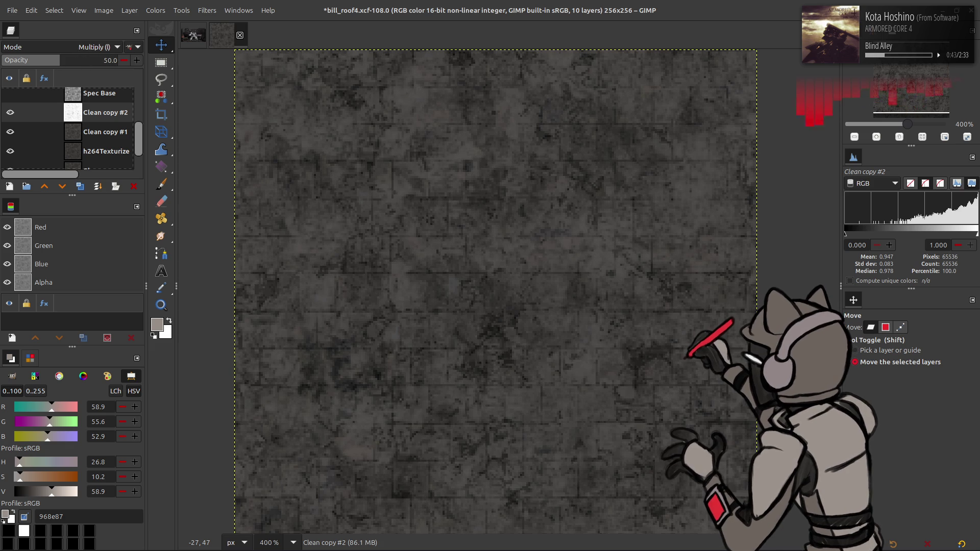
click(10, 112)
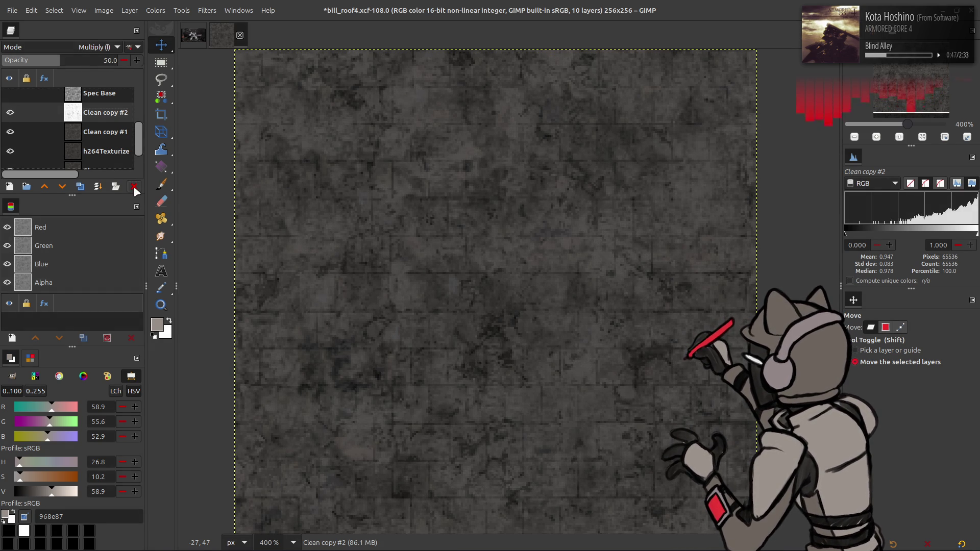
click(133, 187)
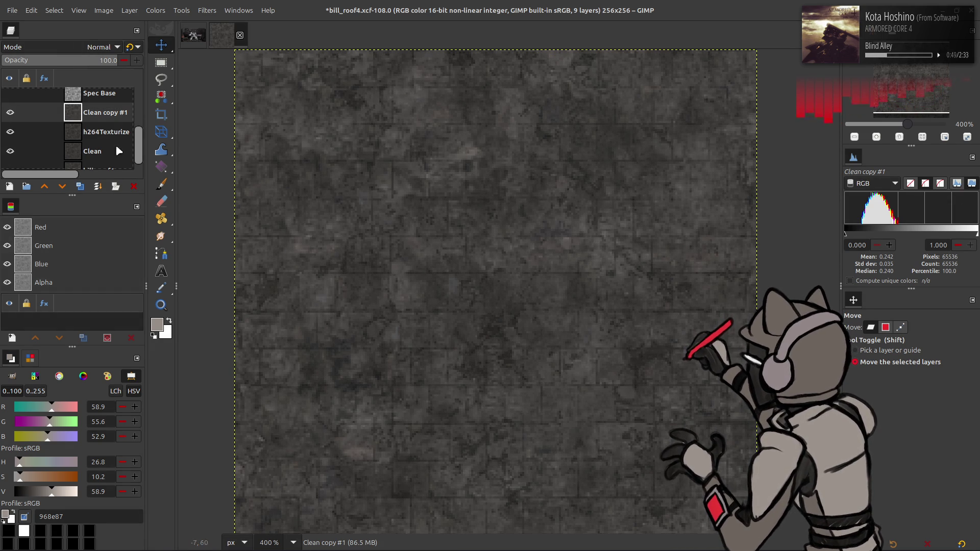
- Toggle Clean copy #1's visibility to compare the roof texture, then open Levels
click(10, 113)
click(11, 113)
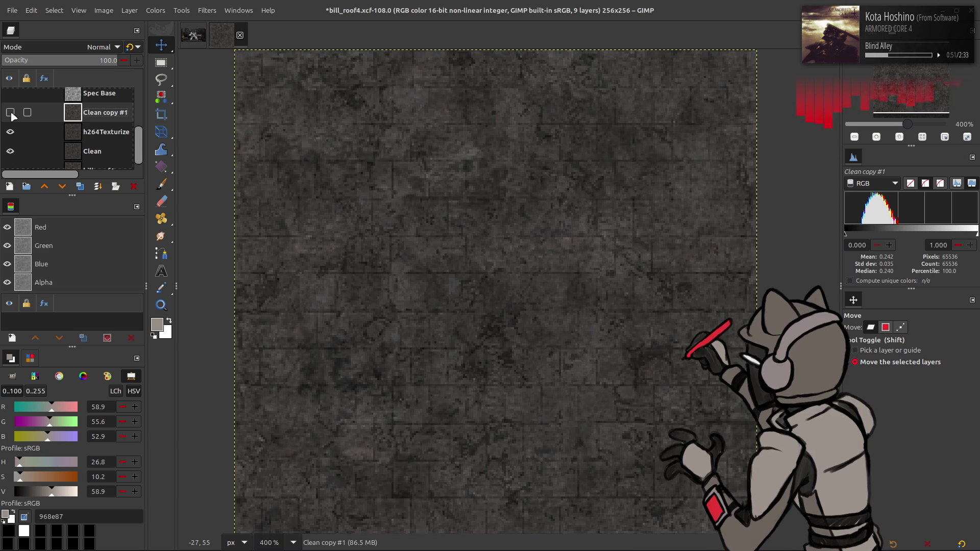
click(10, 113)
click(11, 112)
click(11, 113)
click(11, 112)
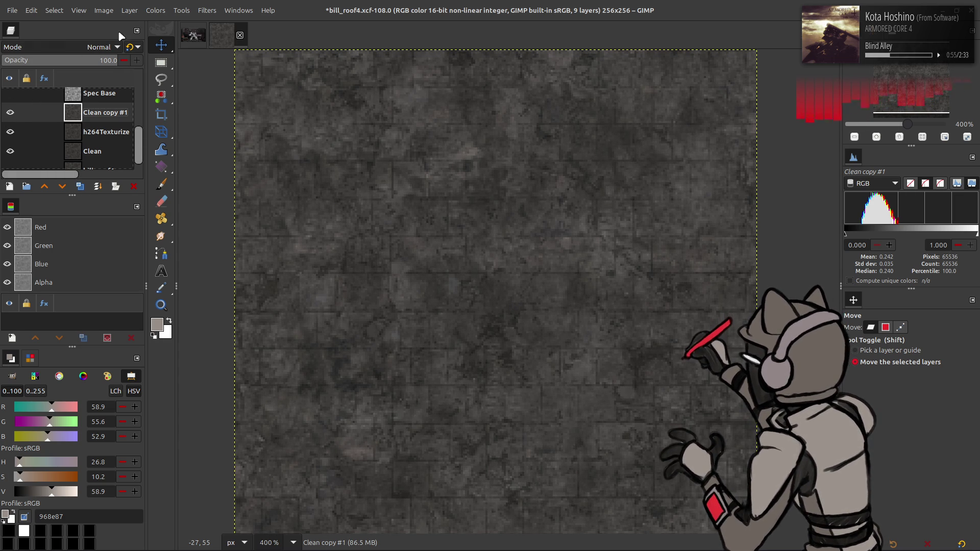
click(156, 11)
click(179, 120)
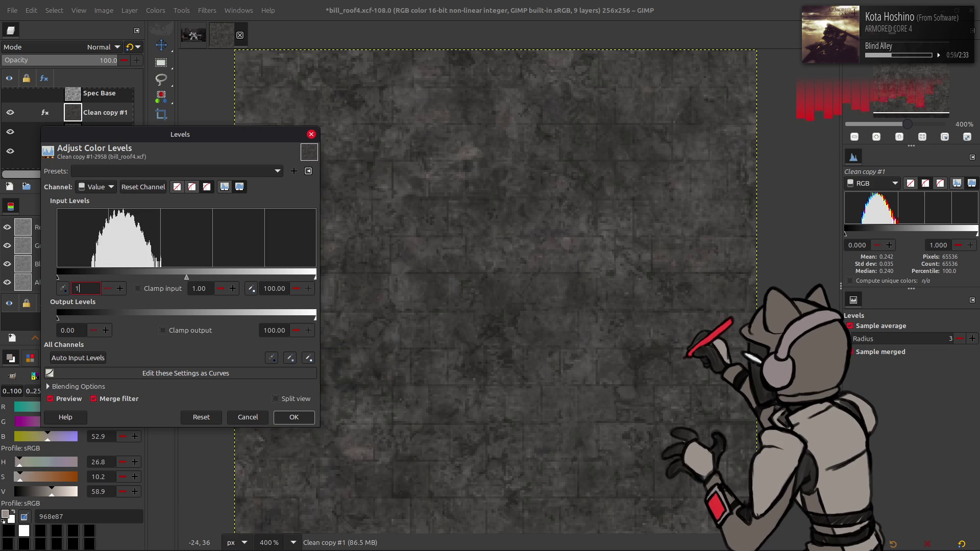
- Apply Levels to Clean copy #1 with input levels 5 to 70
text(0)
key(Return)
text(70)
key(Return)
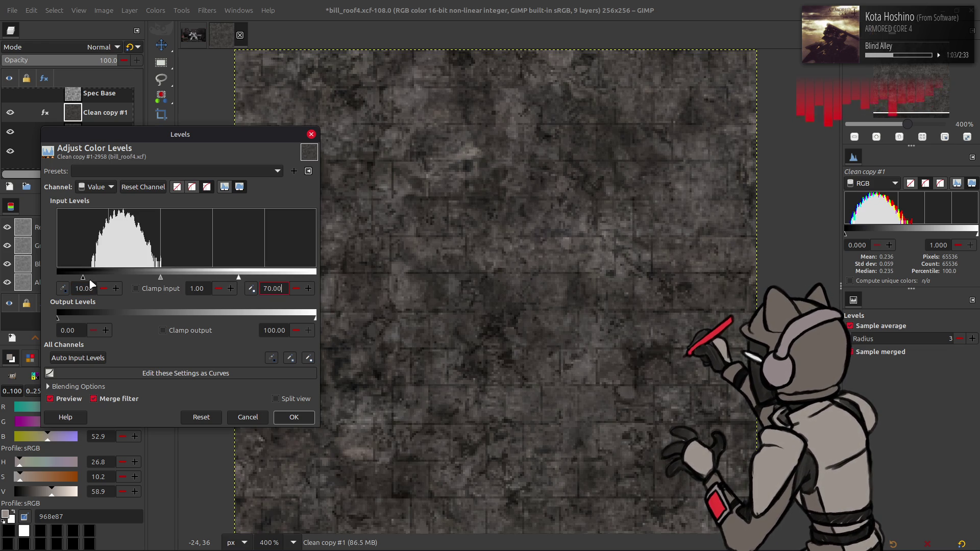
key(Return)
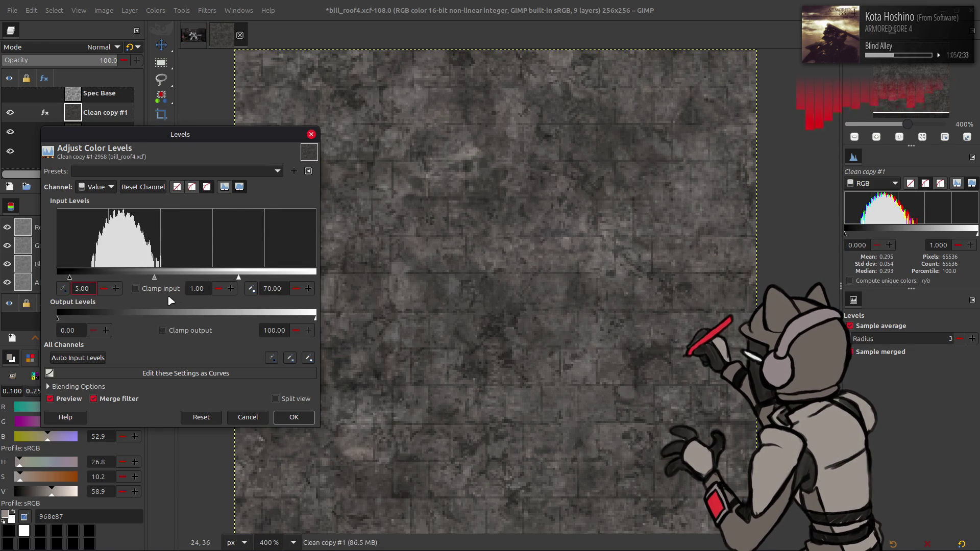
click(294, 417)
- Compare the result with the layer hidden, then set Clean copy #1 to 50 opacity
click(10, 112)
click(11, 112)
click(109, 60)
text(50)
key(Return)
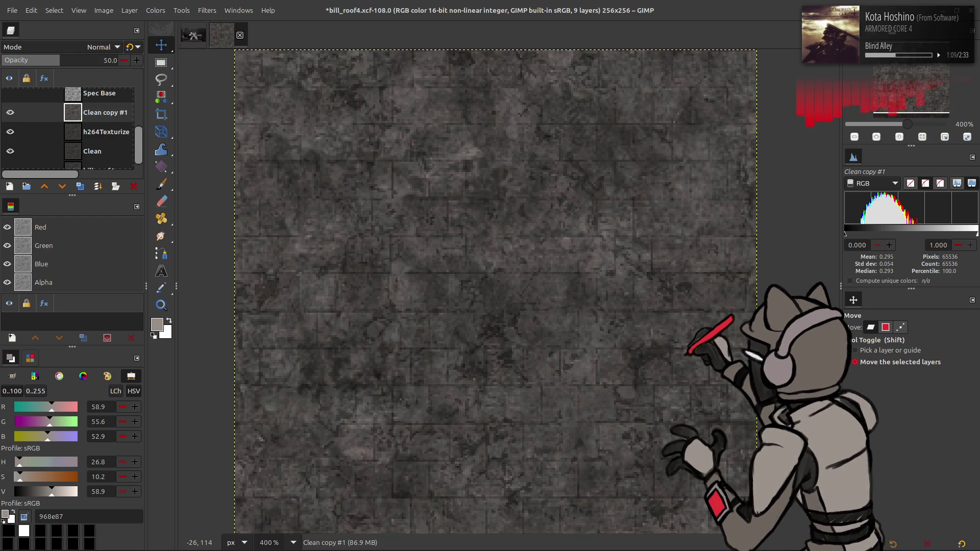
- Compare the texture with and without Clean copy #1, then reselect Clean copy #1
click(131, 47)
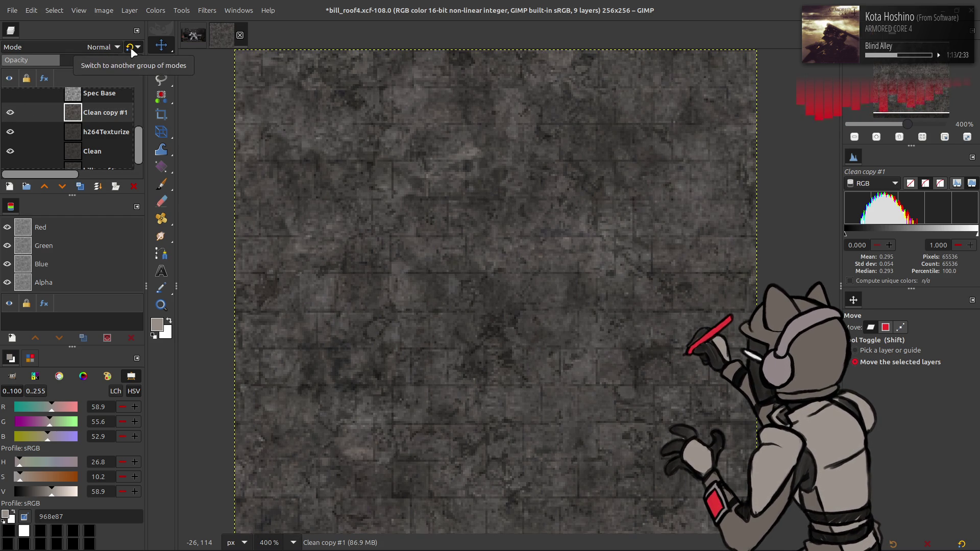
click(10, 113)
click(10, 113)
click(11, 113)
click(11, 113)
click(106, 130)
click(89, 117)
- Create a new layer from visible and name it Recolor
right_click(89, 118)
click(102, 200)
double_click(86, 112)
text(R)
key(Return)
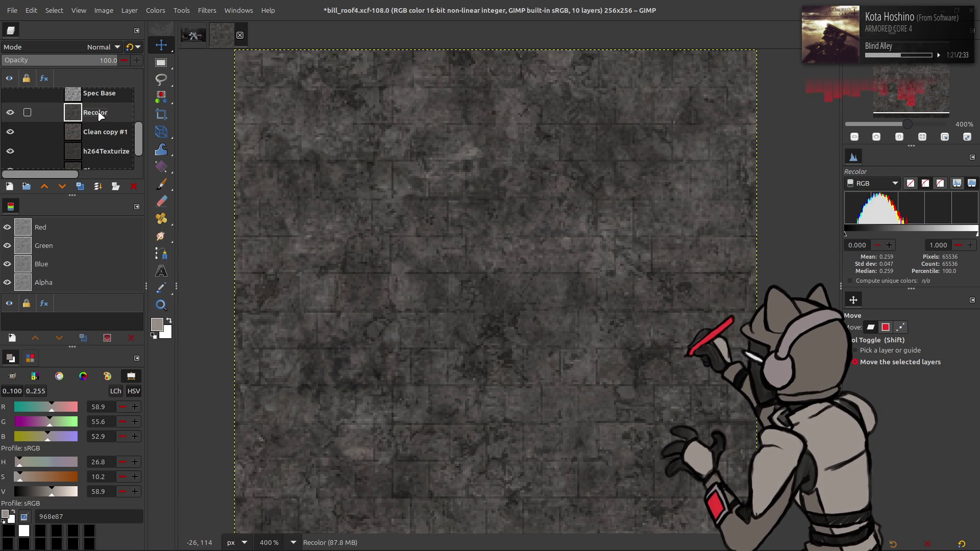
- Try a top copy of Clean copy #1 in LCh Color and LCh Hue, discard it, and save
scroll(107, 152, down, 1)
click(94, 156)
key(shift+ctrl+d)
drag(90, 156, 96, 90)
click(102, 47)
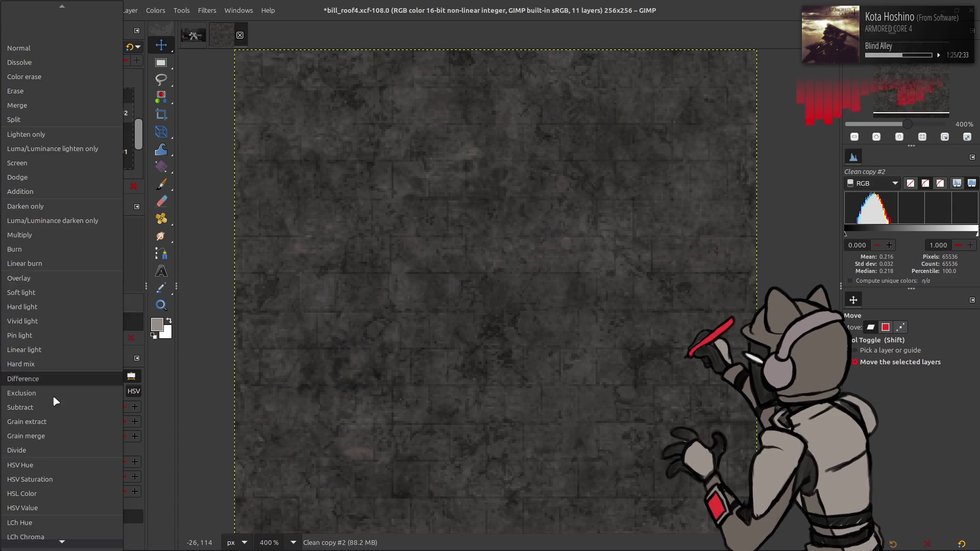
click(41, 512)
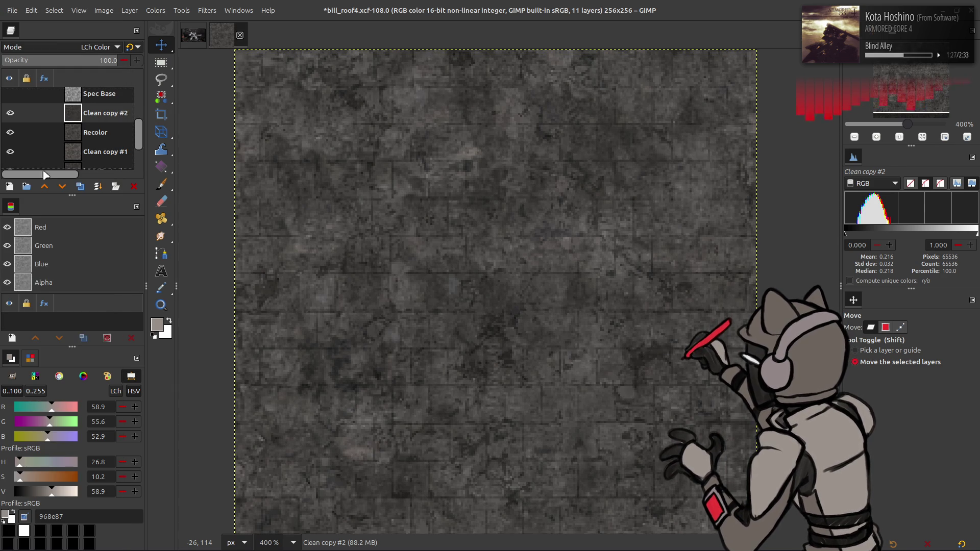
click(56, 44)
click(57, 41)
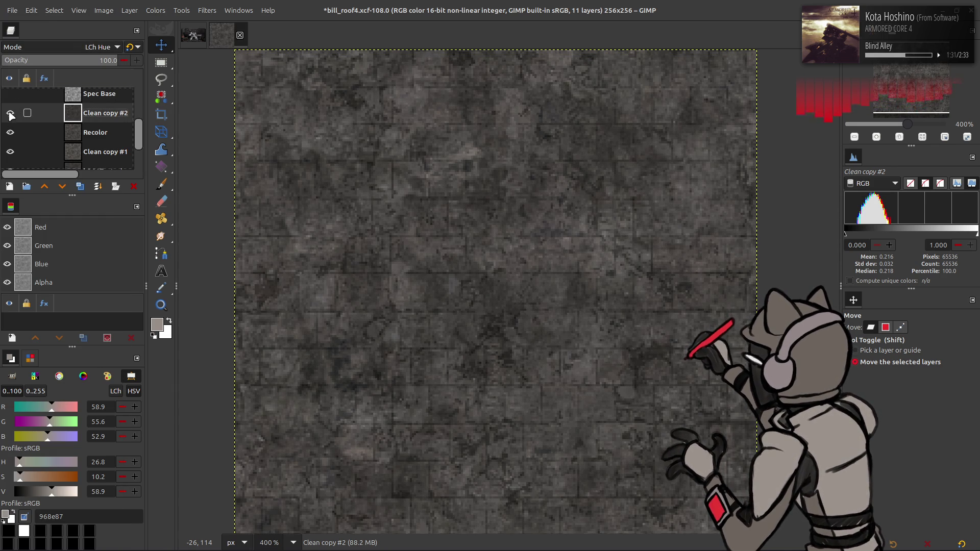
key(ctrl+z)
key(ctrl+s)
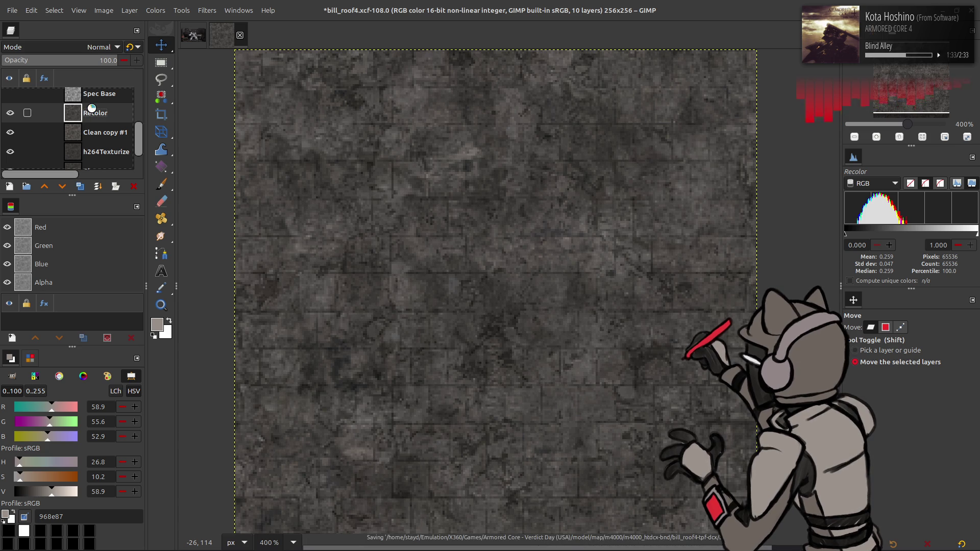
- Export the texture over bill_roof4.dds with BC1/DXT1, mipmaps and Repeat wrap, then switch to Blender
click(12, 10)
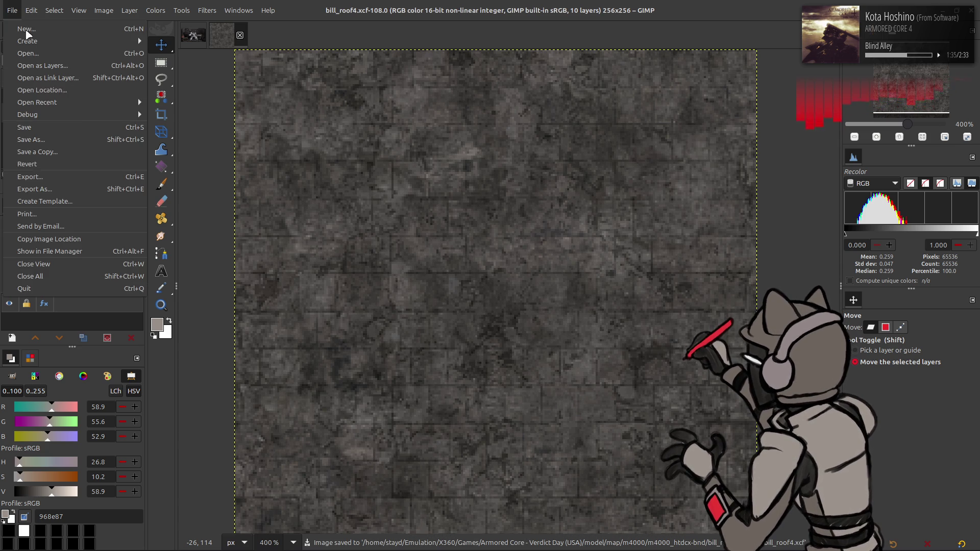
click(78, 190)
click(369, 158)
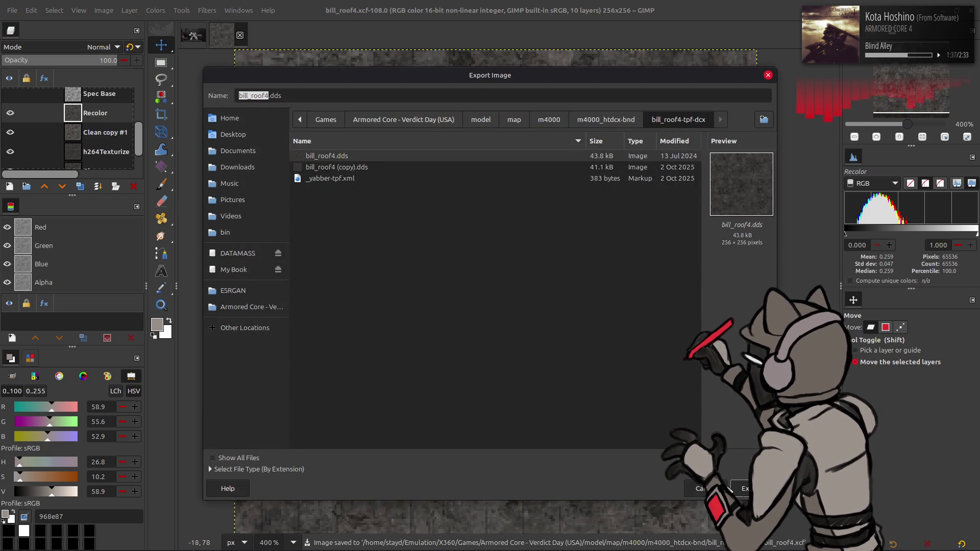
click(745, 488)
click(525, 337)
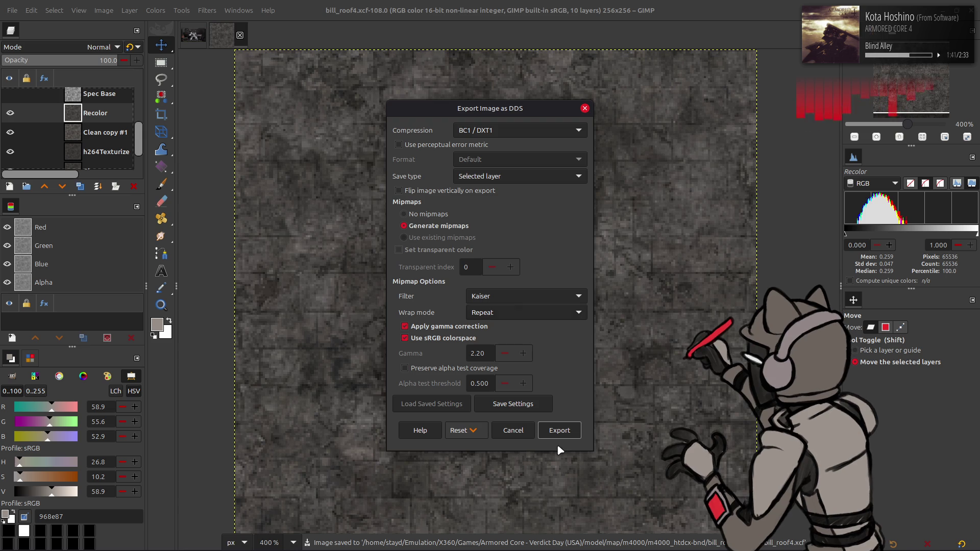
click(562, 430)
key(alt+Tab)
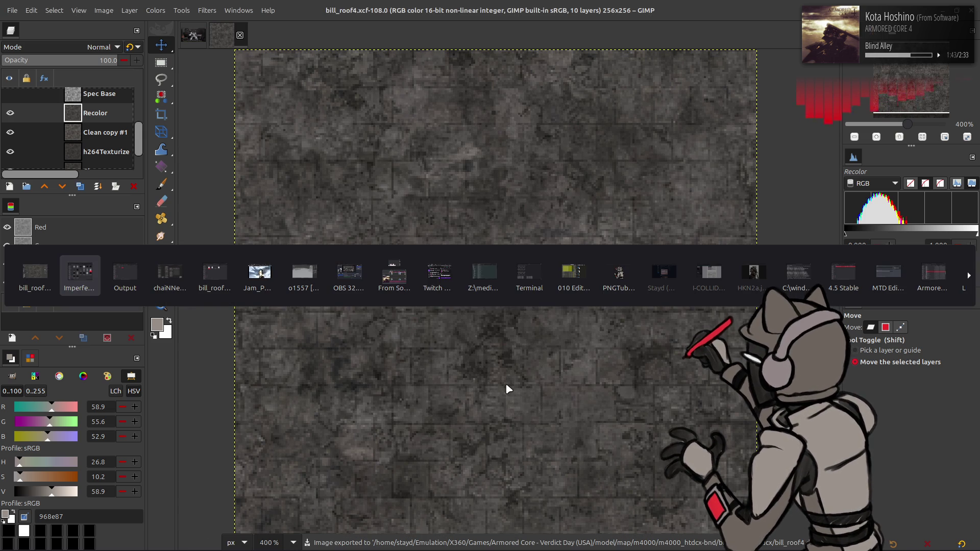
key(alt+Tab)
key(alt+Tab)
key(alt+Tab)
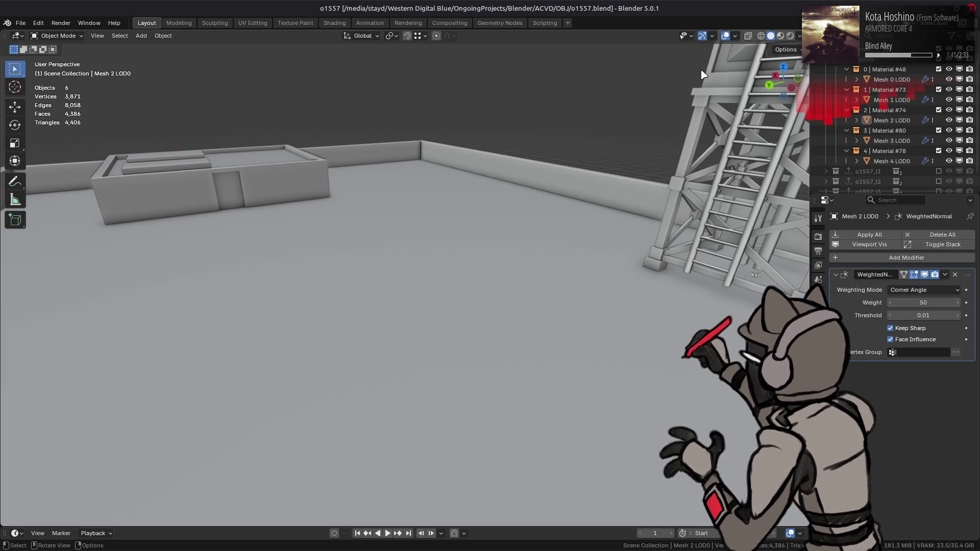
- Show the rooftop in the Shading workspace with Material Preview and a wide view
click(780, 35)
click(335, 23)
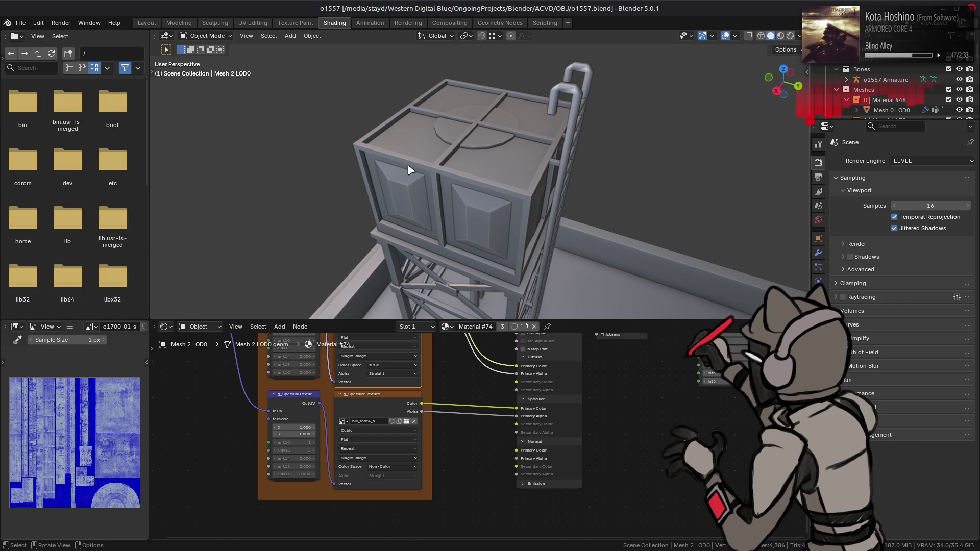
click(776, 36)
scroll(388, 204, down, 6)
middle_drag(357, 205, 531, 189)
scroll(531, 189, up, 3)
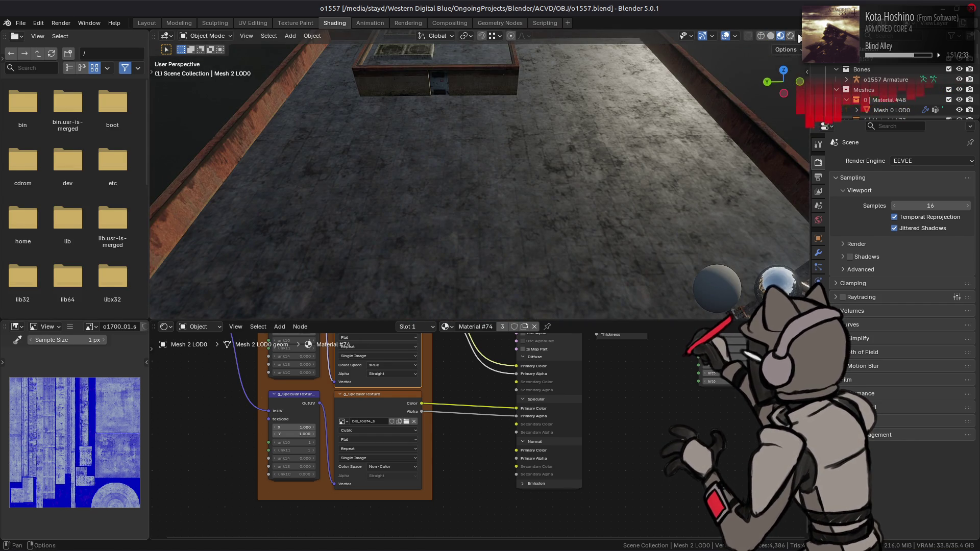
- Pick a different HDRI and reload the bill_roof4 image node, then return to GIMP
click(799, 36)
click(795, 122)
click(648, 250)
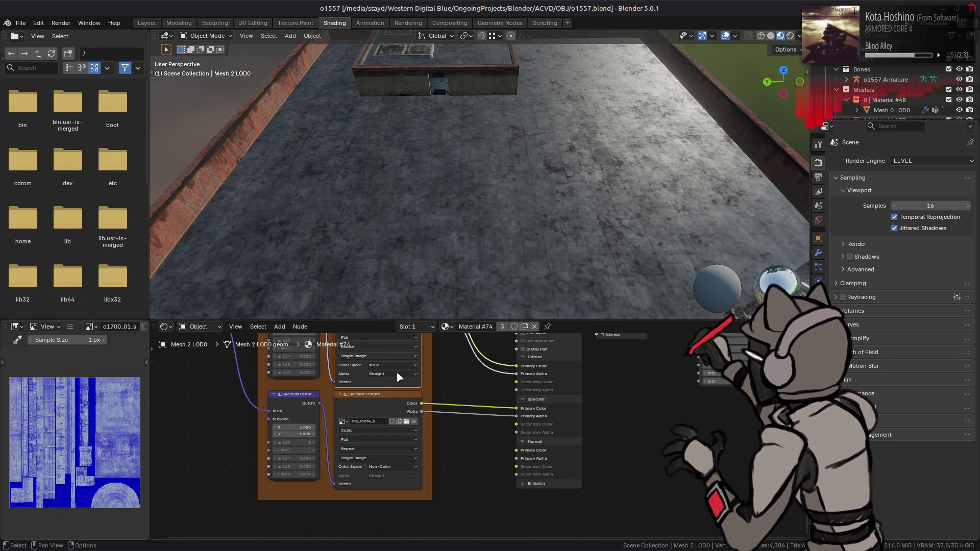
click(375, 397)
key(alt+r)
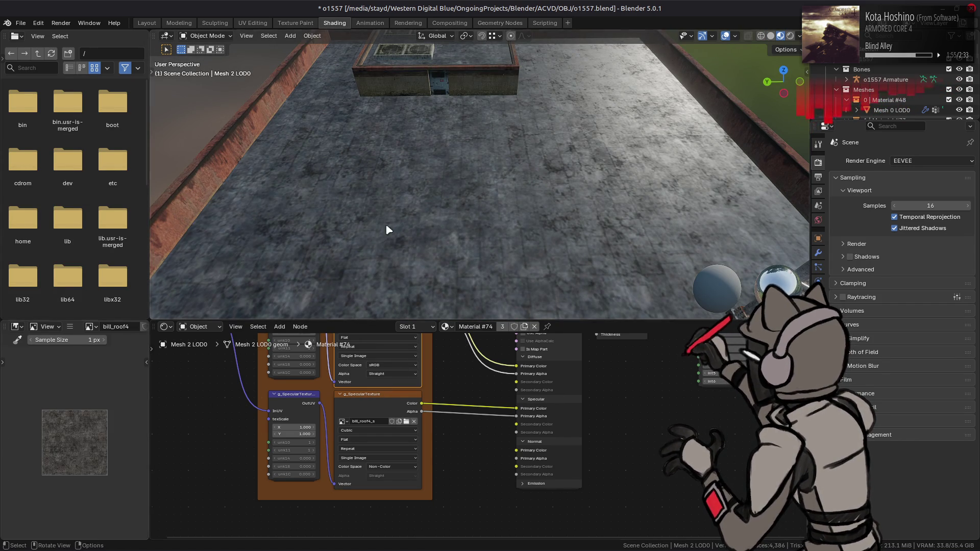
key(alt+Tab)
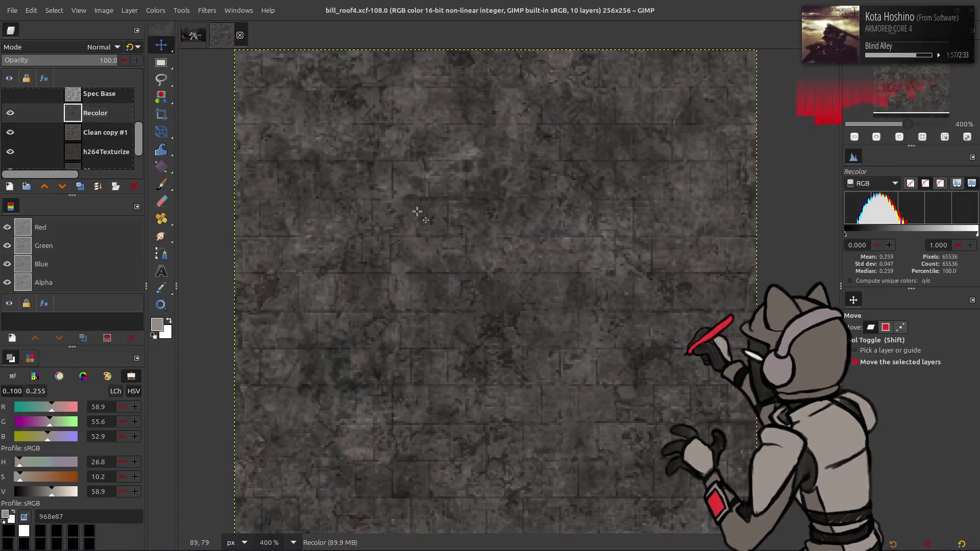
- Show the Spec layer and set its red channel output level to 2, tinting it blue
scroll(138, 144, up, 3)
click(10, 97)
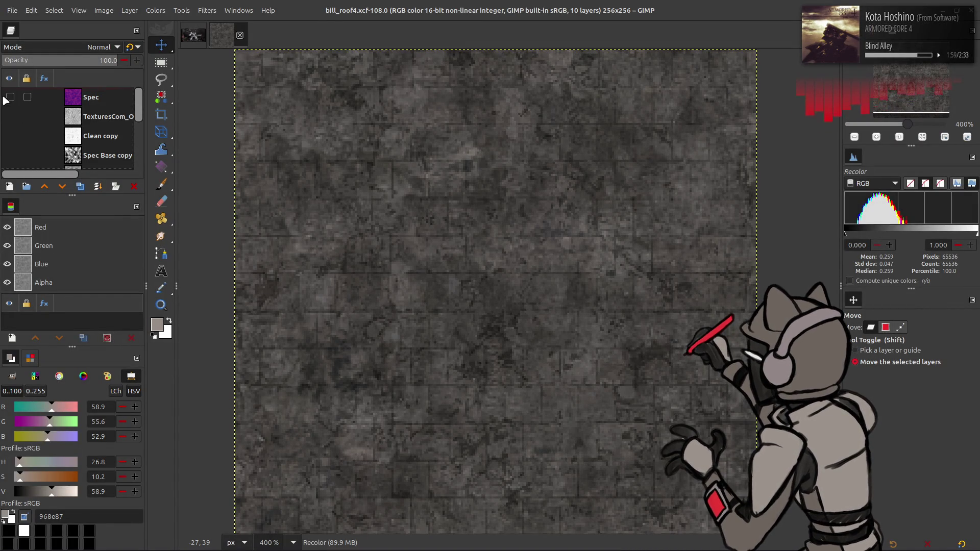
click(71, 102)
click(156, 10)
click(177, 125)
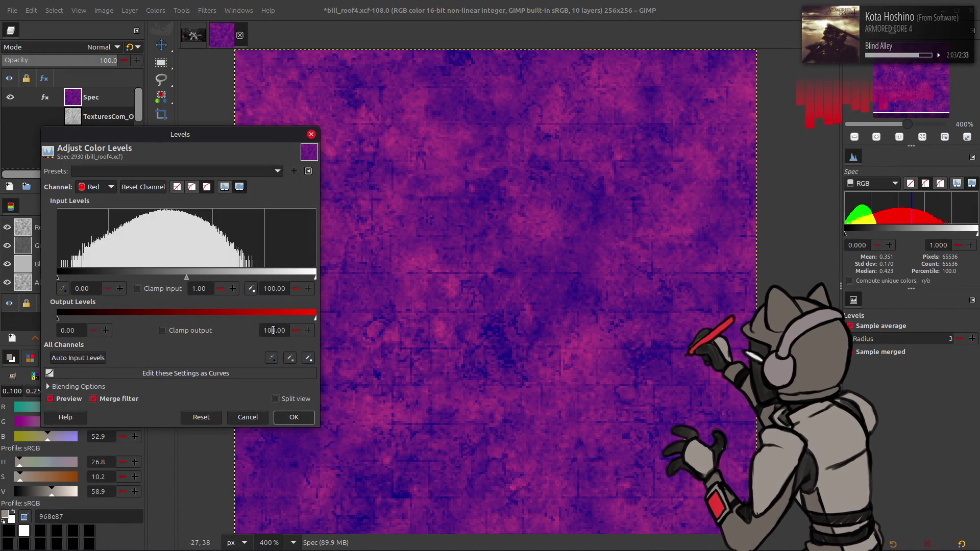
key(Return)
click(294, 417)
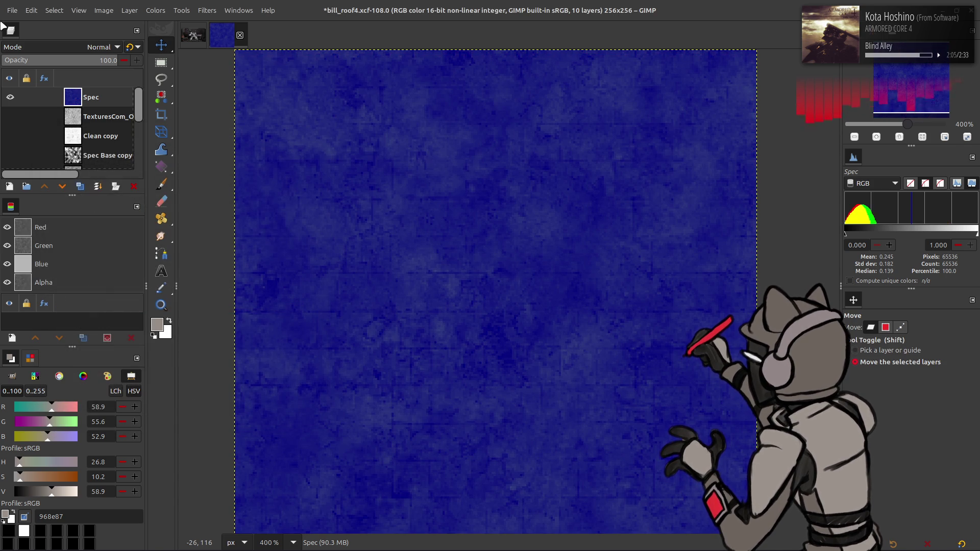
- Start Export As and go up to the m4000_htdcx-bnd folder
click(11, 10)
click(77, 189)
click(606, 120)
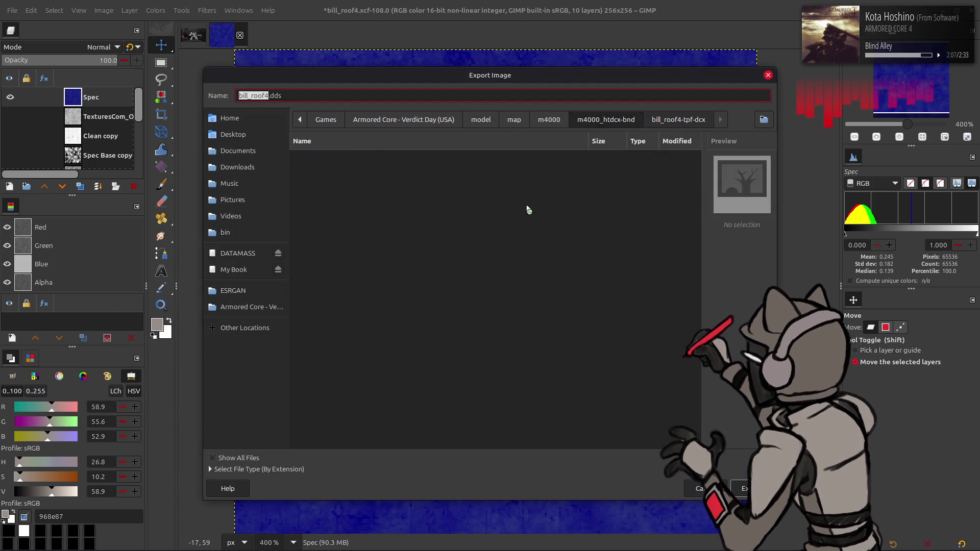
- Export the Spec map over bill_roof4_s.dds in the bill_roof4_s-tpf-dcx folder, then switch to Blender
double_click(360, 234)
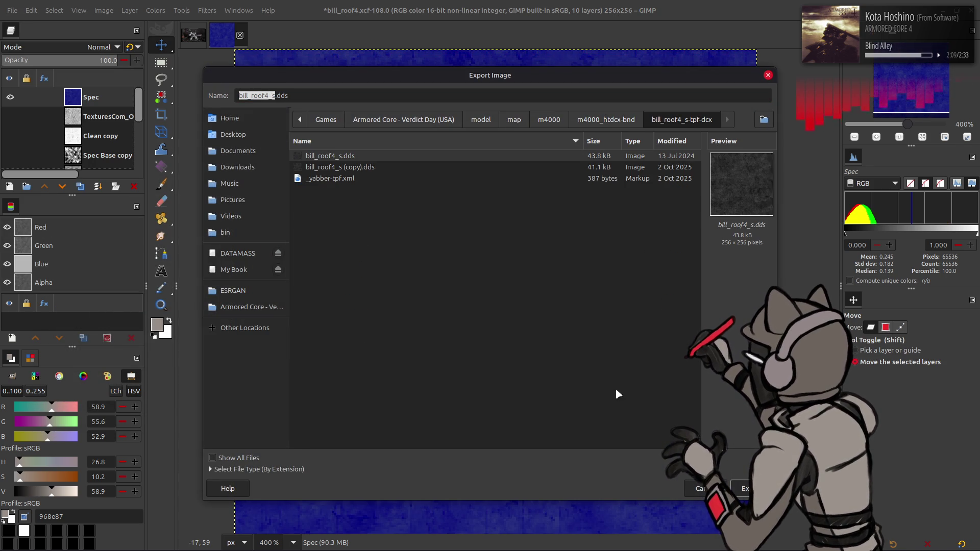
click(744, 491)
click(574, 336)
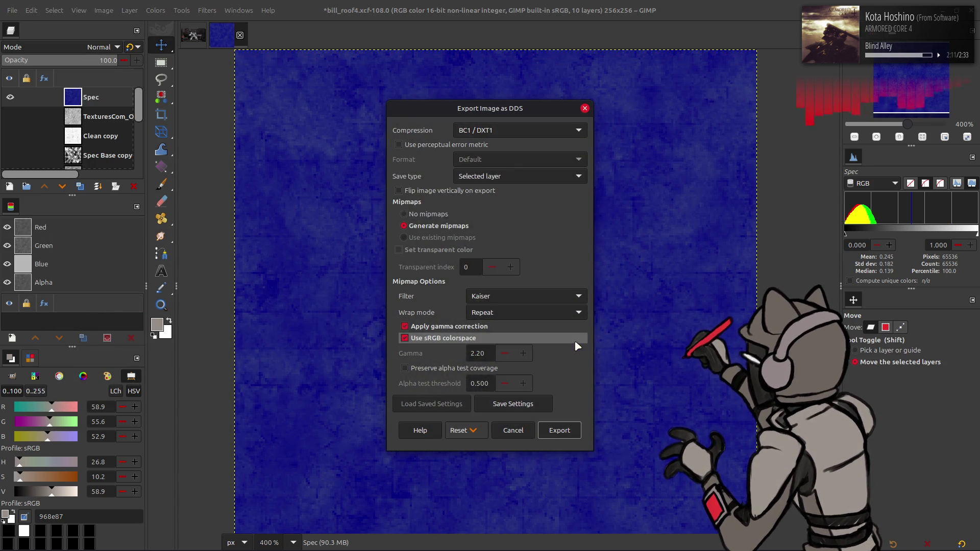
click(557, 431)
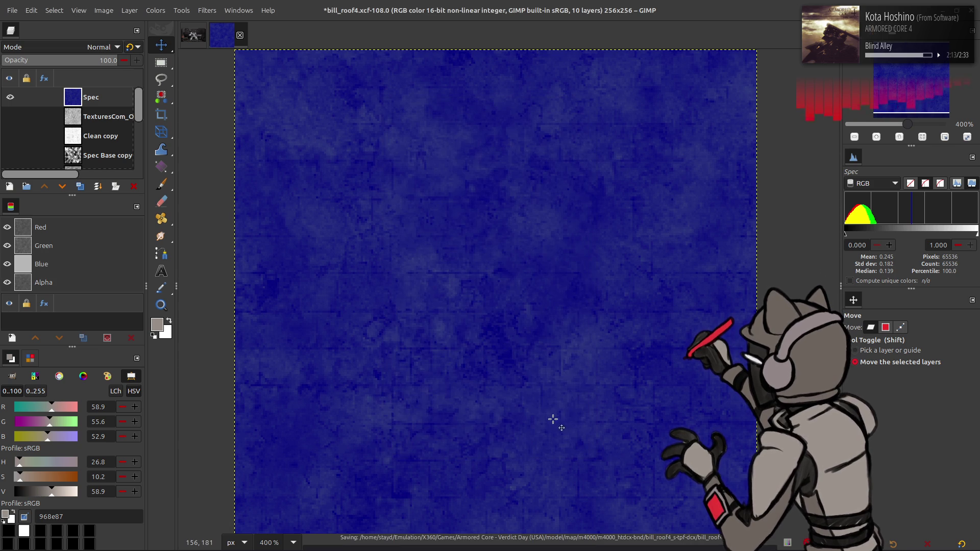
key(alt+Tab)
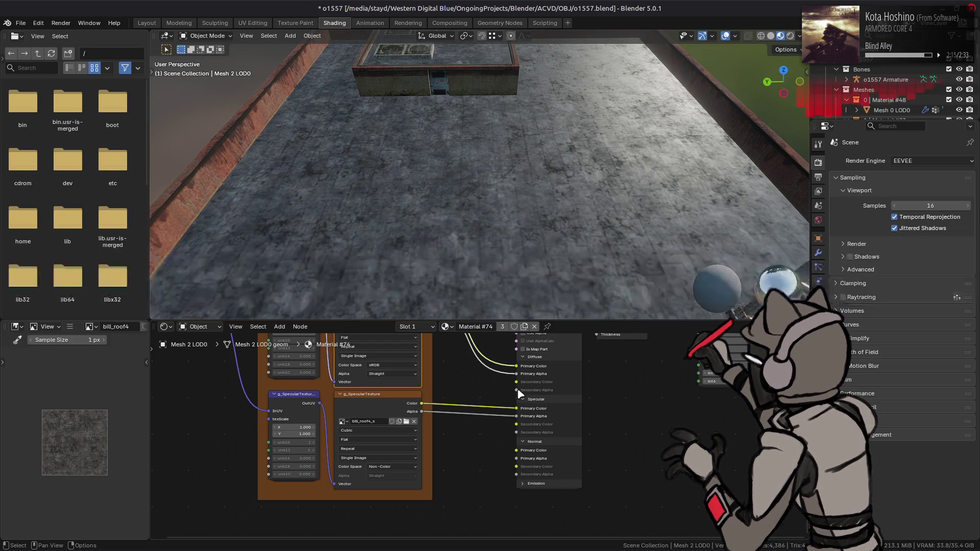
- Reload the bill_roof4_s spec image, view the roof from low, and return to GIMP
key(alt+r)
key(alt+r)
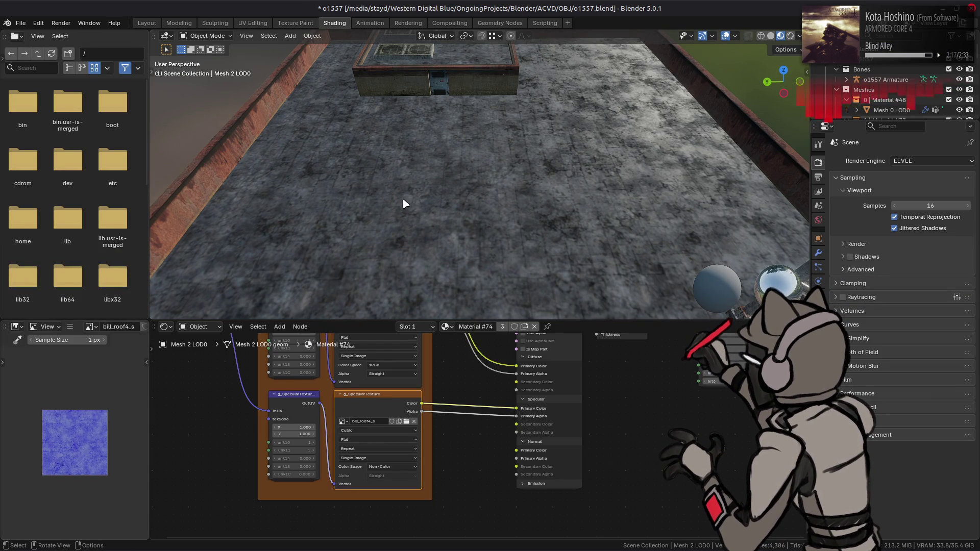
mouse_move(403, 201)
middle_down()
mouse_move(455, 159)
mouse_move(454, 208)
mouse_move(462, 134)
mouse_move(502, 132)
middle_up()
key(alt+Tab)
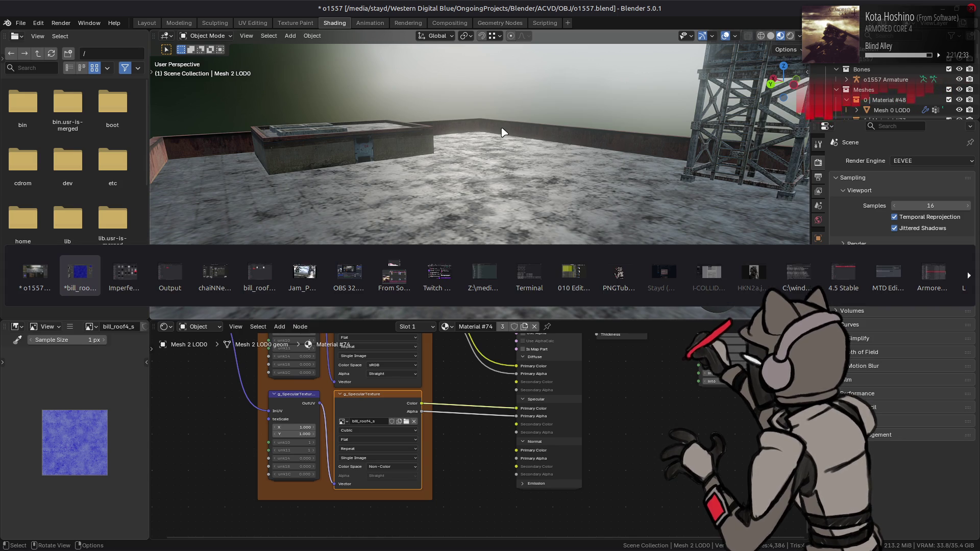
key(Tab)
key(shift+Tab)
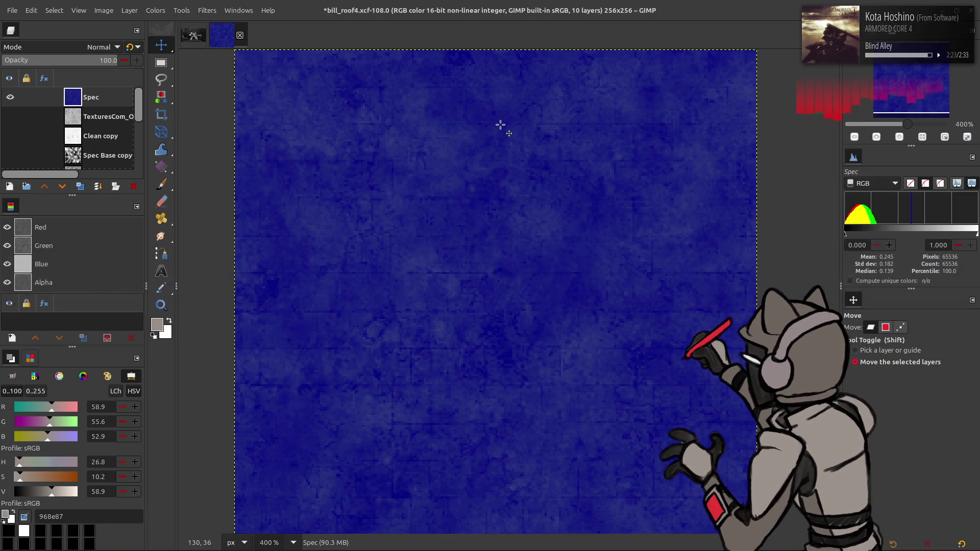
- Undo the blue tint and extract the Spec layer's RGB Red component as greyscale
key(ctrl+z)
key(ctrl+z)
key(ctrl+z)
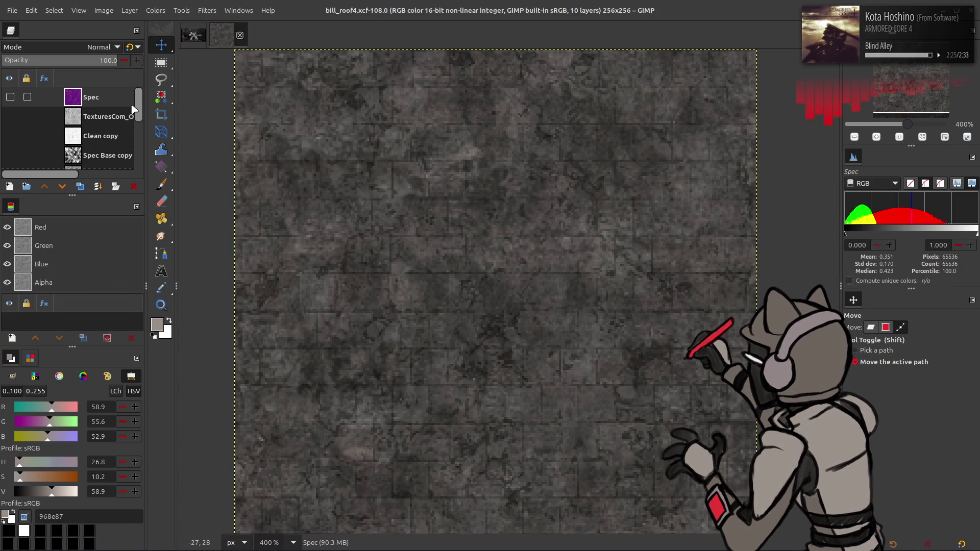
key(ctrl+y)
click(158, 11)
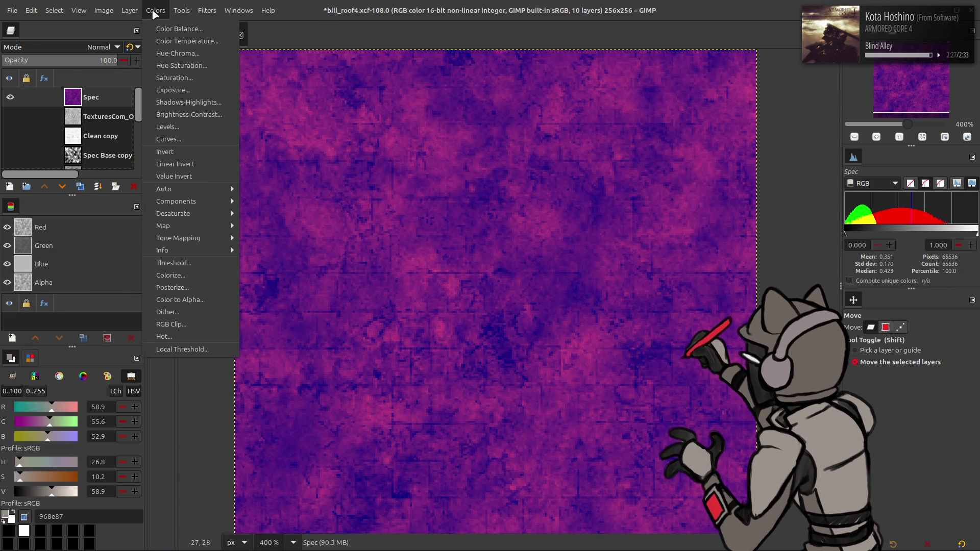
mouse_move(206, 202)
click(280, 213)
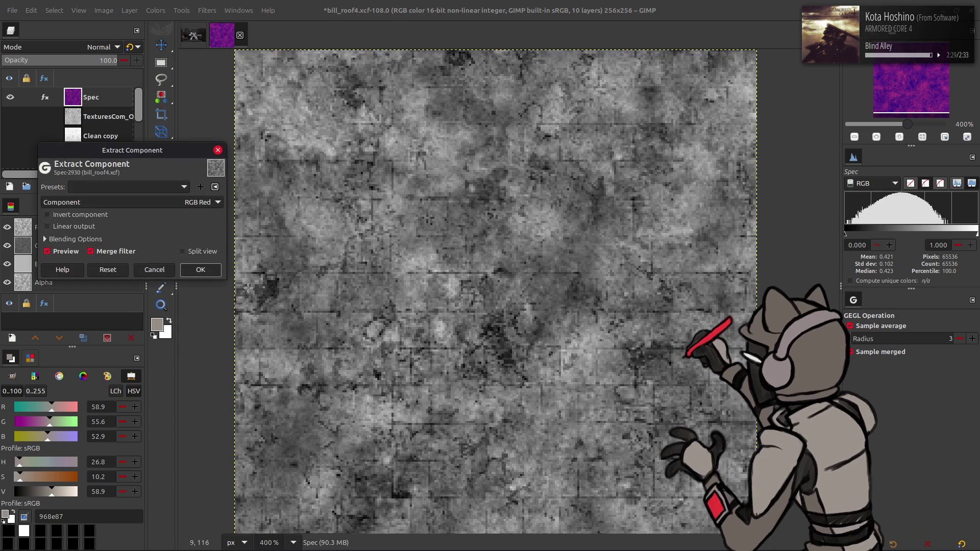
click(202, 270)
click(158, 11)
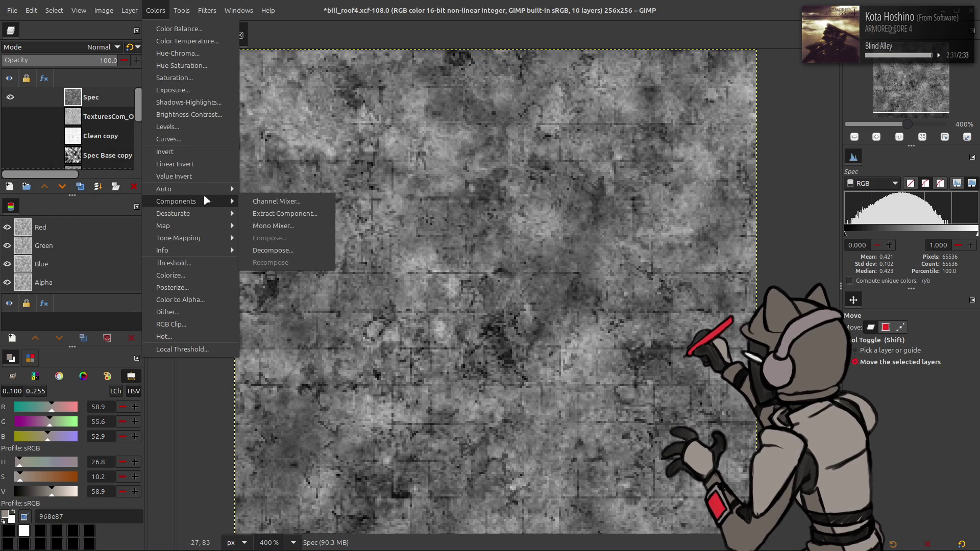
- Brighten Spec with Levels high input 80 and duplicate the layer twice
click(199, 127)
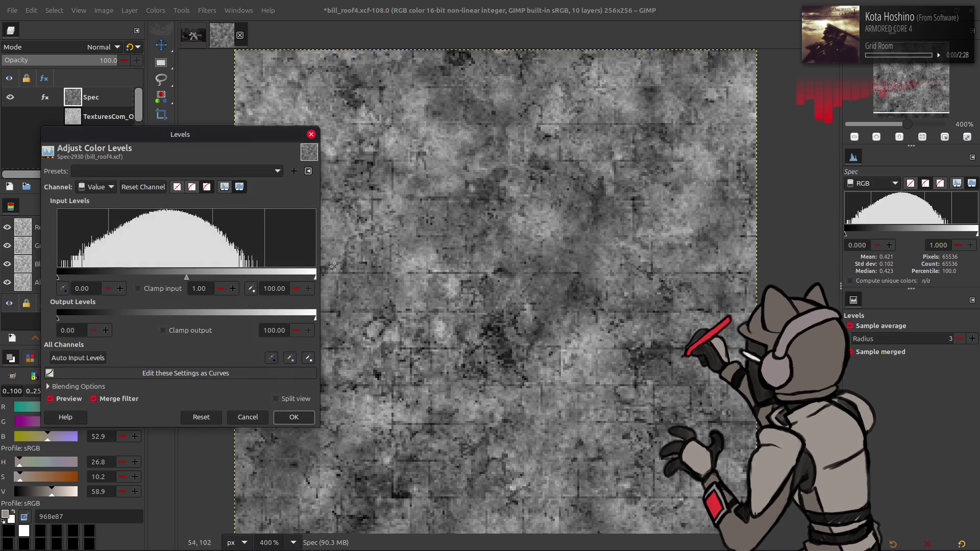
text(80)
click(293, 417)
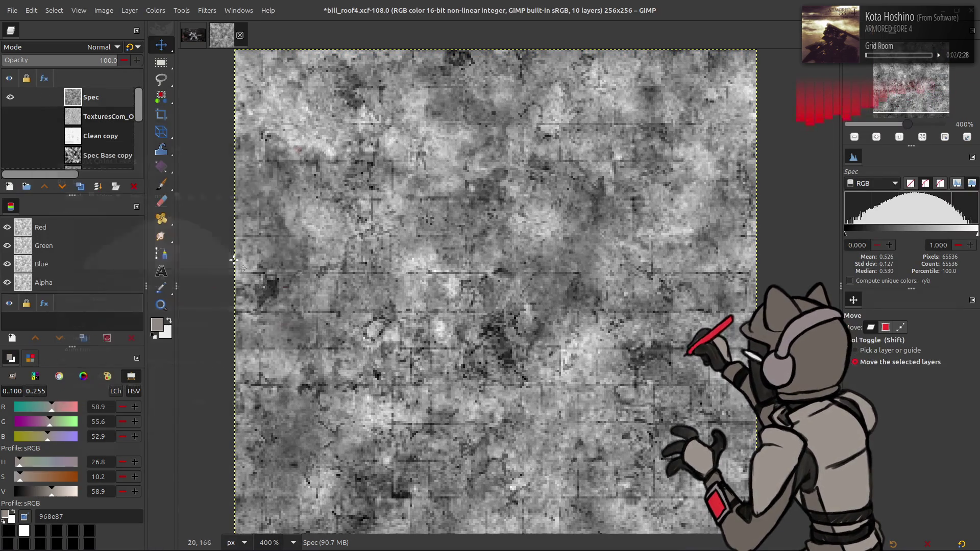
click(80, 187)
click(80, 187)
click(80, 187)
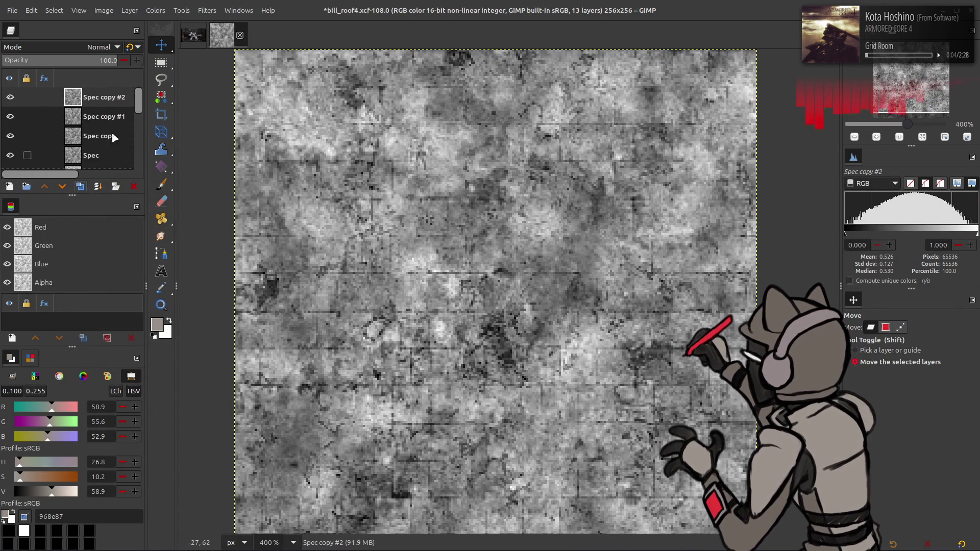
click(80, 187)
- Make a fourth Spec copy and give Spec copy #3 a G'MIC Gaussian blur of 16 on all RGB channels
click(208, 10)
click(220, 264)
drag(705, 146, 773, 147)
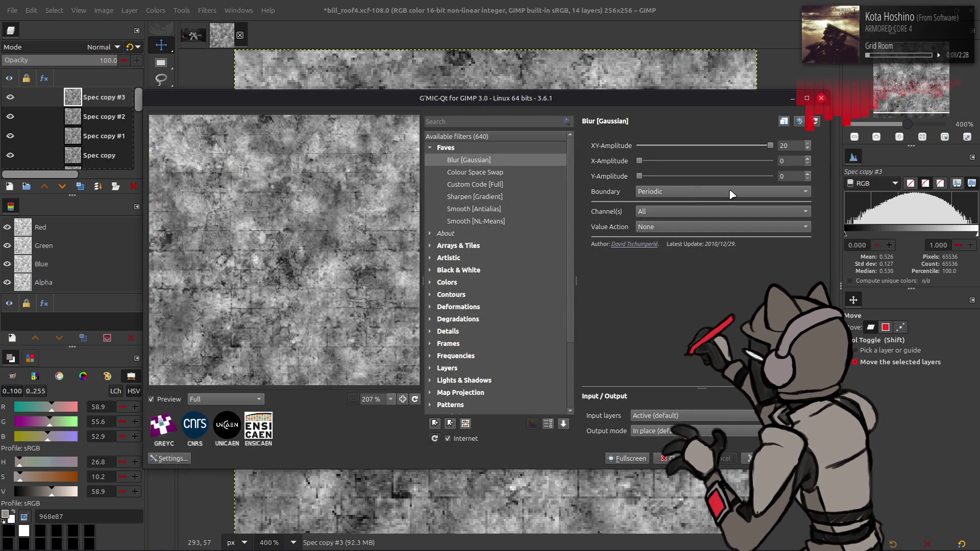
double_click(784, 145)
text(16)
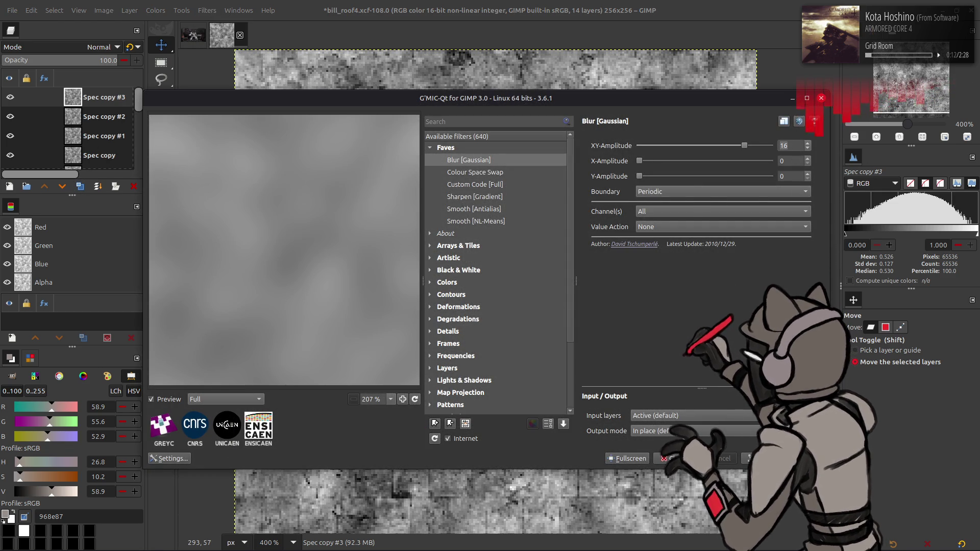
click(674, 212)
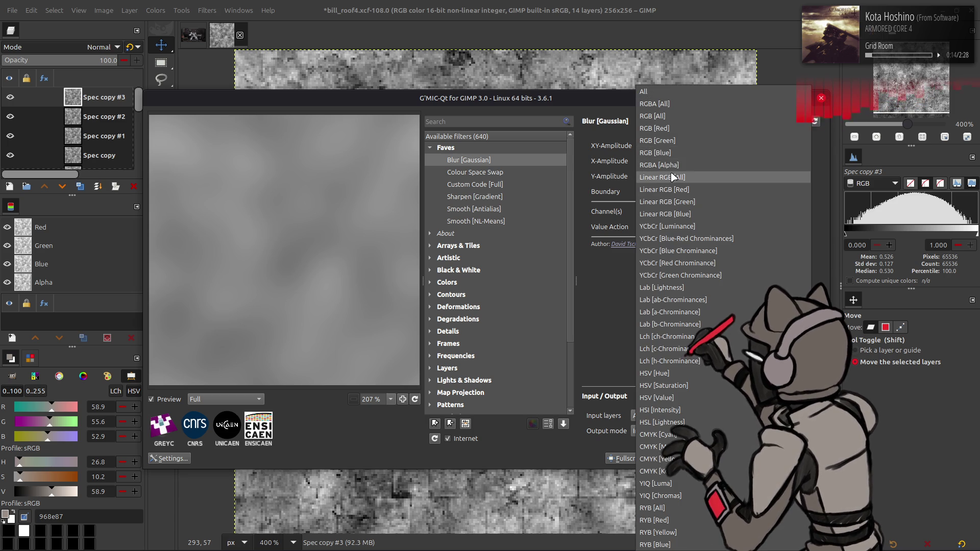
click(658, 117)
key(Return)
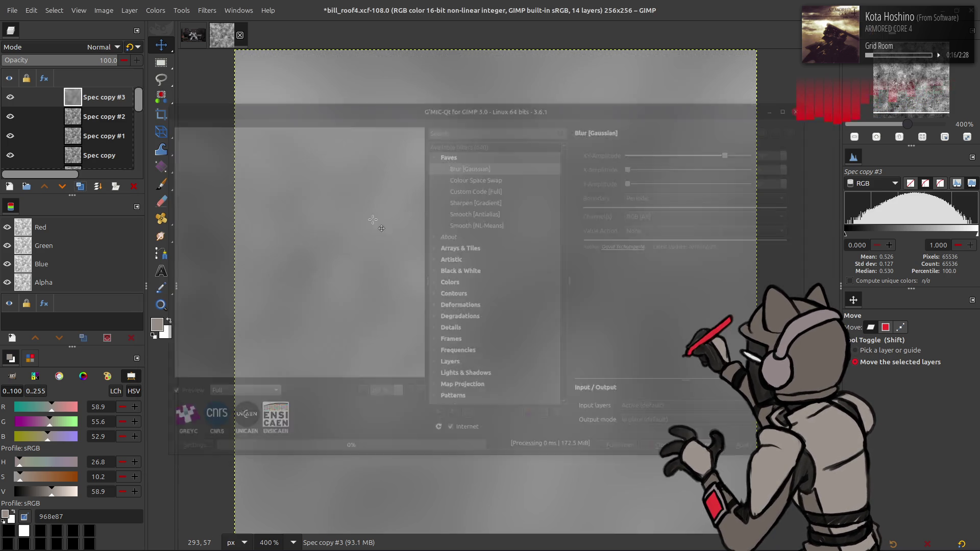
- Blur Spec copy #2, Spec copy #1 and Spec copy at 8, 4 and 2
click(97, 116)
key(ctrl+shift+f)
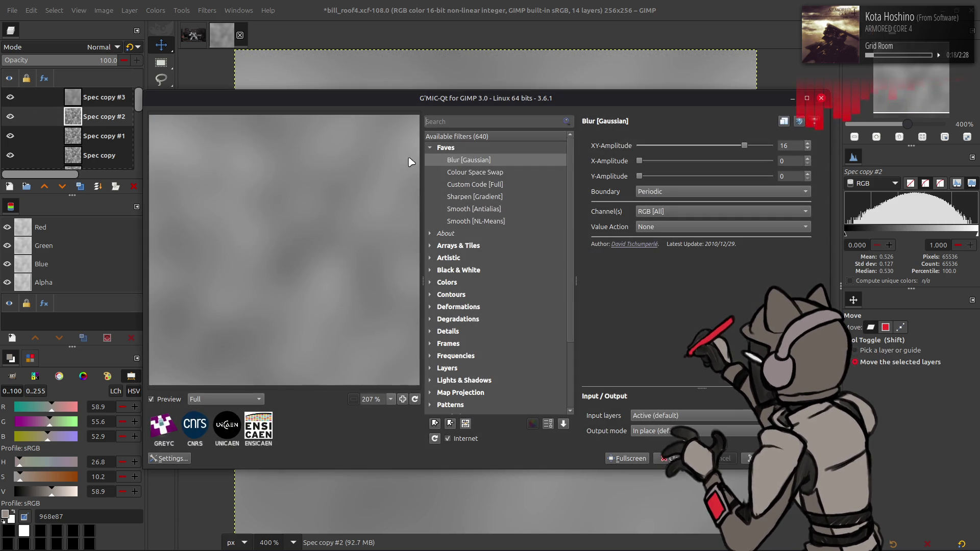
double_click(790, 145)
text(8)
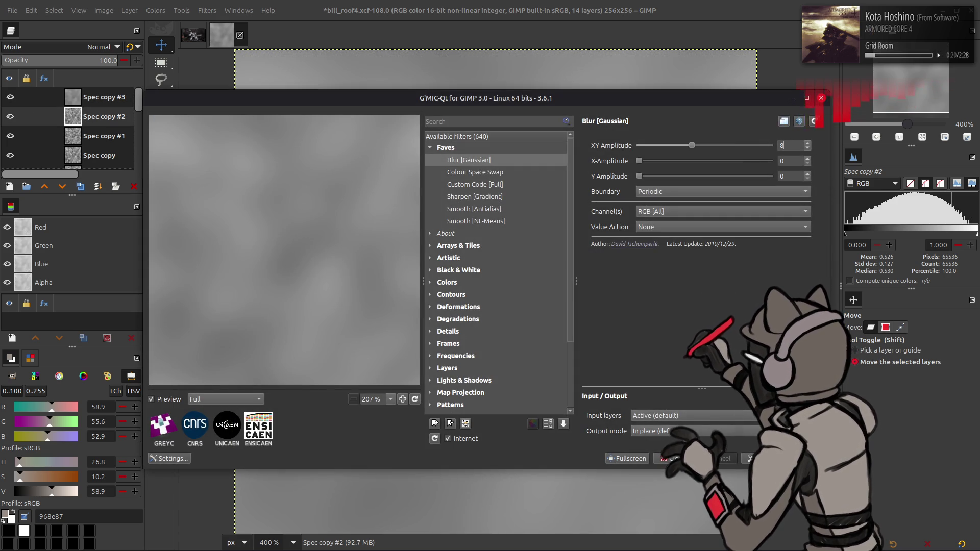
key(Return)
click(59, 137)
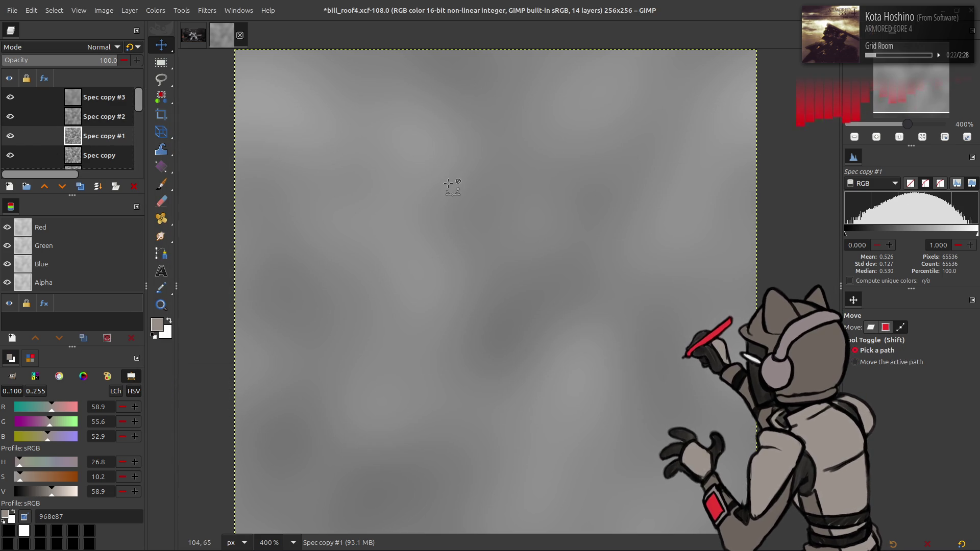
key(ctrl+shift+f)
key(Return)
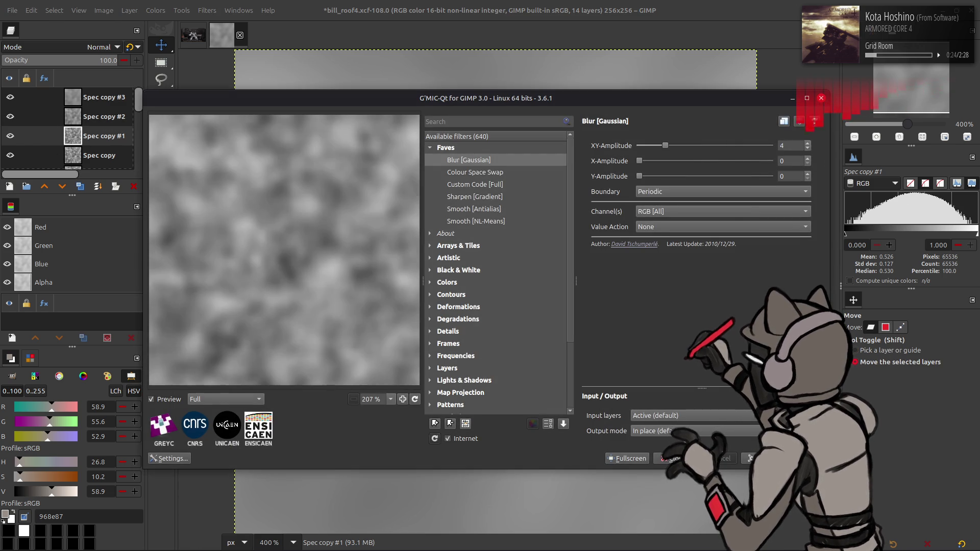
click(125, 156)
key(ctrl+shift+f)
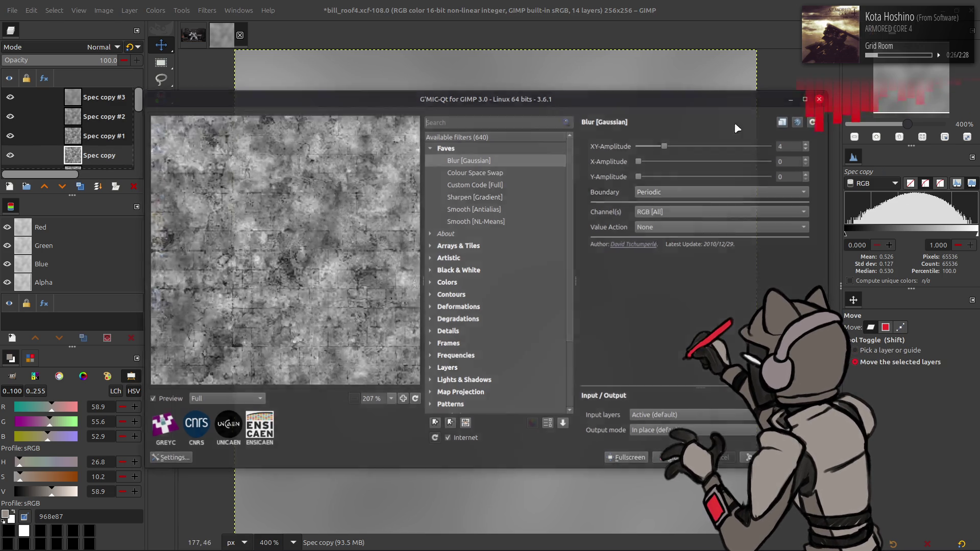
text(2)
key(Return)
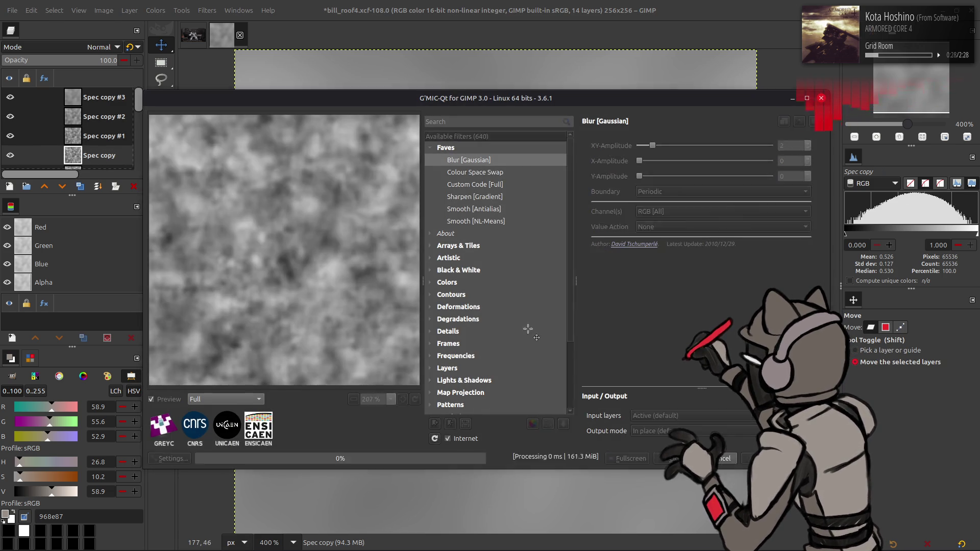
- Reorder the layers so Spec copy sits on top, above Spec copy #1
click(87, 134)
mouse_move(86, 135)
mouse_down()
mouse_move(91, 94)
mouse_move(91, 115)
mouse_up()
drag(89, 155, 91, 95)
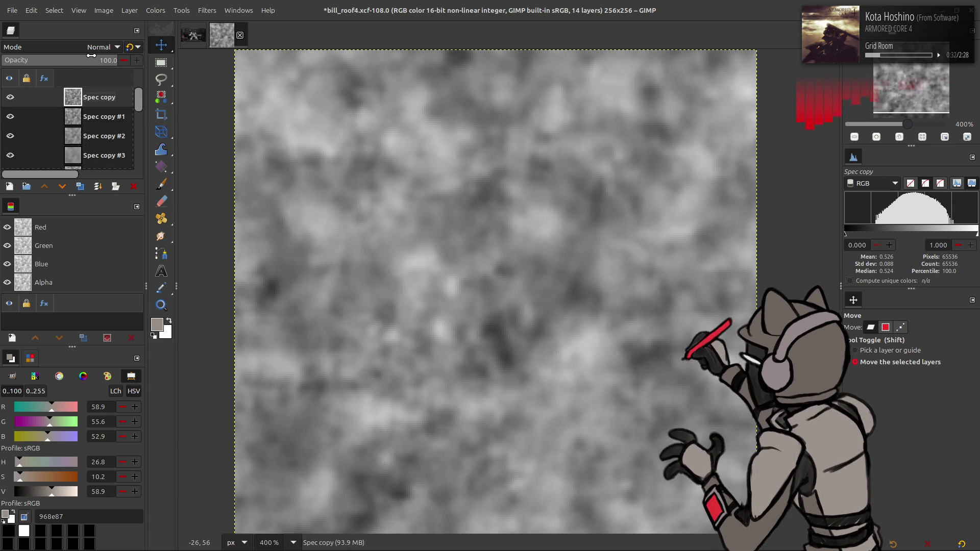
- Set Spec copy #2 to 50% opacity, then delete the Spec copy #2 layer
click(132, 47)
key(ctrl+z)
key(ctrl+z)
key(ctrl+z)
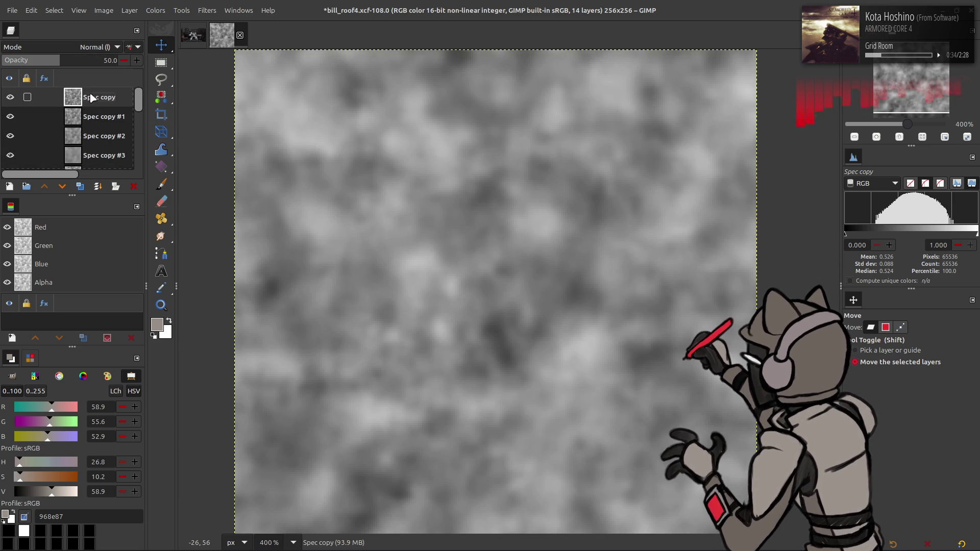
key(ctrl+z)
key(ctrl+z)
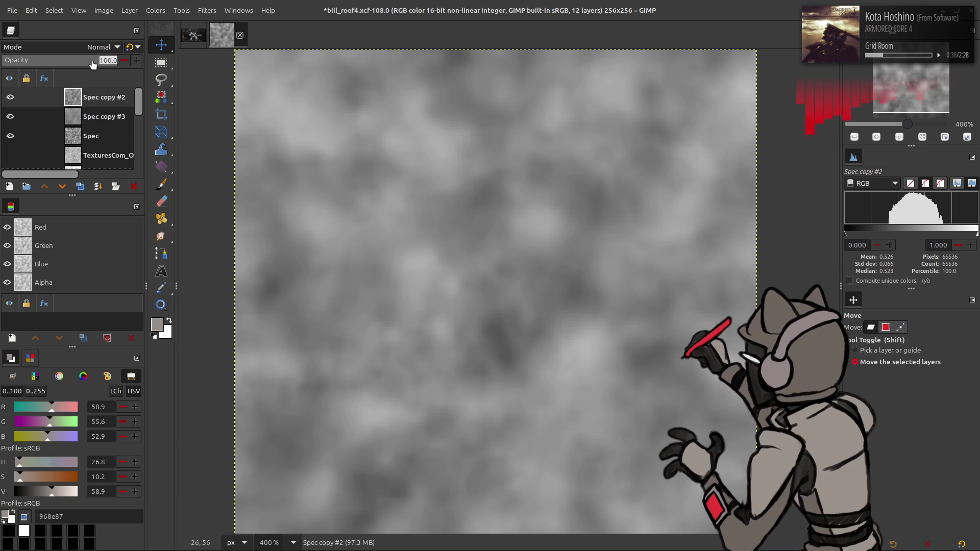
text(50)
key(Return)
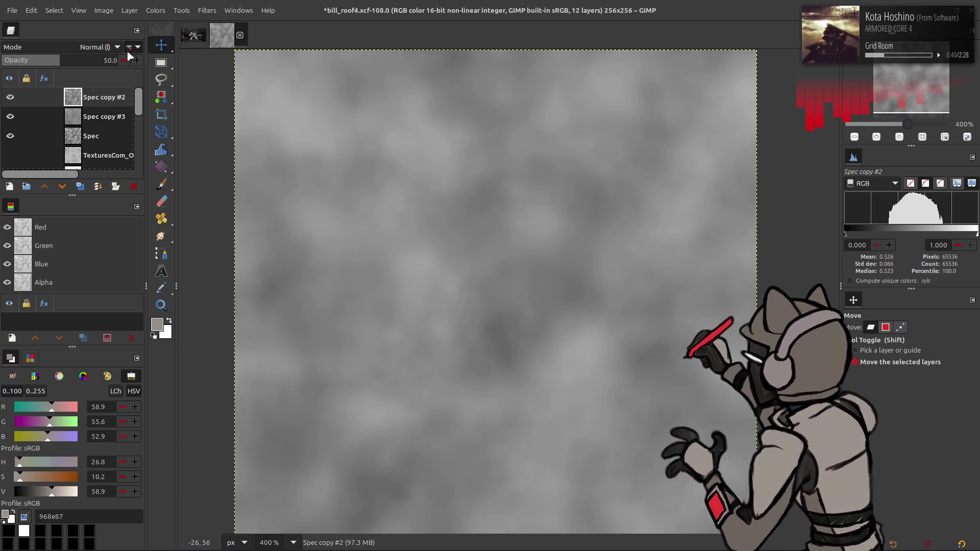
right_click(100, 97)
click(117, 219)
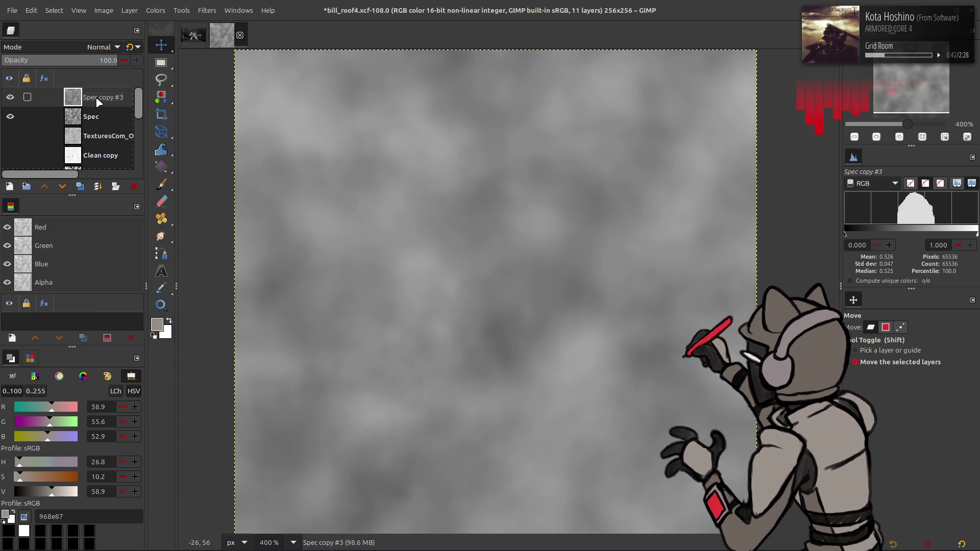
- Compare with Spec copy #3 hidden, restore the deleted blur layers, then delete Spec copy #3
click(11, 98)
click(10, 97)
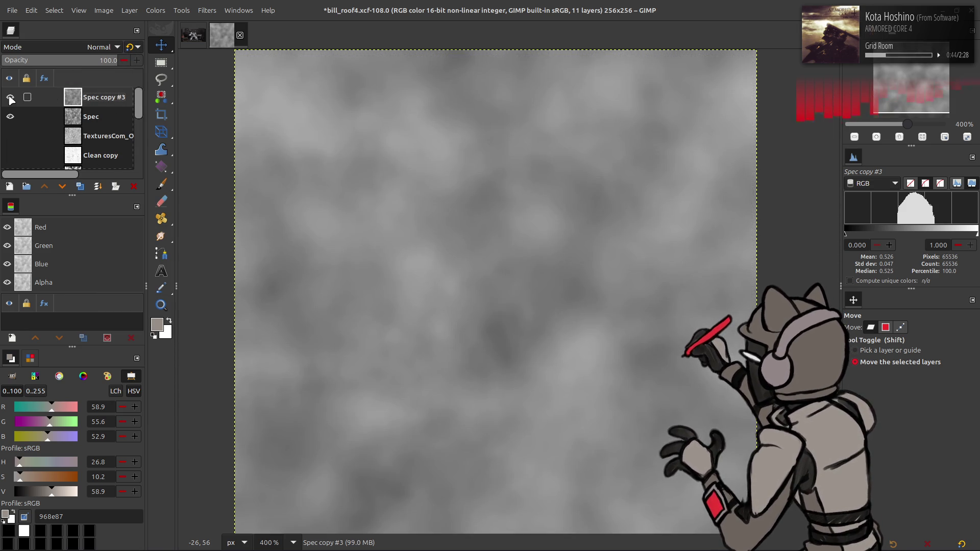
key(shift+ctrl+d)
key(shift+ctrl+d)
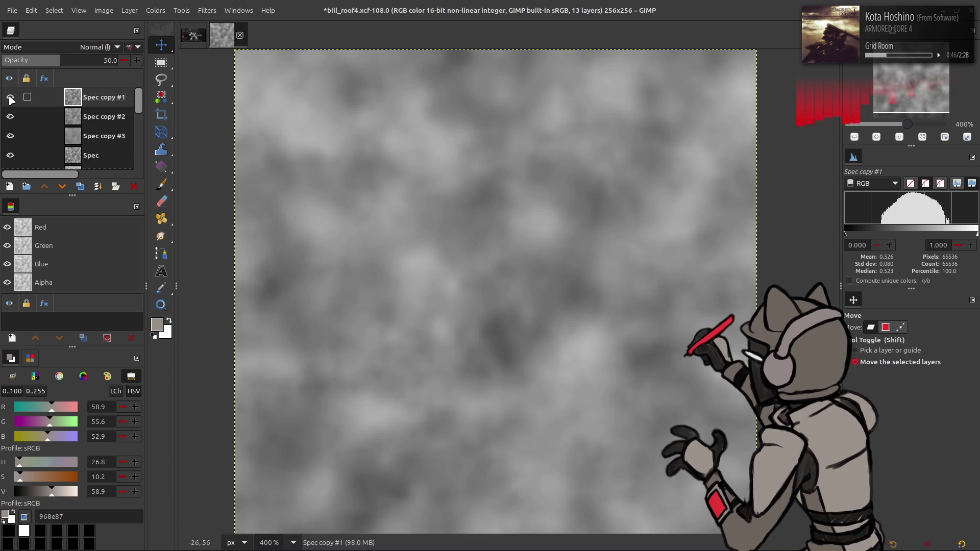
key(shift+ctrl+d)
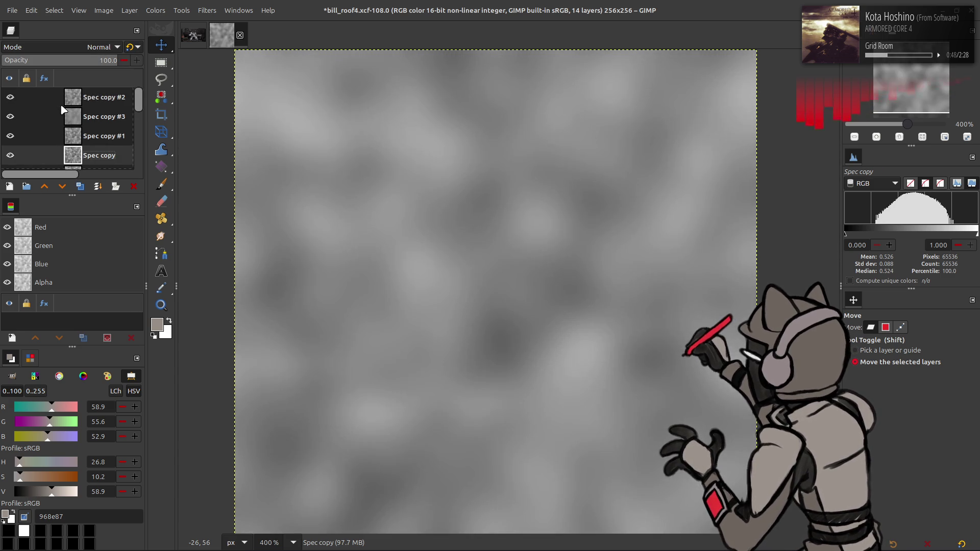
click(93, 99)
text(50)
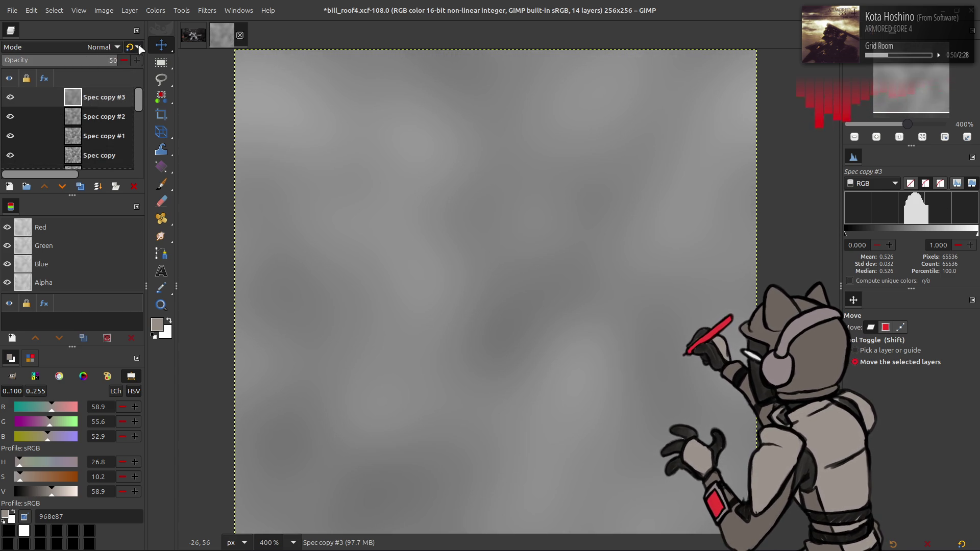
right_click(108, 94)
click(133, 227)
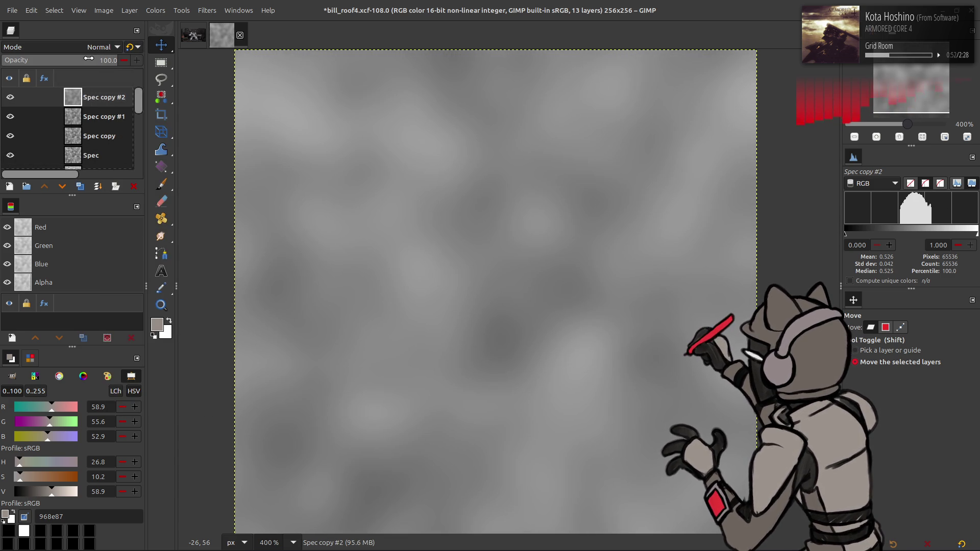
- Delete Spec copy #2 and #1, set Spec copy to 50% opacity, and duplicate it
key(Delete)
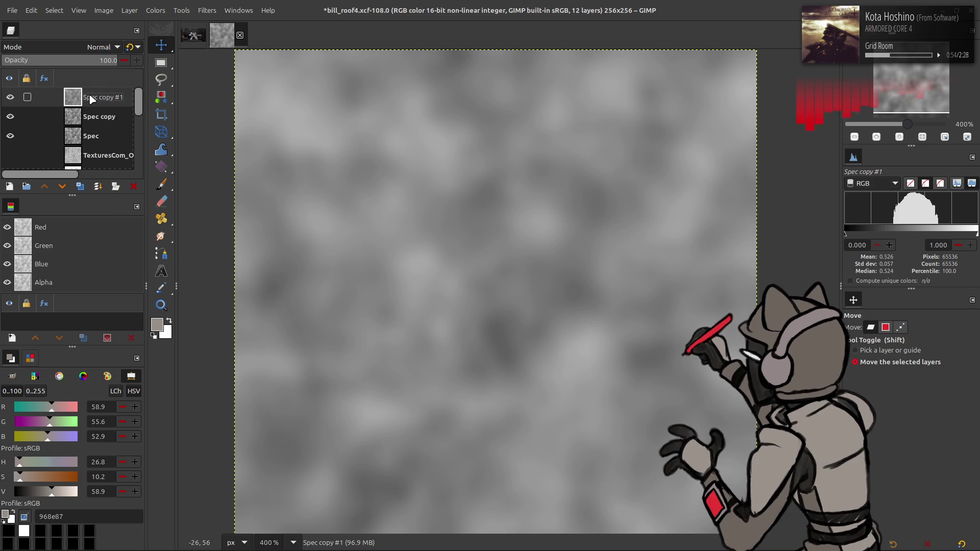
text(50)
key(Return)
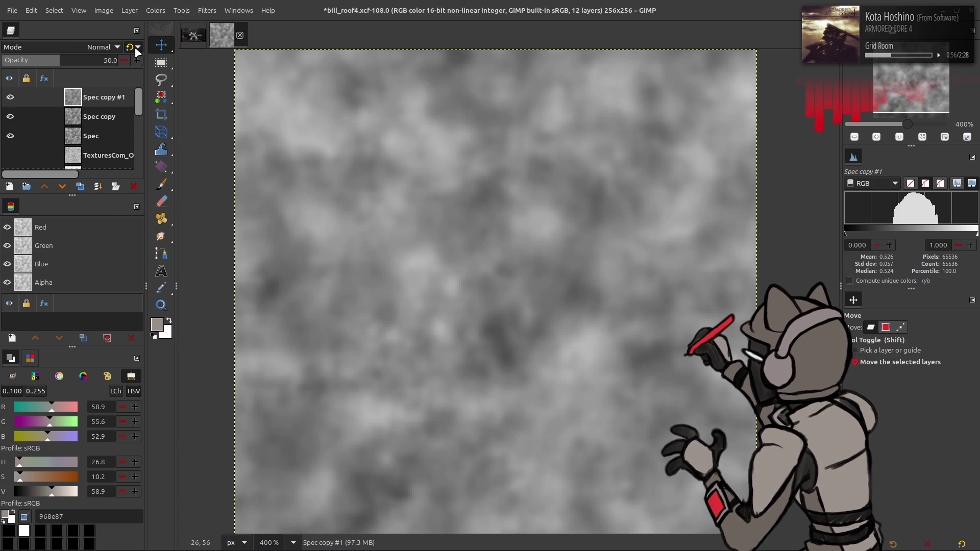
key(Delete)
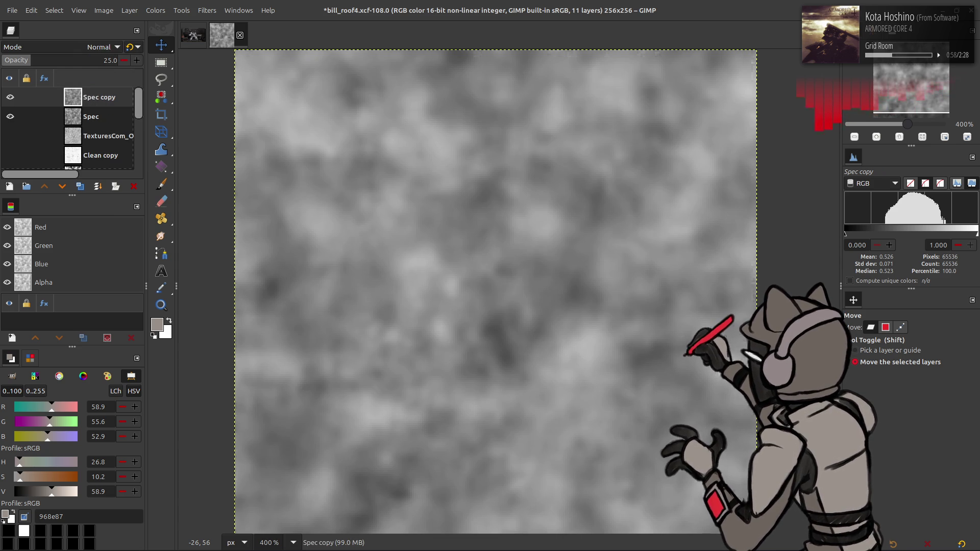
key(Return)
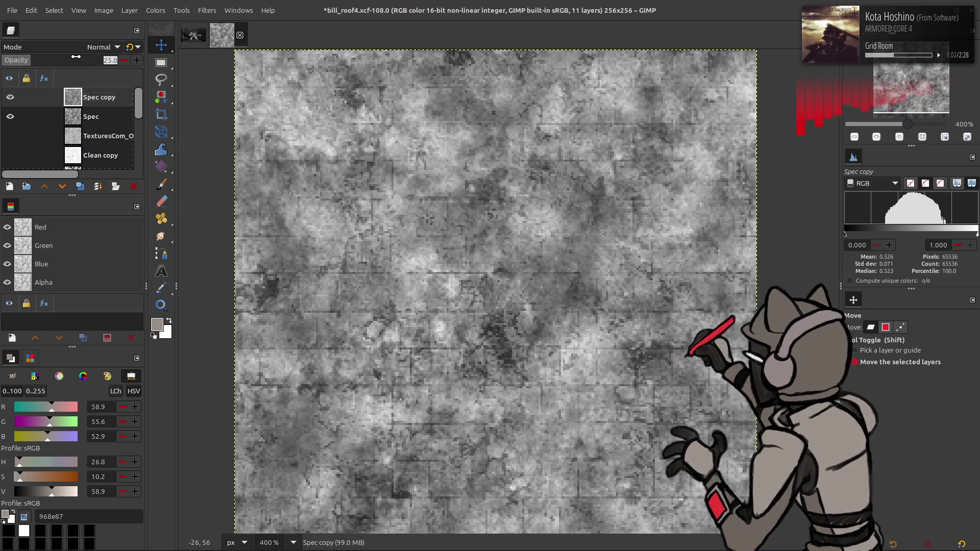
text(50)
key(Return)
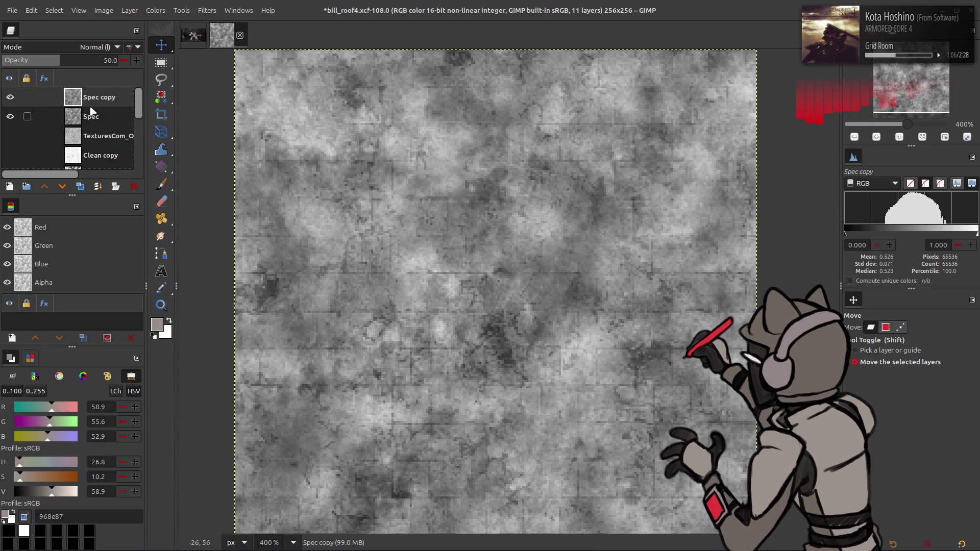
click(80, 186)
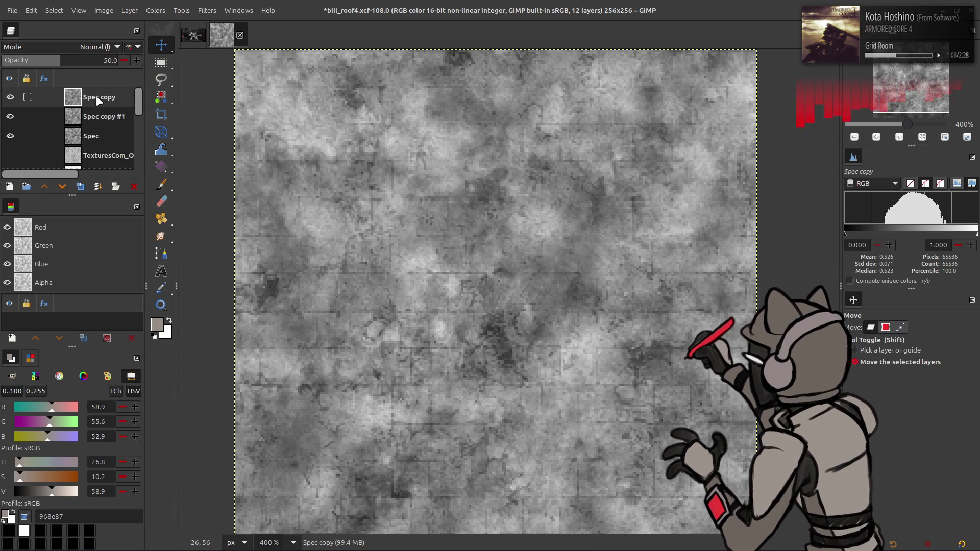
- Apply Stretch Contrast with non-linear components to Spec copy #1
right_click(99, 101)
click(155, 11)
mouse_move(182, 179)
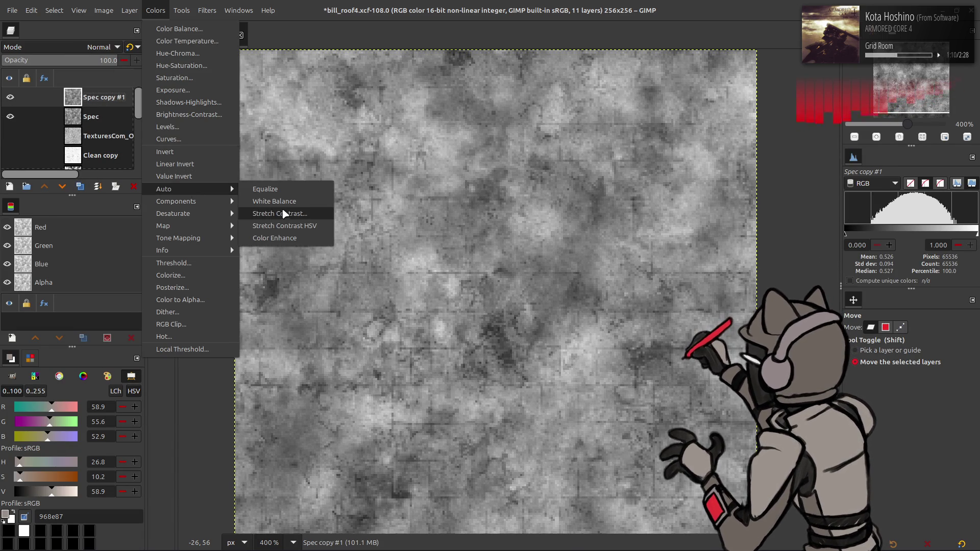
click(255, 214)
click(47, 213)
click(201, 260)
- Reselect Spec copy #1 and toggle its visibility repeatedly to compare the stretched result
click(101, 108)
click(100, 100)
click(16, 96)
click(16, 96)
click(16, 96)
click(16, 96)
click(15, 96)
click(16, 96)
click(16, 96)
click(16, 96)
click(16, 96)
click(16, 96)
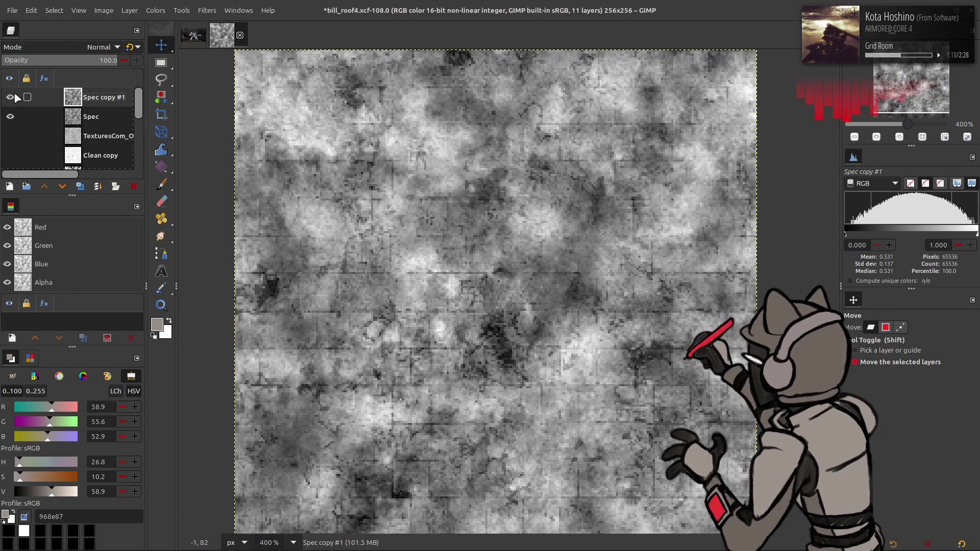
- Adjust Spec copy #1 with Levels, setting gamma to 1.5 and then to 2.00
click(151, 10)
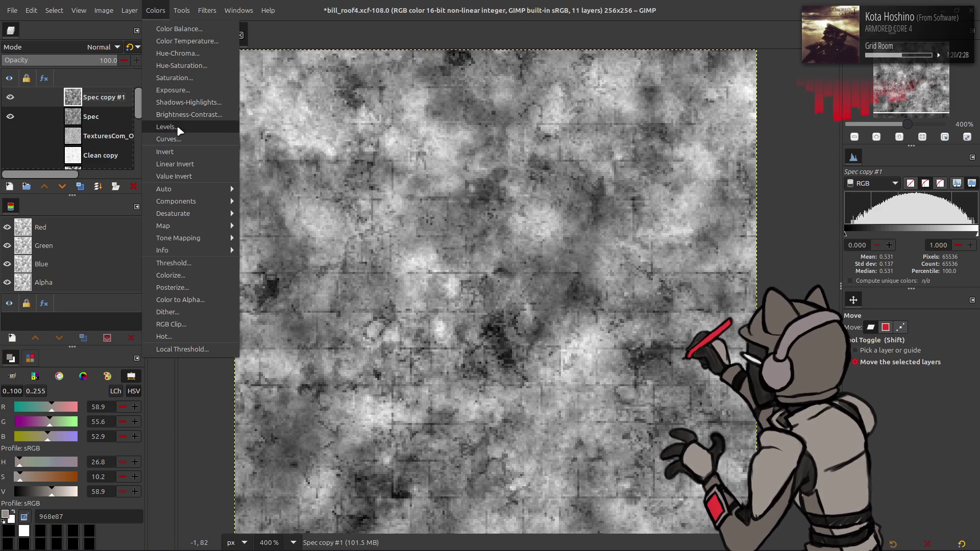
click(176, 125)
text(1.5)
key(Return)
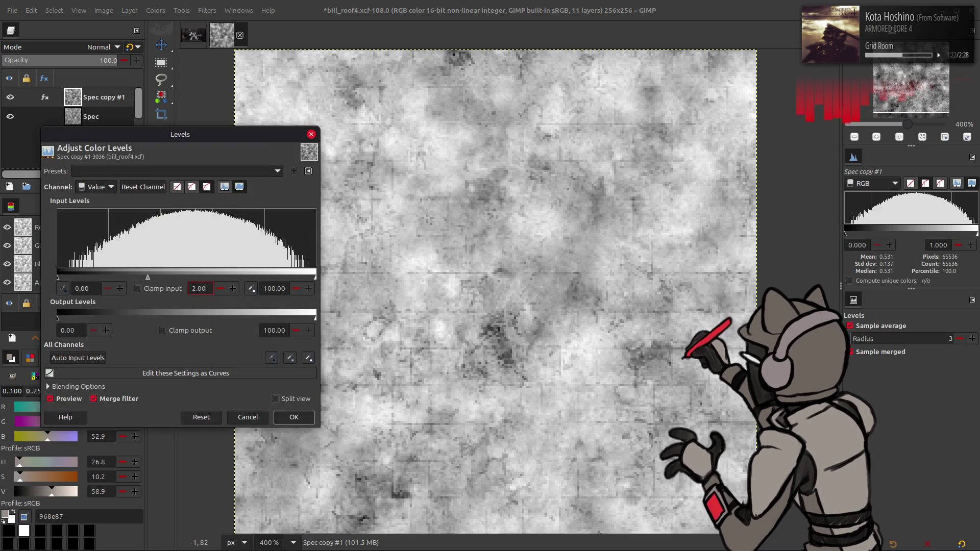
click(294, 417)
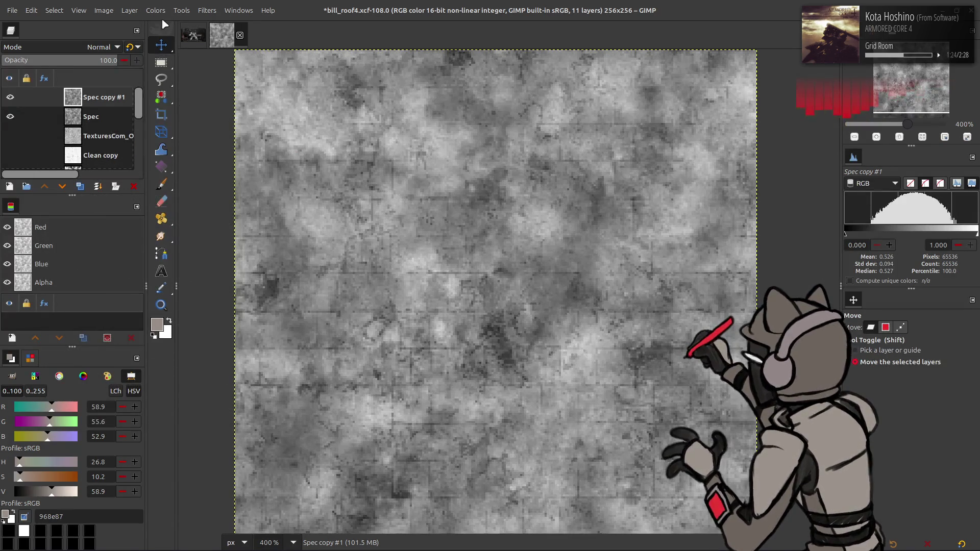
click(159, 10)
click(181, 128)
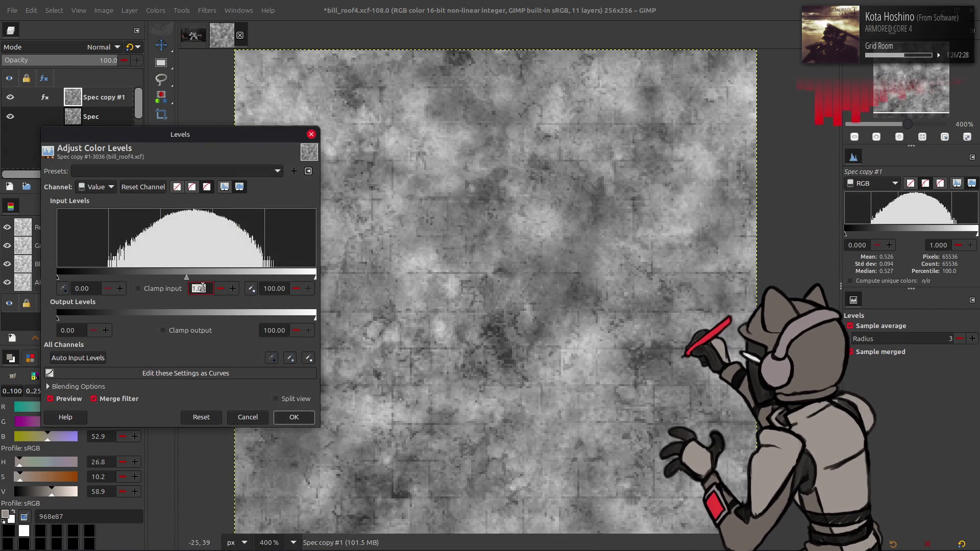
text(2)
key(Return)
- Try another non-linear Stretch Contrast, compare it by toggling visibility, then undo the adjustments
click(156, 10)
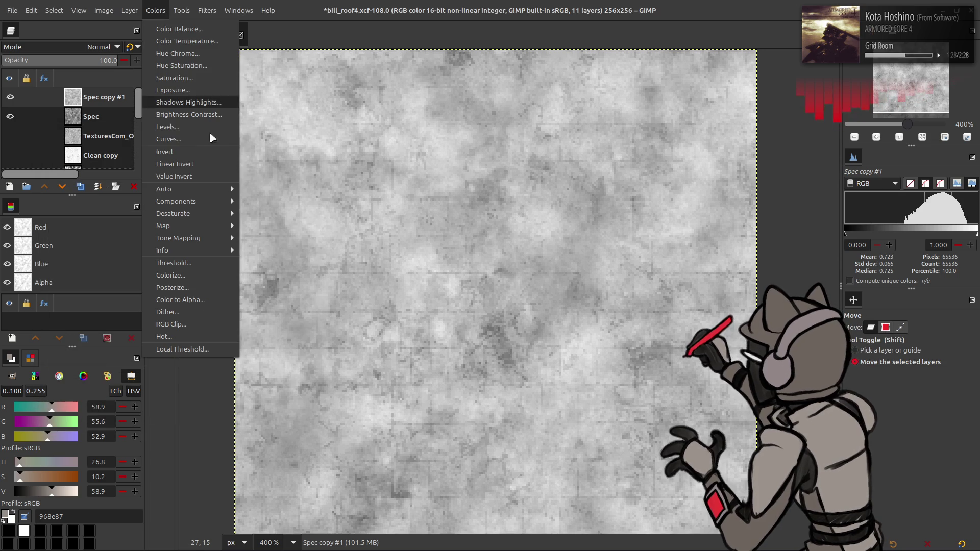
mouse_move(211, 190)
click(256, 211)
click(127, 215)
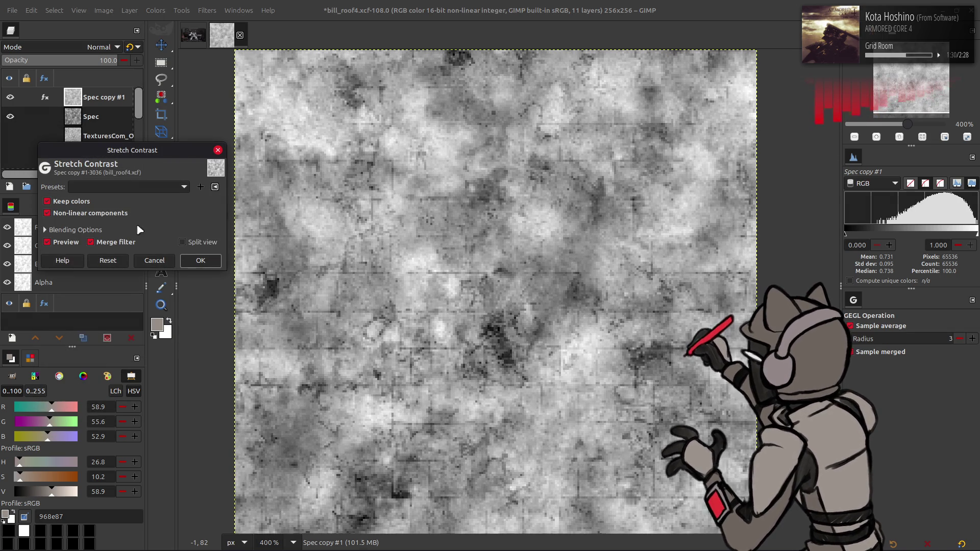
click(197, 261)
click(13, 100)
click(12, 100)
click(13, 100)
click(13, 101)
click(13, 101)
click(13, 101)
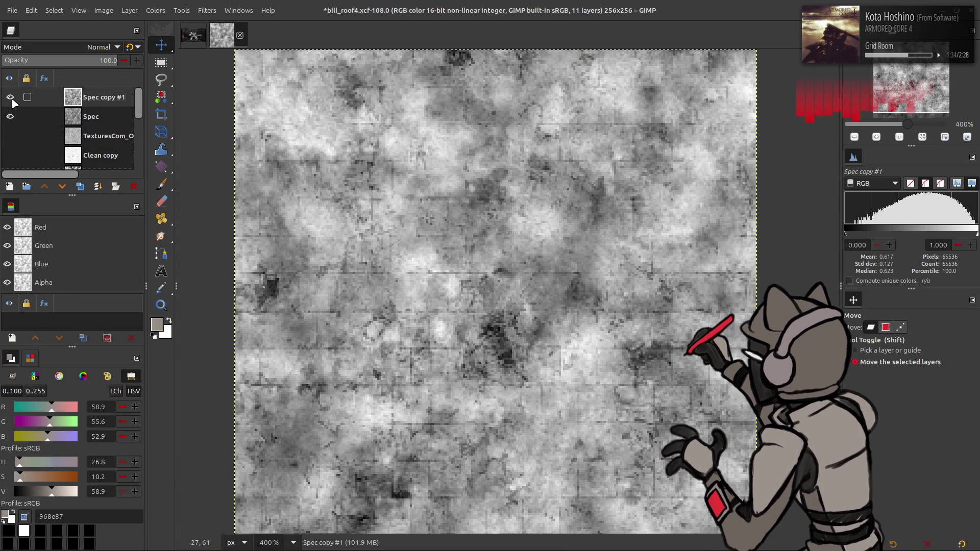
key(ctrl+z)
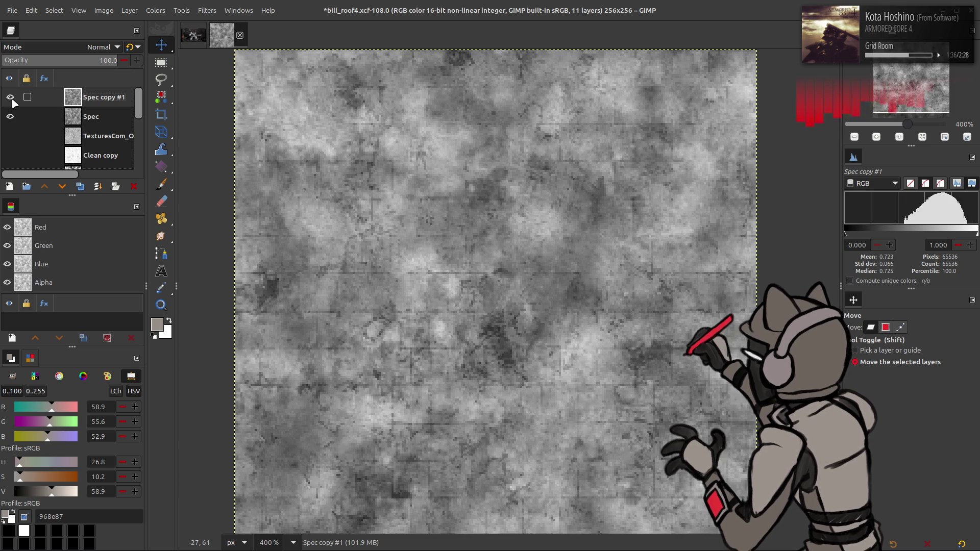
- Apply a plain Stretch Contrast to Spec copy #1 and duplicate it as Spec copy #2
click(156, 10)
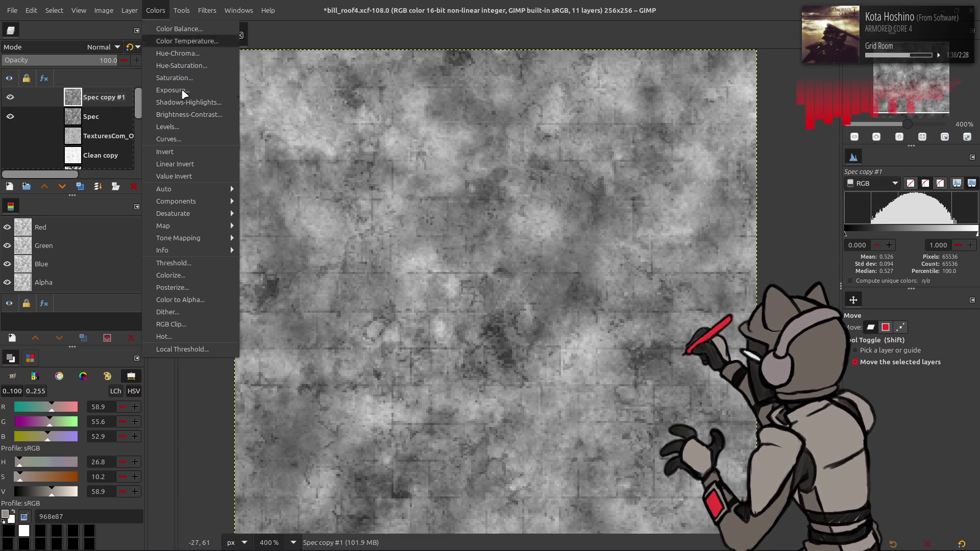
mouse_move(209, 189)
click(259, 213)
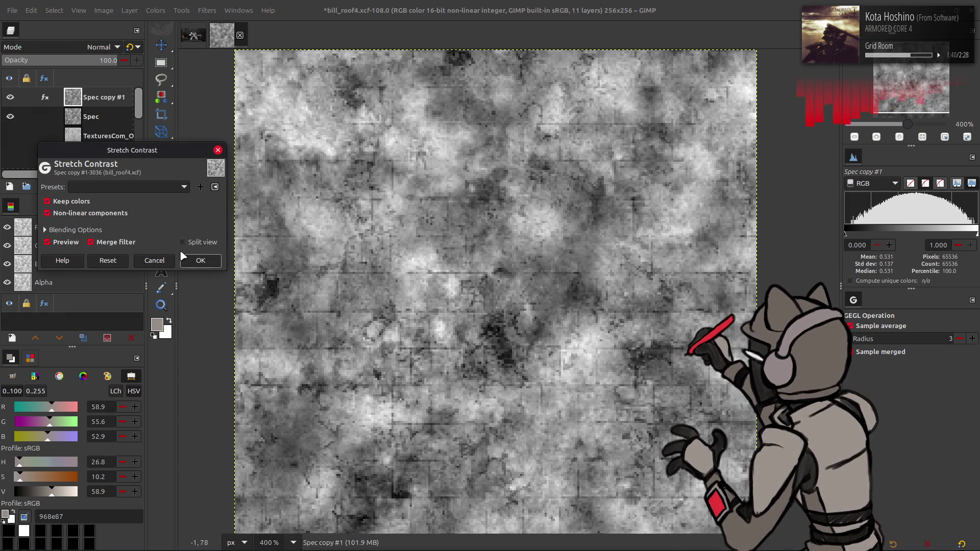
click(200, 261)
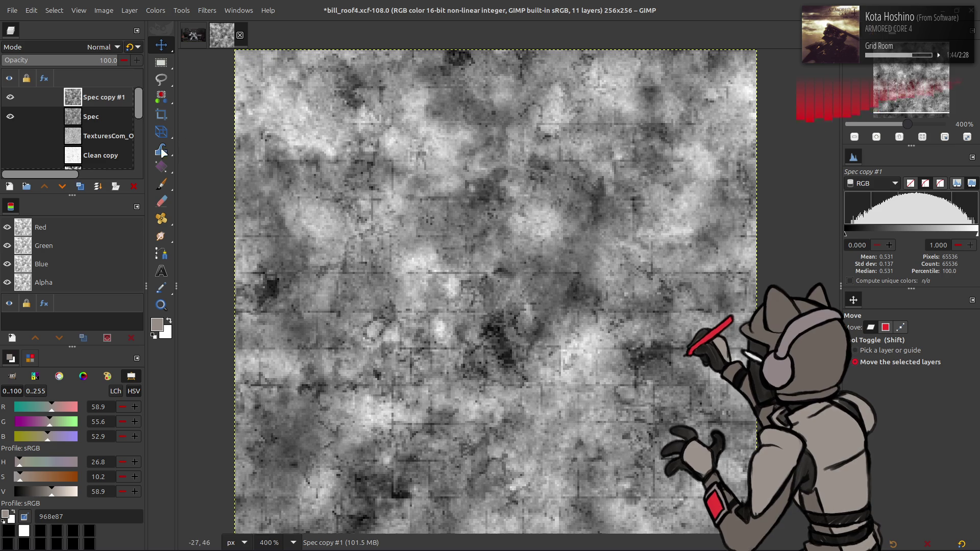
click(79, 187)
click(156, 10)
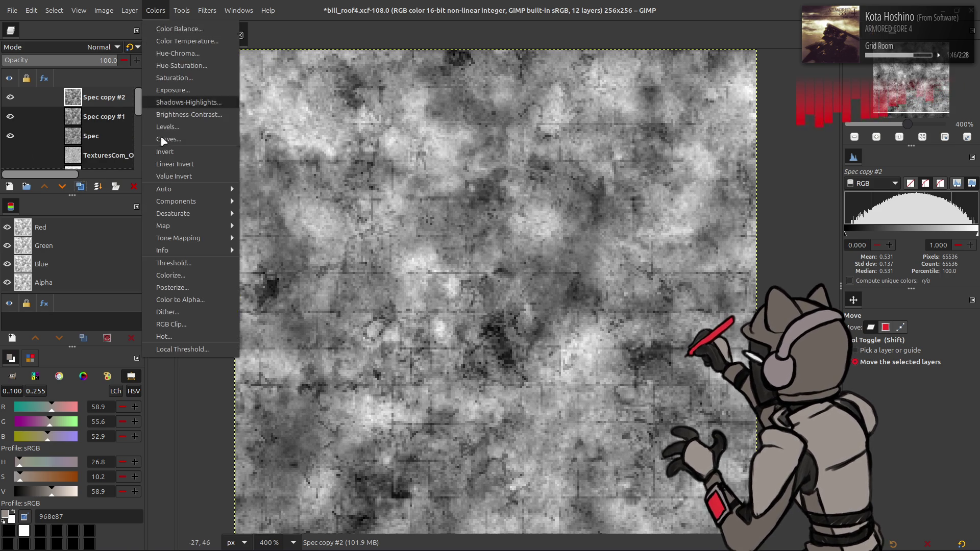
- Try Spec copy #2 inverted in Soft light mode, then delete that layer
click(174, 142)
click(102, 47)
click(54, 293)
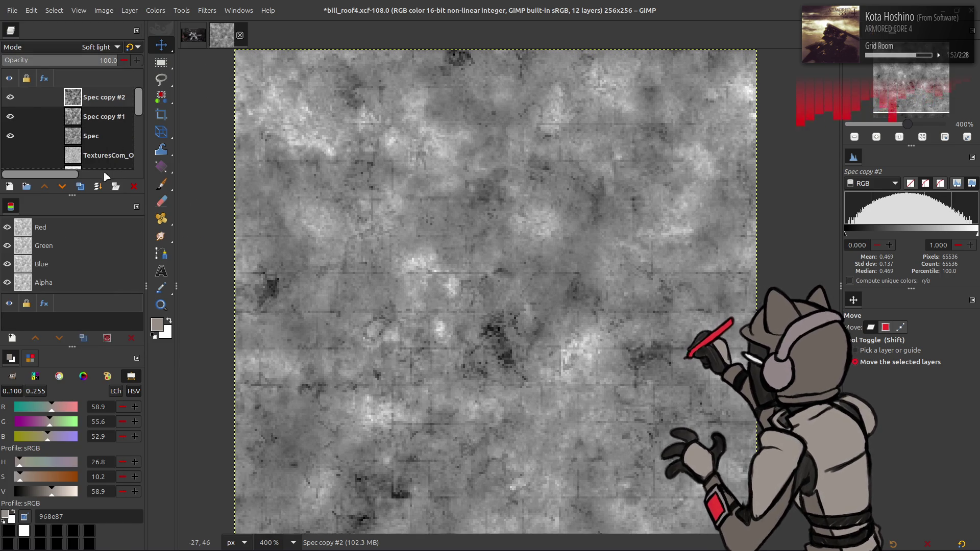
click(136, 186)
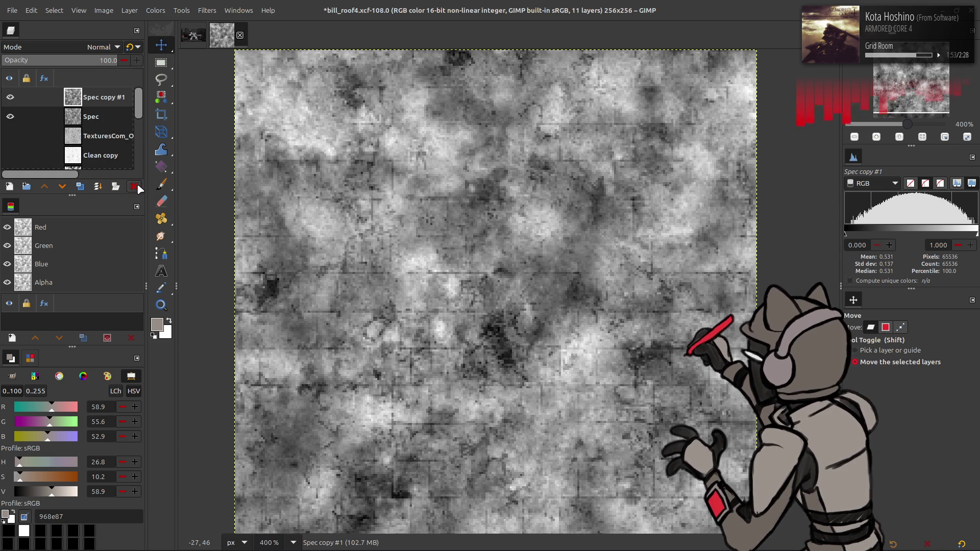
- Invert Spec copy #1, apply the last-used Curves preset, then invert it back
click(160, 14)
click(168, 152)
click(156, 10)
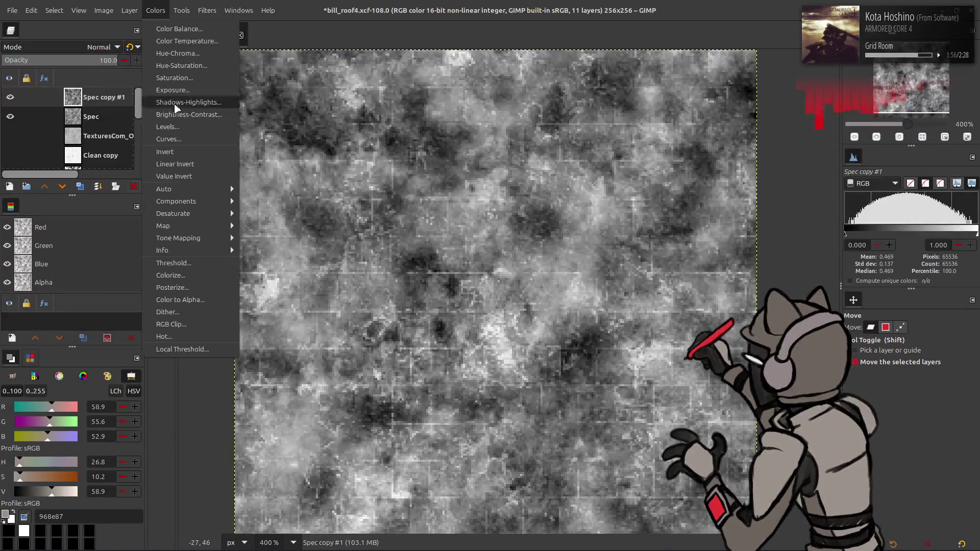
click(175, 139)
click(158, 45)
click(161, 48)
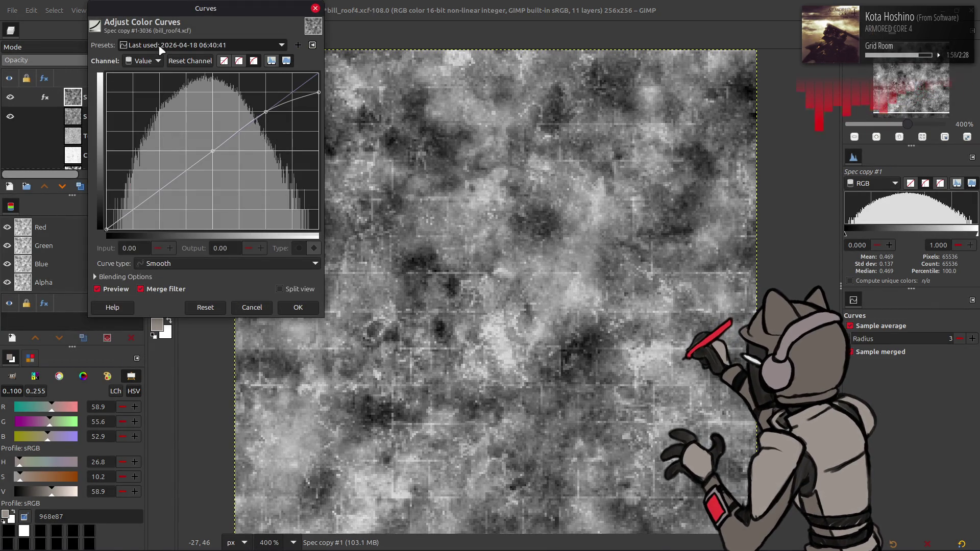
click(298, 308)
click(156, 10)
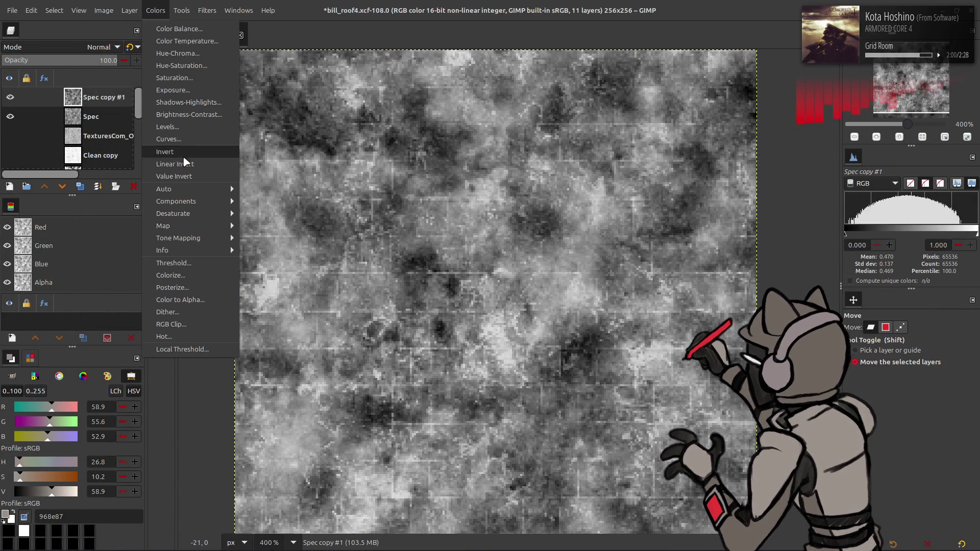
click(184, 157)
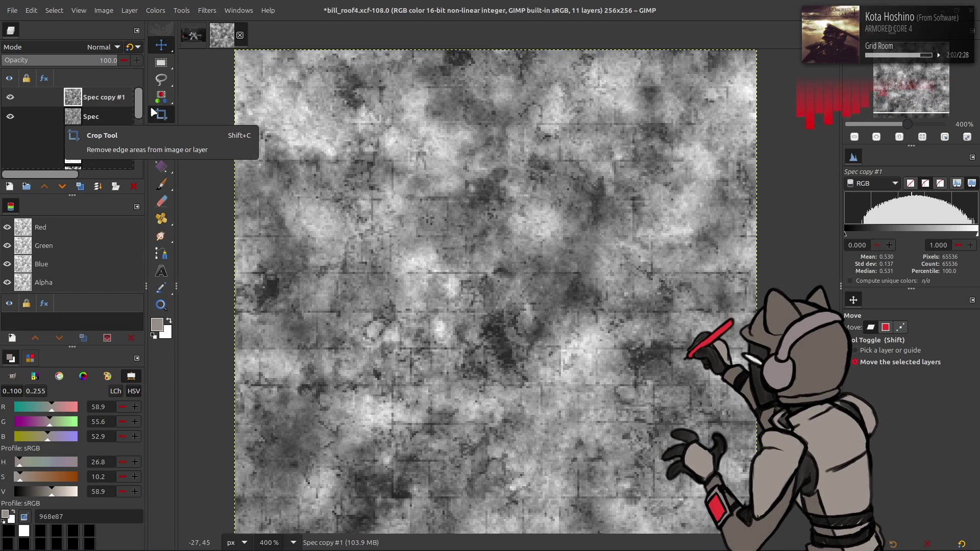
- Apply the most recently used Curves preset to Spec copy #1 once more
click(156, 10)
click(177, 135)
click(186, 49)
click(185, 50)
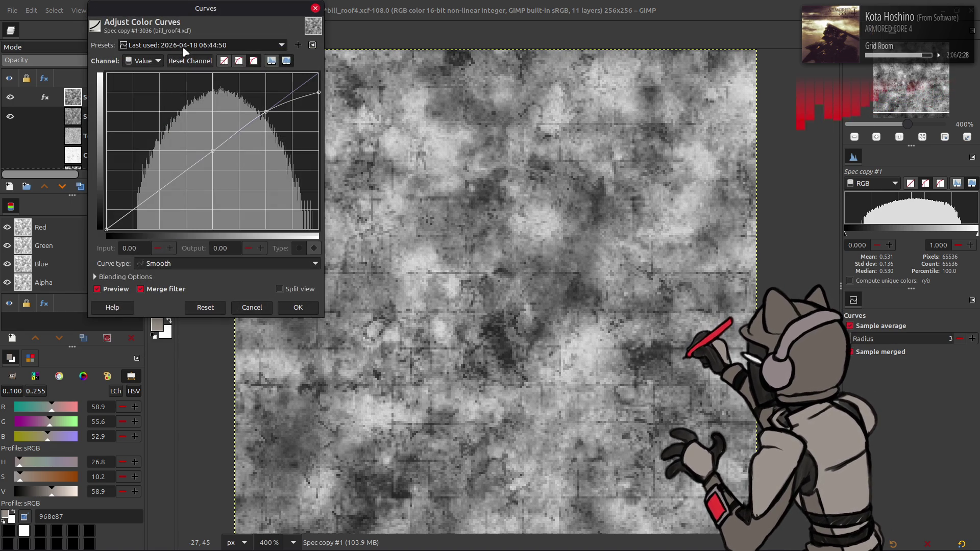
click(299, 307)
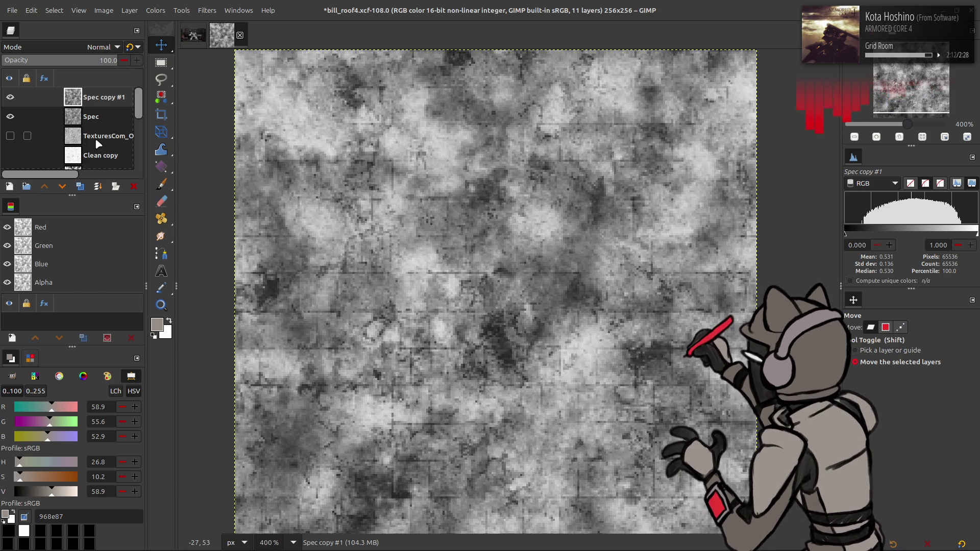
- Add a new layer and turn it mid-grey with Levels output high set to 50
click(9, 186)
click(630, 413)
click(156, 10)
click(198, 125)
triple_click(276, 333)
text(50)
click(294, 417)
- Duplicate the grey layer twice and apply RGB Noise from a saved preset to the top copy
click(80, 187)
click(79, 187)
click(80, 186)
click(207, 10)
mouse_move(297, 129)
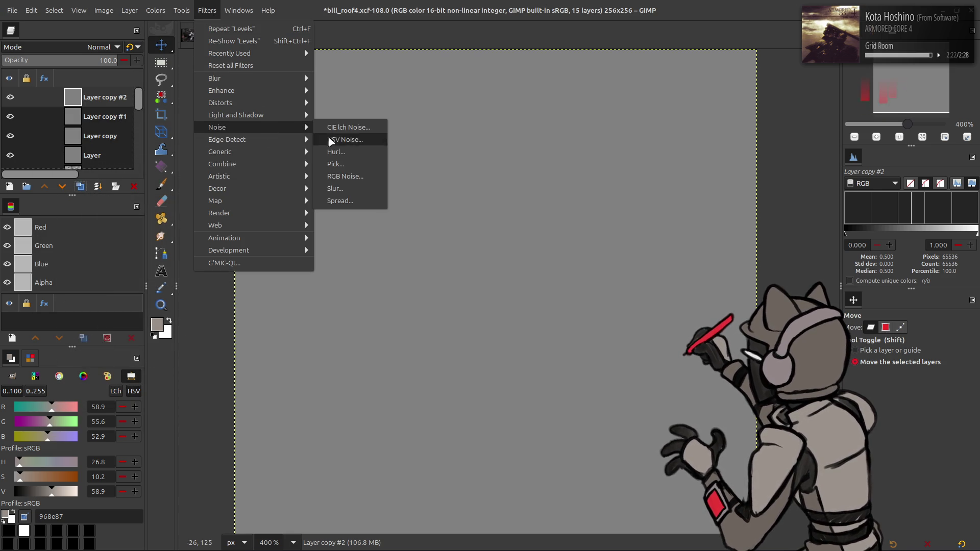
click(345, 176)
click(184, 187)
click(189, 283)
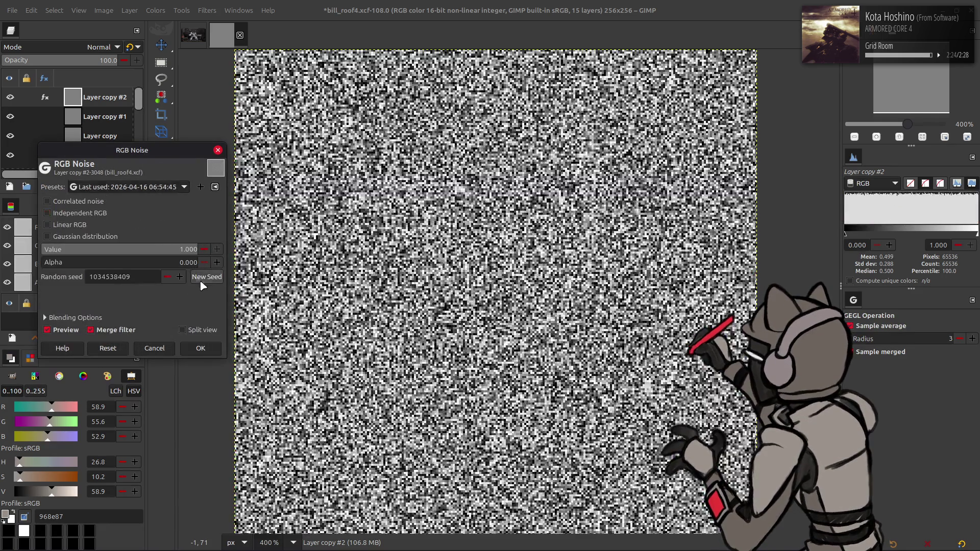
click(200, 348)
- Apply RGB Noise with new random seeds to Layer copy #1 and Layer copy
click(104, 116)
key(ctrl+shift+f)
click(183, 187)
click(189, 284)
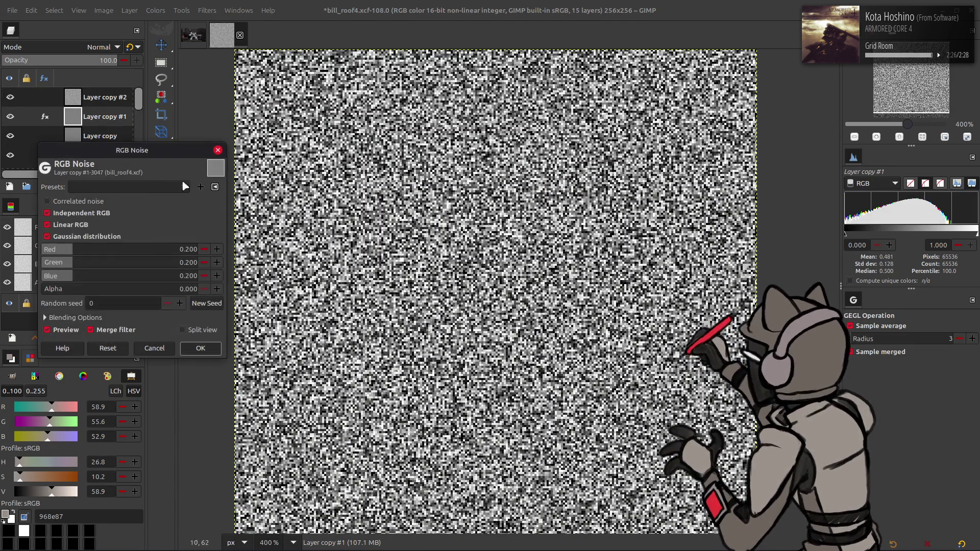
click(201, 349)
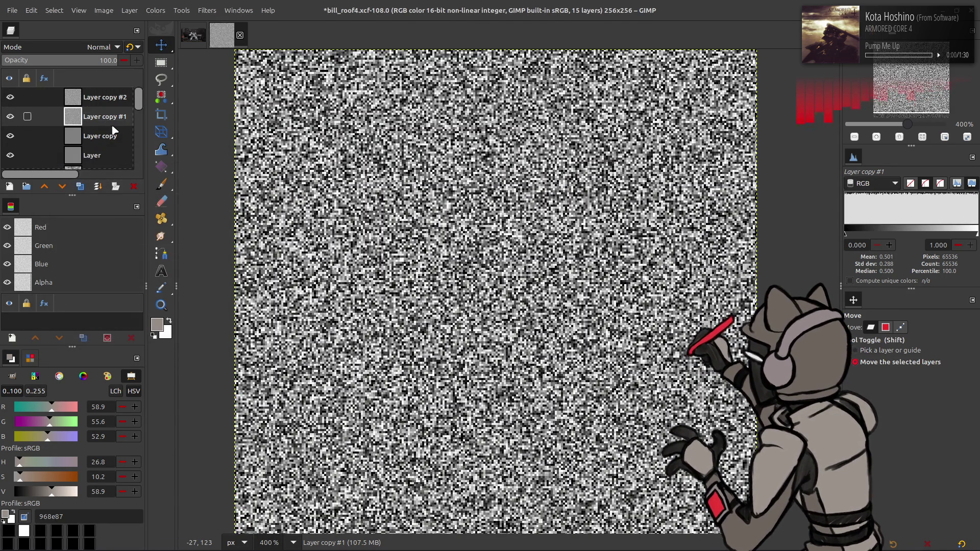
click(115, 131)
key(ctrl+shift+f)
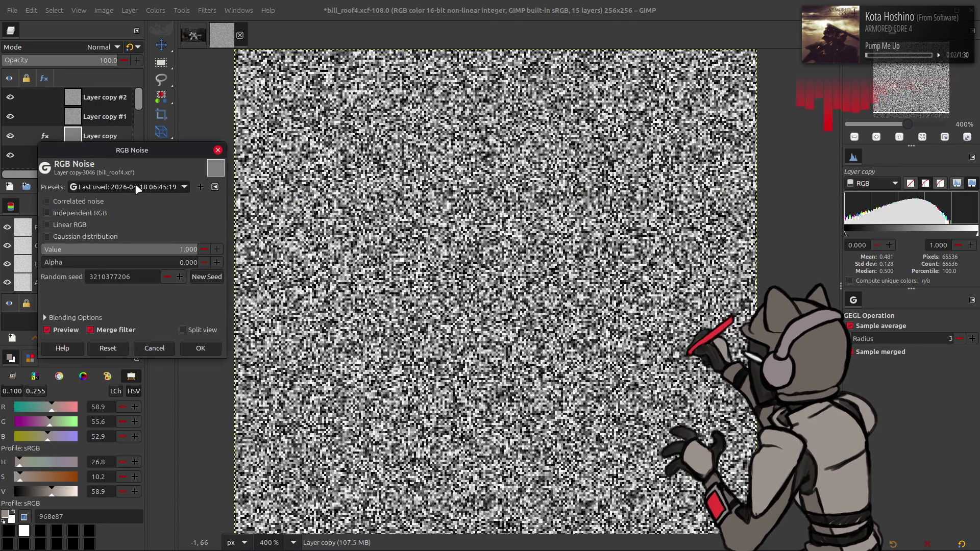
click(206, 276)
click(201, 348)
- Apply RGB Noise with the last-used settings to the bottom grey Layer
click(97, 156)
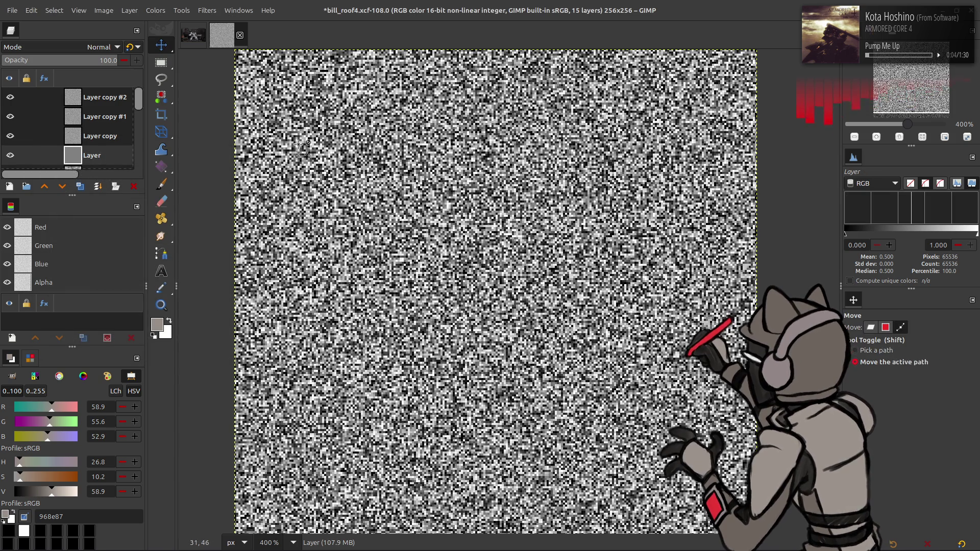
key(ctrl+shift+f)
click(184, 187)
click(170, 193)
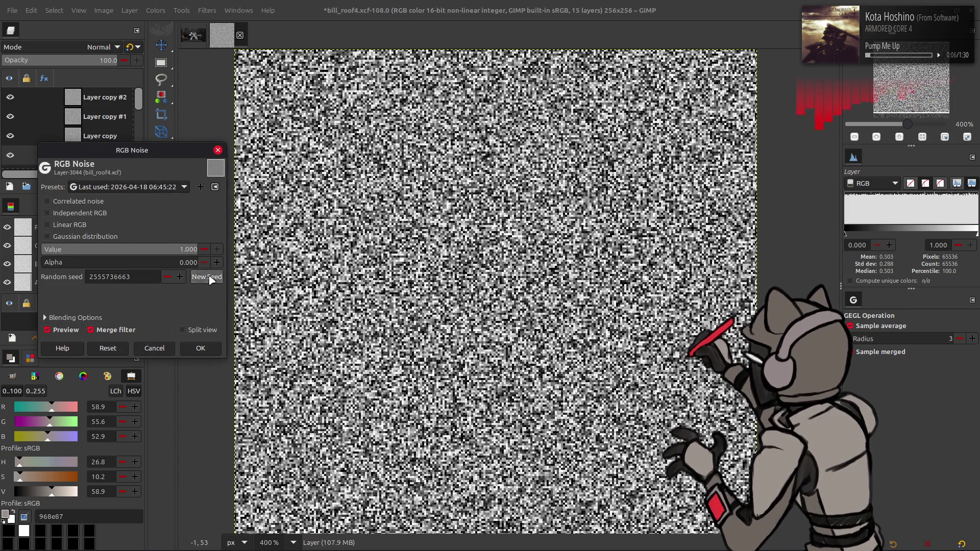
click(201, 348)
click(101, 97)
- Set Layer copy #2 and Layer copy to 50% opacity, merging each down
click(99, 60)
text(5)
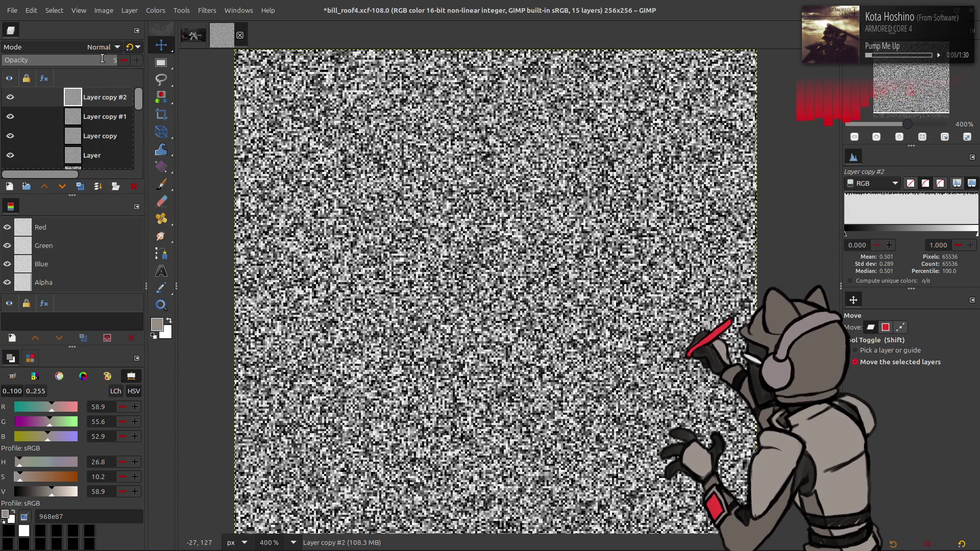
text(0)
key(Return)
click(95, 116)
click(89, 65)
key(Return)
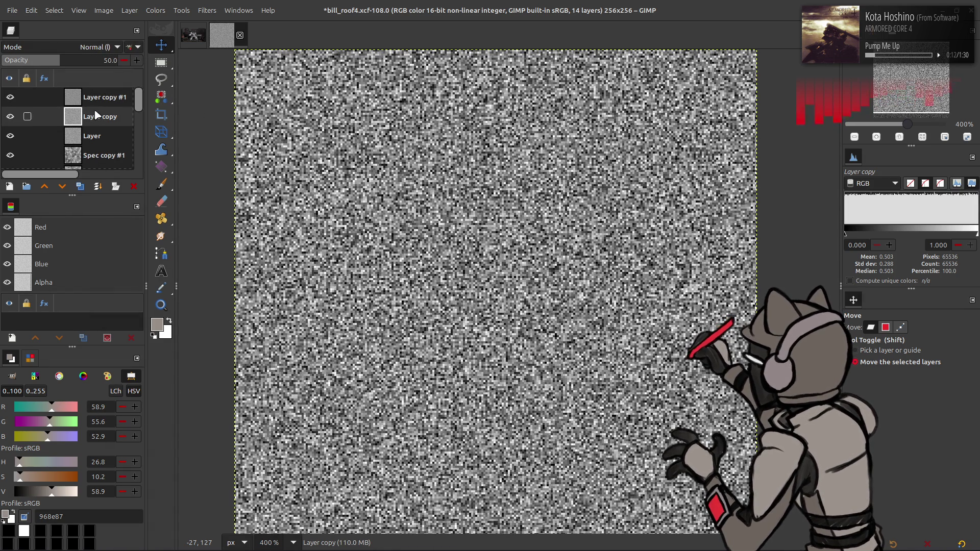
key(ctrl+m)
- Set Layer copy #1 to 50% opacity and merge it down into Layer
click(96, 101)
click(108, 60)
text(50)
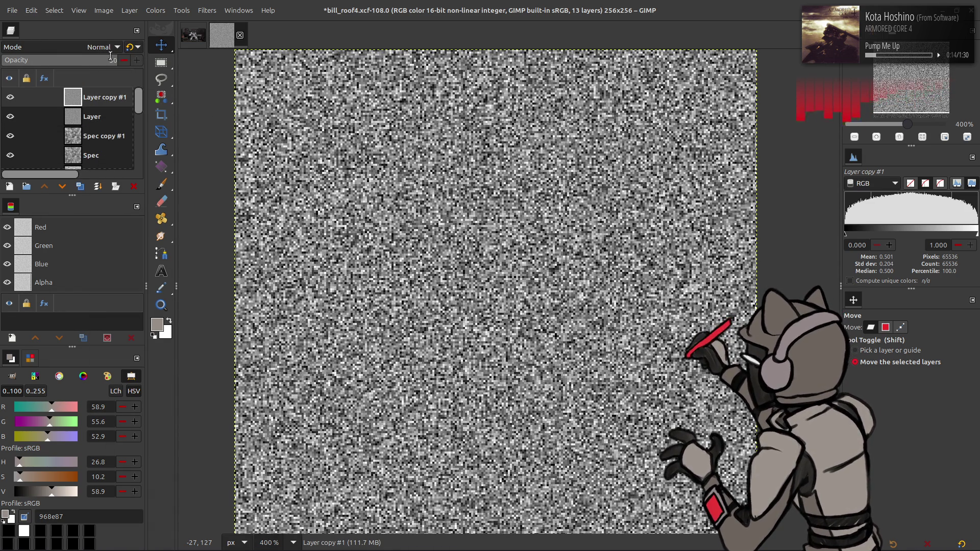
key(Return)
right_click(97, 108)
click(128, 225)
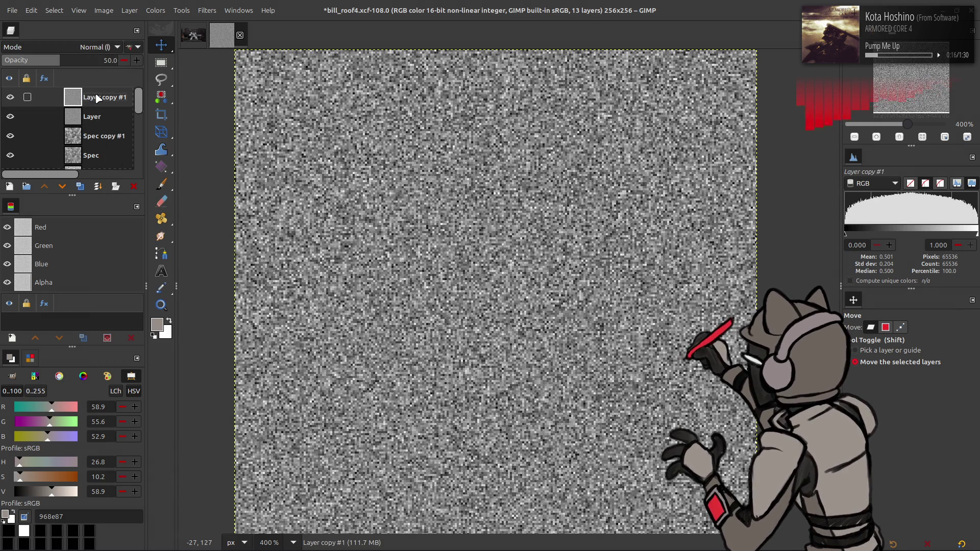
- Blend the noise layer in Multiply, lowering its opacity from 50% to 33.3%
click(102, 47)
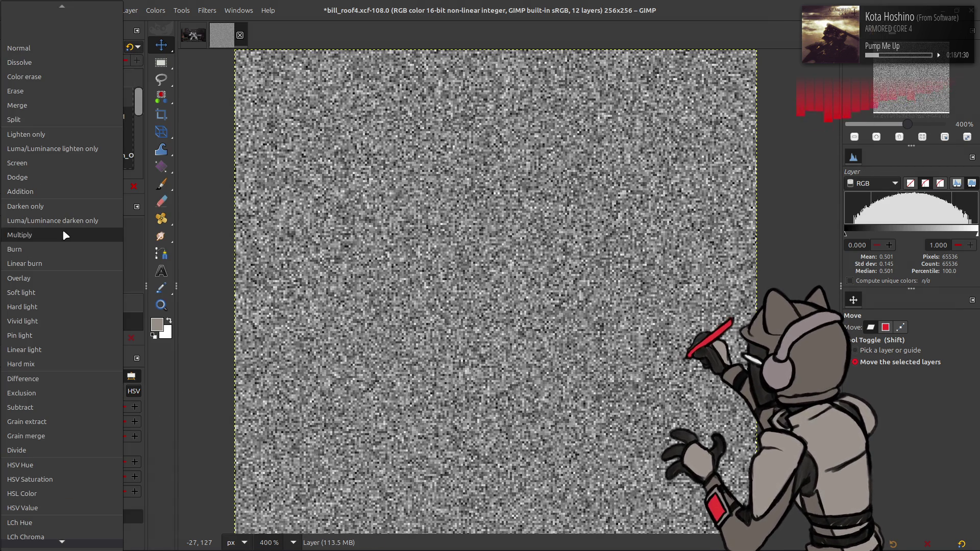
click(77, 232)
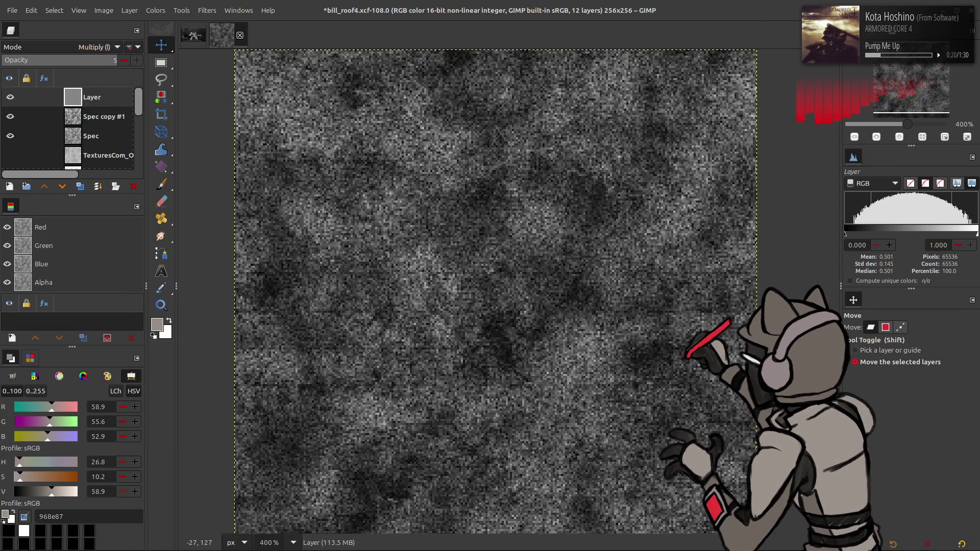
text(0)
key(Return)
click(10, 97)
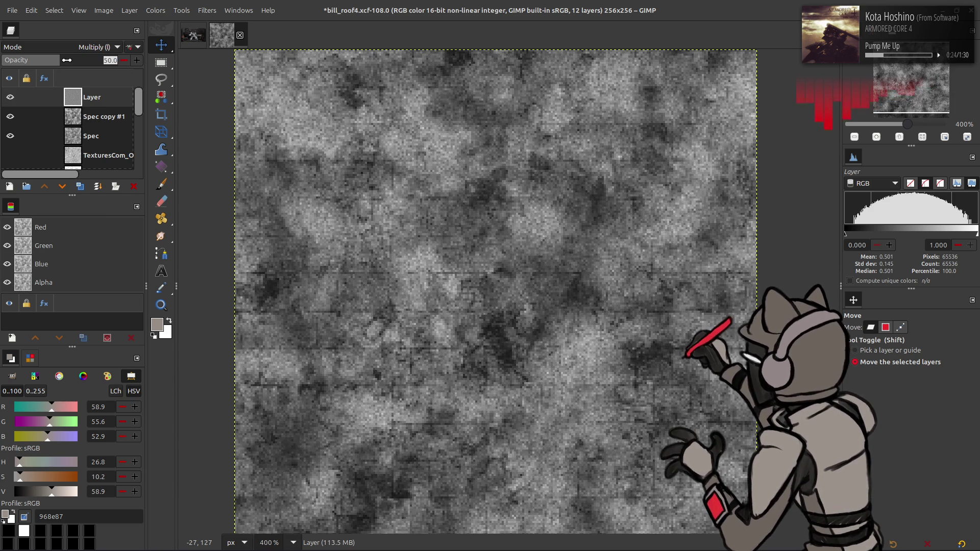
text(.3)
key(Return)
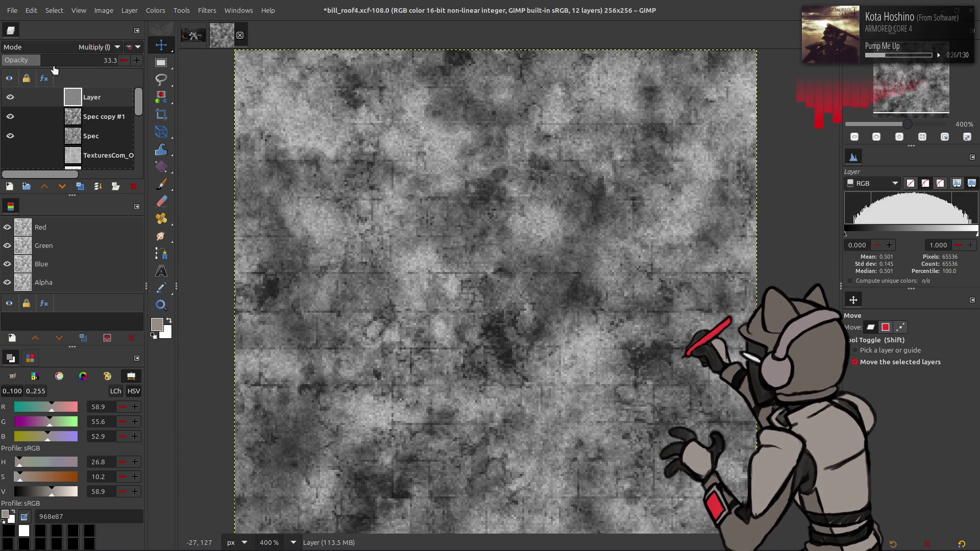
click(11, 98)
click(10, 98)
click(10, 98)
click(10, 97)
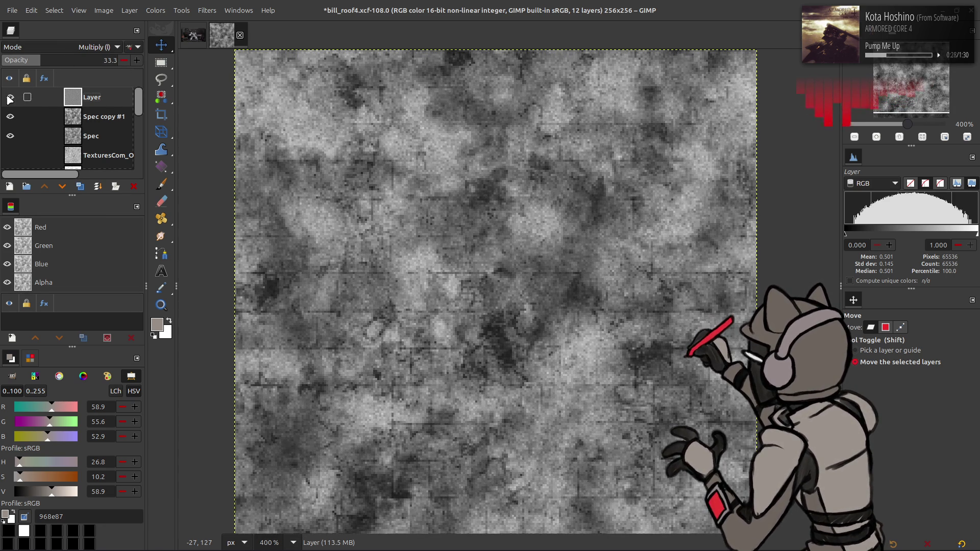
- Invert the noise layer's tones and compare it by toggling its visibility
click(156, 10)
click(173, 145)
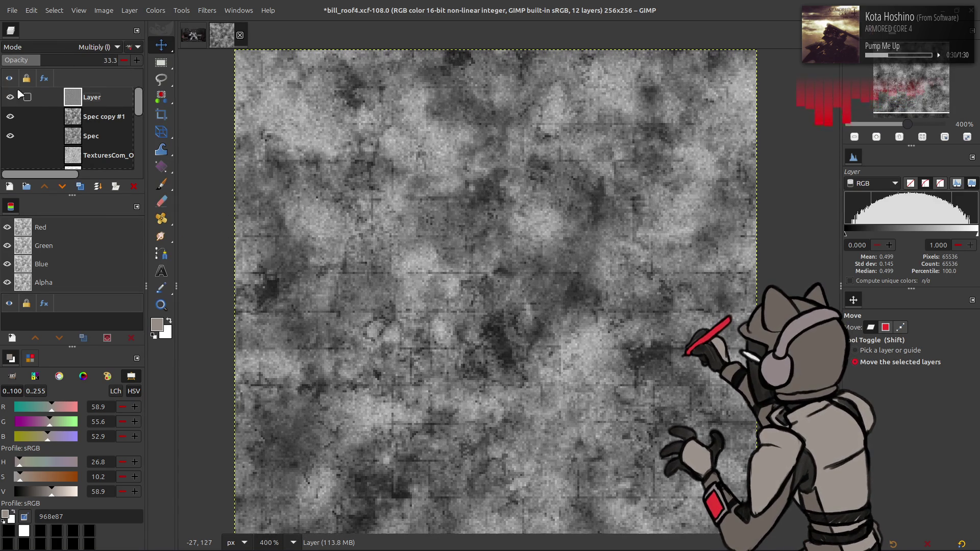
click(10, 97)
click(10, 98)
click(11, 97)
click(10, 98)
click(10, 99)
click(10, 99)
right_click(94, 109)
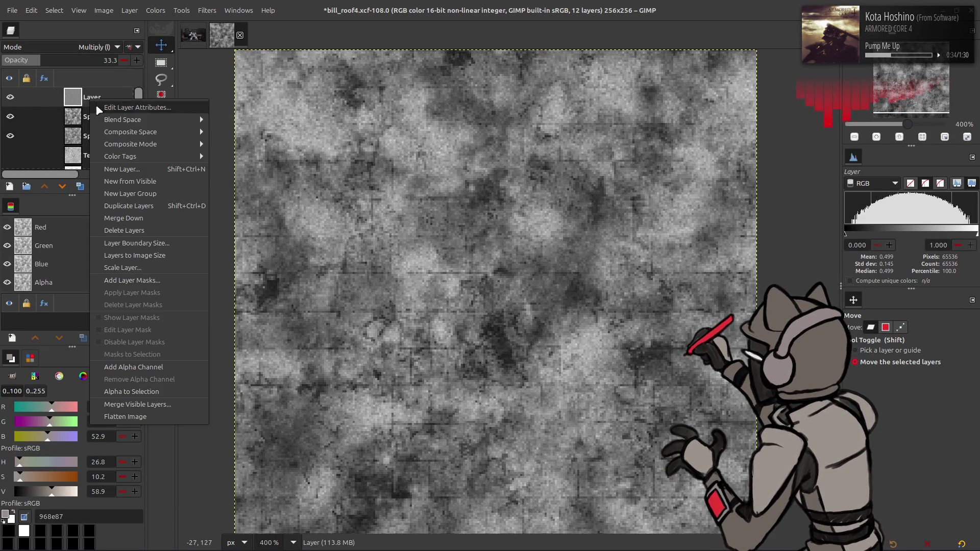
- Create a New from Visible layer and name it 'Spec but actually'
click(117, 184)
double_click(97, 100)
text(Spec but actua)
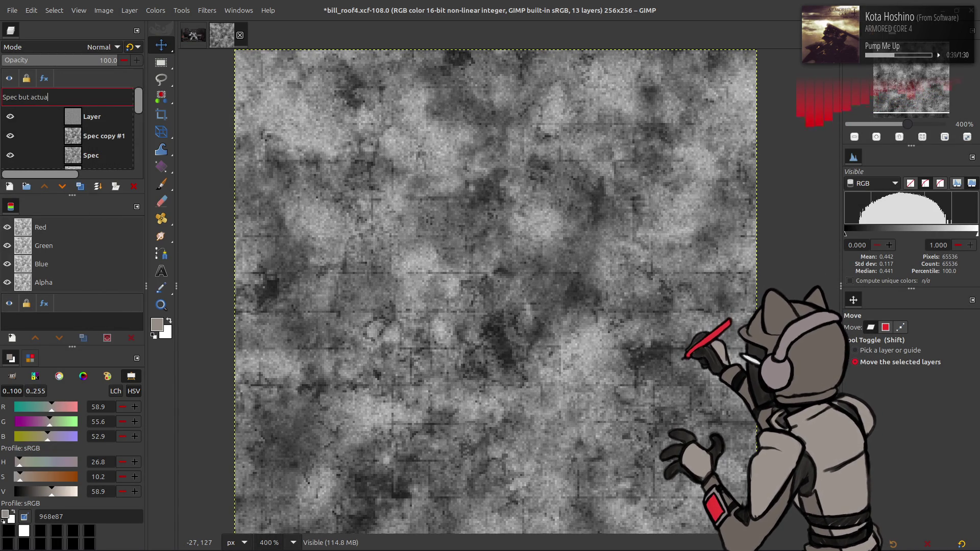
text(lly)
key(Return)
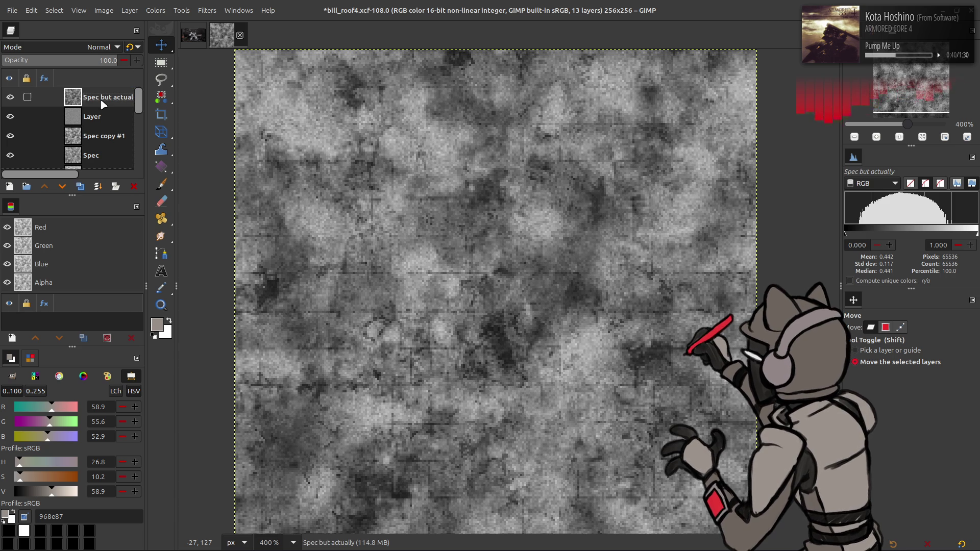
- Apply Stretch Contrast with non-linear components to Spec but actually
click(155, 10)
mouse_move(153, 189)
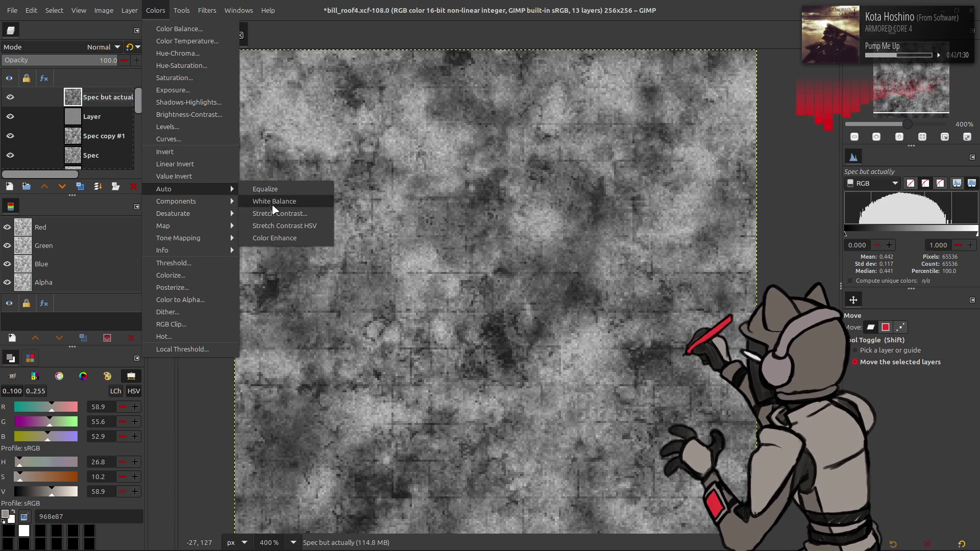
click(273, 214)
click(71, 213)
click(199, 260)
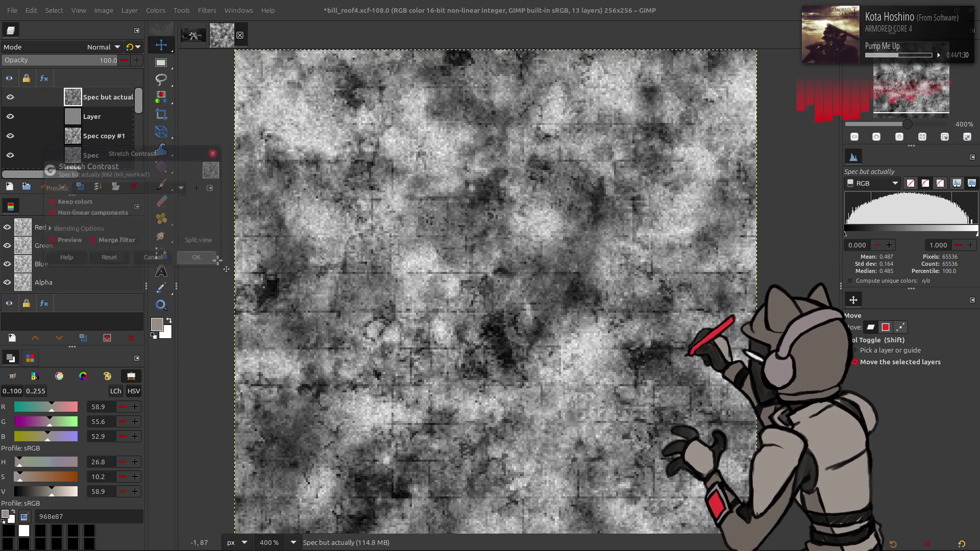
- Compare Spec but actually by toggling it, hide the noise Layer and Spec copy #1, then open Levels
click(11, 135)
click(10, 97)
click(10, 97)
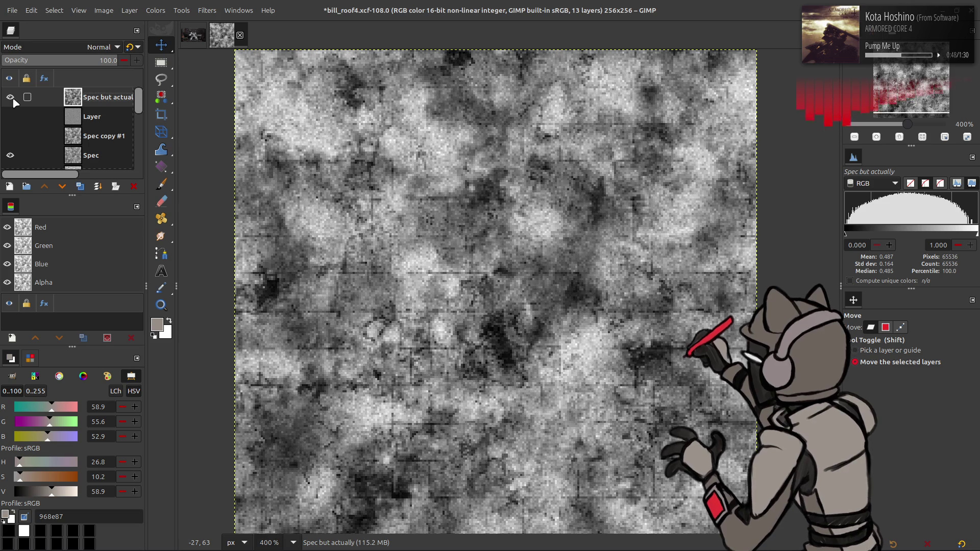
click(11, 98)
click(11, 98)
click(11, 98)
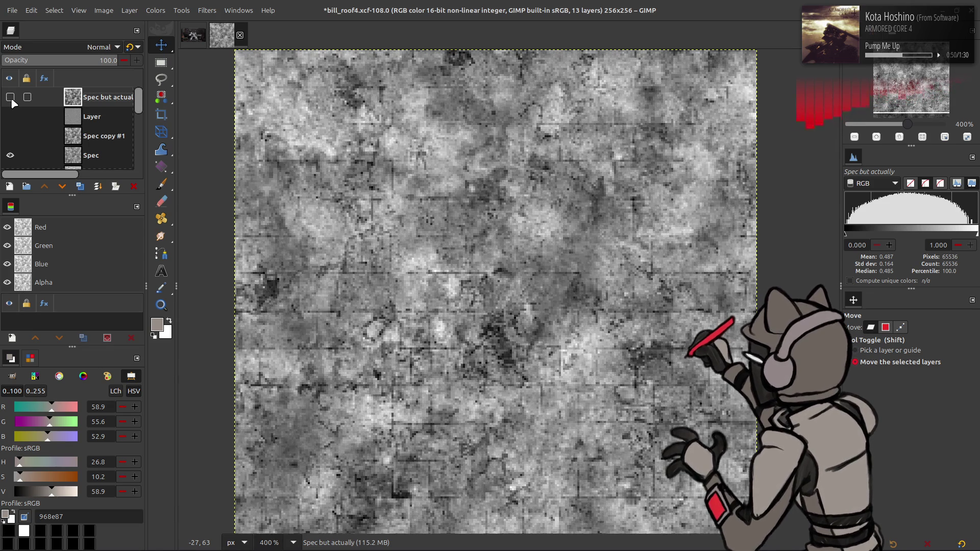
click(11, 98)
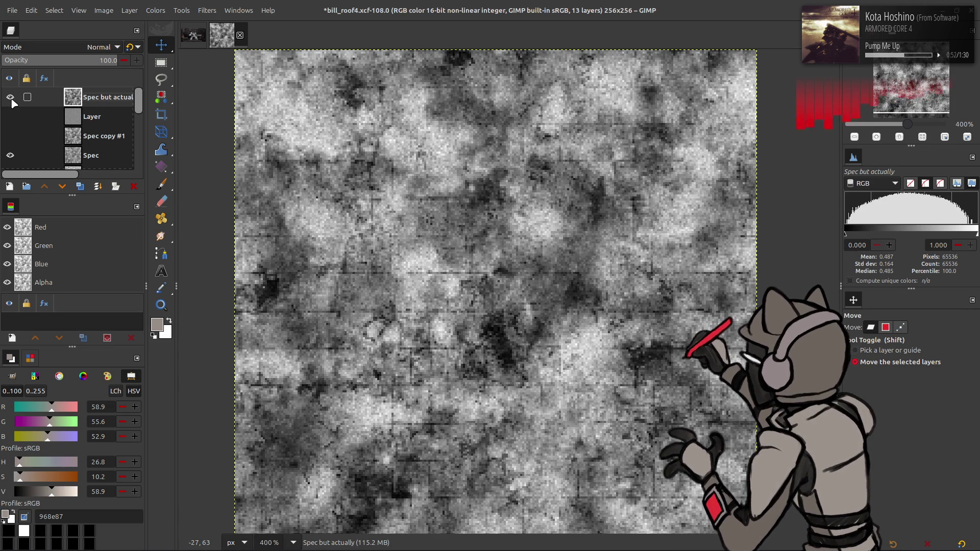
click(10, 117)
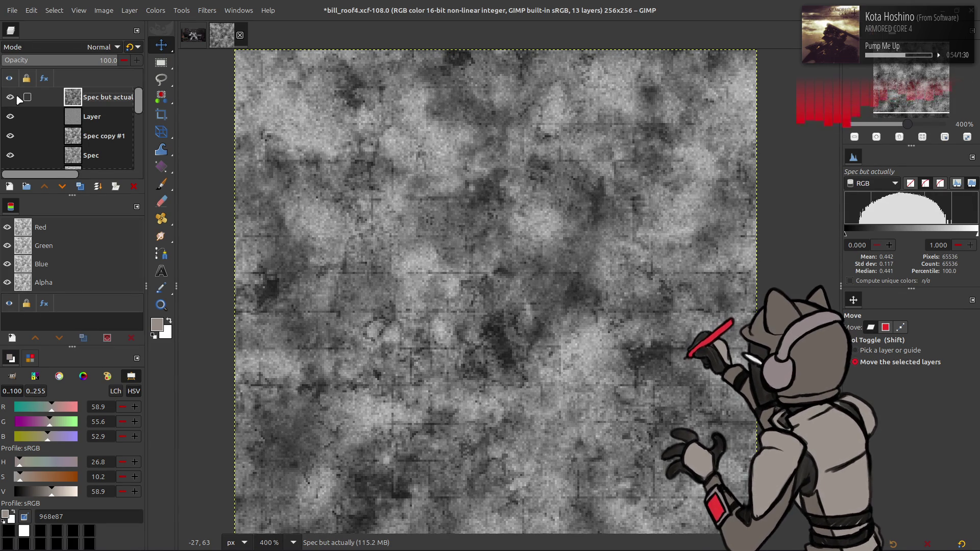
drag(10, 116, 10, 136)
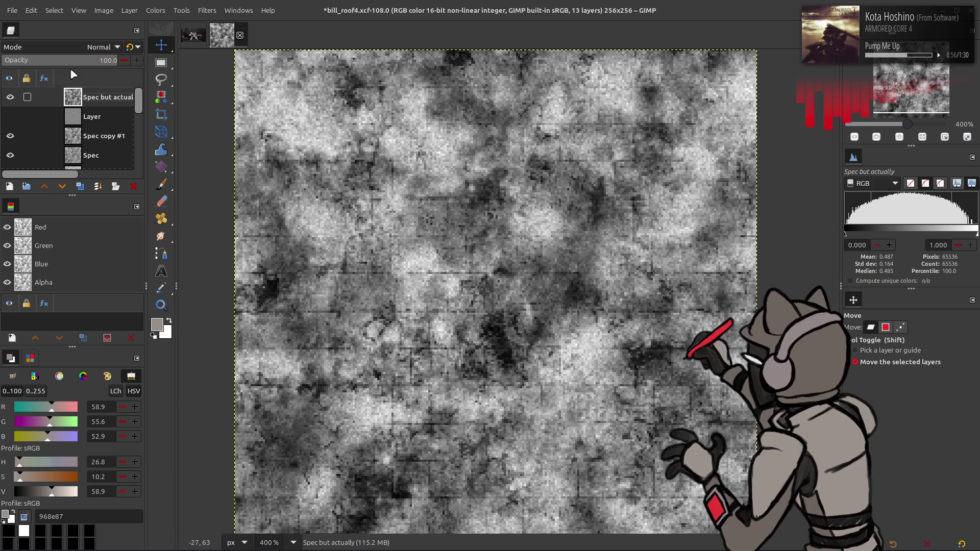
click(155, 10)
click(169, 126)
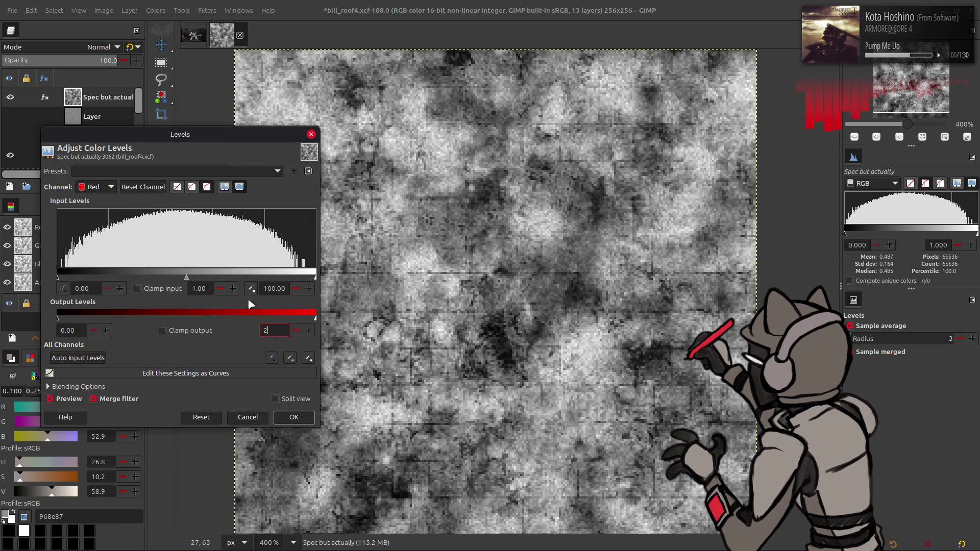
- Set Levels to red output high 2, green output 15.2–24.8 and blue output low 50, then apply
key(Return)
scroll(97, 187, down, 1)
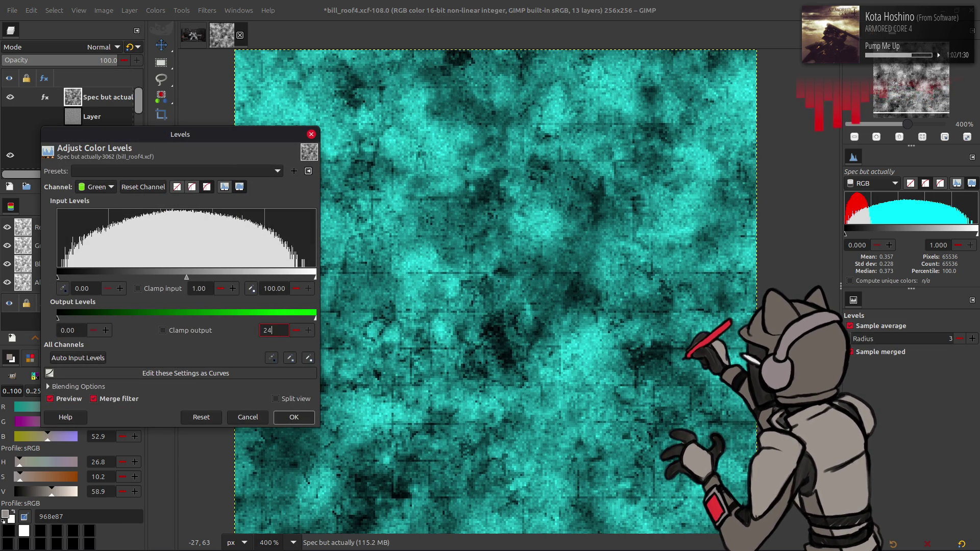
click(75, 331)
text(15.2)
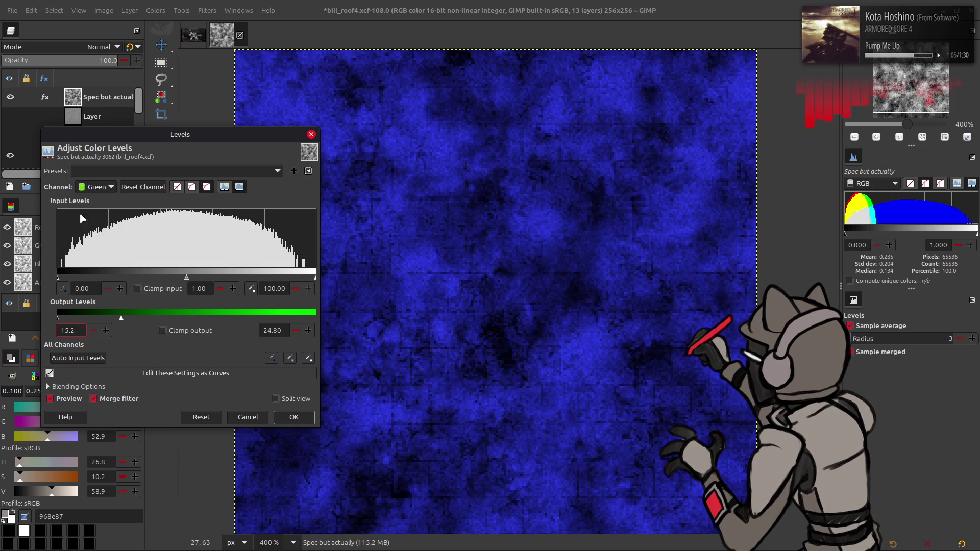
key(Return)
scroll(86, 192, down, 1)
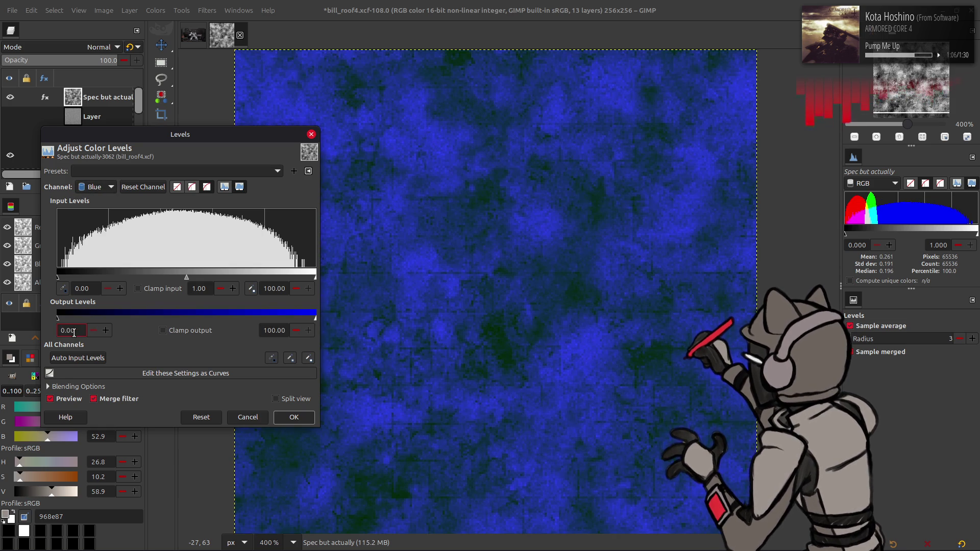
double_click(276, 329)
text(50)
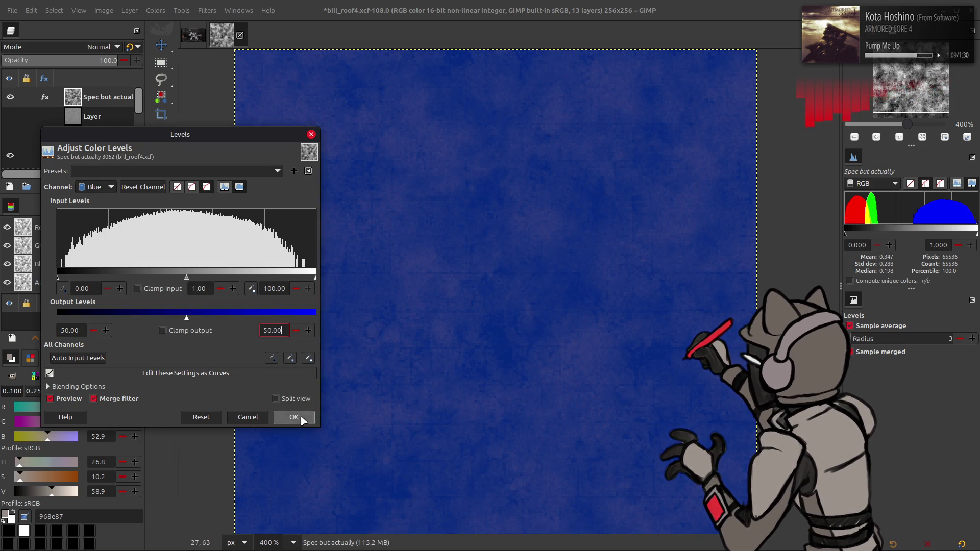
click(294, 417)
- Re-export the spec map as bill_roof4_s.dds and reload it on Blender's roof to check
click(12, 10)
click(80, 181)
key(alt+Tab)
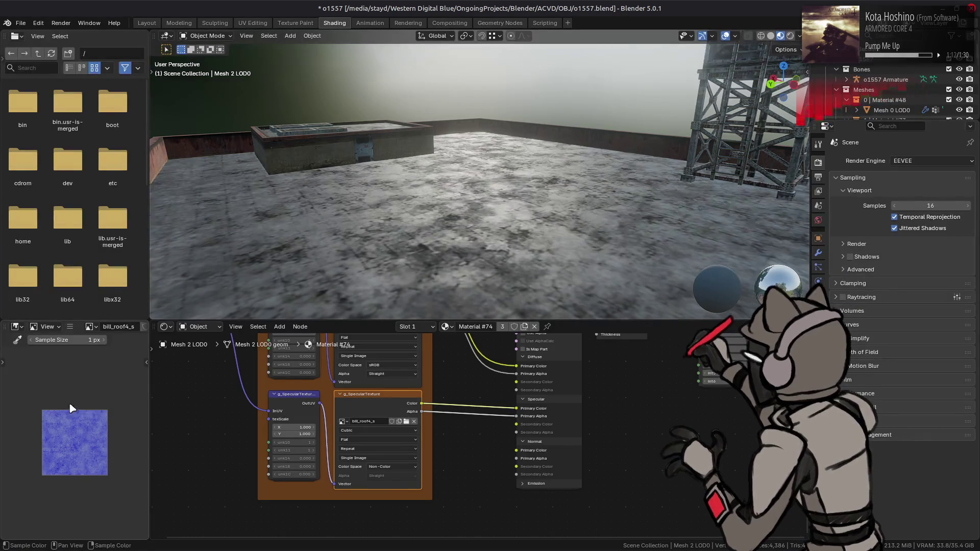
key(alt+r)
middle_drag(439, 173, 438, 181)
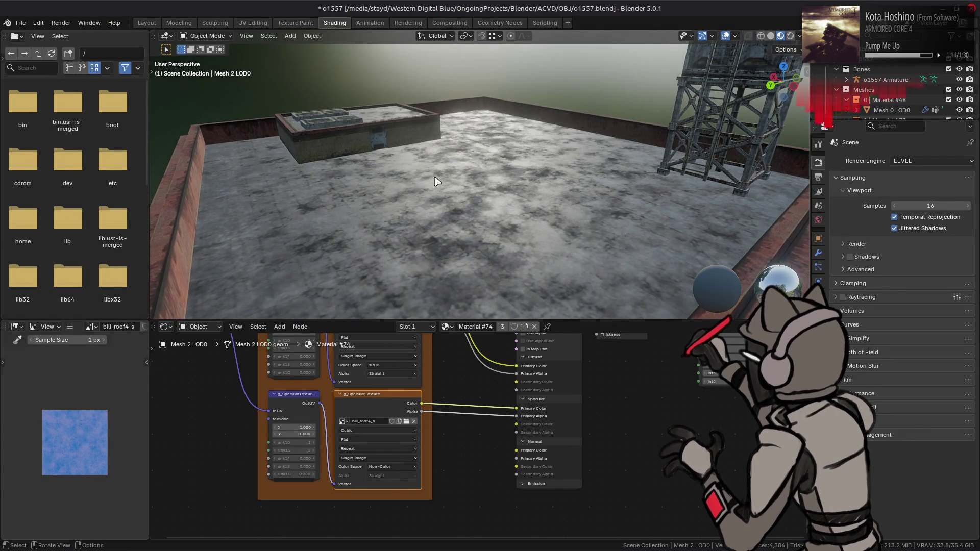
key(alt+Tab)
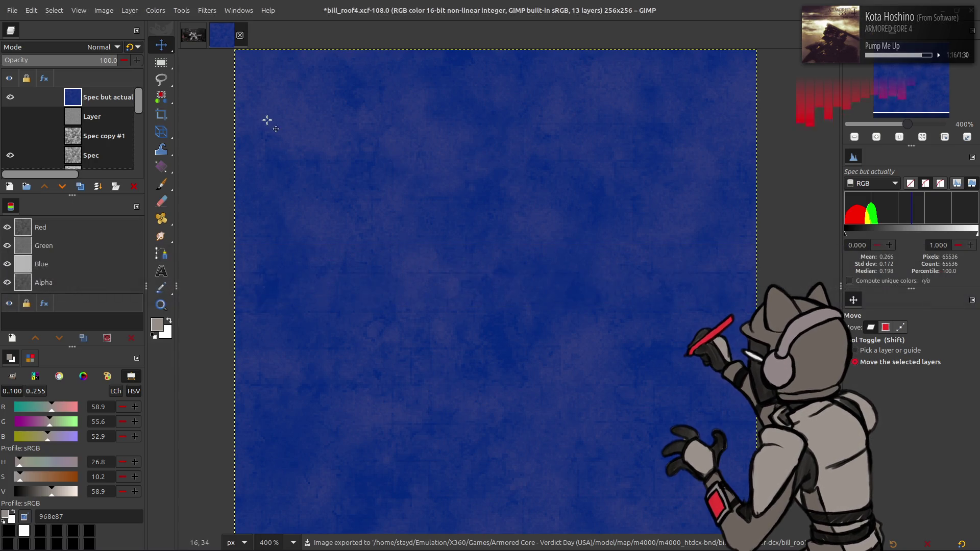
- Apply Levels to the spec layer with red input high 20 and red output high 15
click(143, 11)
click(174, 127)
scroll(85, 189, down, 1)
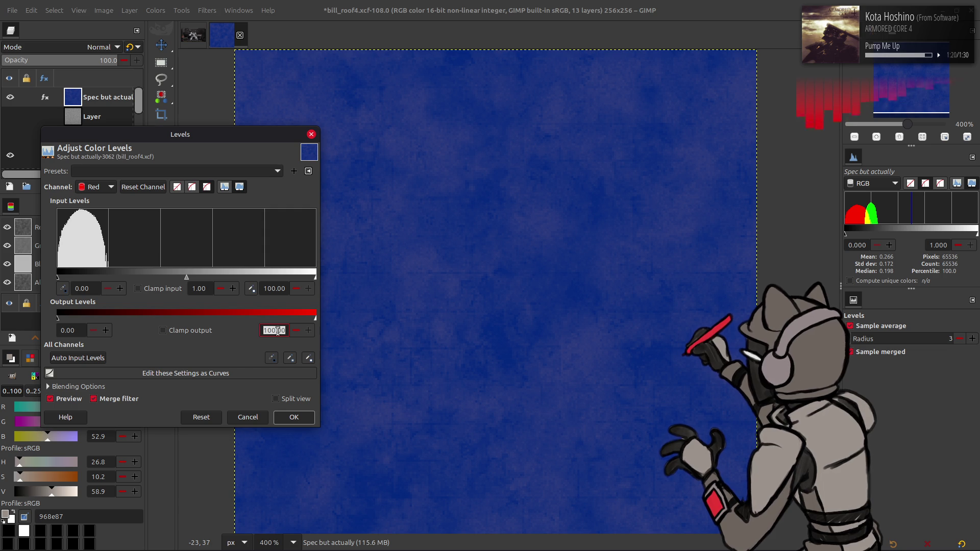
click(282, 290)
text(20)
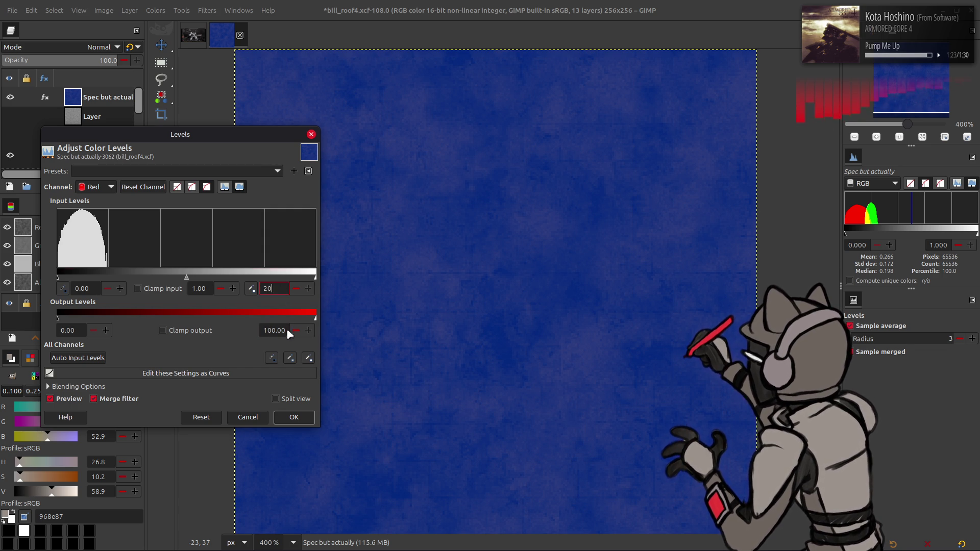
click(286, 330)
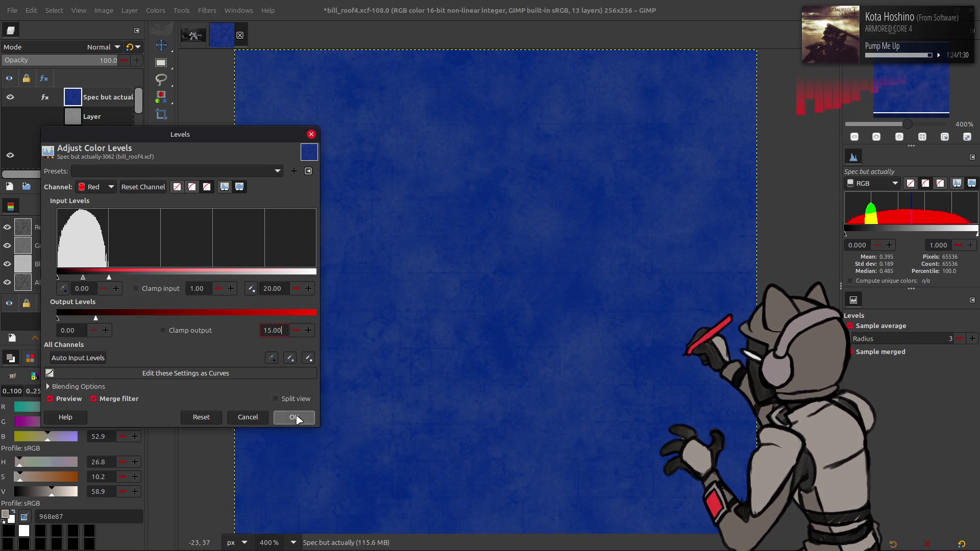
click(293, 417)
- Re-export the texture and orbit Blender's roof to inspect the result
click(12, 10)
click(41, 160)
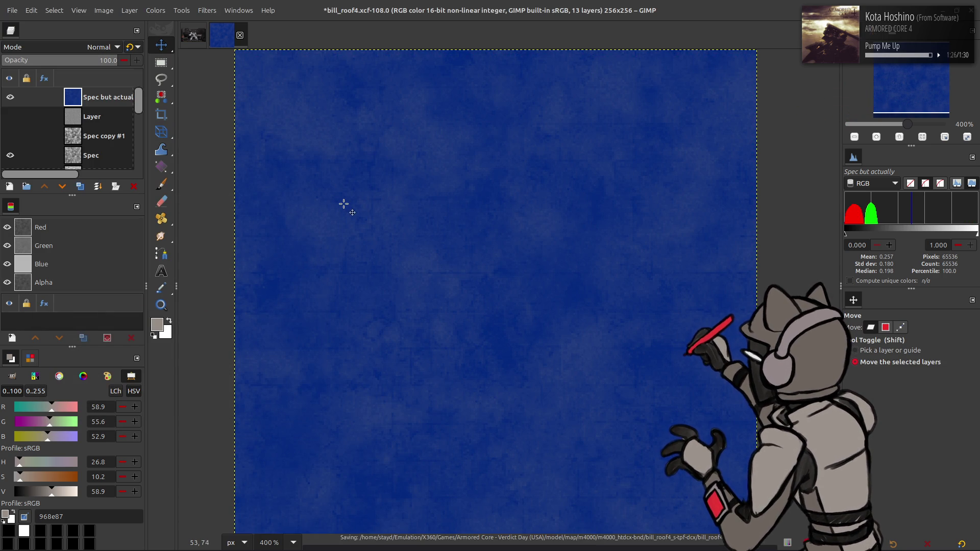
key(alt+Tab)
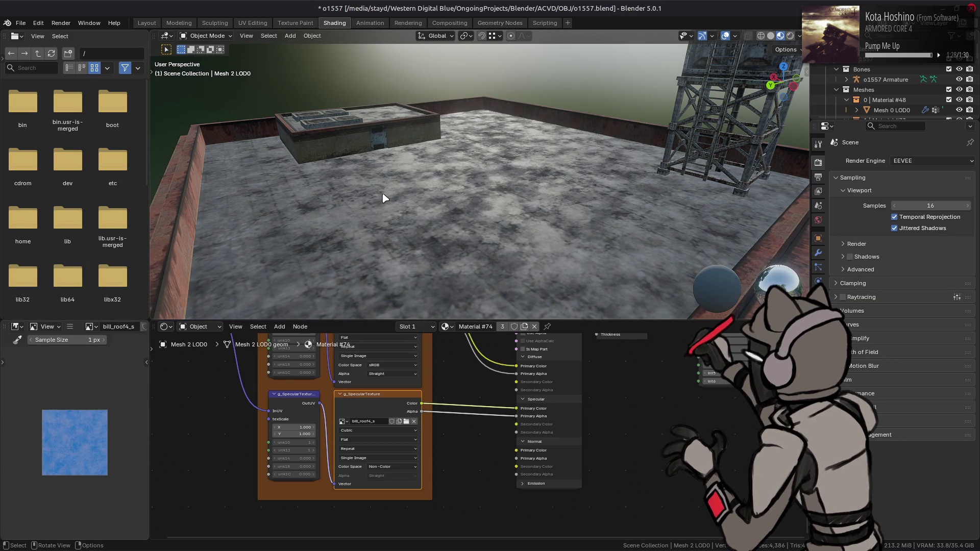
middle_drag(385, 194, 314, 202)
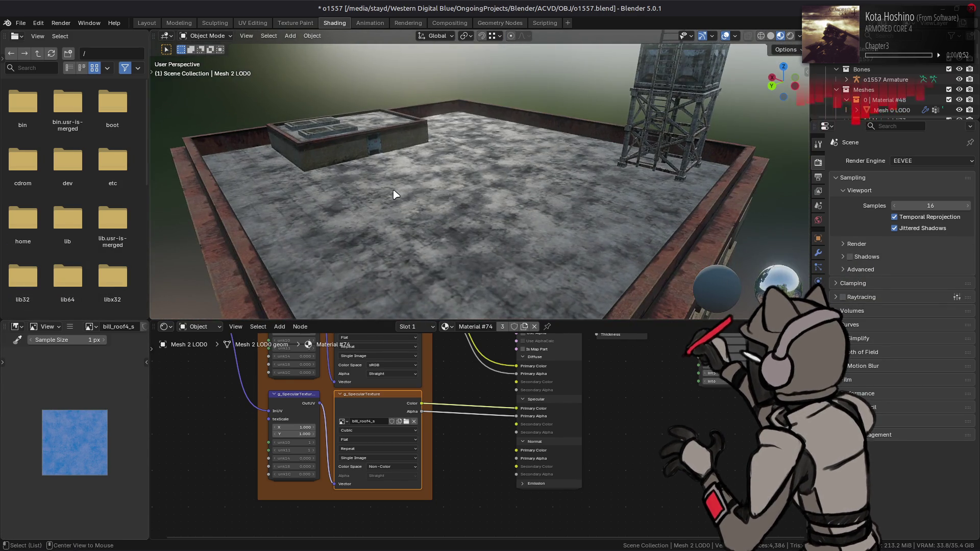
key(alt+Tab)
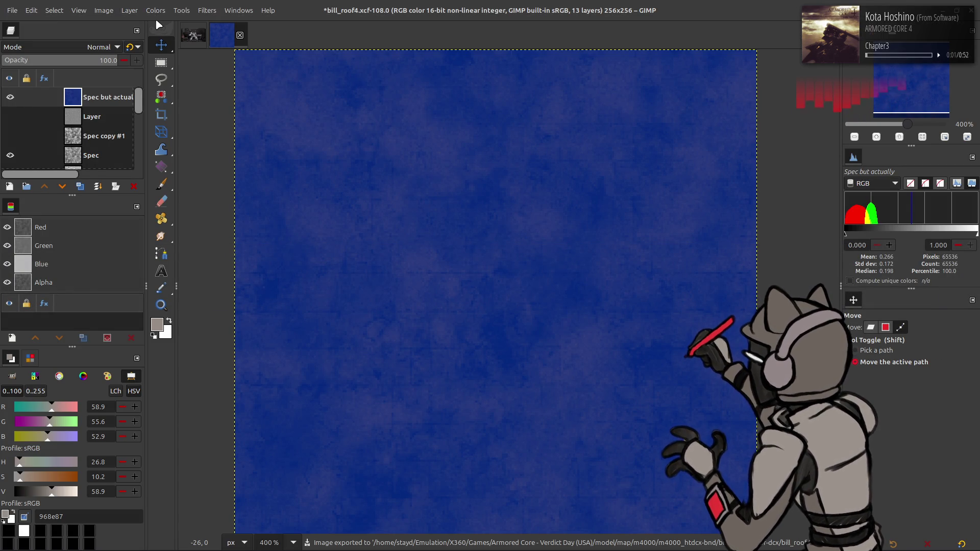
- Apply Levels with the red output high lowered to 5
click(156, 11)
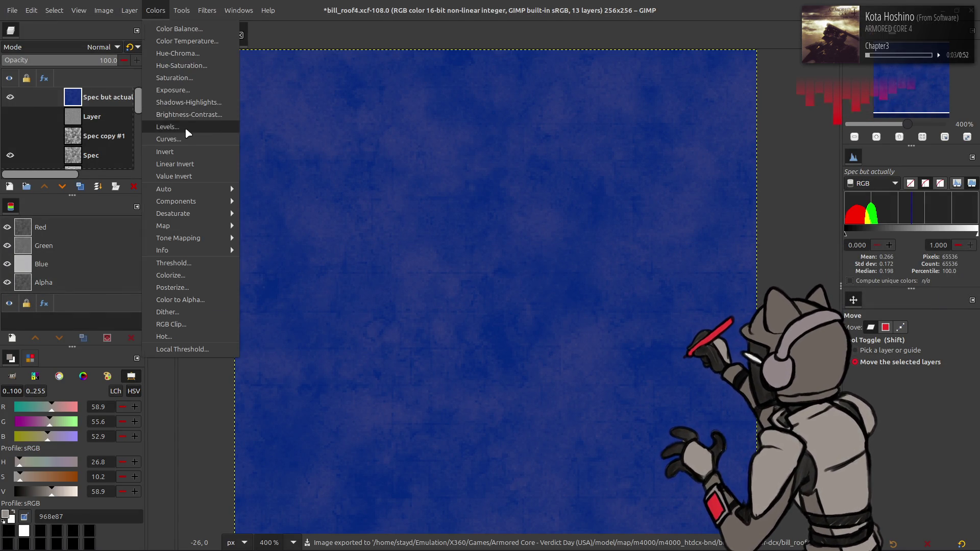
click(185, 127)
scroll(96, 189, down, 1)
text(50)
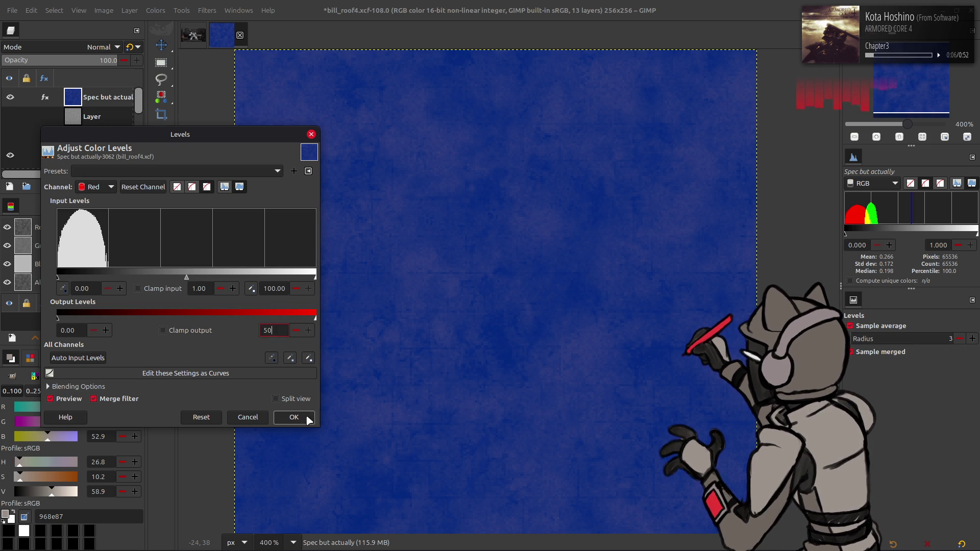
click(294, 418)
- Re-export bill_roof4_s.dds and reload the roof texture in Blender
click(12, 10)
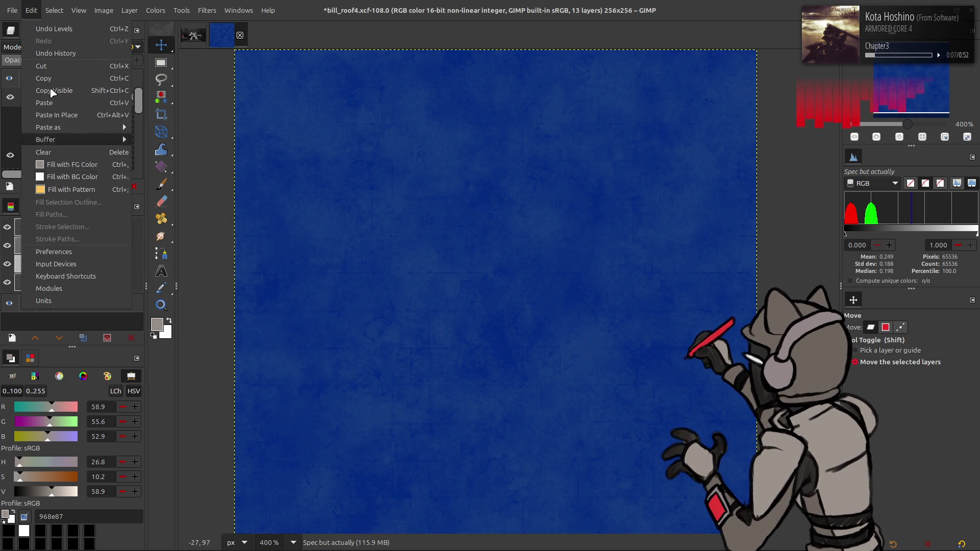
click(79, 177)
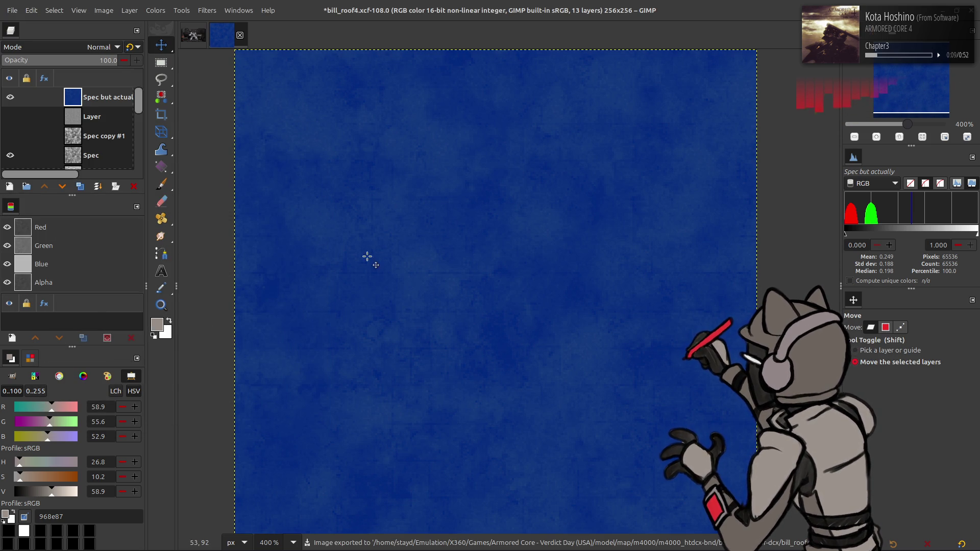
key(alt+Tab)
key(alt+r)
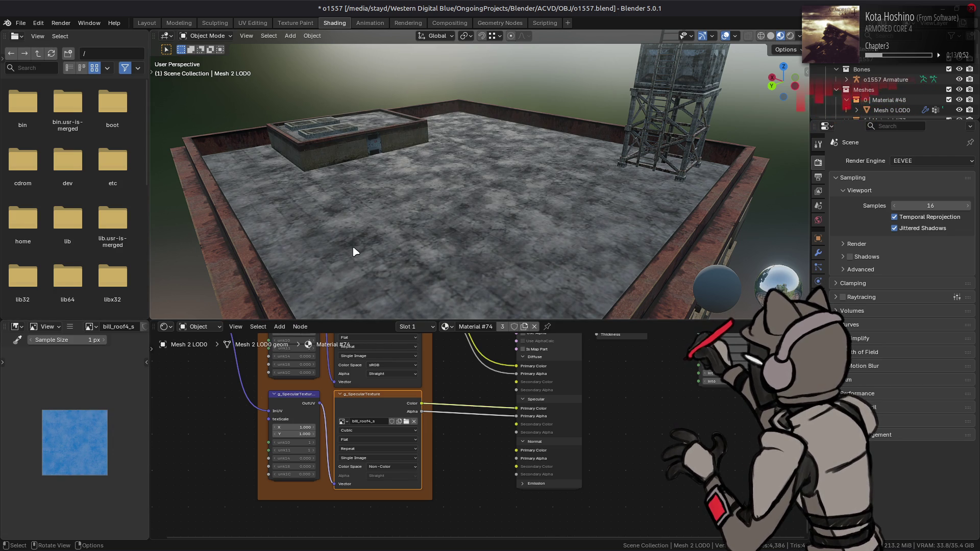
- Orbit and zoom in on Blender's roof to check the darker spec texture, then return to GIMP
mouse_move(470, 190)
middle_down()
mouse_move(485, 266)
mouse_move(455, 174)
middle_up()
scroll(463, 185, up, 2)
key(alt+Tab)
- Hide the blue Spec layer and toggle Spec Base, Spec Base copy and Clean copy to compare textures
click(10, 97)
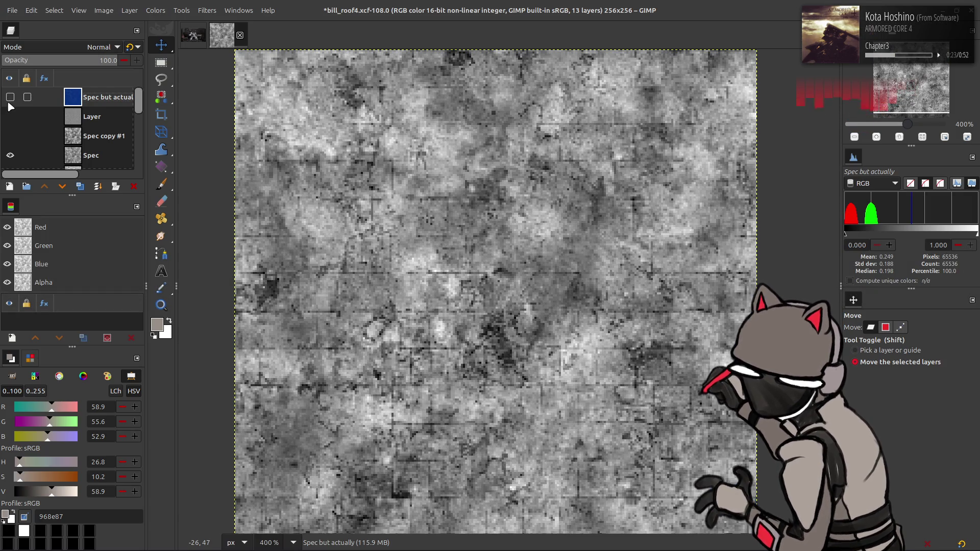
scroll(11, 112, down, 3)
click(13, 122)
scroll(11, 114, down, 1)
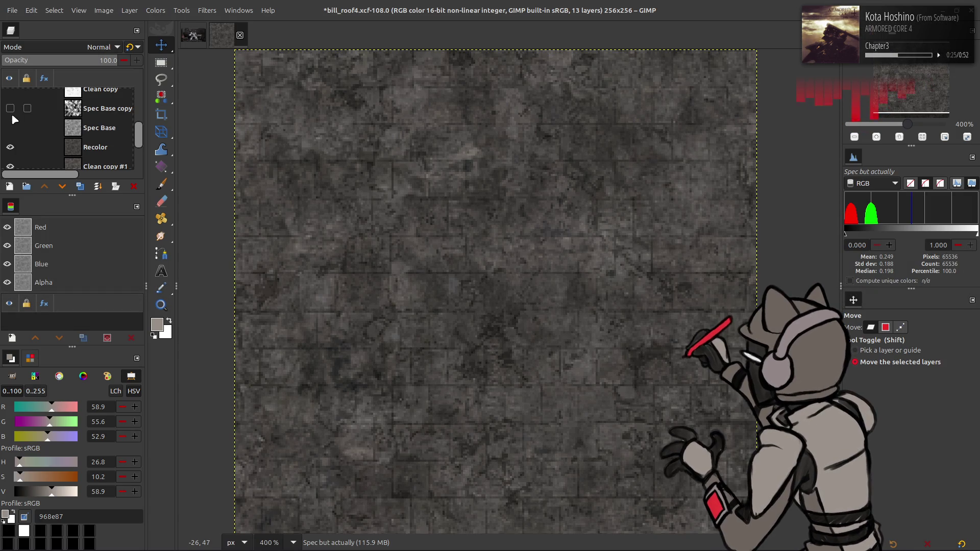
click(10, 128)
scroll(12, 130, up, 2)
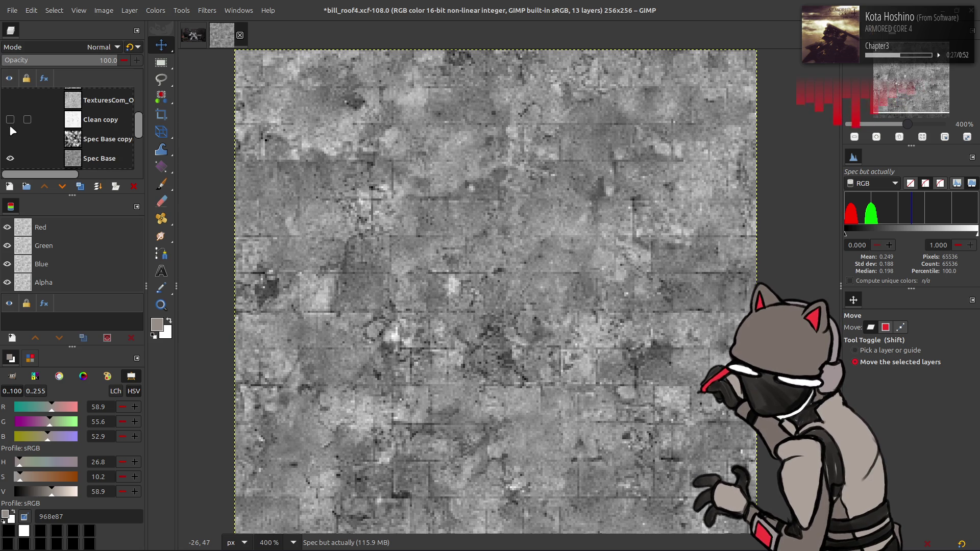
click(10, 139)
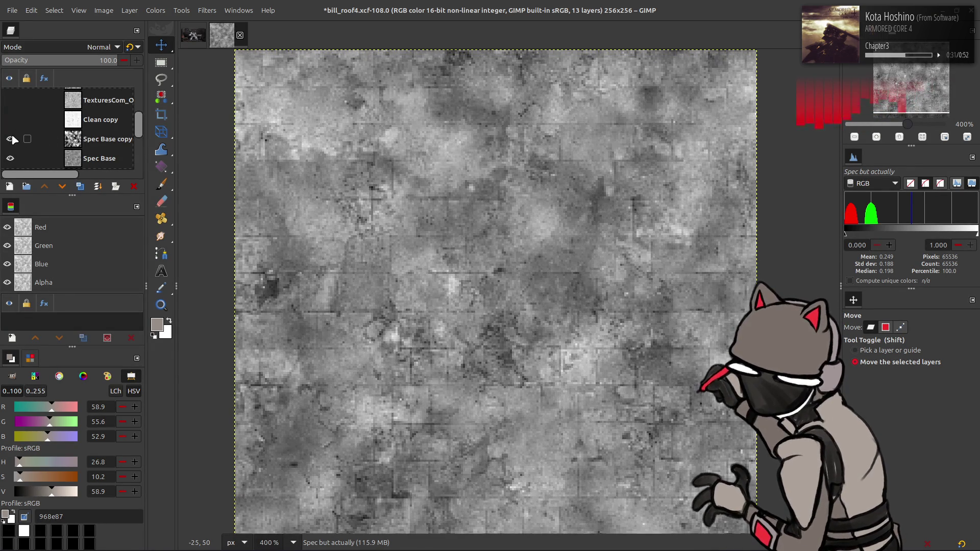
click(10, 139)
click(10, 119)
click(10, 120)
click(10, 120)
click(10, 120)
- Toggle the TexturesCom dirt overlay on and off to compare, leaving it visible
click(10, 101)
click(11, 101)
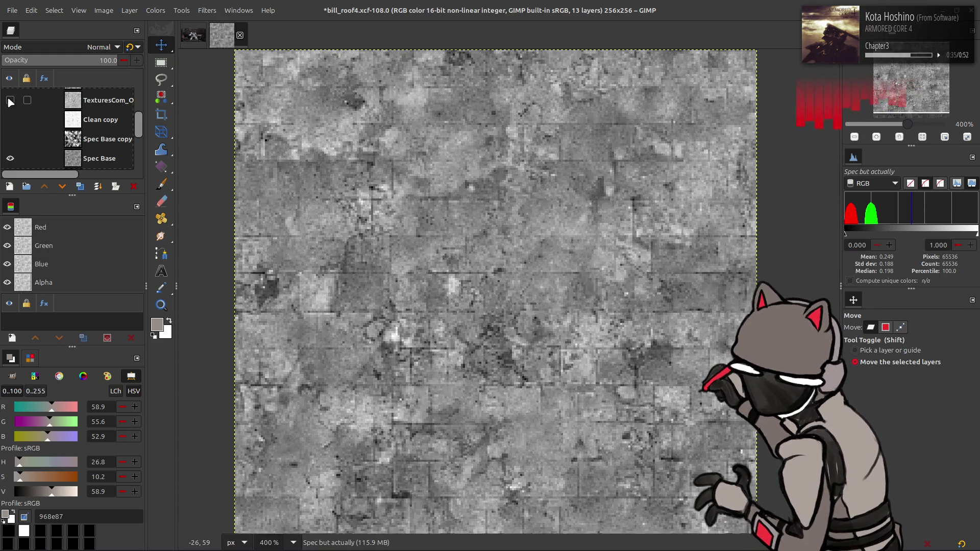
click(11, 100)
click(10, 100)
click(10, 101)
click(11, 100)
scroll(10, 102, up, 2)
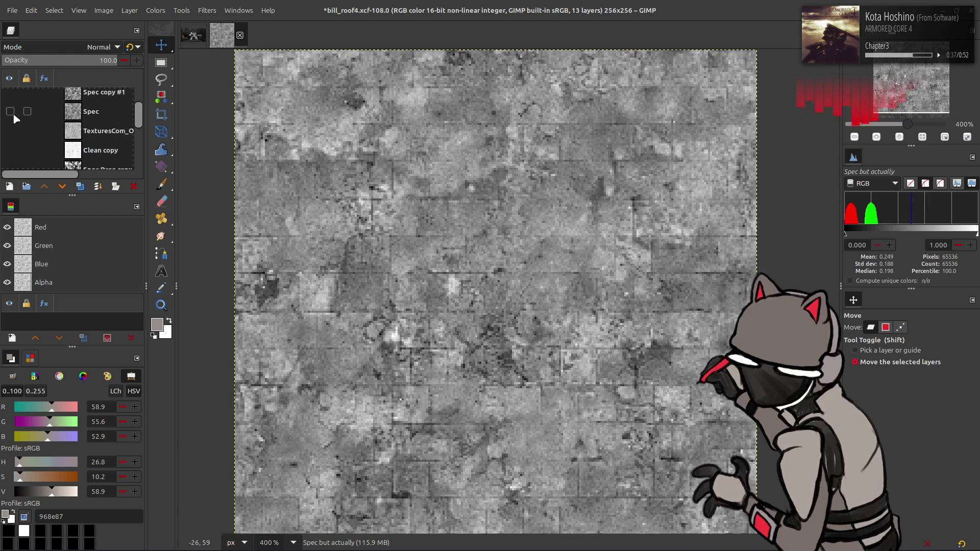
click(17, 131)
click(17, 132)
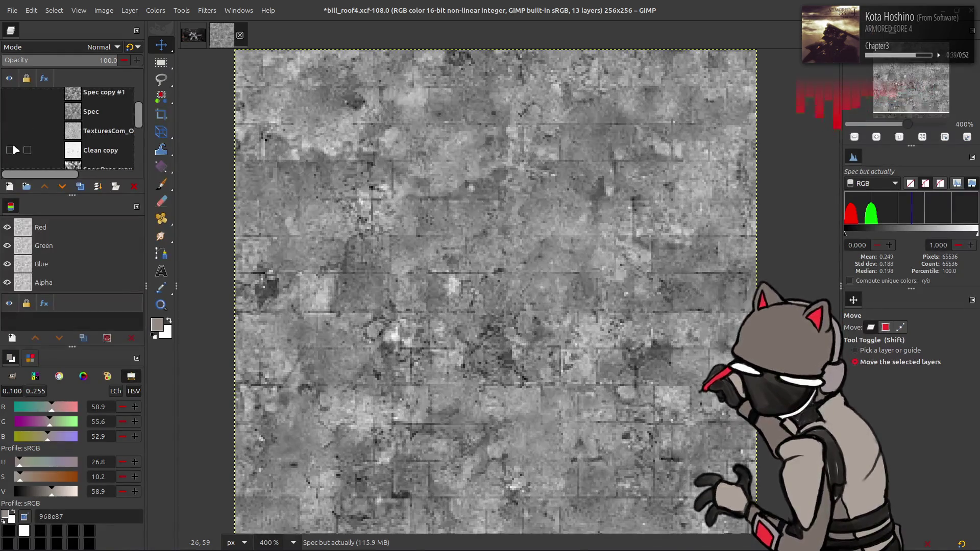
click(10, 131)
click(10, 130)
- Make the dirt overlay the active layer and set its opacity to 50
click(10, 130)
click(92, 137)
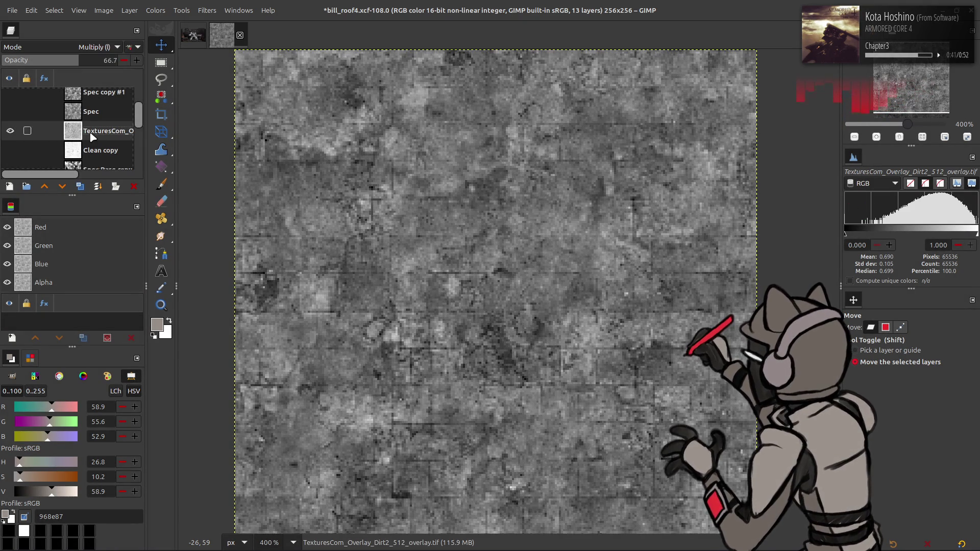
drag(95, 60, 97, 59)
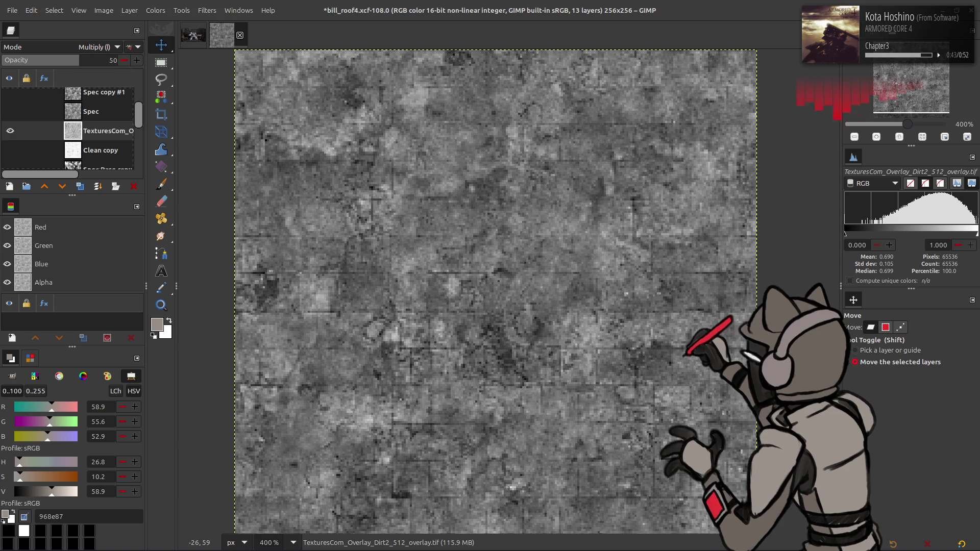
key(Return)
click(10, 130)
click(10, 131)
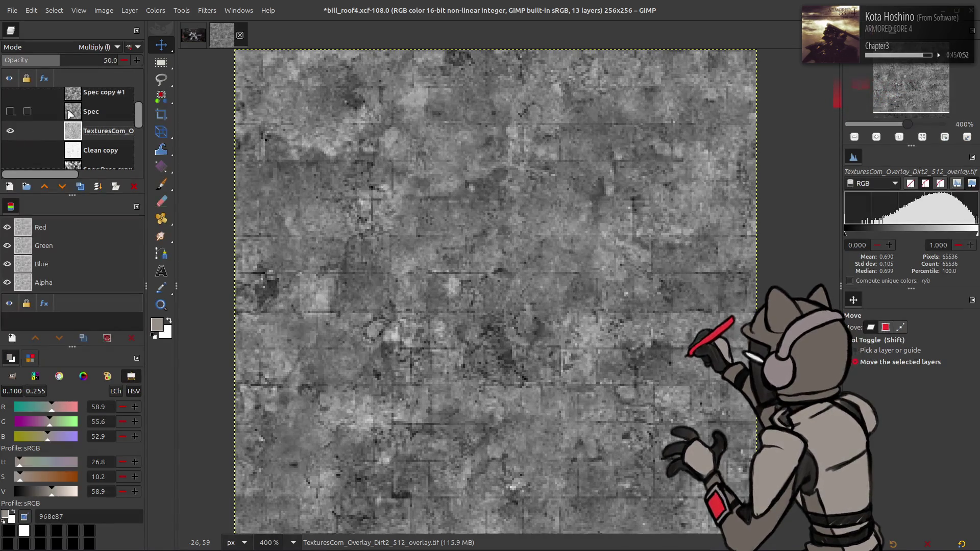
- Invert the dirt overlay and lower its opacity to 33.3
click(155, 10)
click(168, 153)
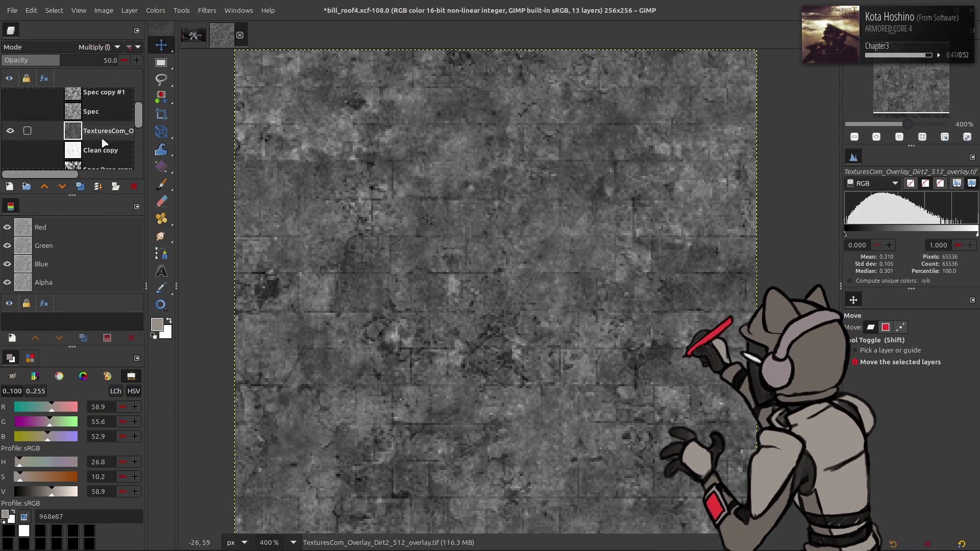
click(10, 131)
click(12, 131)
click(11, 131)
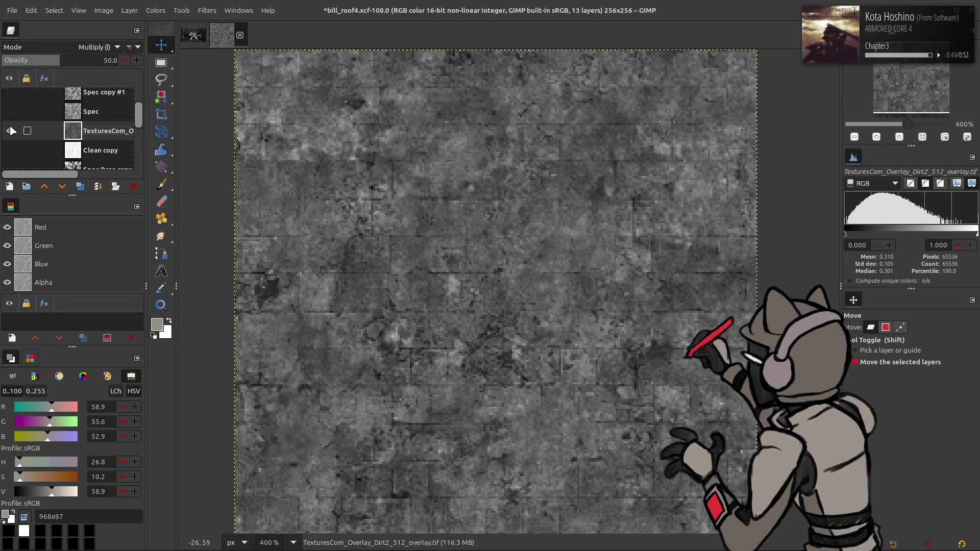
click(12, 132)
click(12, 132)
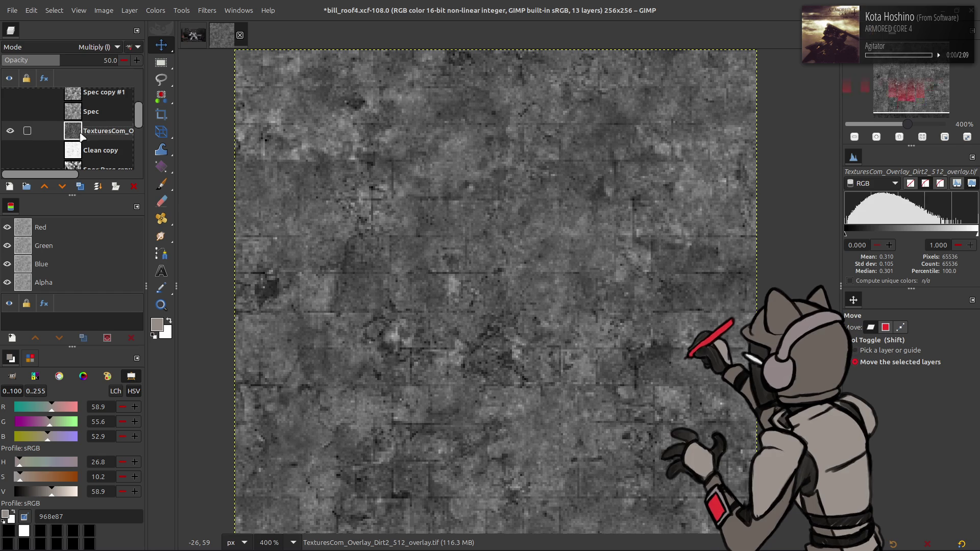
text(33.)
key(Return)
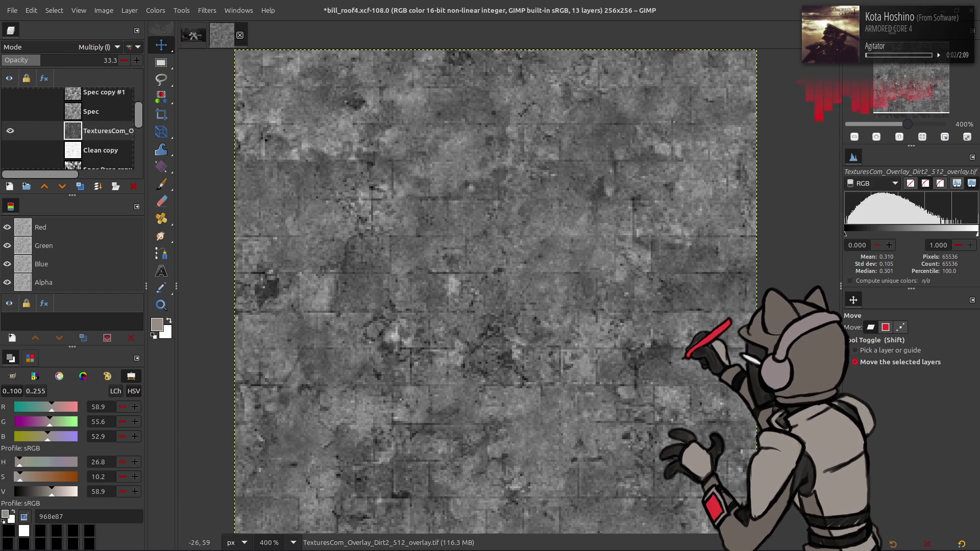
- Create a New from Visible layer and move it to the top of the layer stack
right_click(87, 137)
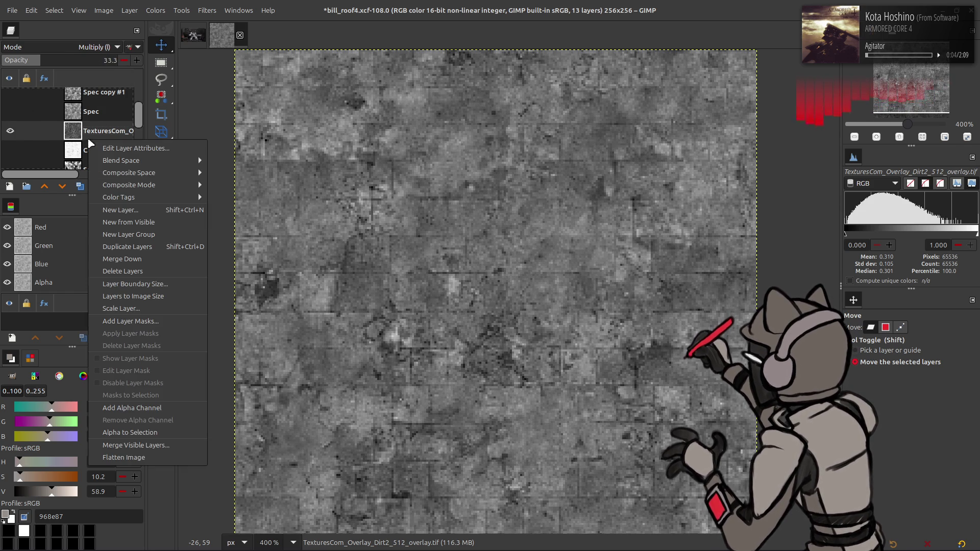
click(135, 221)
mouse_move(102, 141)
mouse_down()
mouse_move(99, 75)
mouse_move(99, 92)
mouse_up()
- Apply Colors > Auto > Stretch Contrast to the Visible layer
click(155, 10)
mouse_move(202, 192)
click(270, 214)
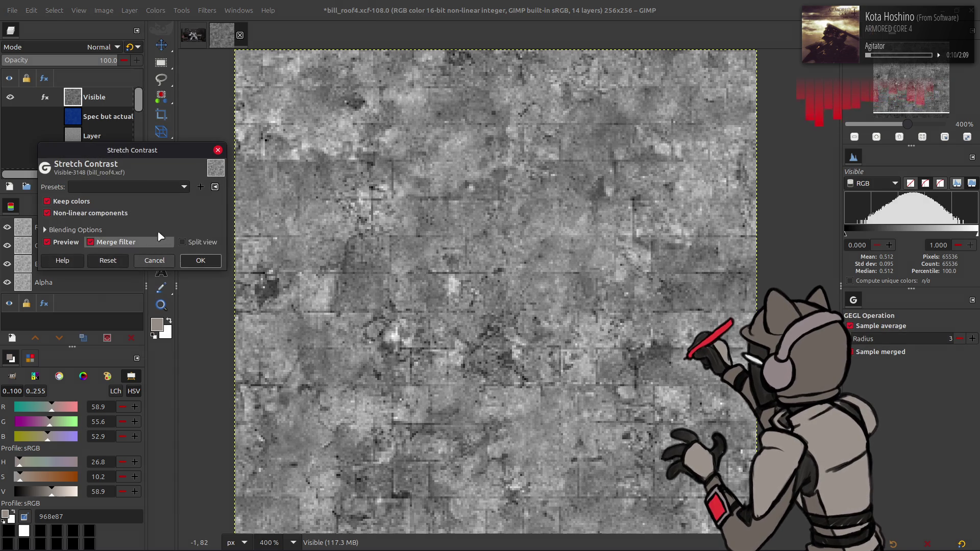
click(200, 261)
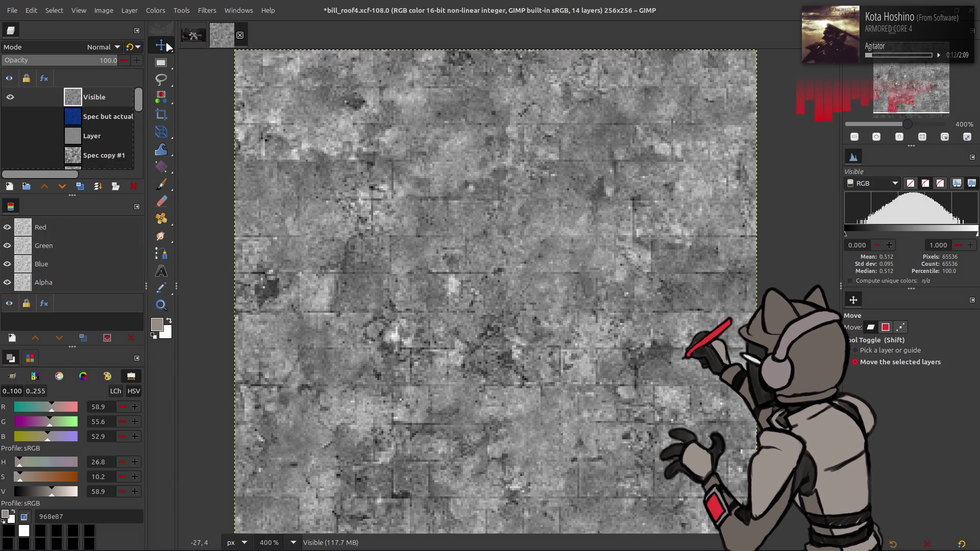
- Open Levels on the Visible layer with the Last used preset, previewing it deep blue
click(155, 11)
click(173, 132)
click(163, 176)
click(170, 176)
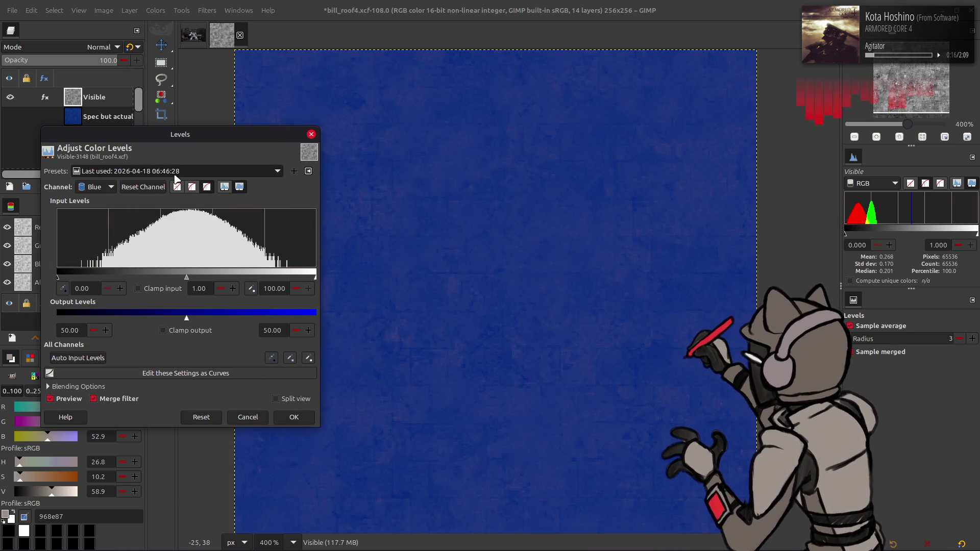
- Apply the blue-tinted levels, export bill_roof4_s.dds and reload it in Blender
click(294, 417)
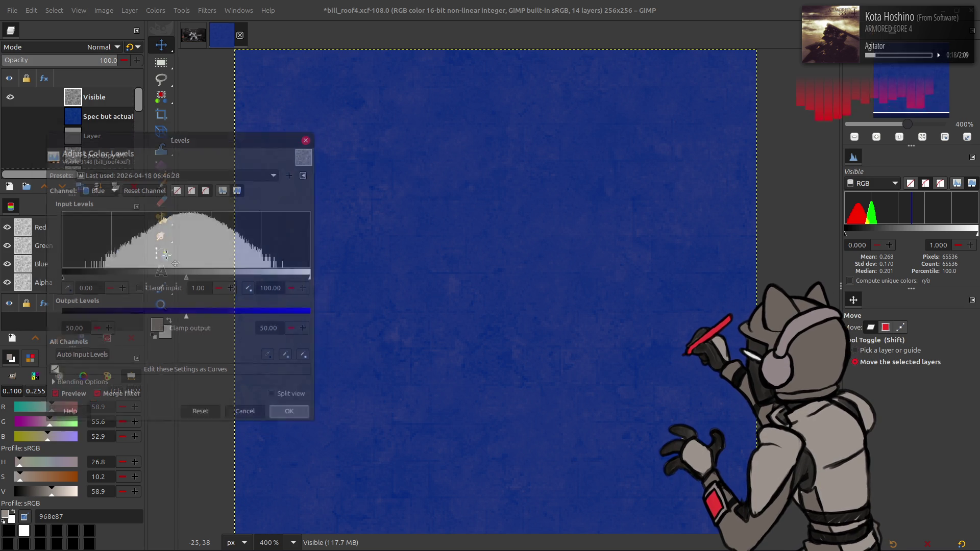
click(11, 10)
click(75, 178)
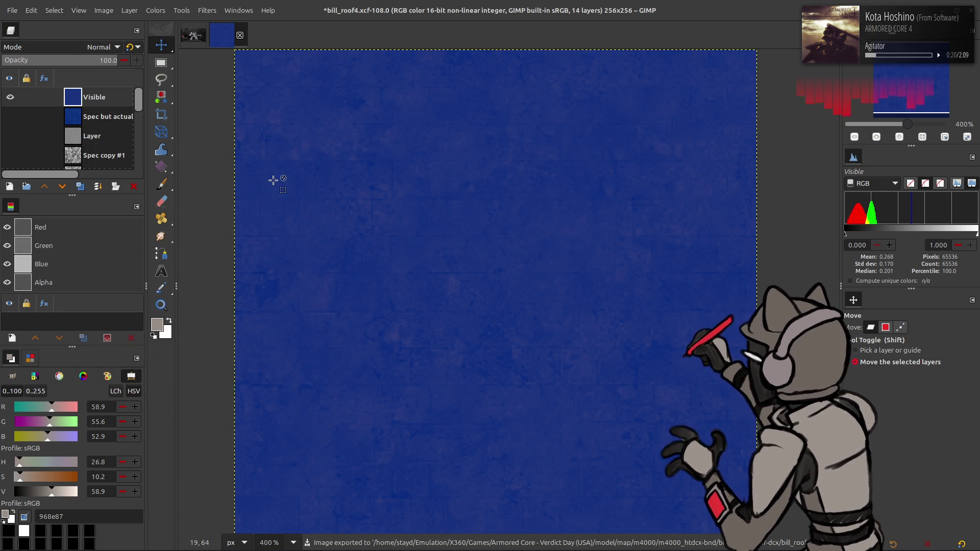
key(alt+Tab)
key(alt+r)
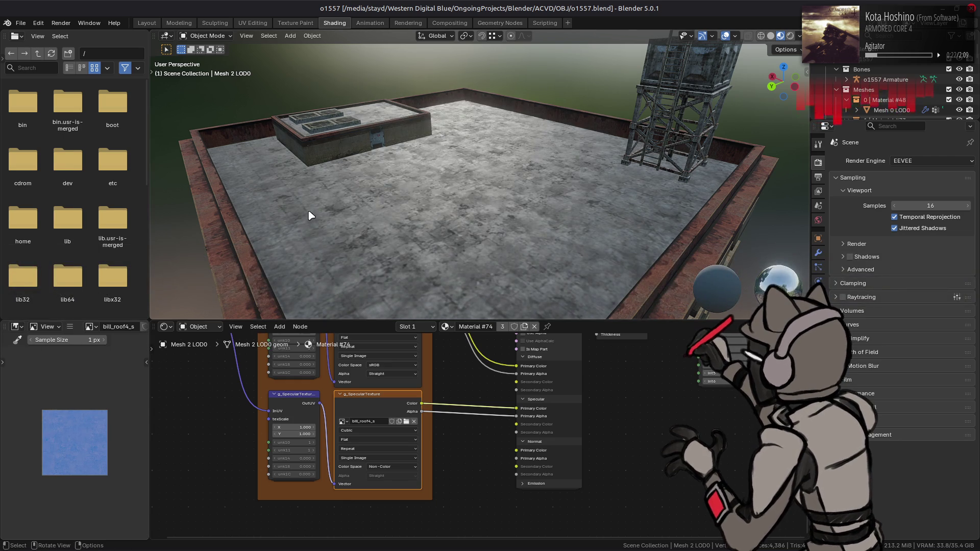
key(alt+Tab)
- Undo the tint and reapply Last used Levels with green output lowered to 24.80
key(ctrl+z)
click(156, 10)
click(192, 124)
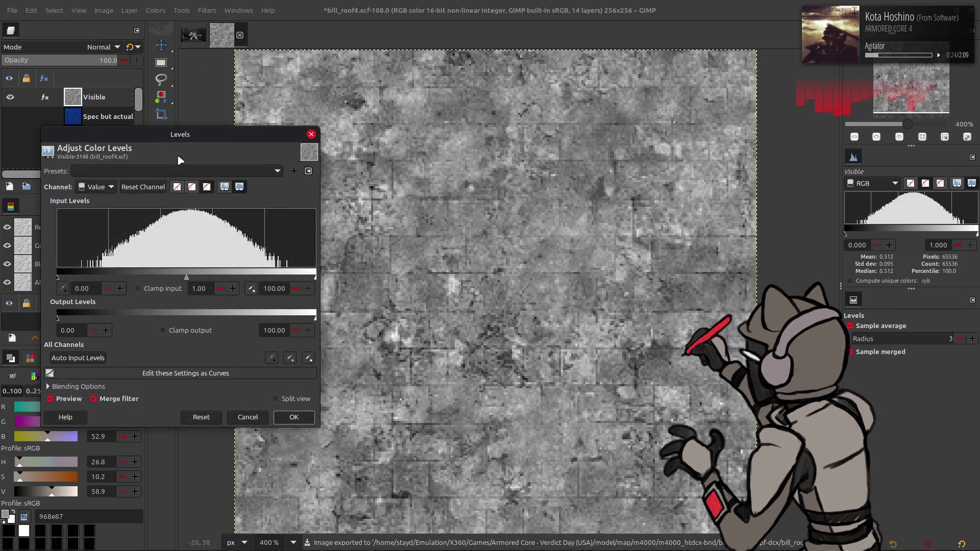
click(179, 171)
click(132, 306)
scroll(101, 189, up, 1)
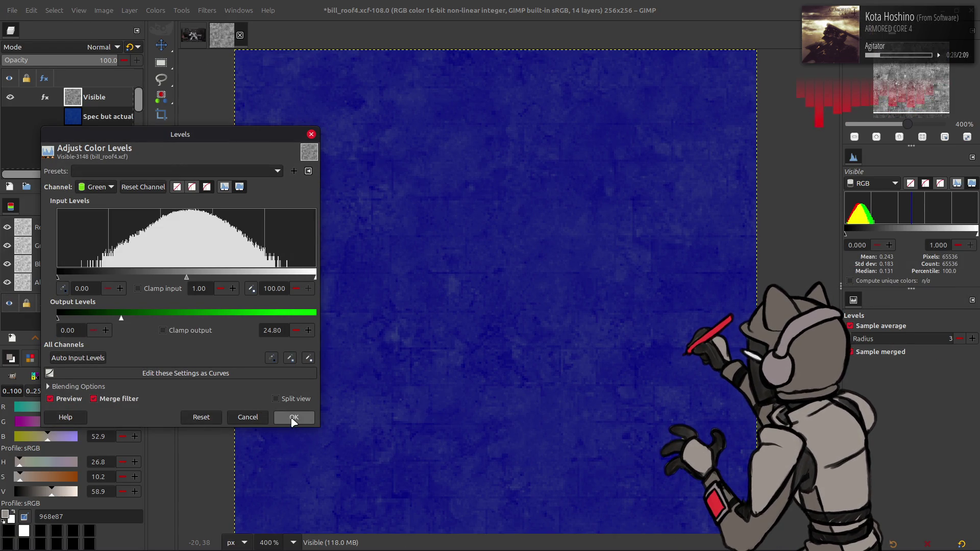
click(293, 417)
- Export the revised spec map and check it on Blender's roof
click(11, 10)
key(Escape)
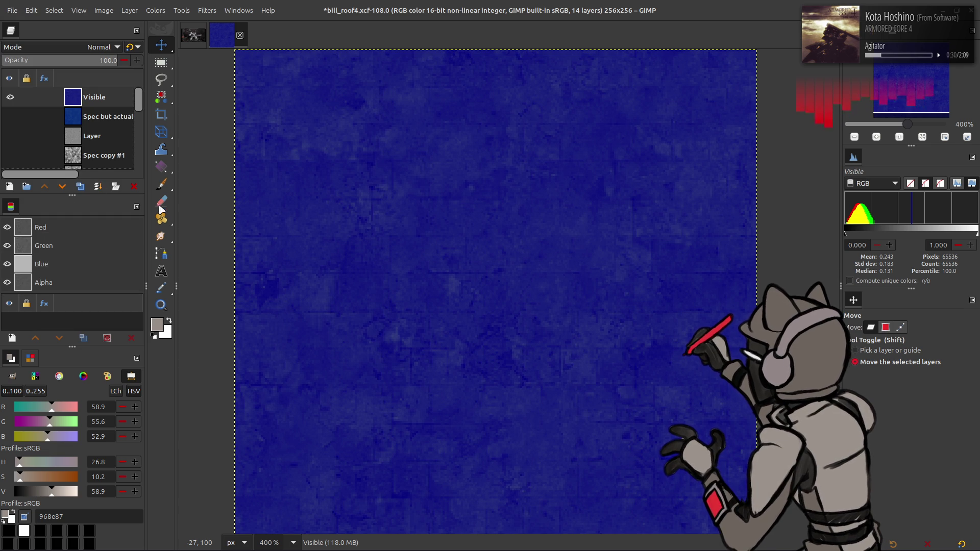
key(alt+Tab)
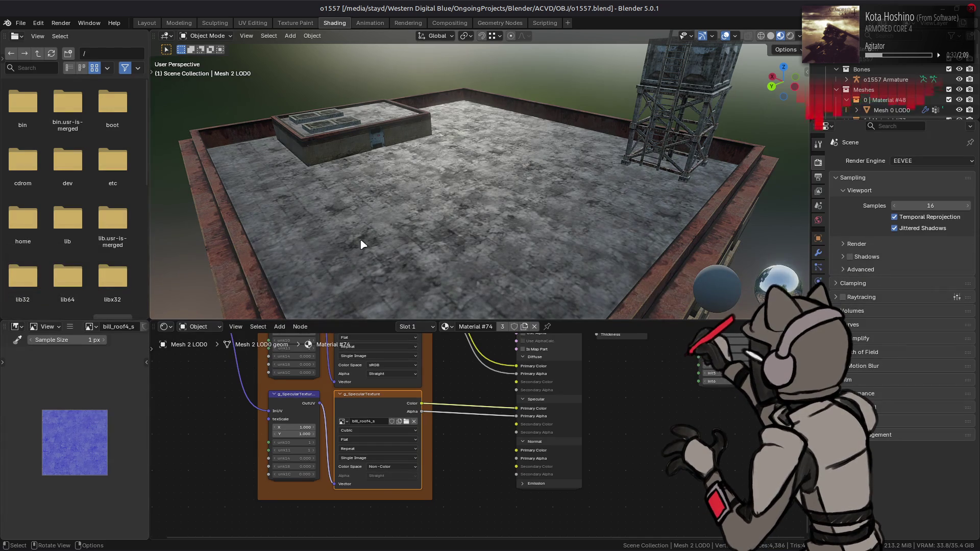
key(alt+Tab)
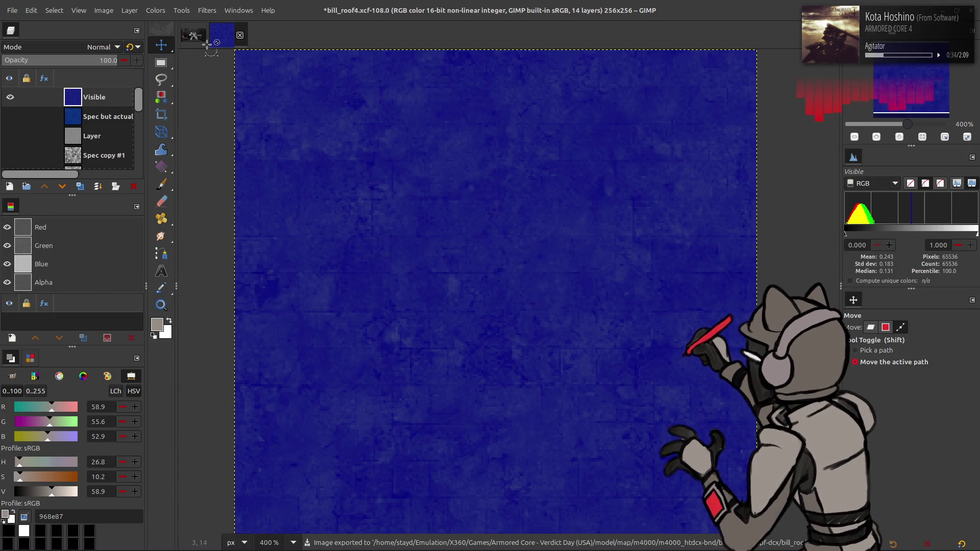
- Undo the levels tint and reopen the Levels presets on the Visible layer
key(ctrl+z)
click(155, 10)
click(185, 115)
click(177, 174)
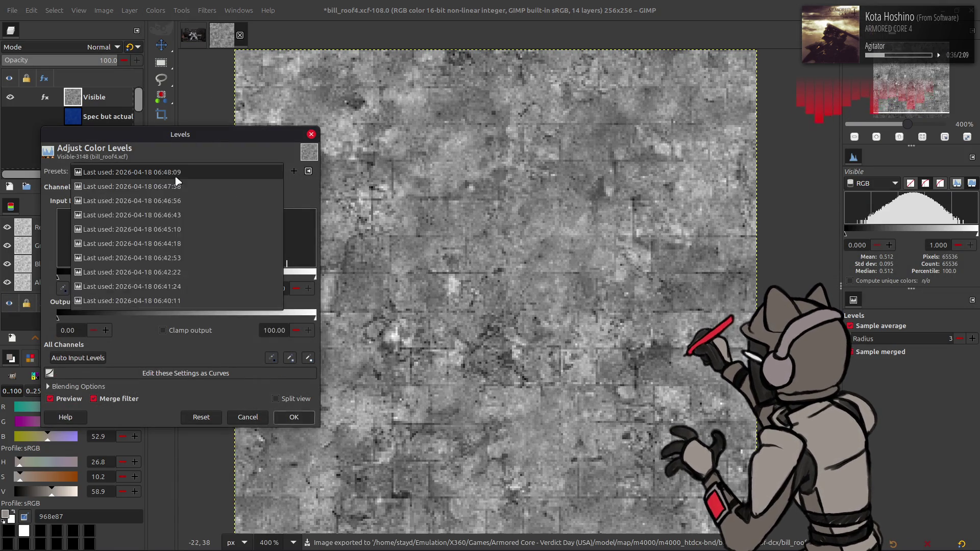
- Apply Last used Levels with red output high 15 and export to bill_roof4_s.dds
click(175, 176)
text(.9)
key(Return)
scroll(106, 187, up, 1)
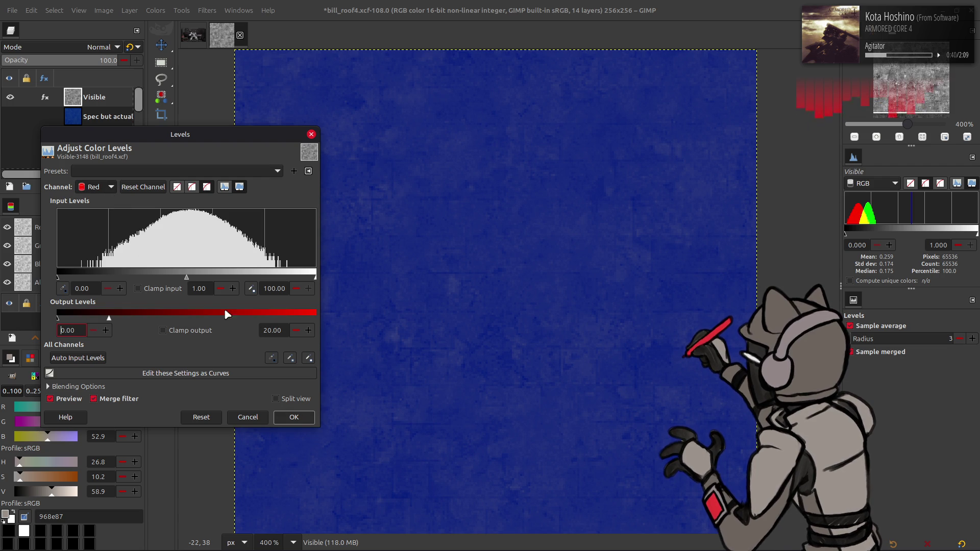
click(294, 418)
click(12, 10)
click(72, 175)
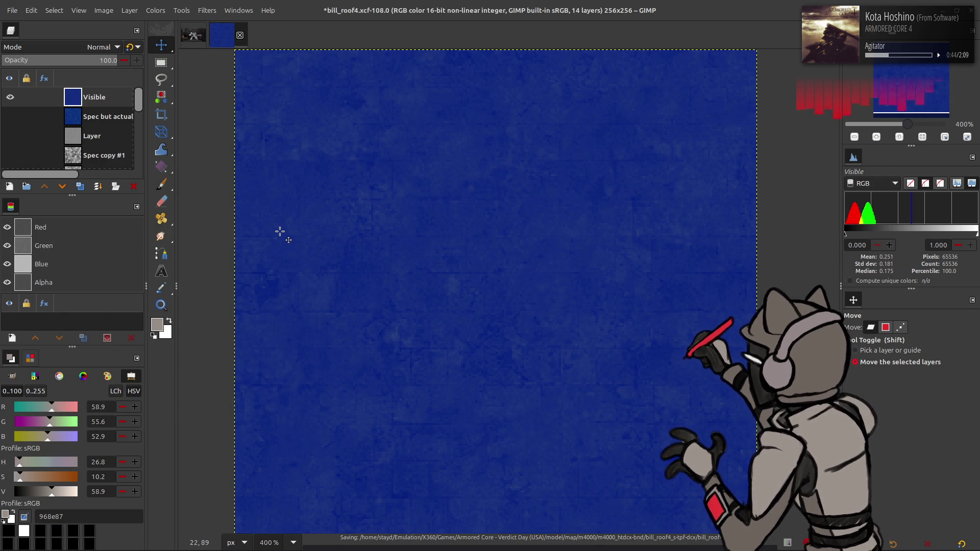
- Inspect the roof in Blender, then undo the tint and select the Multiply overlay named Layer
key(alt+Tab)
mouse_move(339, 236)
middle_down()
mouse_move(293, 221)
mouse_move(387, 224)
mouse_move(339, 221)
middle_up()
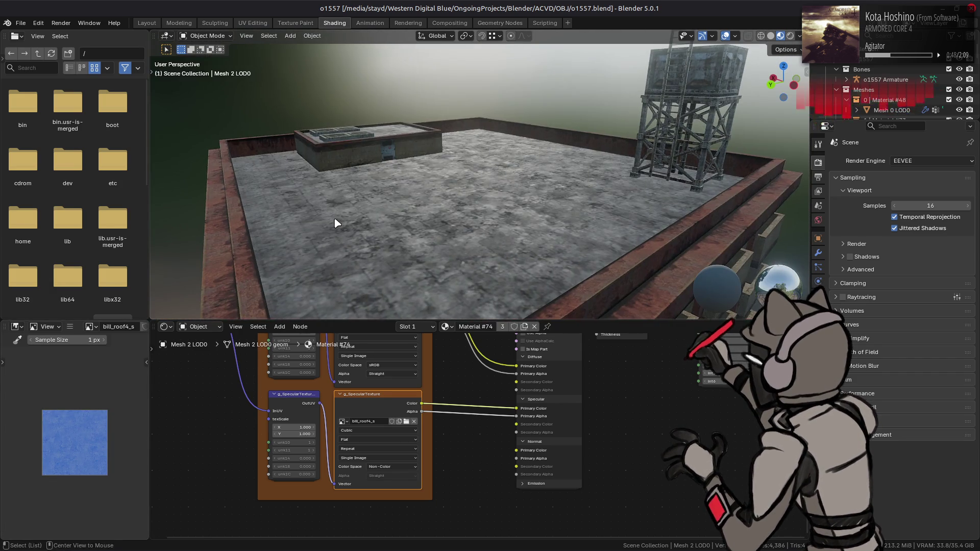
key(alt+Tab)
key(ctrl+z)
click(92, 137)
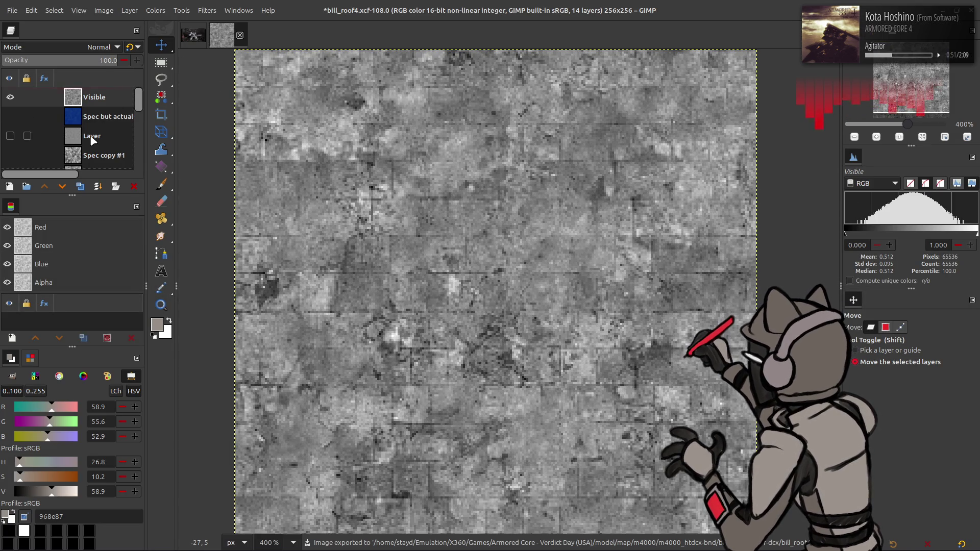
- Duplicate the Layer overlay, move the copy up the stack, then delete it
click(80, 186)
drag(97, 136, 97, 97)
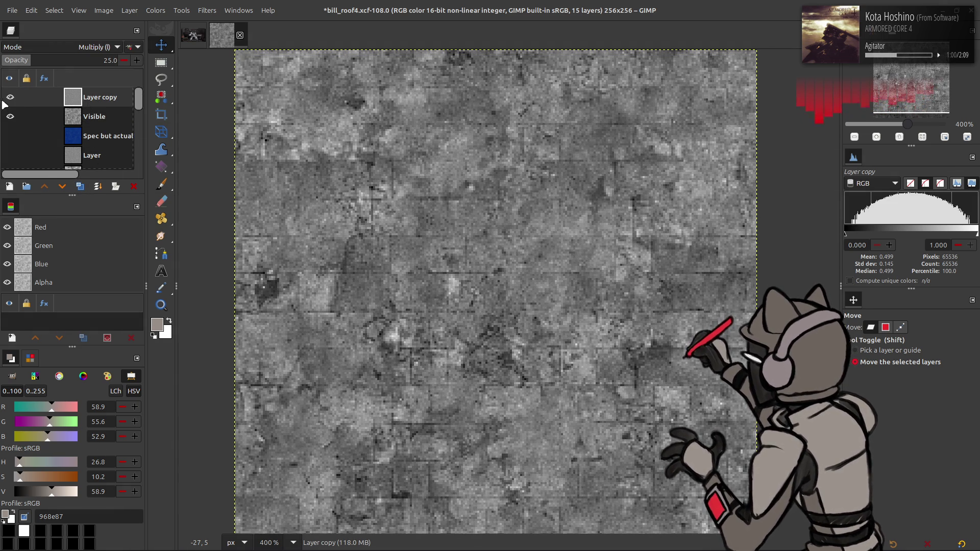
right_click(102, 92)
click(122, 192)
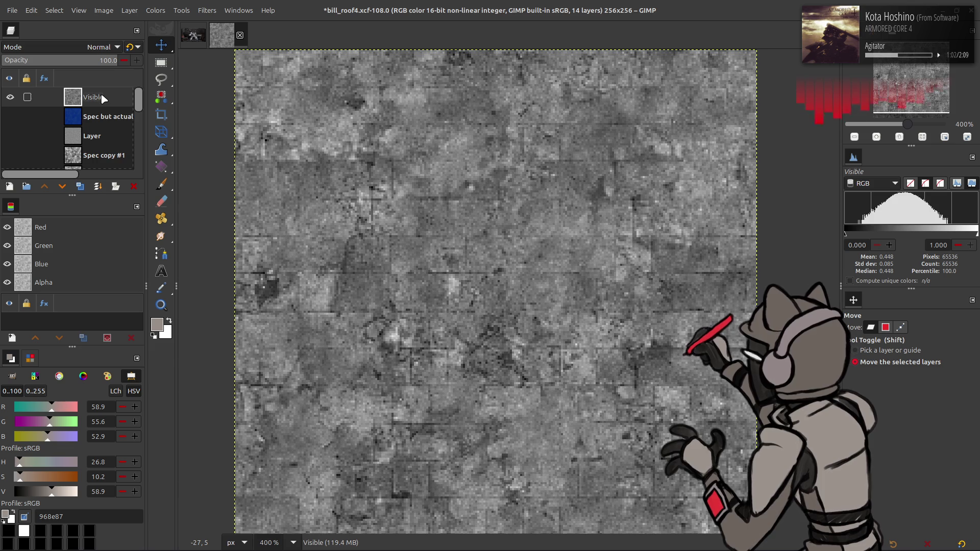
- Apply Stretch Contrast to the spec map with non-linear components included
click(154, 10)
mouse_move(214, 186)
click(273, 215)
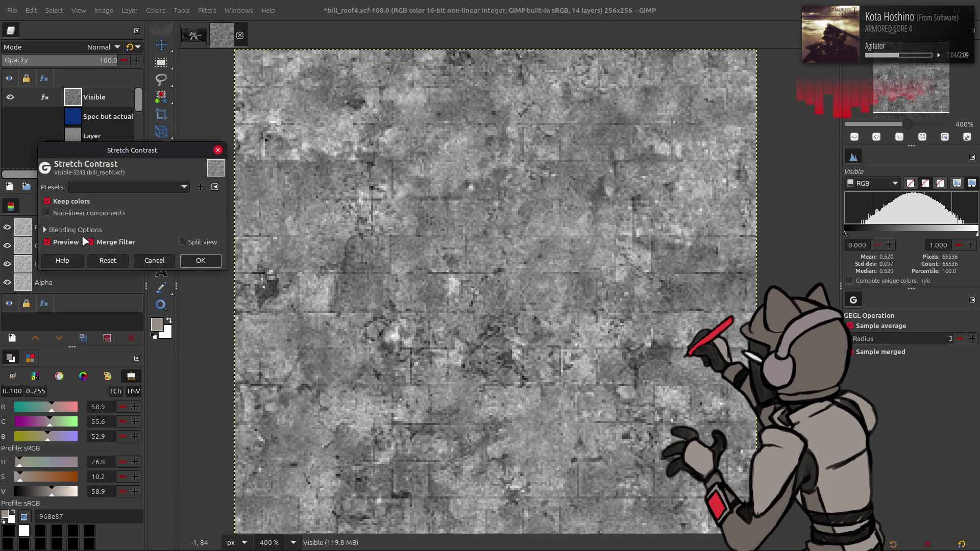
click(102, 213)
click(200, 260)
- Apply the last-used Levels preset (red output high 20) and export the spec map
click(155, 10)
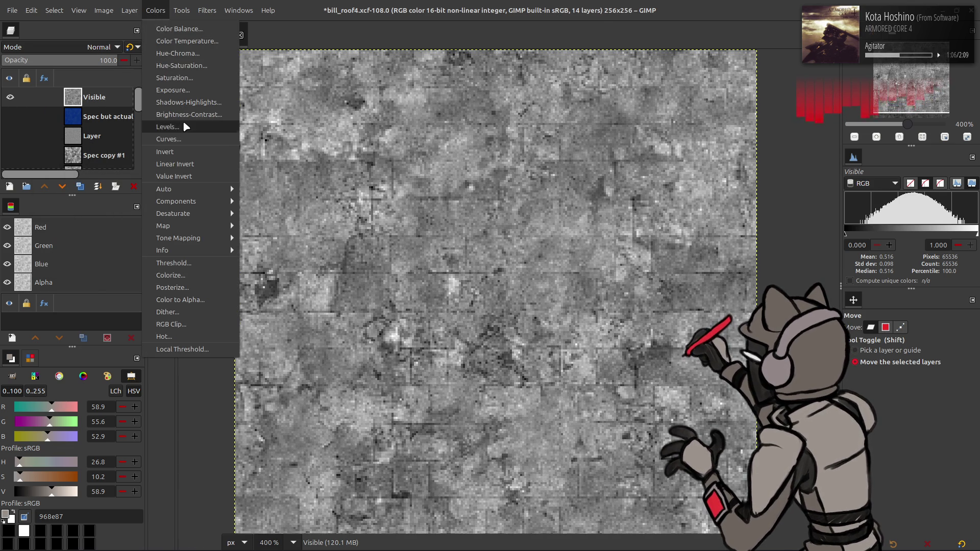
click(182, 121)
click(165, 172)
click(165, 172)
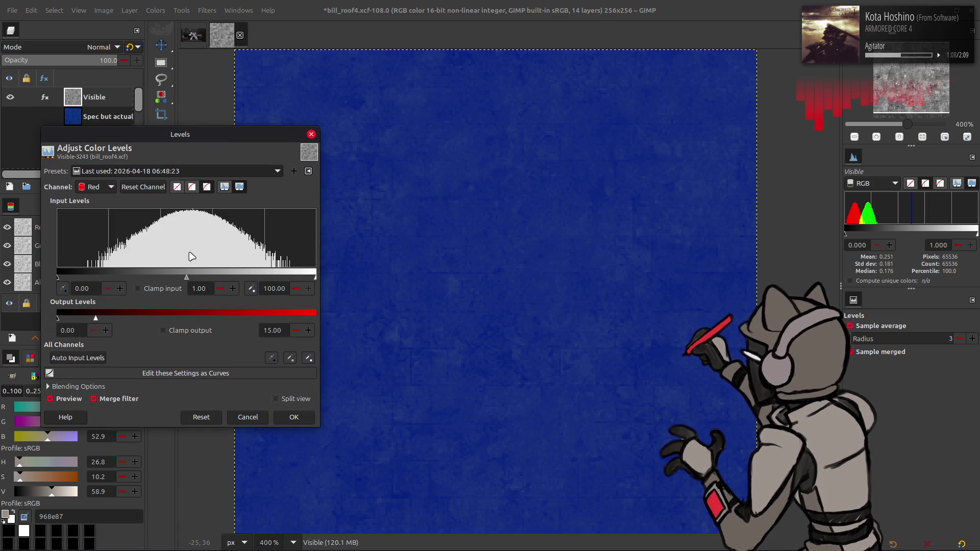
scroll(97, 187, down, 1)
scroll(97, 187, up, 1)
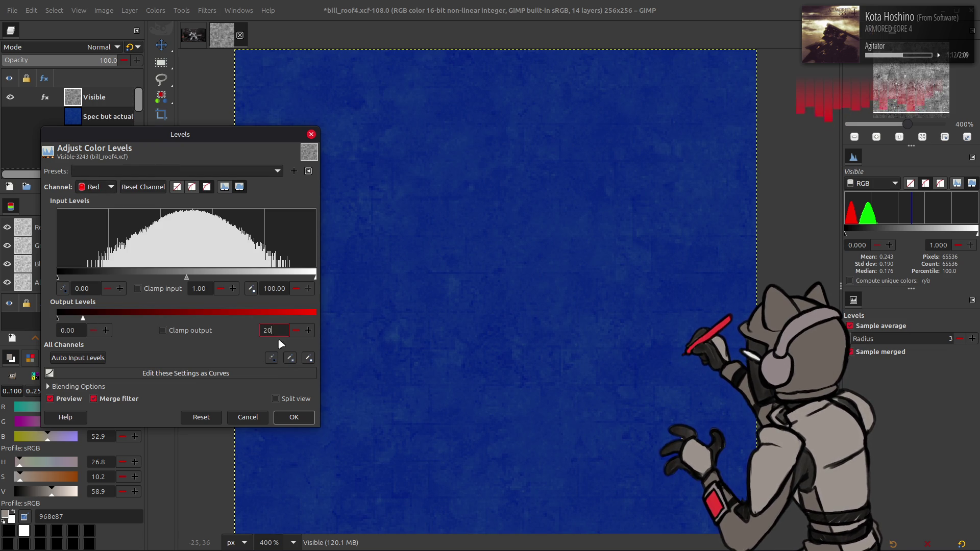
click(295, 417)
key(alt+f)
key(s)
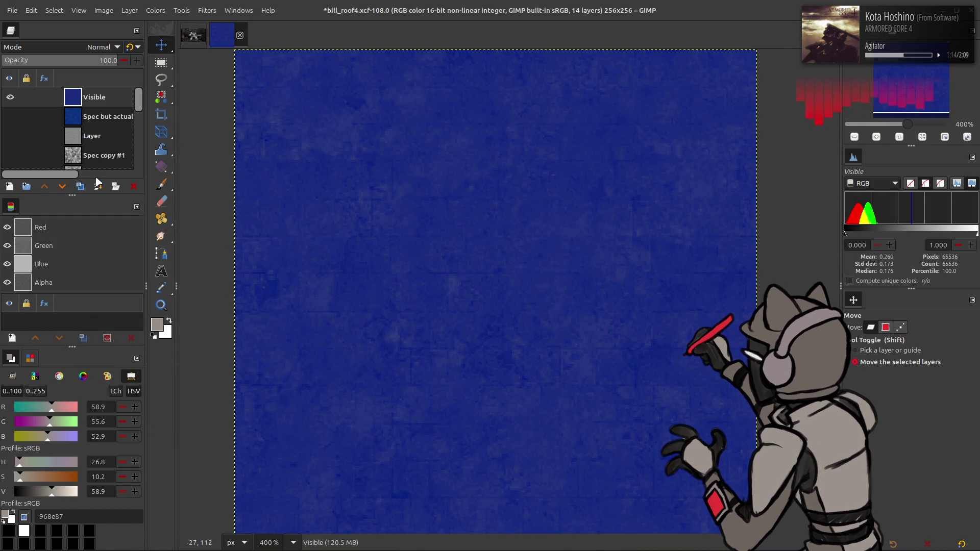
- Reload the updated texture in Blender, inspect the roof, and return to GIMP
key(alt+Tab)
key(alt+r)
mouse_move(397, 142)
middle_down()
mouse_move(389, 201)
mouse_move(376, 131)
middle_up()
key(alt+Tab)
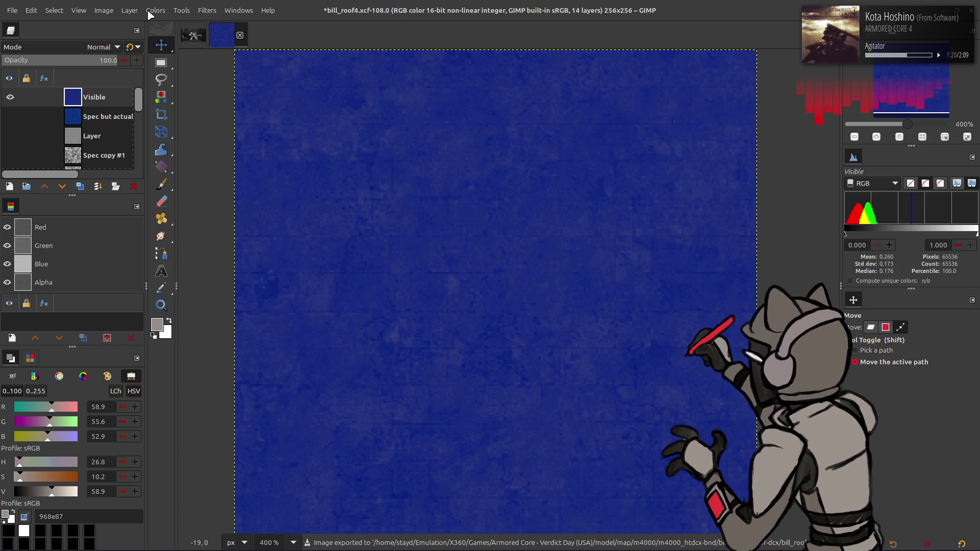
- Reapply the last-used red-channel Levels settings and re-export the spec texture
click(153, 11)
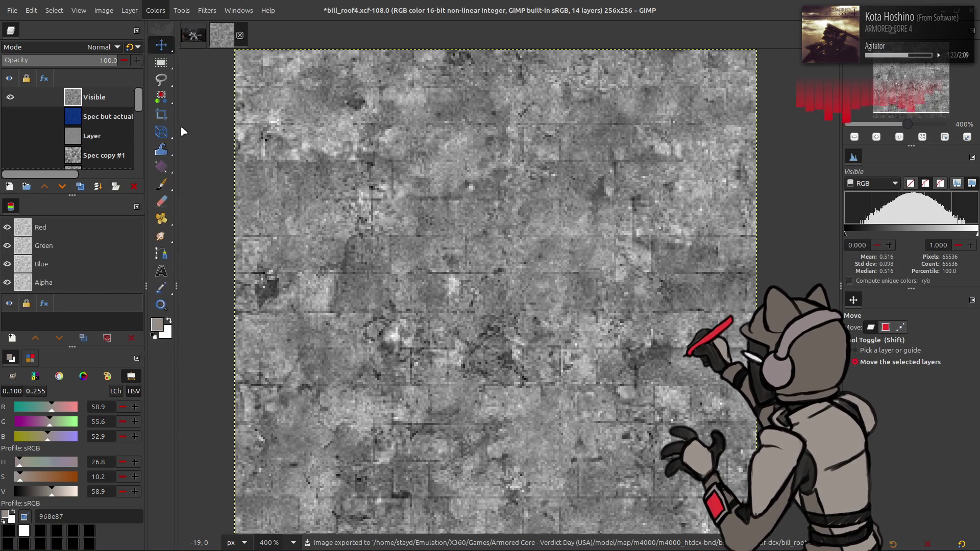
click(179, 124)
click(173, 170)
click(174, 174)
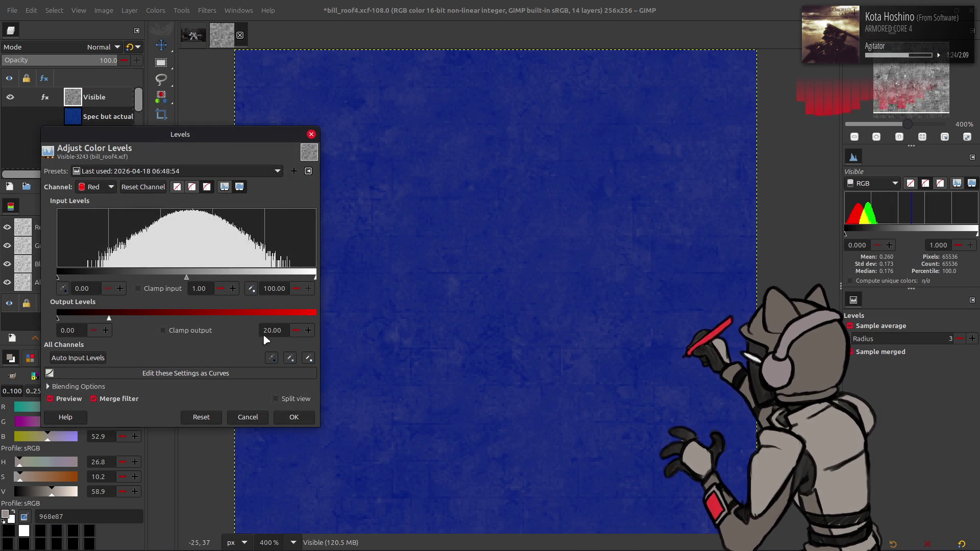
click(294, 417)
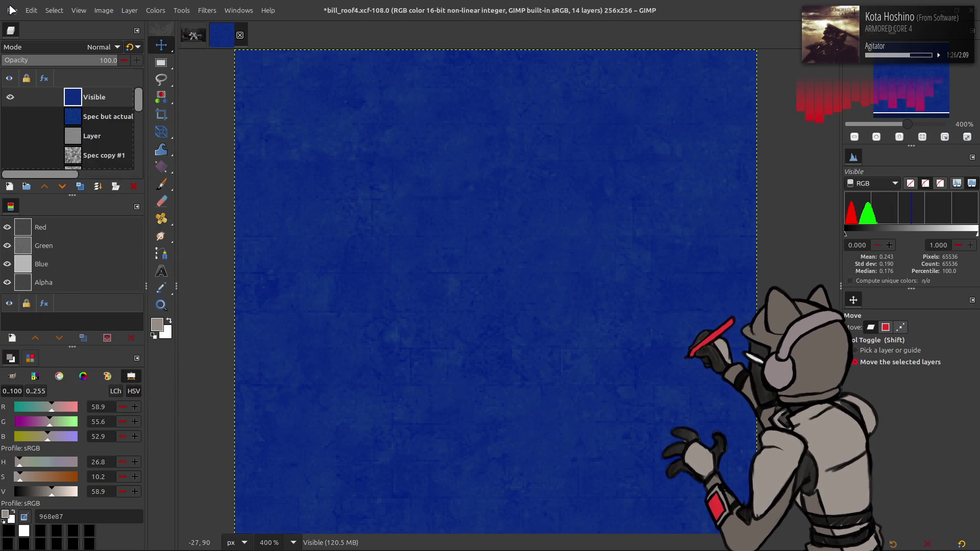
click(13, 10)
click(41, 155)
- Check the re-exported texture on the Blender roof, then return to GIMP
key(alt+Tab)
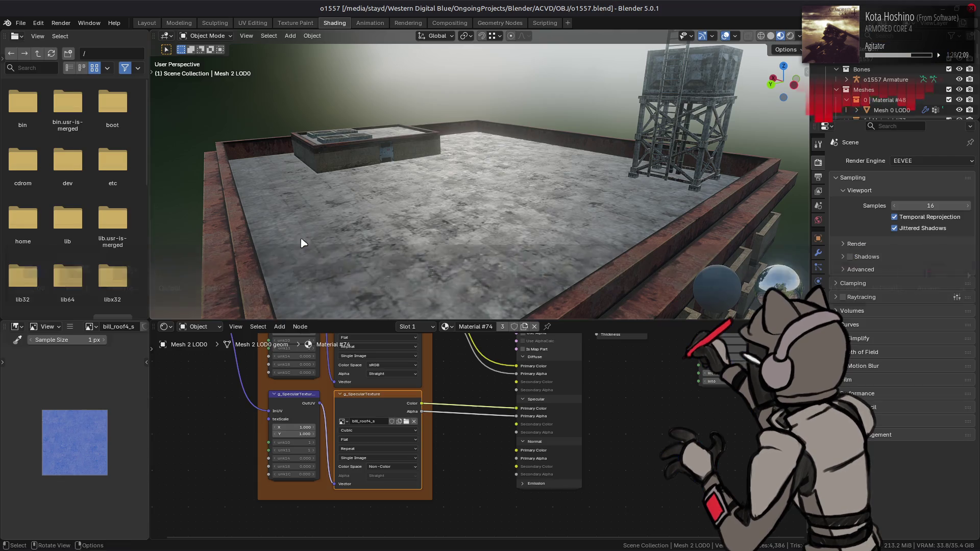
mouse_move(369, 192)
middle_down()
mouse_move(371, 246)
mouse_move(371, 176)
middle_up()
key(alt+Tab)
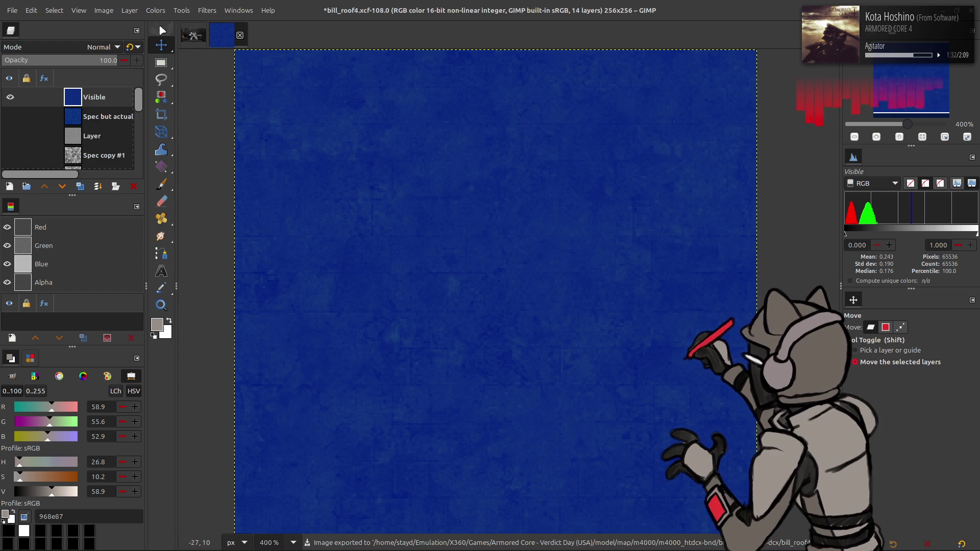
- Reapply last-used red Levels (output high 10), export bill_roof4_s.dds, and return to Blender
click(155, 11)
click(188, 128)
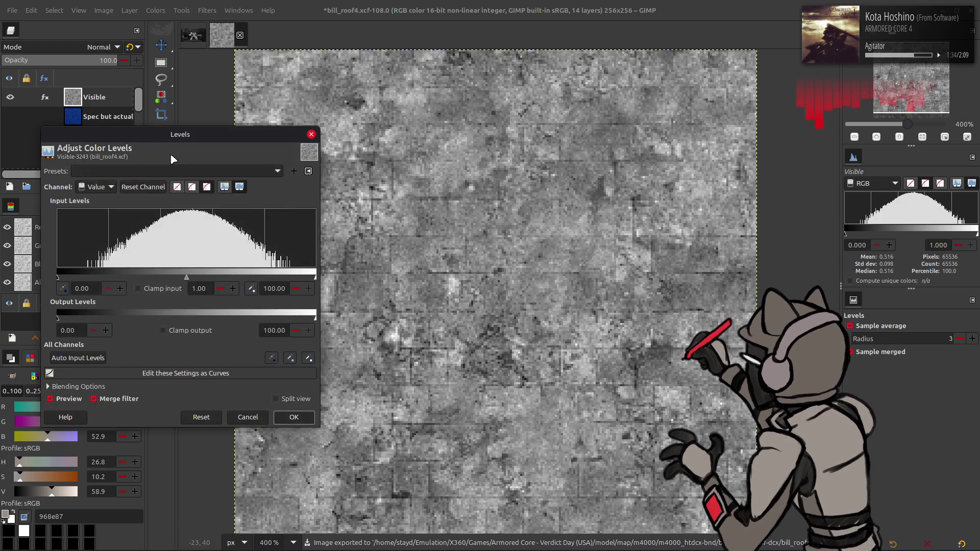
click(294, 417)
click(17, 11)
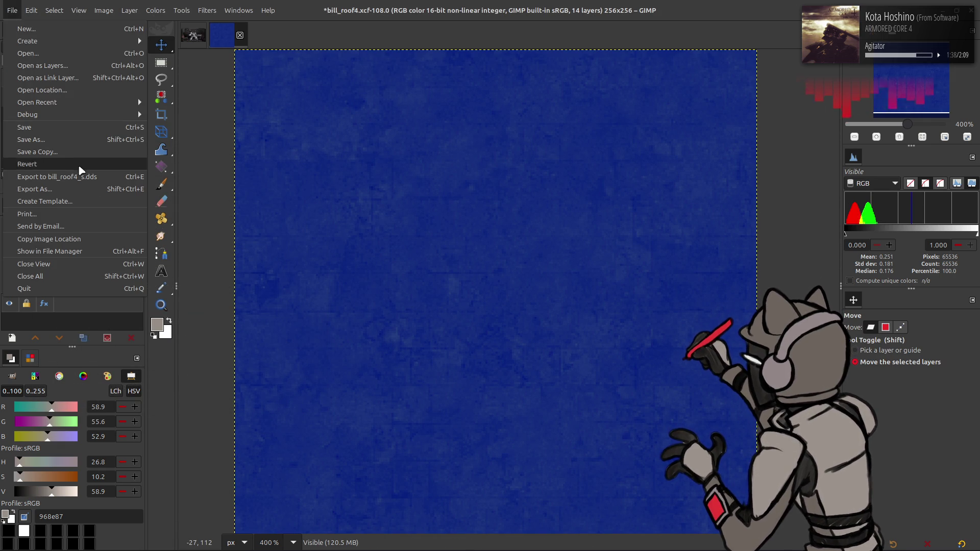
click(61, 177)
key(alt+Tab)
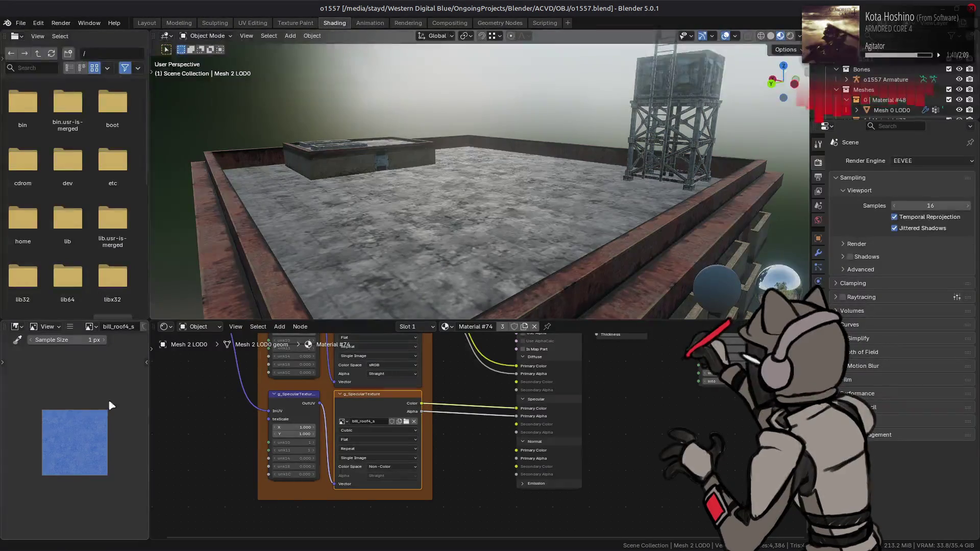
- Save the blend file and enter the ACVD Shader group node
click(466, 202)
key(ctrl+s)
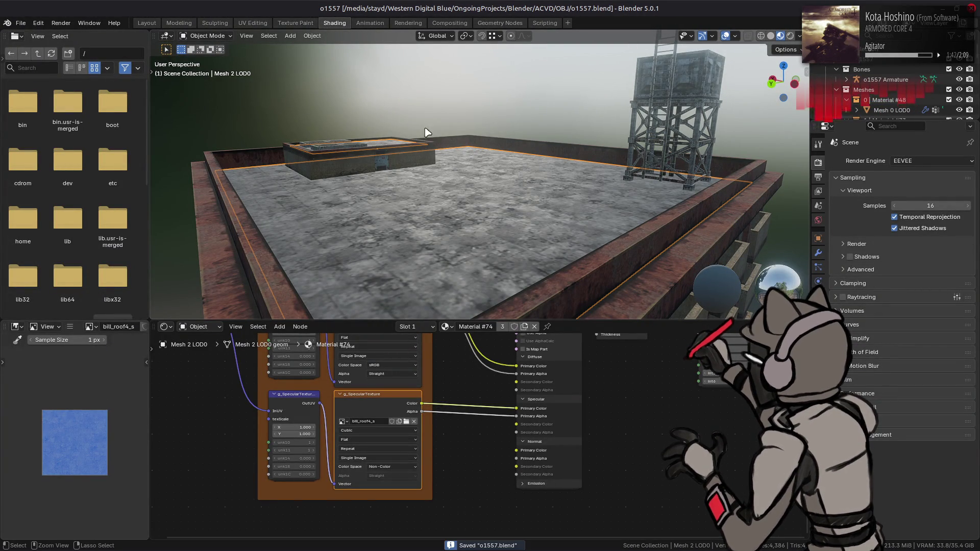
middle_drag(472, 363, 443, 410)
click(516, 358)
key(Tab)
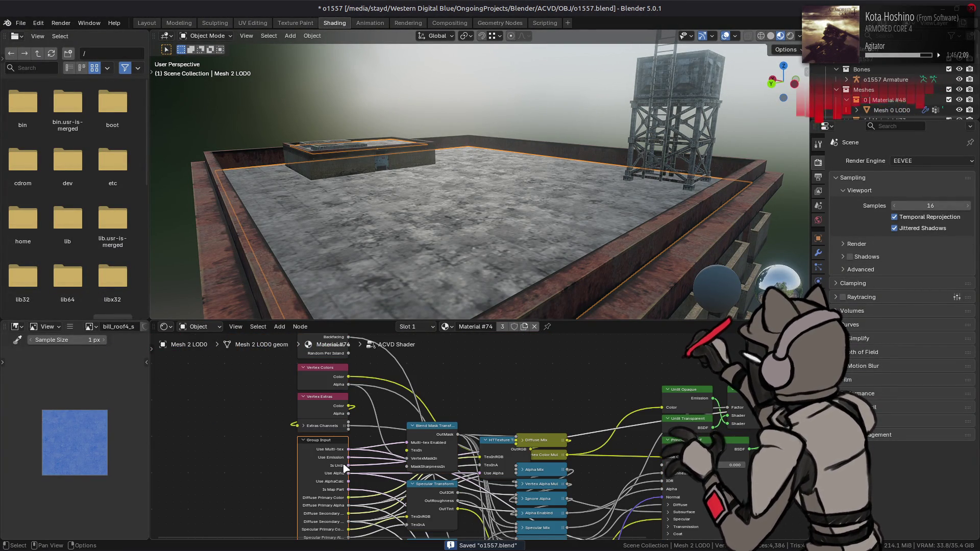
- Add a Boolean group input named UMTD (Use Dull MTD) below Specular Secondary
key(n)
middle_drag(522, 466, 507, 393)
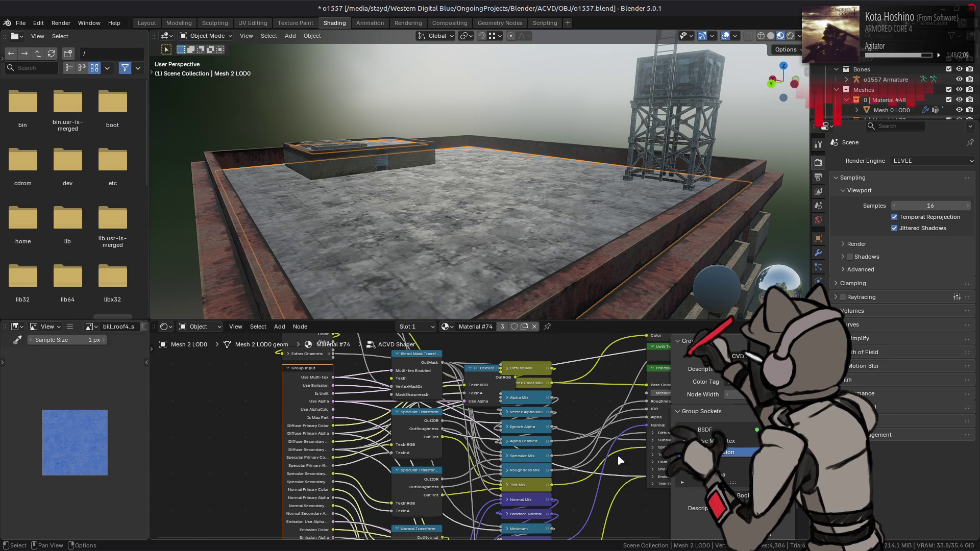
scroll(730, 452, down, 4)
scroll(730, 451, down, 5)
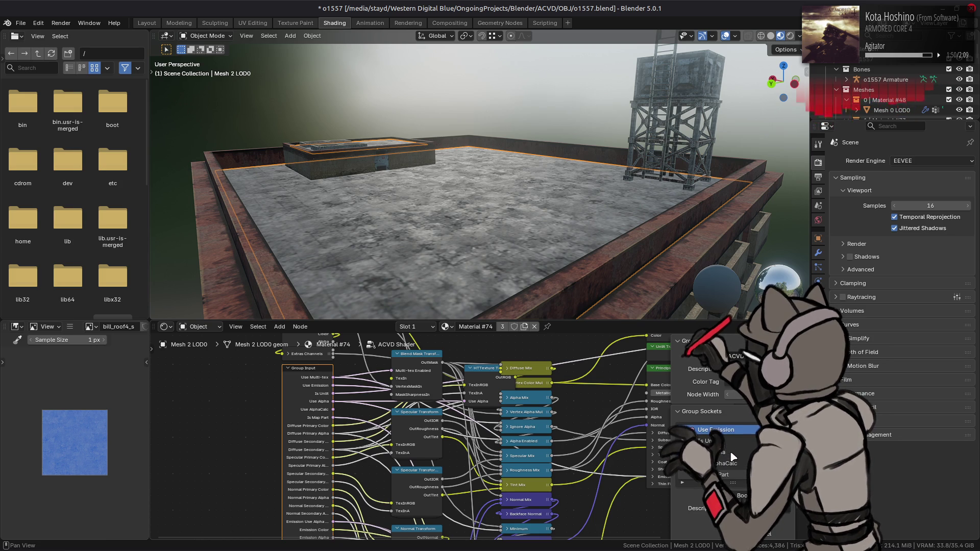
scroll(726, 453, down, 2)
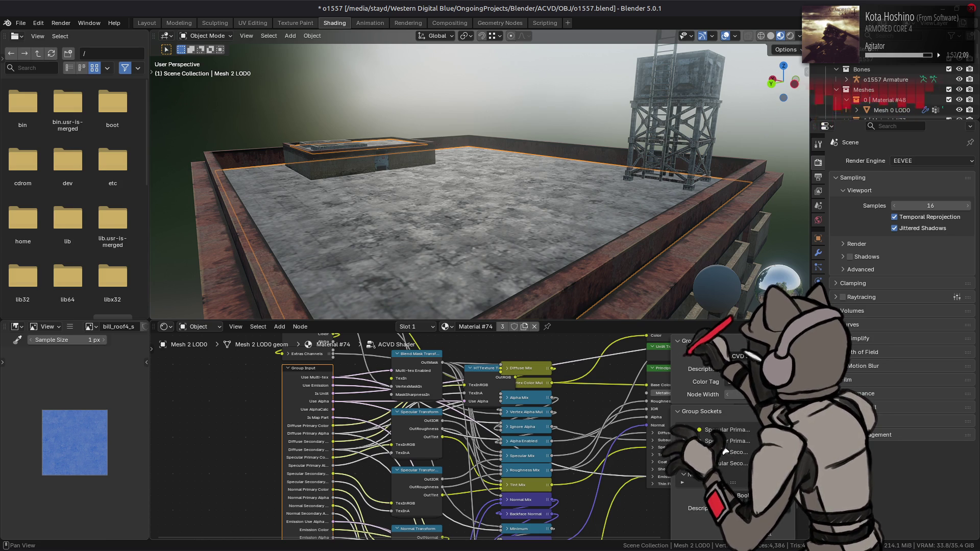
click(730, 463)
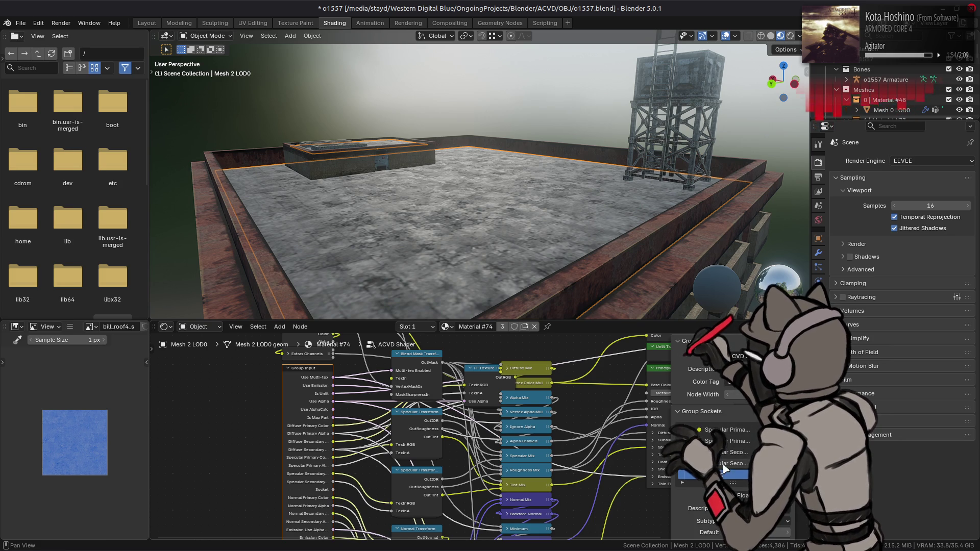
double_click(722, 474)
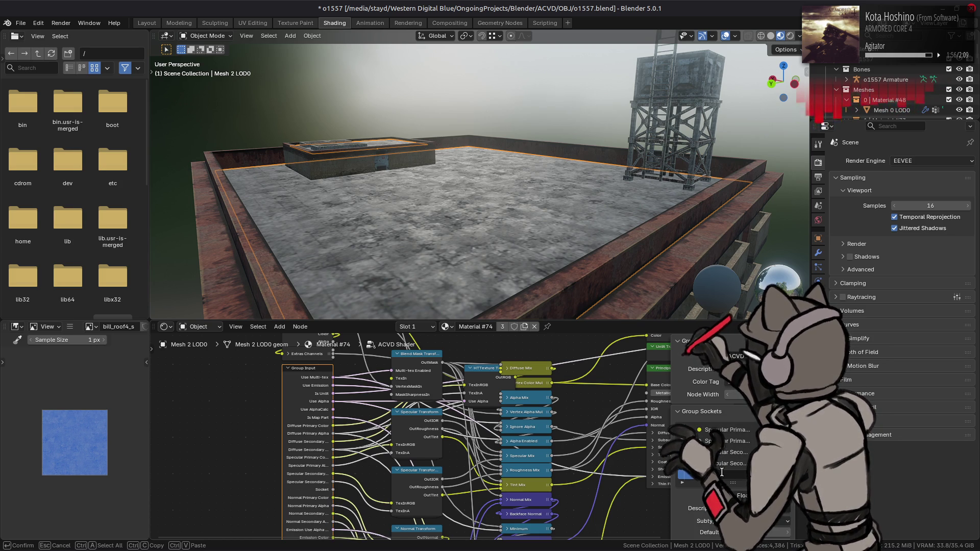
text(UMTD)
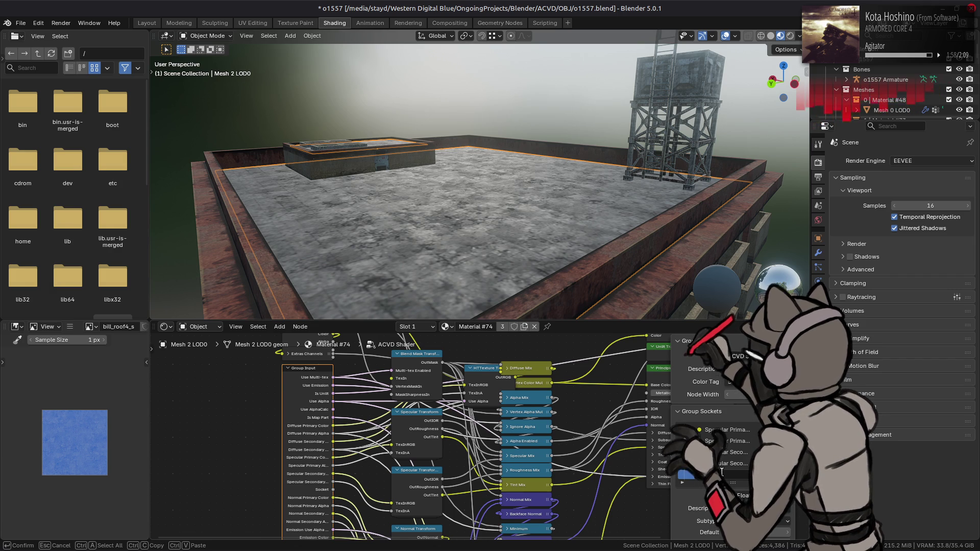
key(Return)
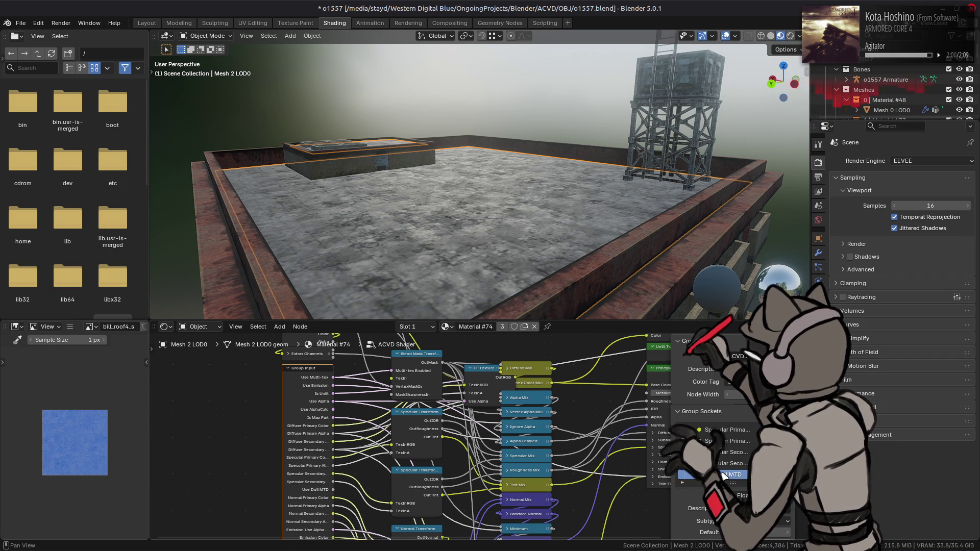
click(741, 496)
click(746, 417)
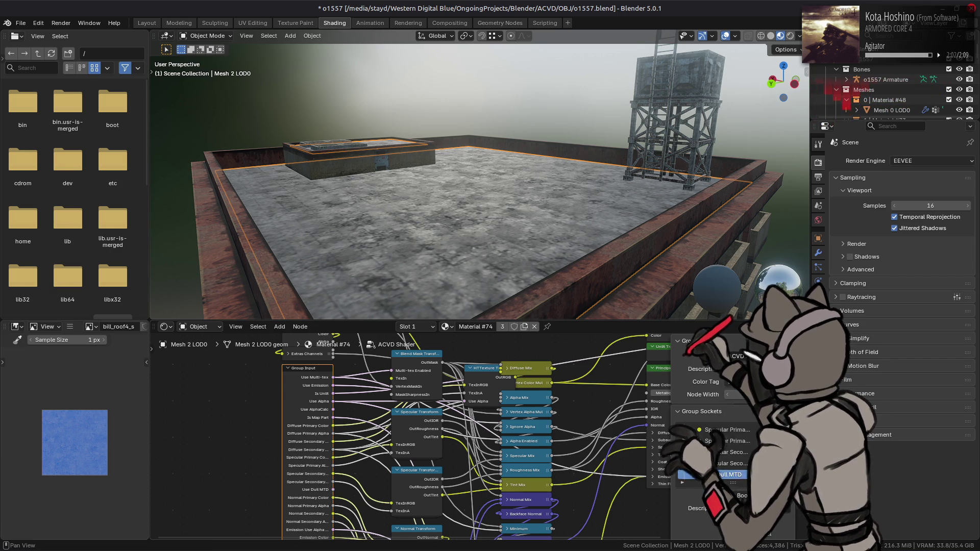
- Enter the Specular Transform group node
click(403, 450)
key(Tab)
scroll(745, 421, down, 2)
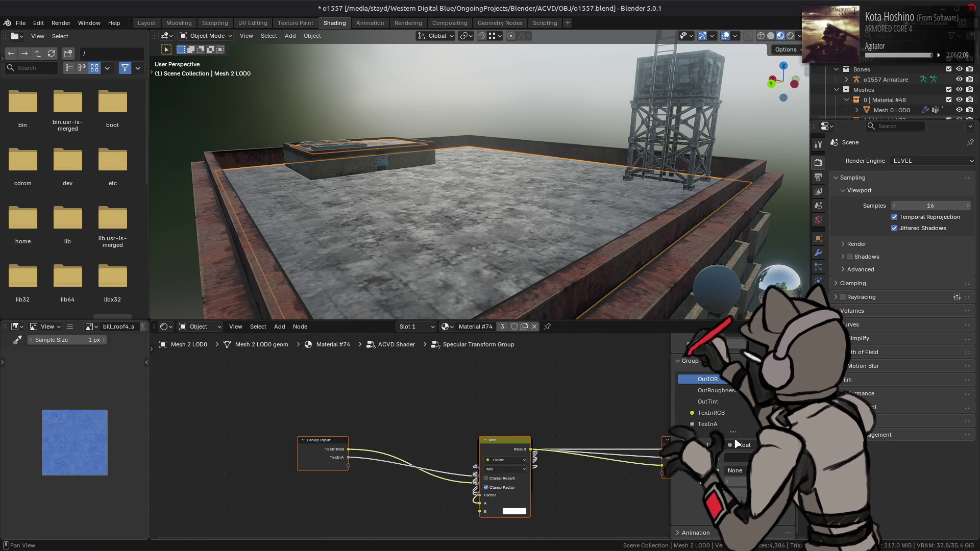
- Add a Boolean input socket named Dull after TexInA in the Specular Transform group
click(735, 423)
click(788, 379)
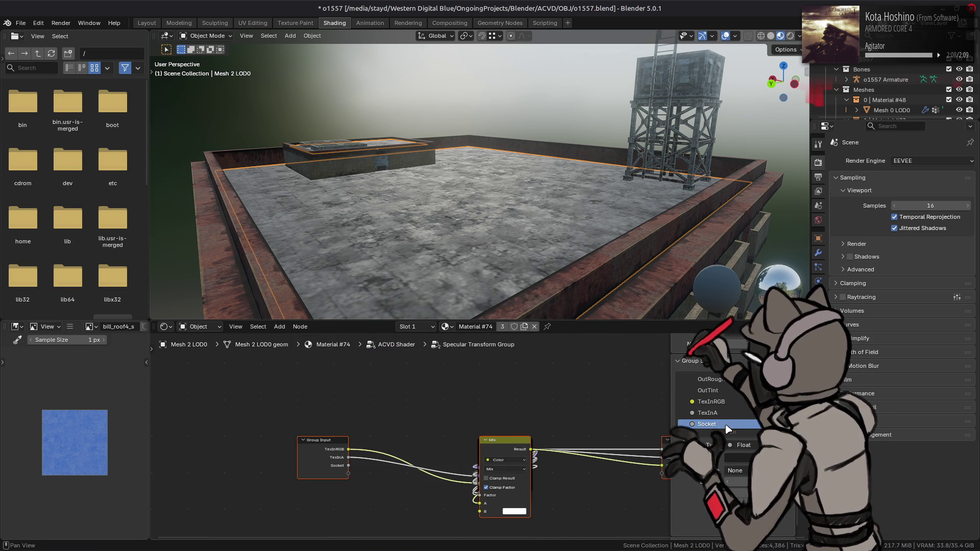
click(740, 445)
click(743, 366)
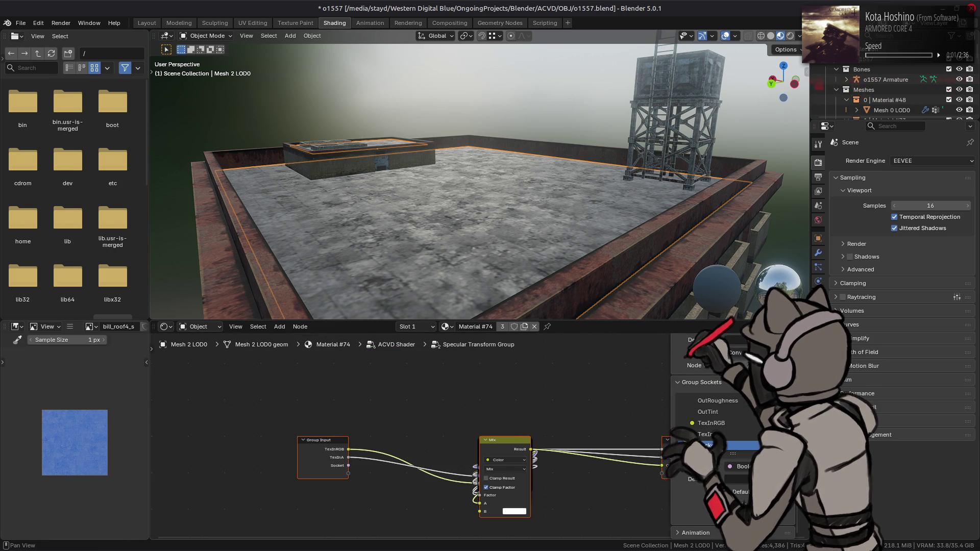
double_click(707, 444)
text(Dull)
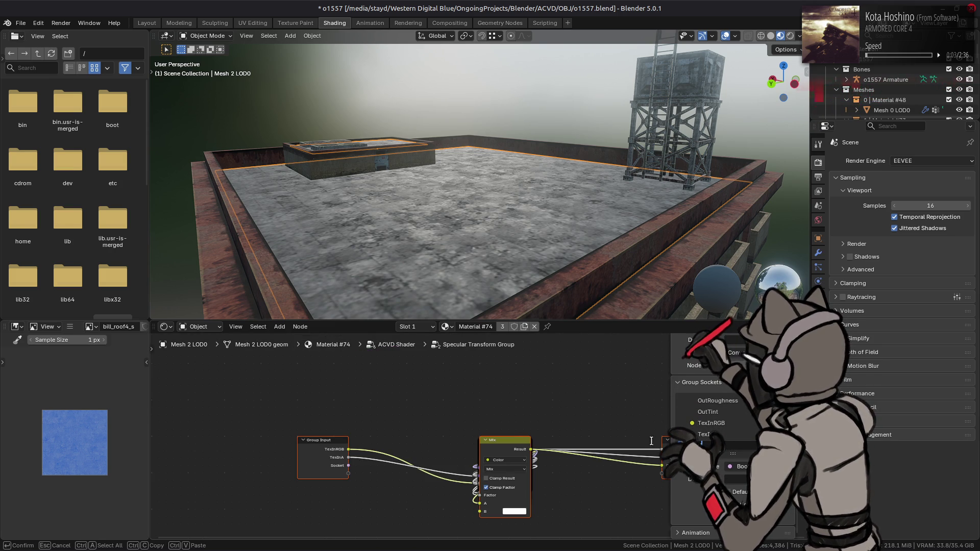
key(Return)
- Re-enter Specular Transform and spread apart the stacked Subtract and Multiply Add nodes
key(Tab)
click(344, 467)
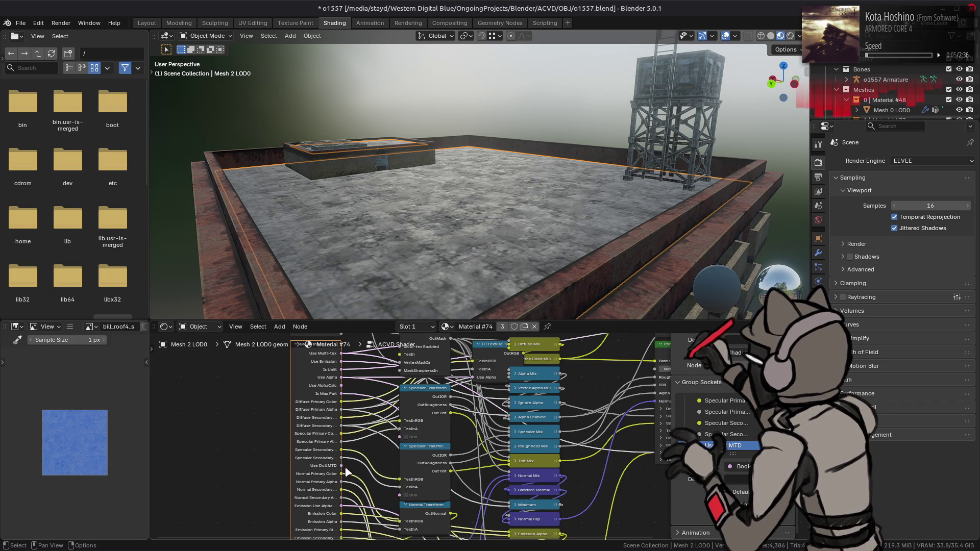
click(424, 388)
key(Tab)
key(ctrl+z)
key(ctrl+z)
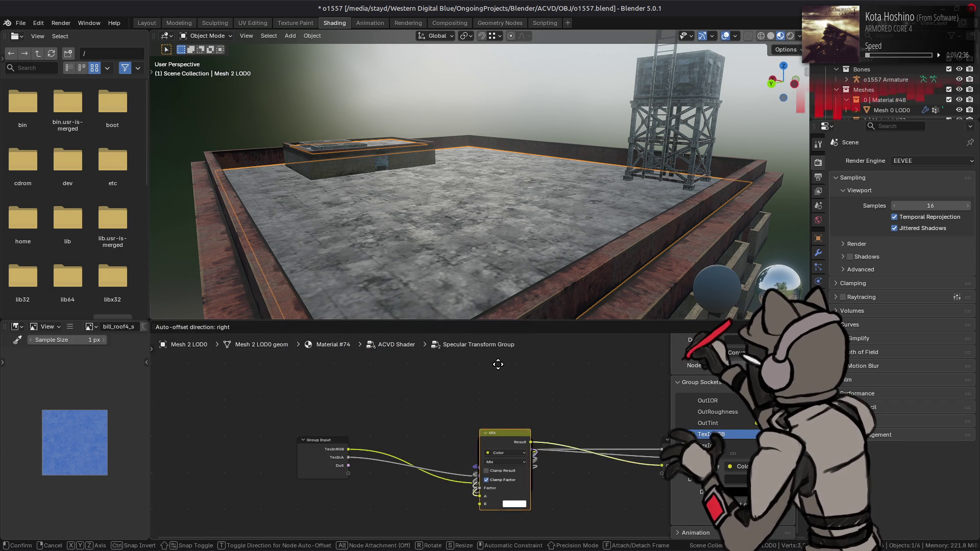
key(ctrl+z)
mouse_move(507, 421)
mouse_down()
mouse_move(497, 307)
mouse_move(500, 450)
mouse_move(512, 379)
mouse_up()
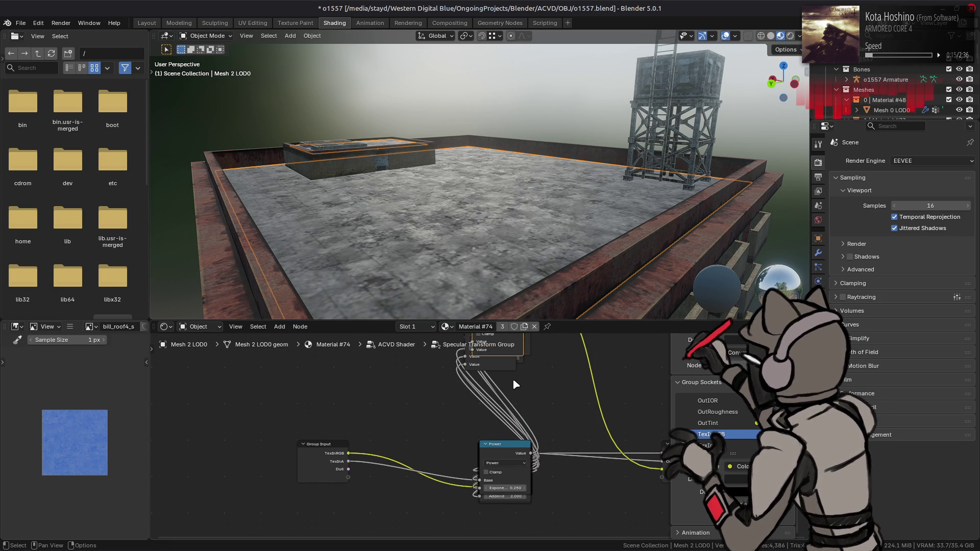
mouse_move(505, 453)
mouse_down()
mouse_move(494, 350)
mouse_move(505, 454)
mouse_move(501, 425)
mouse_move(360, 518)
mouse_move(411, 509)
mouse_up()
middle_drag(418, 467, 469, 399)
- Add a float Mix node to the left of the Multiply Add node
scroll(470, 439, up, 1)
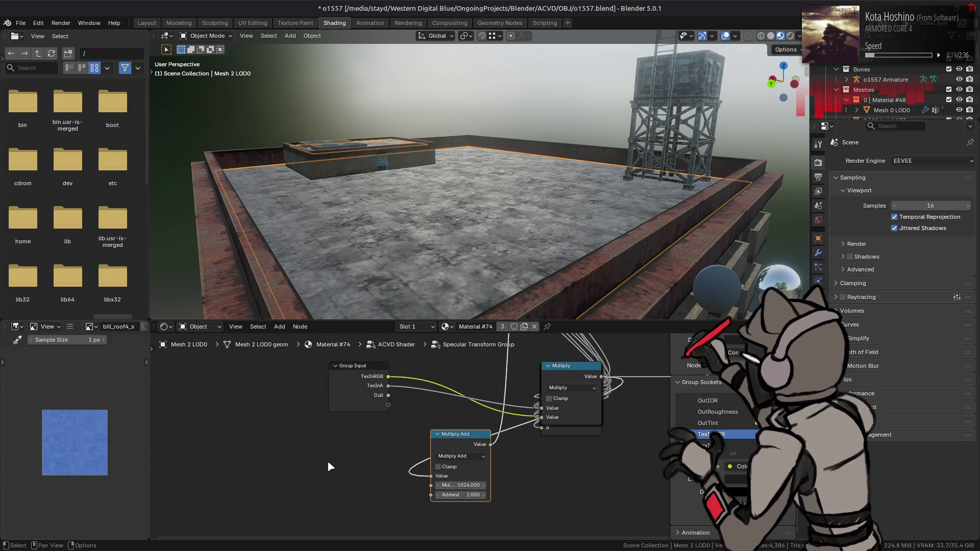
key(shift+a)
mouse_move(306, 515)
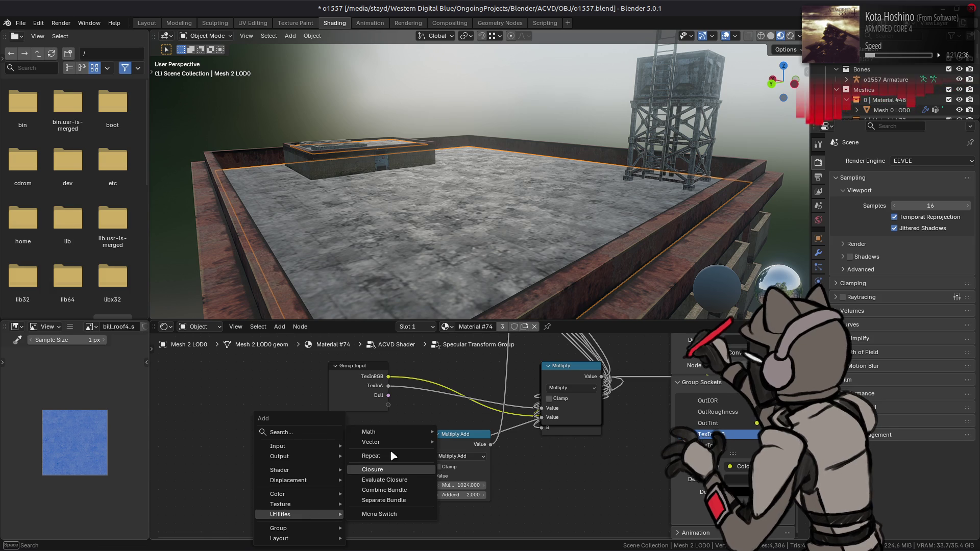
mouse_move(399, 434)
click(473, 473)
click(350, 493)
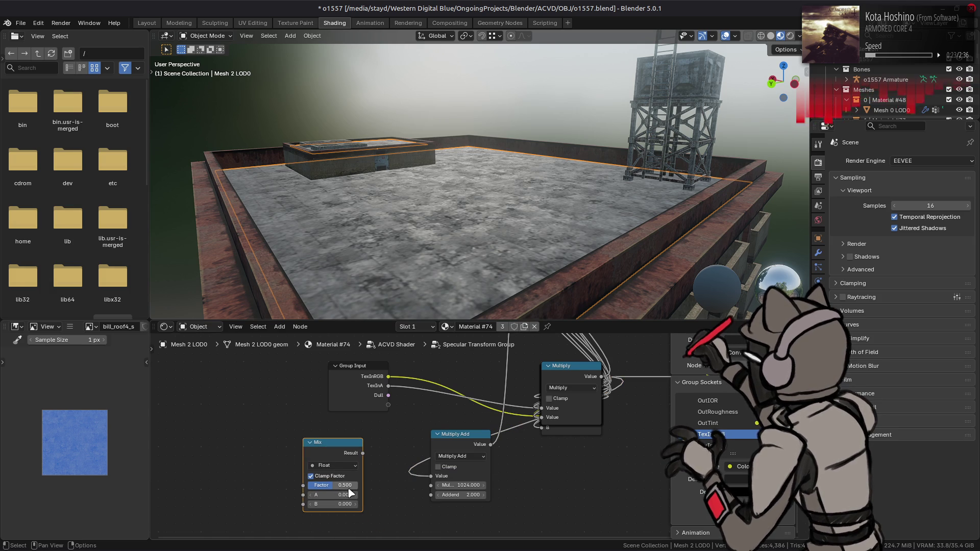
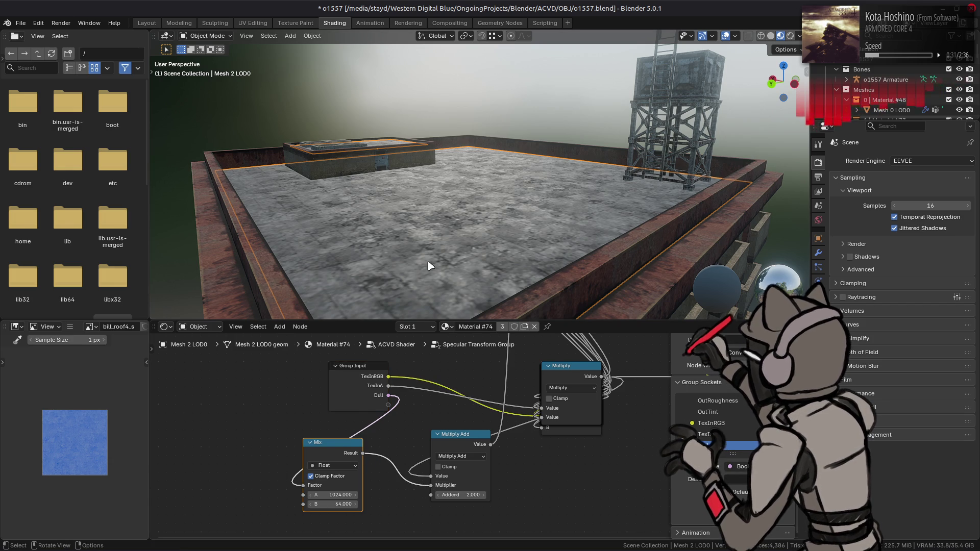
- Exit the specular node group, toggle Use Dull MTD on and off, then go to GIMP
key(Tab)
key(Tab)
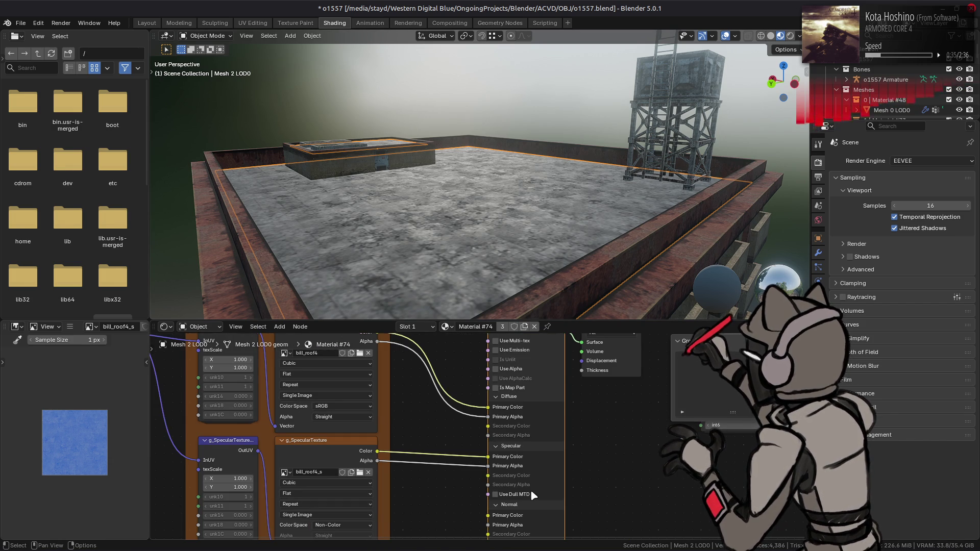
click(522, 493)
click(522, 494)
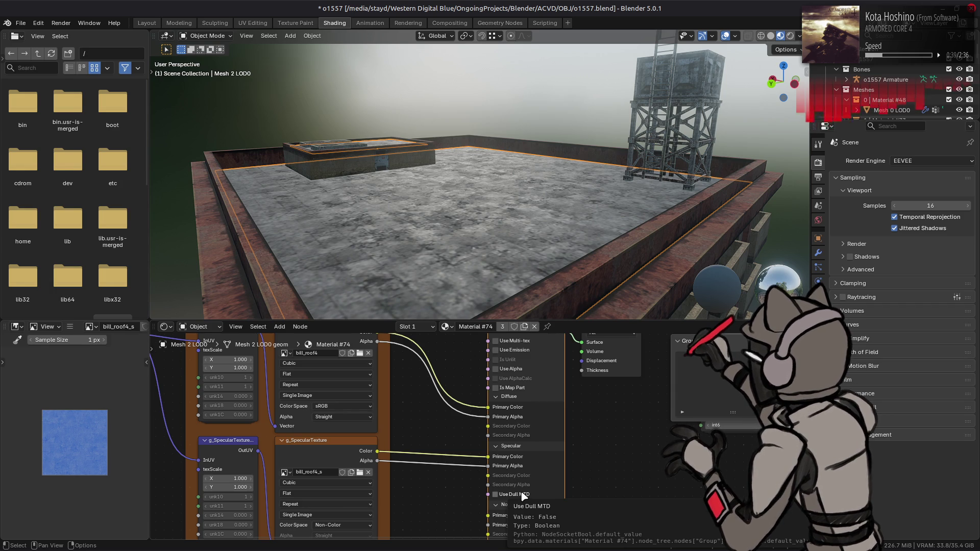
key(alt+Tab)
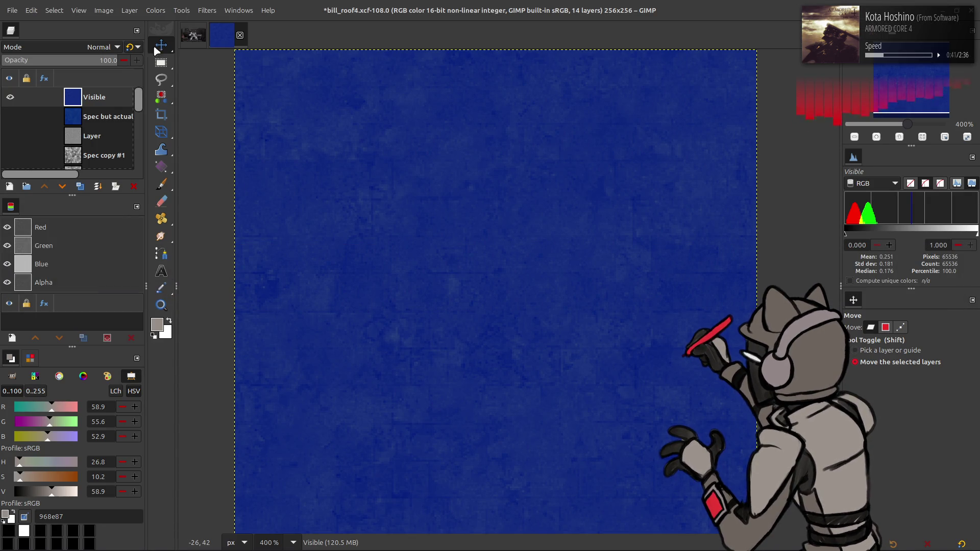
- Raise the red channel levels on the specular texture and export it to bill_roof4_s.dds
click(155, 11)
click(184, 129)
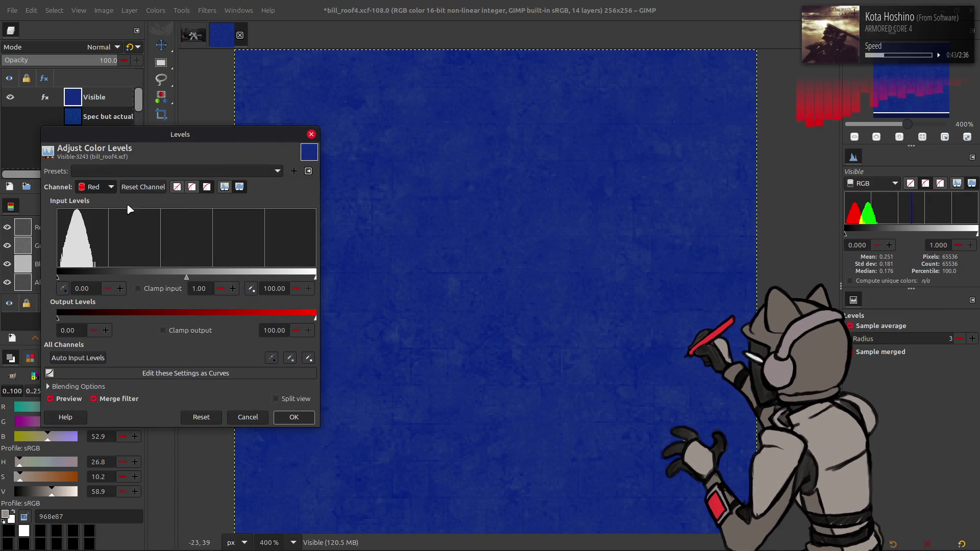
click(294, 417)
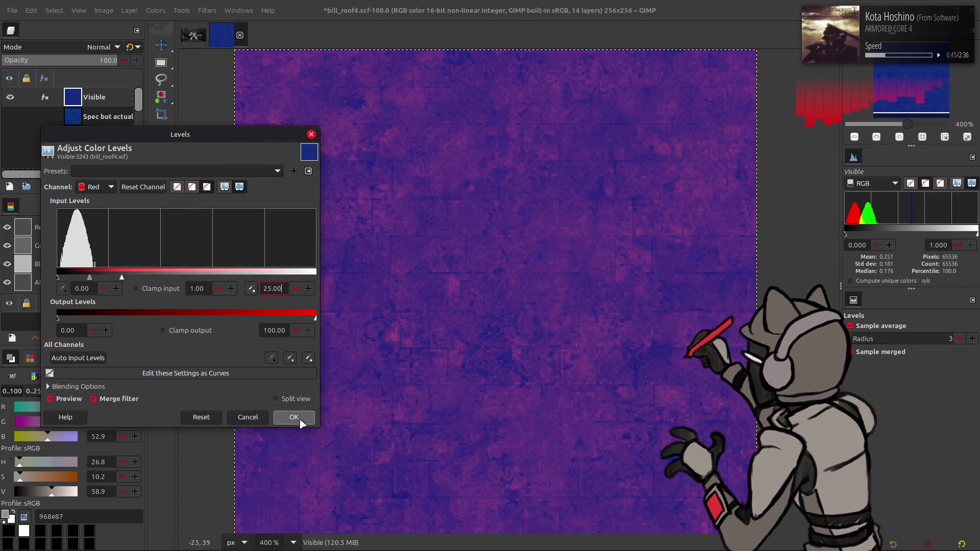
click(12, 10)
click(107, 189)
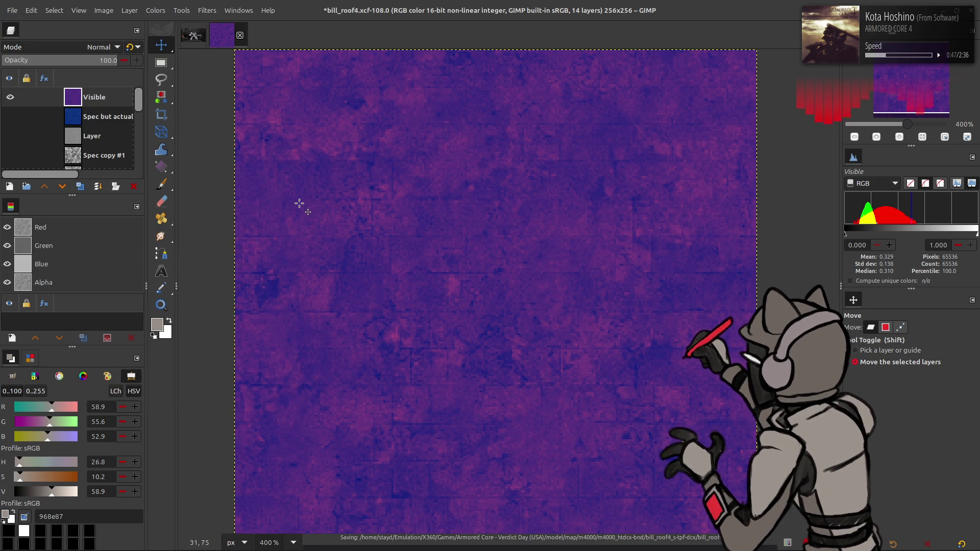
- Reload the texture in Blender to check the roof, then undo and redo the levels change in GIMP
key(alt+Tab)
key(alt+r)
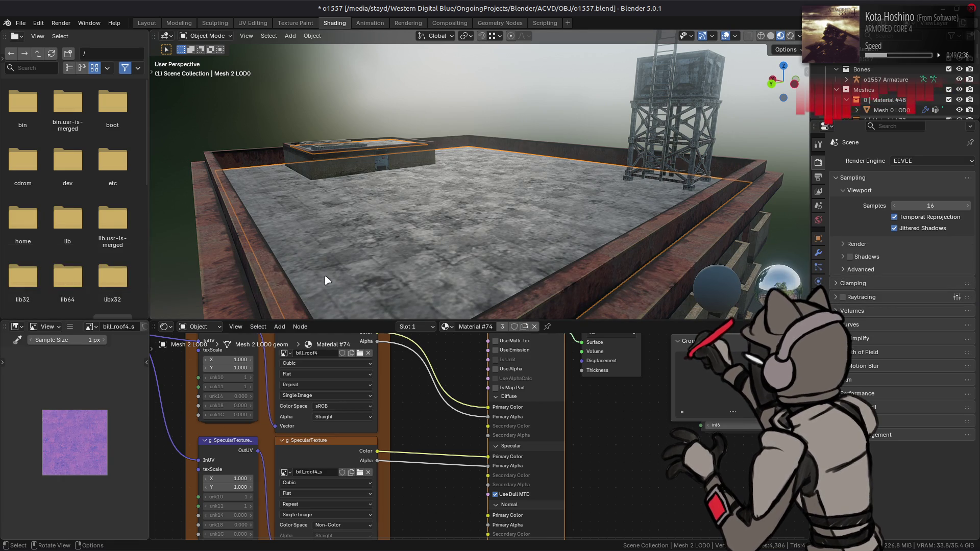
mouse_move(404, 195)
middle_down()
mouse_move(381, 225)
mouse_move(402, 170)
mouse_move(397, 199)
middle_up()
key(alt+Tab)
key(ctrl+z)
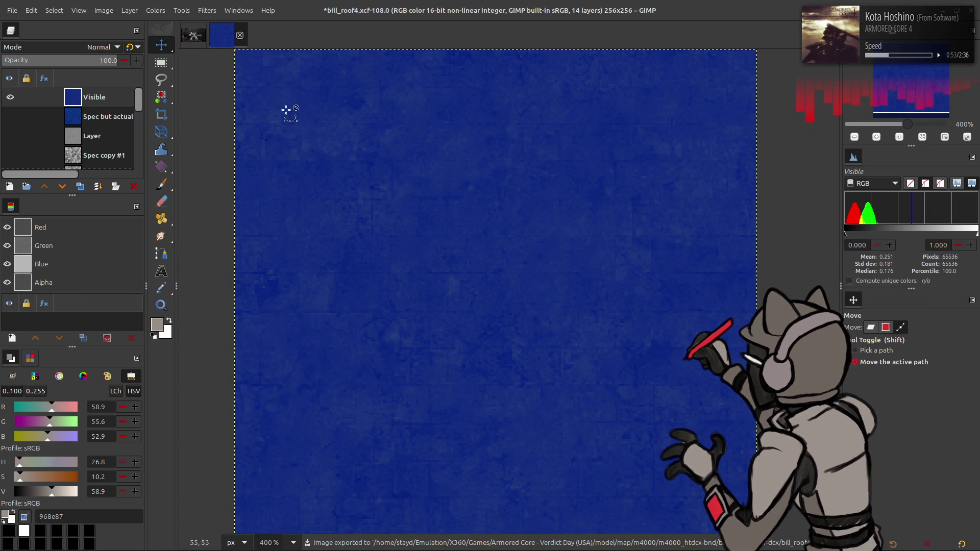
key(ctrl+y)
- Reapply a Levels adjustment using the previously used settings
click(155, 10)
click(181, 148)
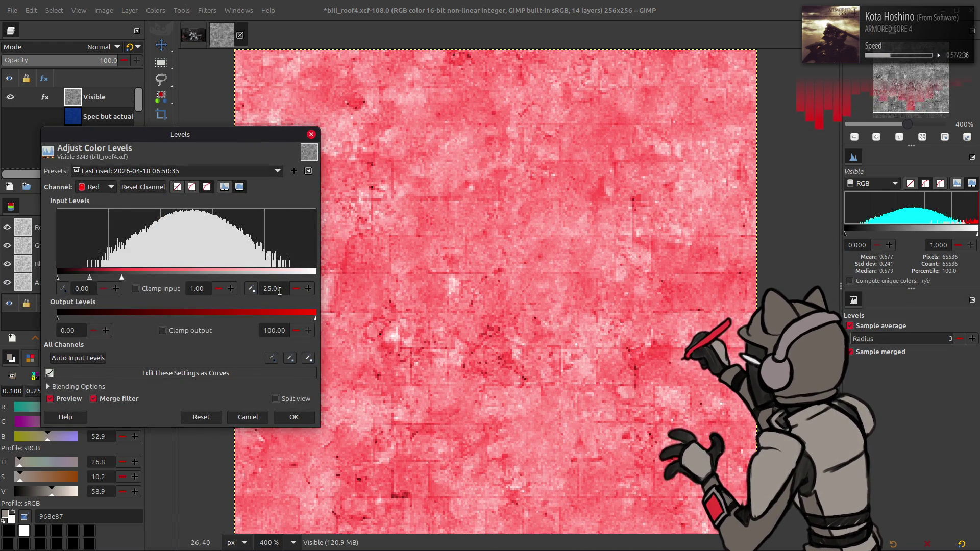
click(122, 173)
click(207, 243)
click(277, 333)
text(10)
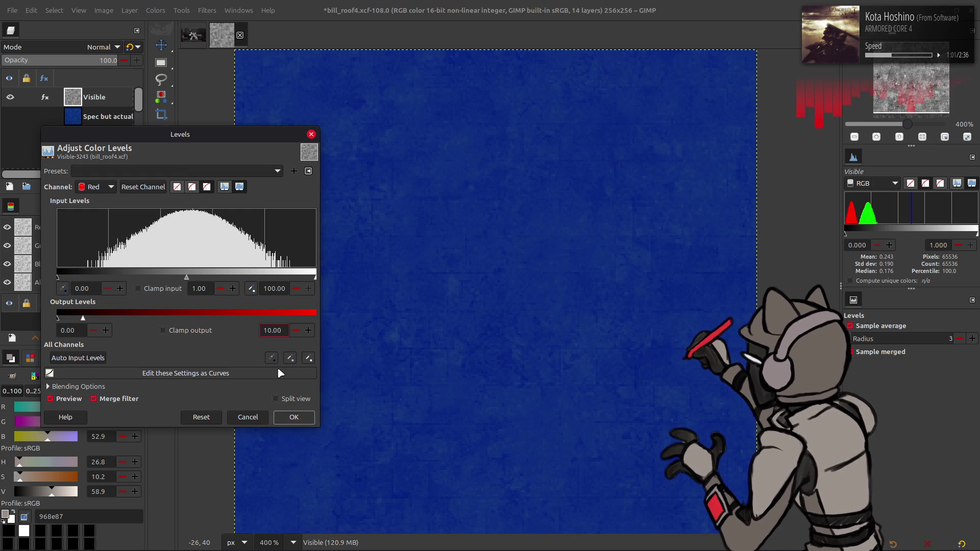
click(294, 417)
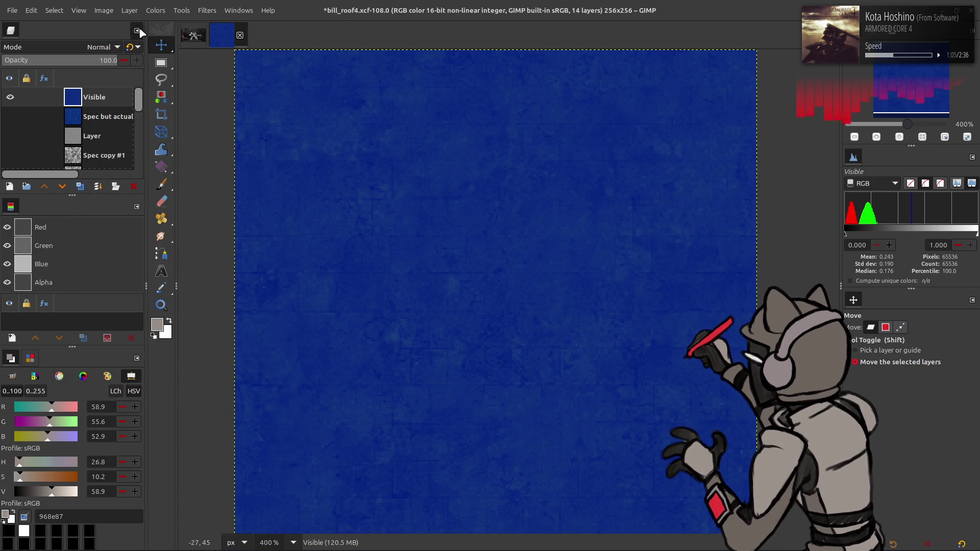
- Restore the earlier red channel levels, re-export bill_roof4_s.dds, and return to Blender
click(155, 11)
click(180, 127)
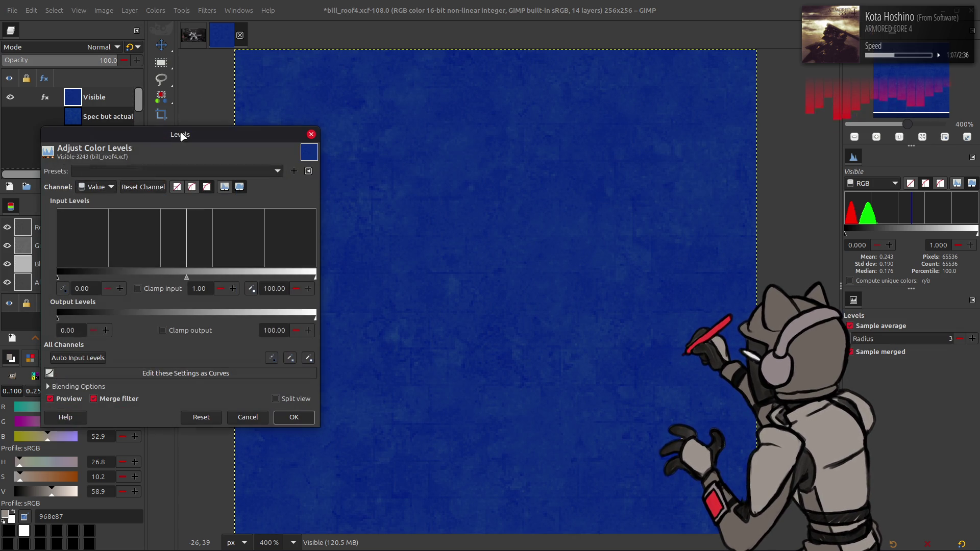
click(121, 172)
click(125, 184)
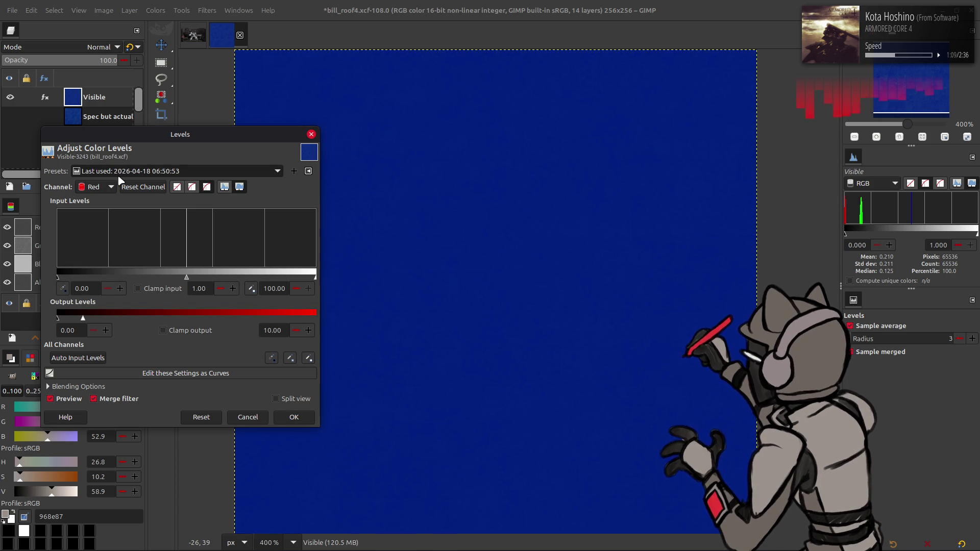
click(308, 421)
click(12, 10)
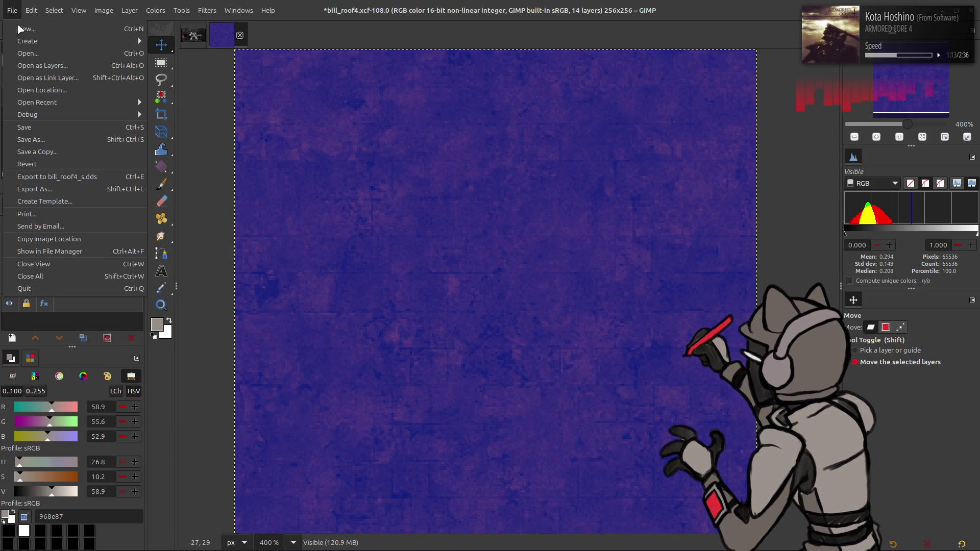
click(91, 178)
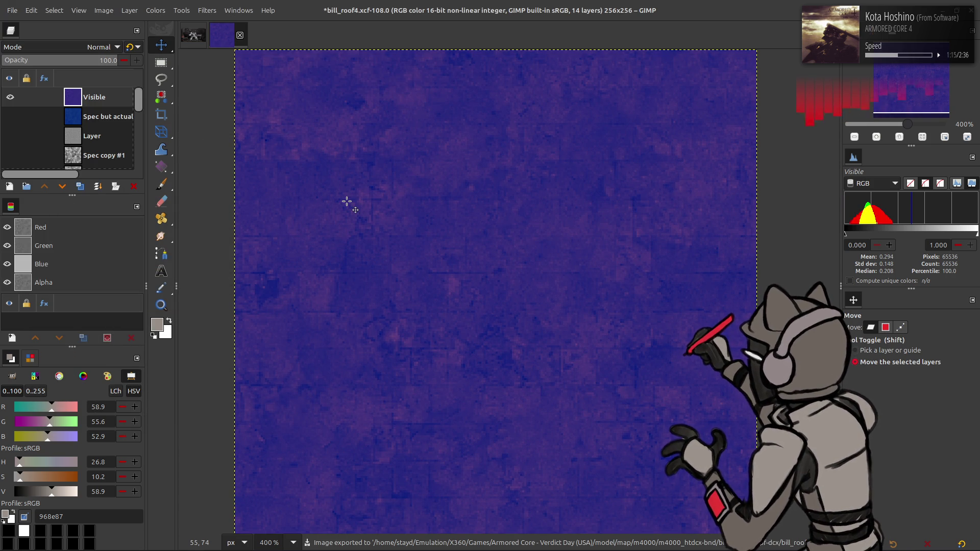
key(alt+Tab)
- Rename the roof material's specular map to Map_Speculer_Dull
mouse_move(409, 185)
middle_down()
mouse_move(326, 219)
mouse_move(350, 158)
mouse_move(395, 190)
middle_up()
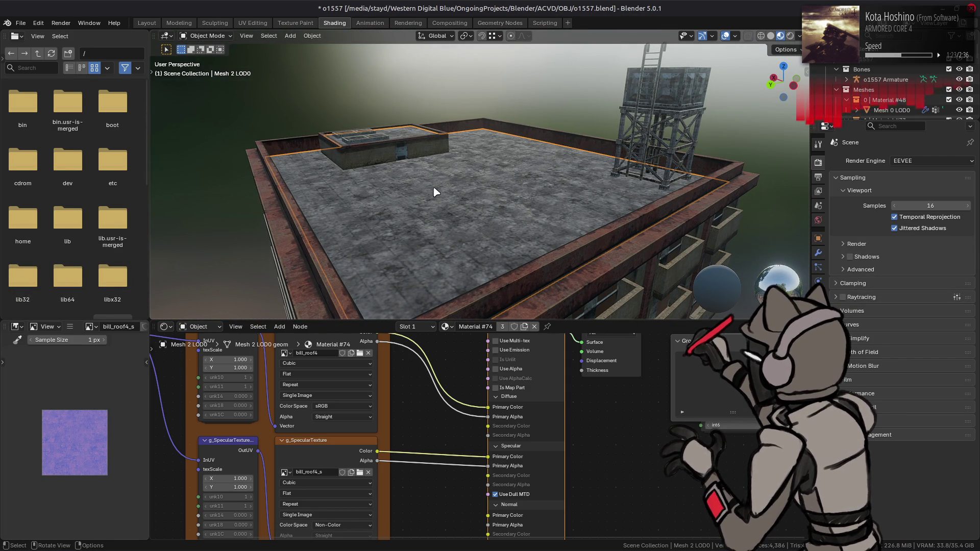
click(818, 324)
scroll(907, 521, down, 15)
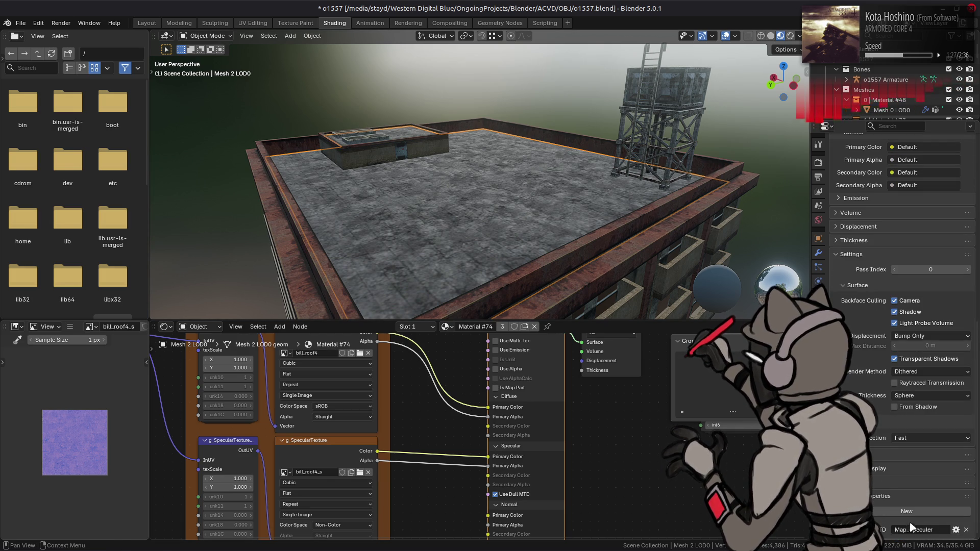
double_click(937, 529)
text(Dull)
key(Return)
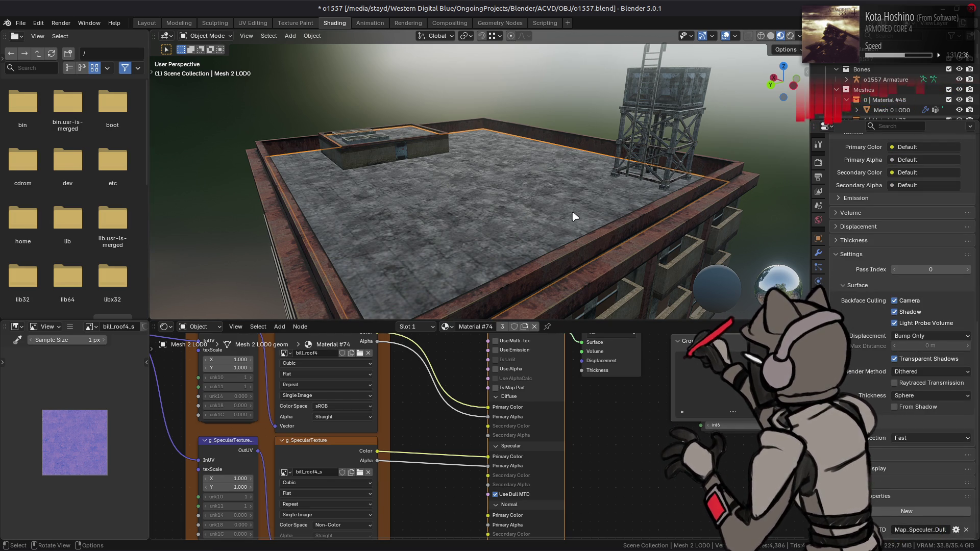
- Select the water tower and rename its specular map to Map_Speculer_Env
mouse_move(573, 217)
middle_down()
mouse_move(510, 204)
mouse_move(466, 252)
mouse_move(404, 193)
middle_up()
click(492, 229)
click(533, 51)
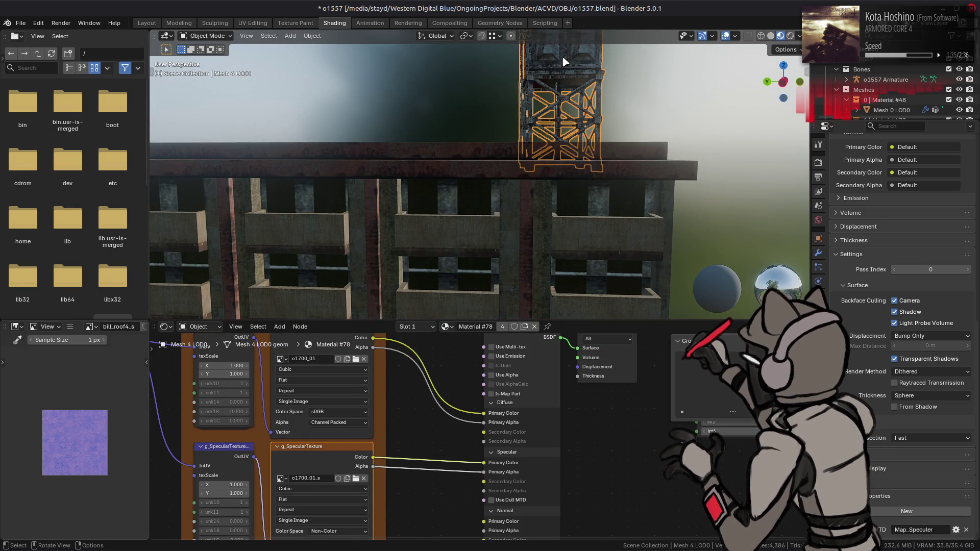
middle_drag(564, 61, 541, 168)
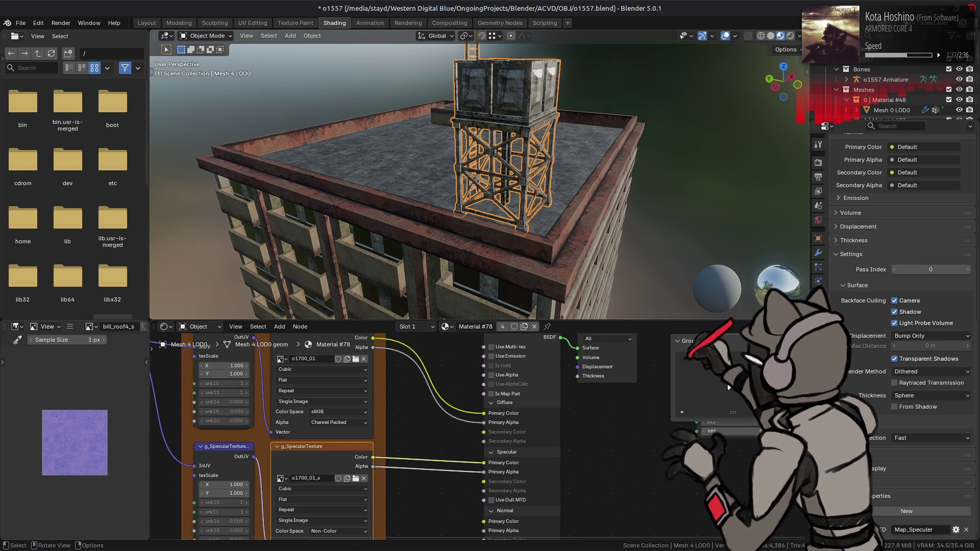
click(938, 529)
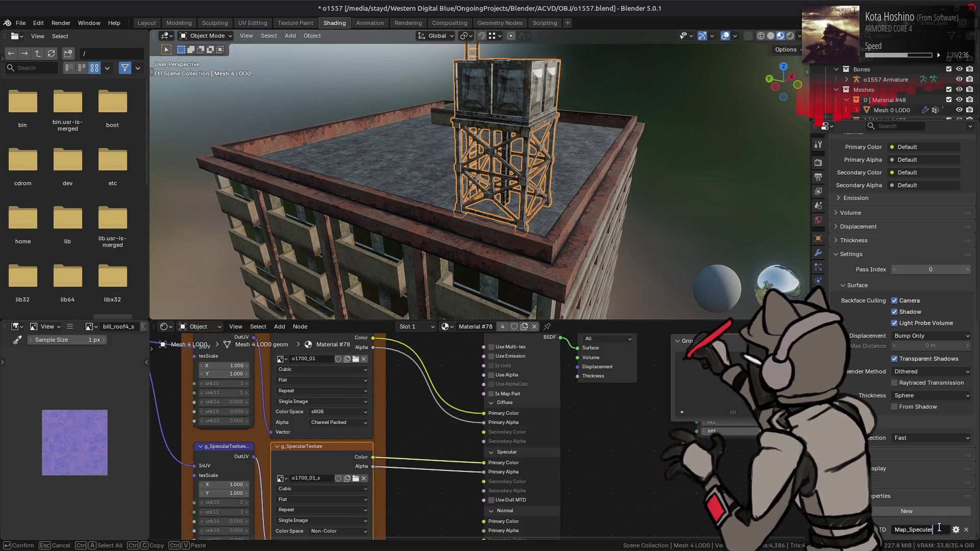
text(_E)
key(Return)
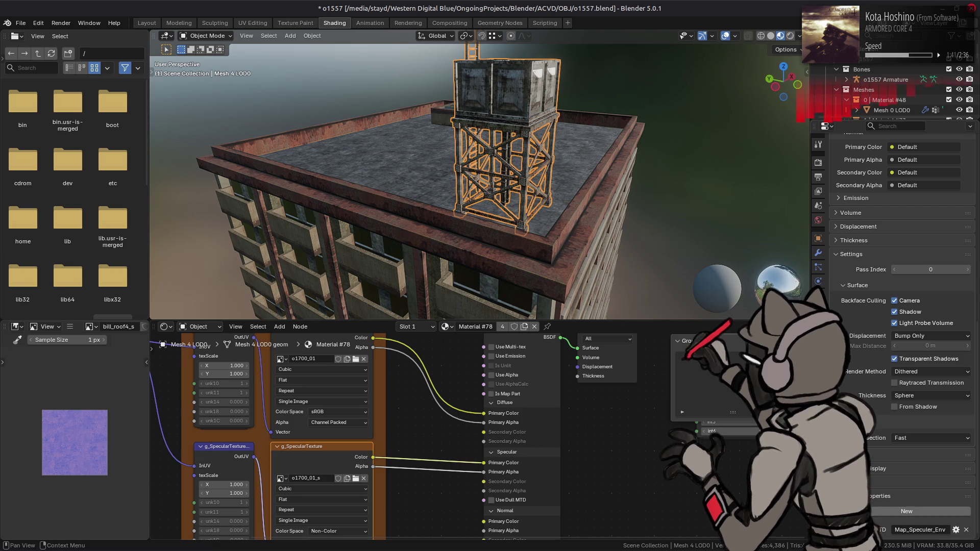
- Save o1557.blend and switch to the Layout workspace
mouse_move(565, 171)
middle_down()
mouse_move(510, 184)
mouse_move(475, 235)
mouse_move(470, 182)
middle_up()
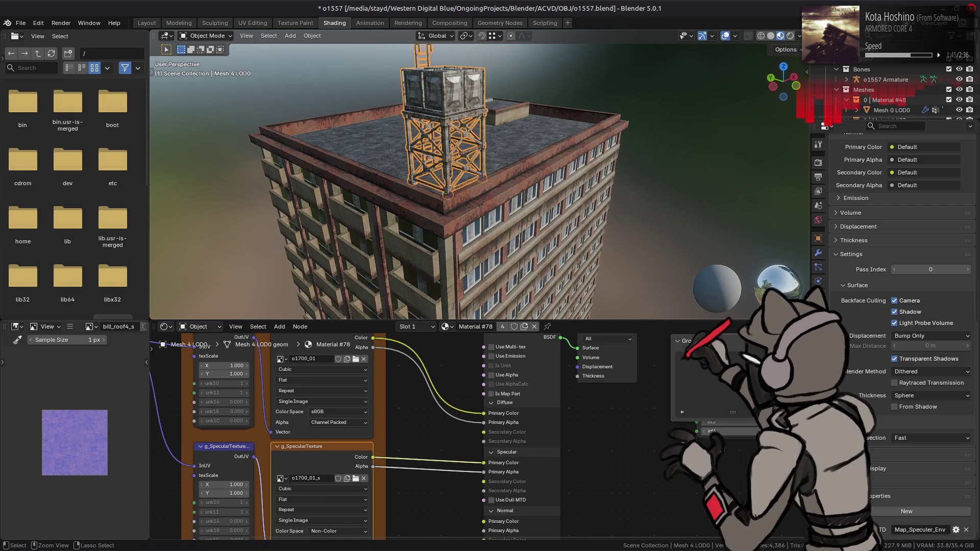
key(ctrl+s)
click(142, 23)
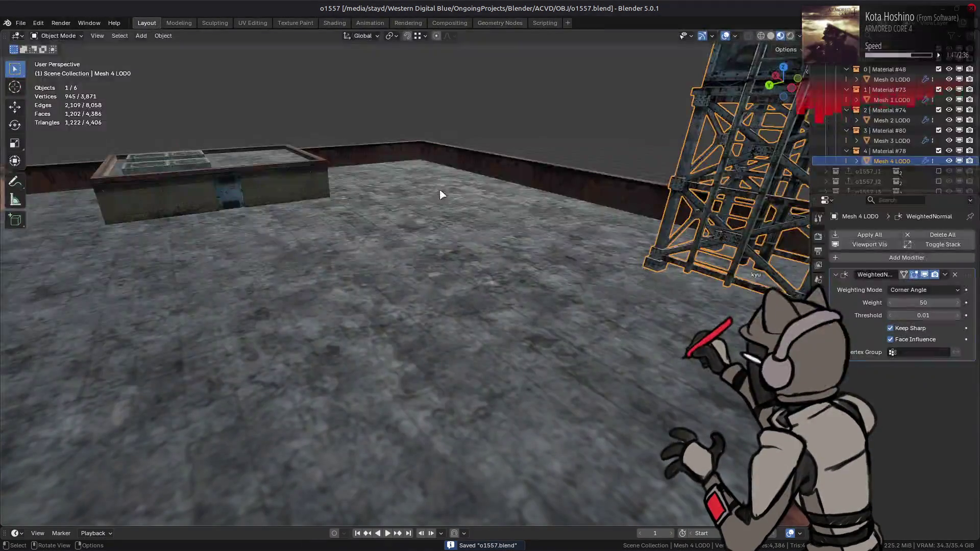
- Select the roof floor's faces in edit mode and switch to the UV Editing workspace
mouse_move(461, 210)
middle_down()
mouse_move(389, 297)
mouse_move(416, 302)
mouse_move(462, 247)
mouse_move(516, 291)
mouse_move(434, 311)
middle_up()
click(424, 316)
key(Tab)
key(alt+a)
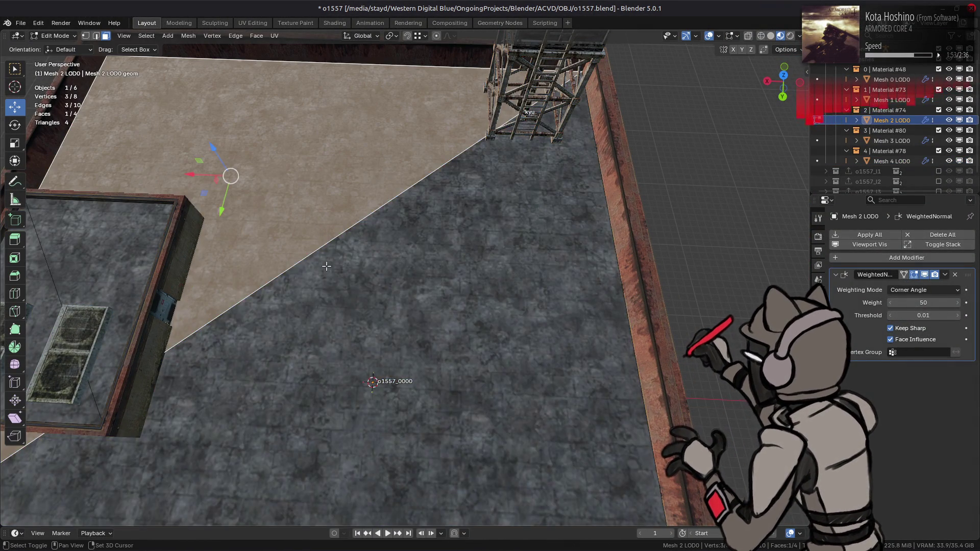
key(l)
click(253, 23)
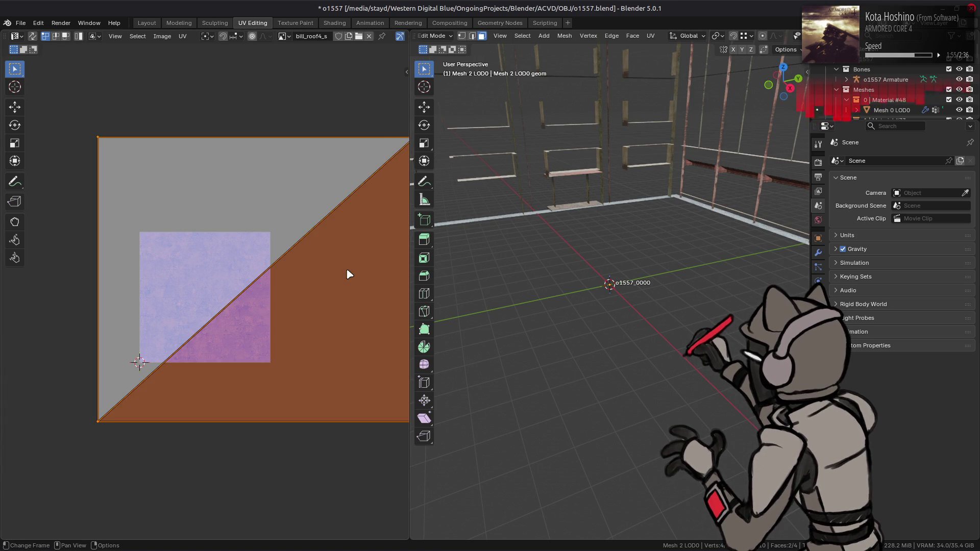
key(n)
key(KP_Decimal)
key(Tab)
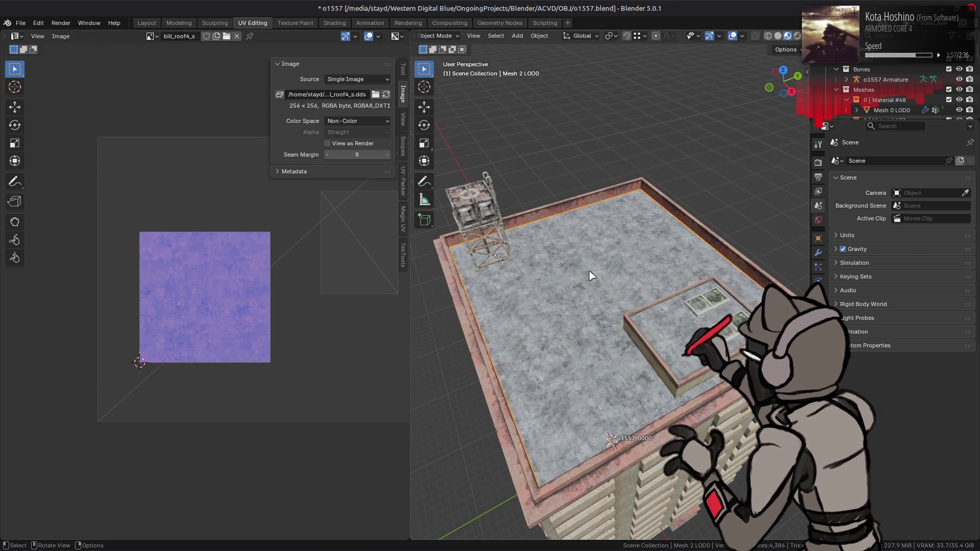
key(Tab)
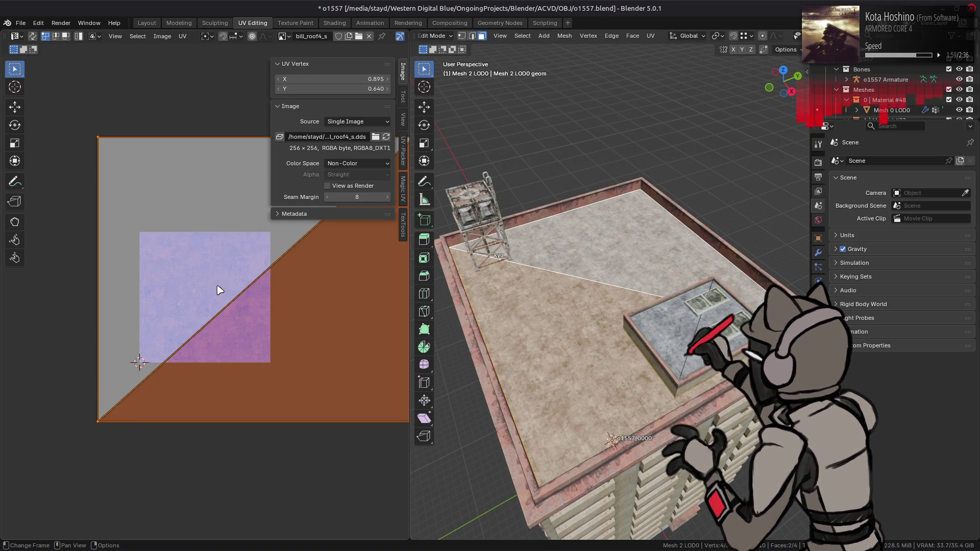
- In TexTools UV Layout, set texel density to 50 and apply it to the roof UVs
click(401, 235)
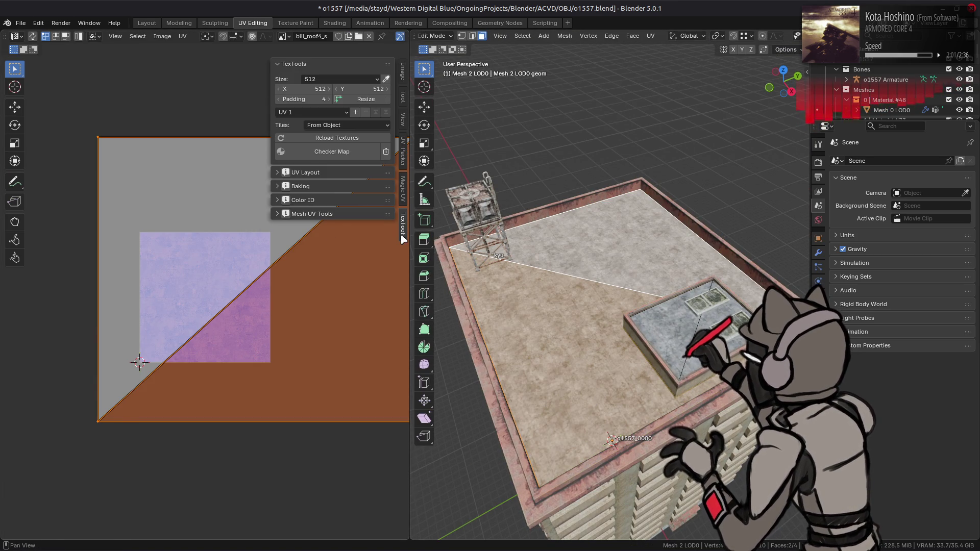
click(326, 174)
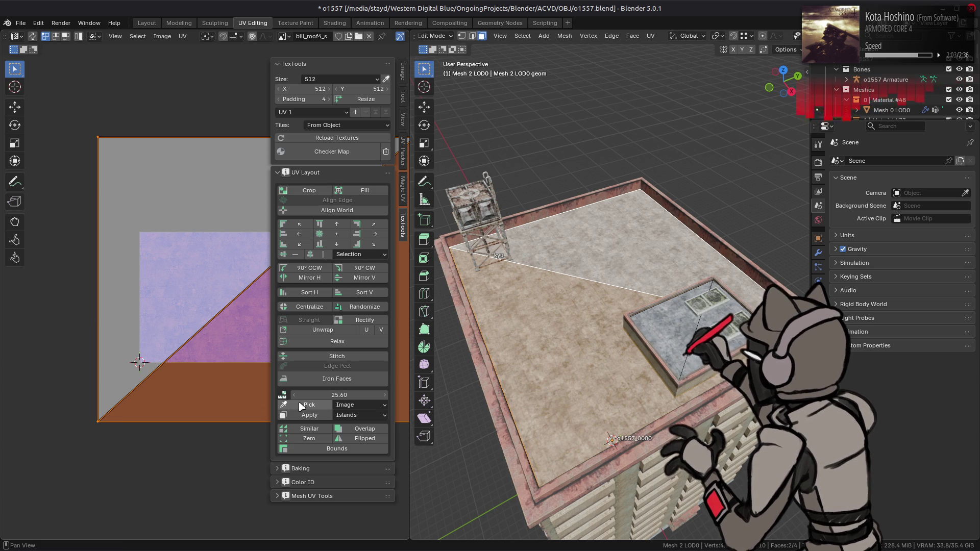
middle_drag(214, 335, 144, 338)
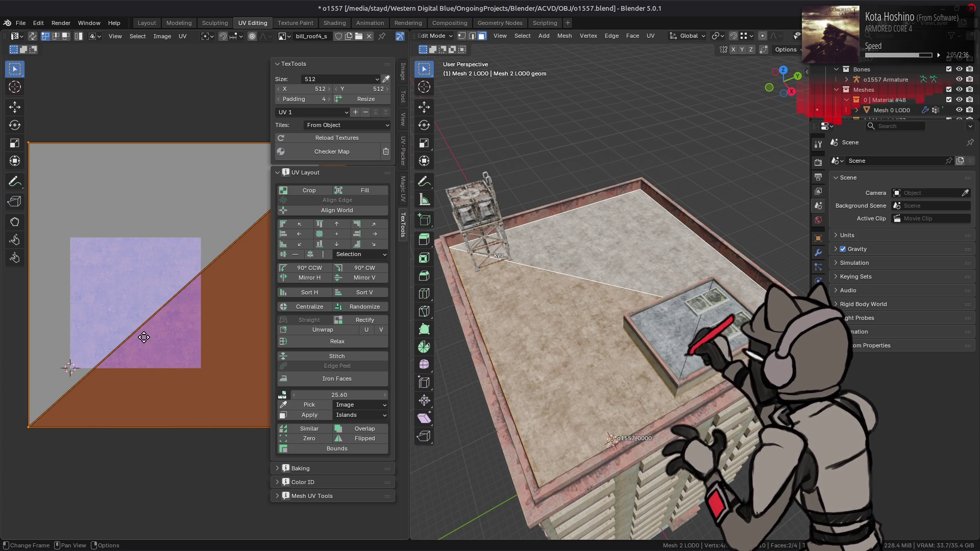
click(15, 108)
click(336, 394)
text(5)
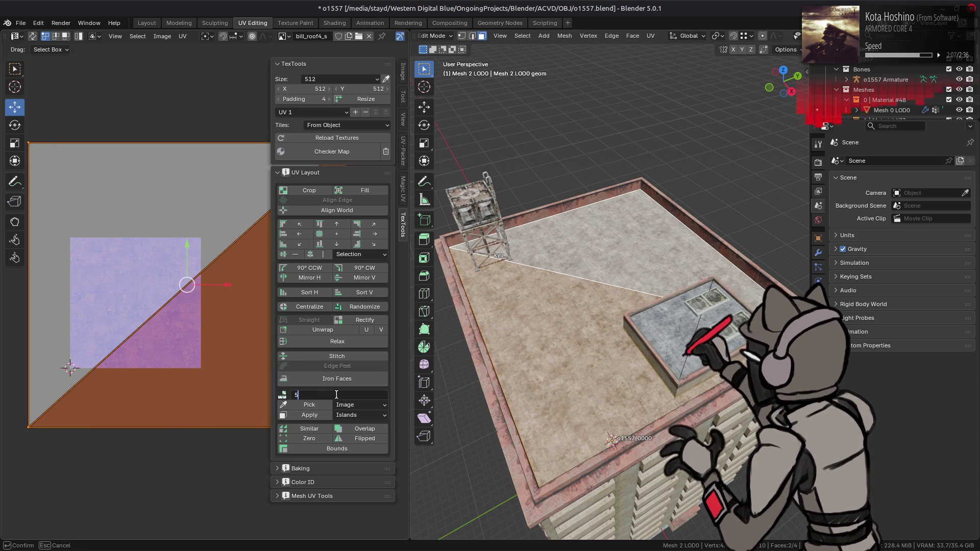
key(Return)
click(315, 416)
scroll(638, 332, up, 5)
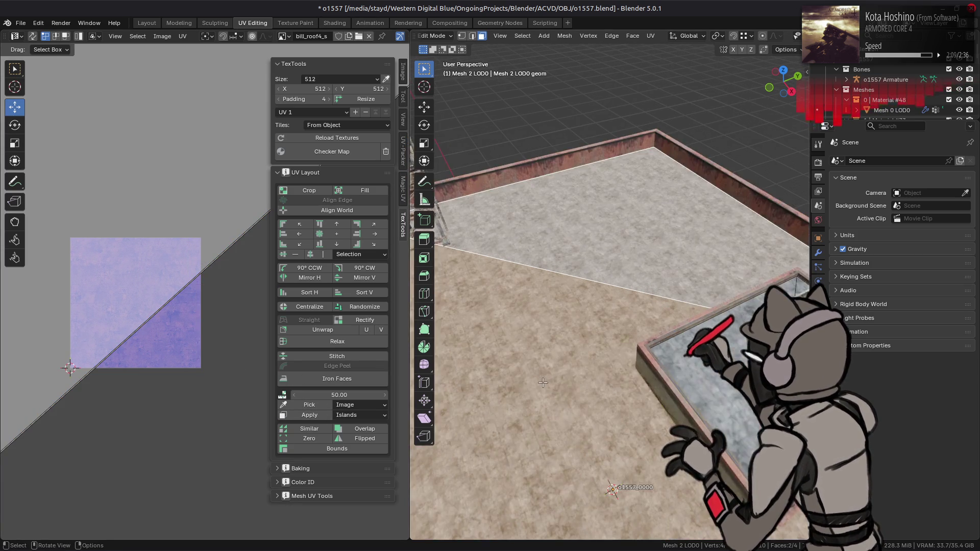
mouse_move(628, 352)
middle_down()
mouse_move(663, 350)
mouse_move(613, 357)
middle_up()
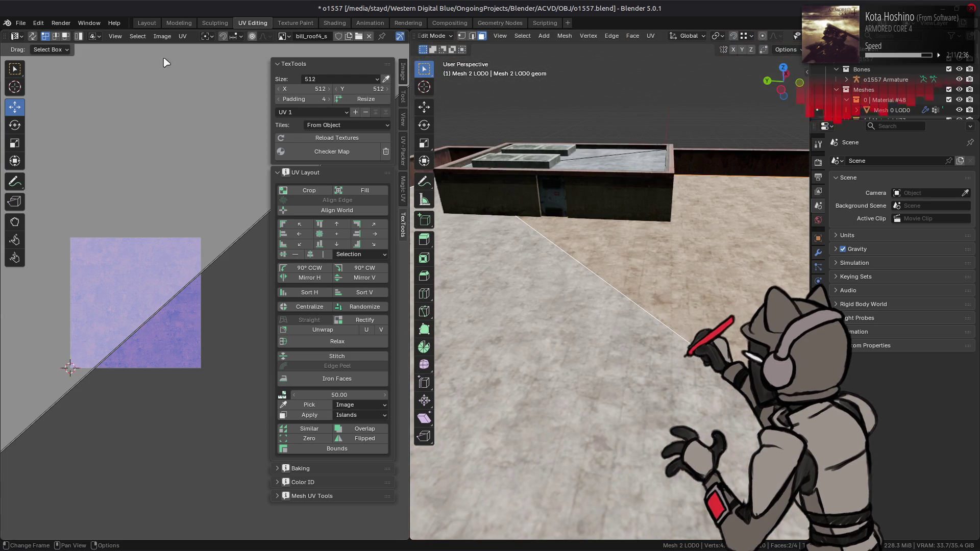
- Inspect the rooftop floor in the Layout workspace and re-enter edit mode
click(138, 25)
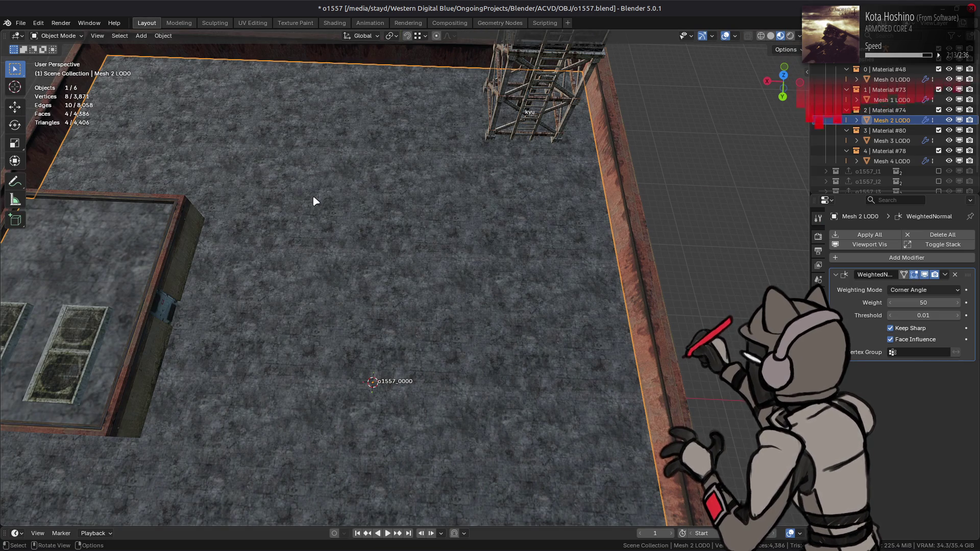
mouse_move(317, 201)
middle_down()
mouse_move(271, 149)
mouse_move(273, 159)
middle_up()
key(Tab)
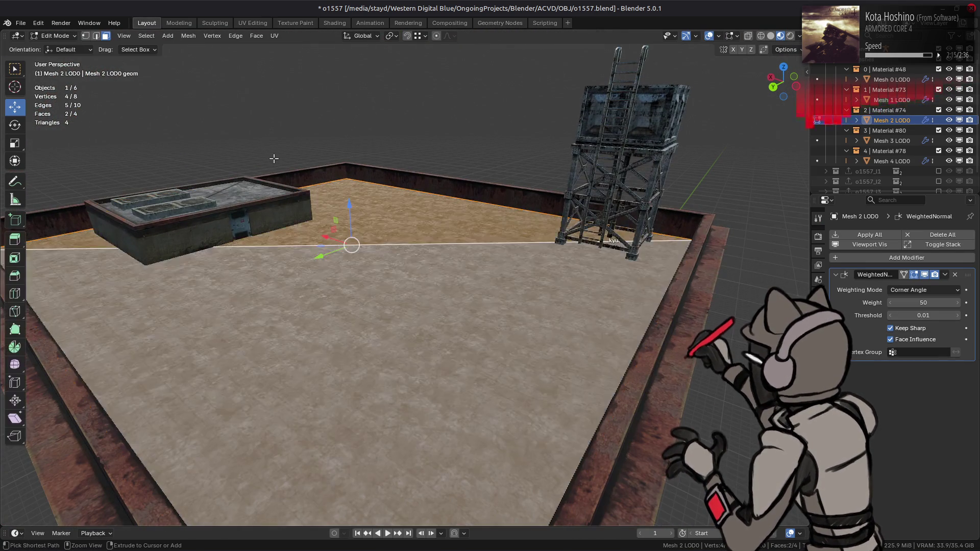
middle_drag(332, 116, 334, 153)
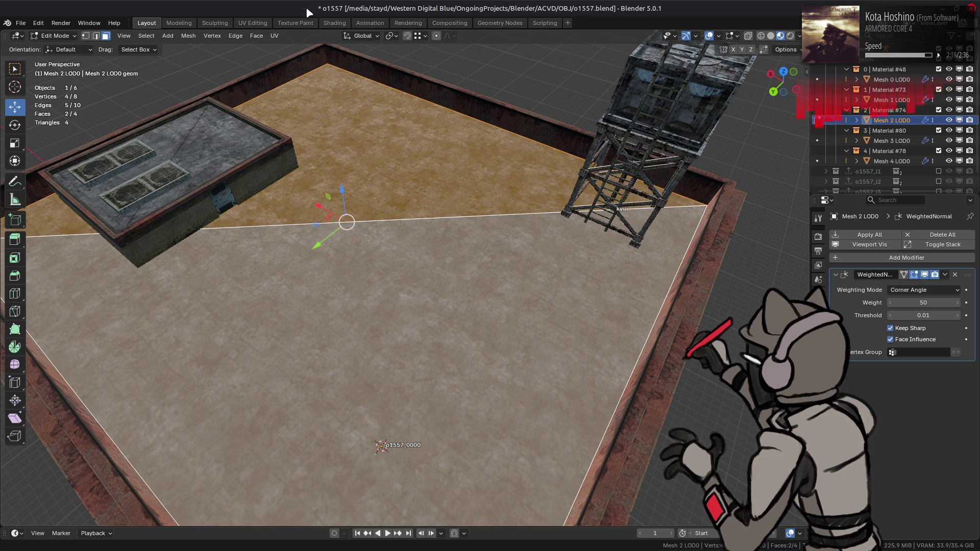
- Apply a texel density of 37.50 to the roof UVs, select all faces, and return to Layout
click(254, 23)
click(330, 395)
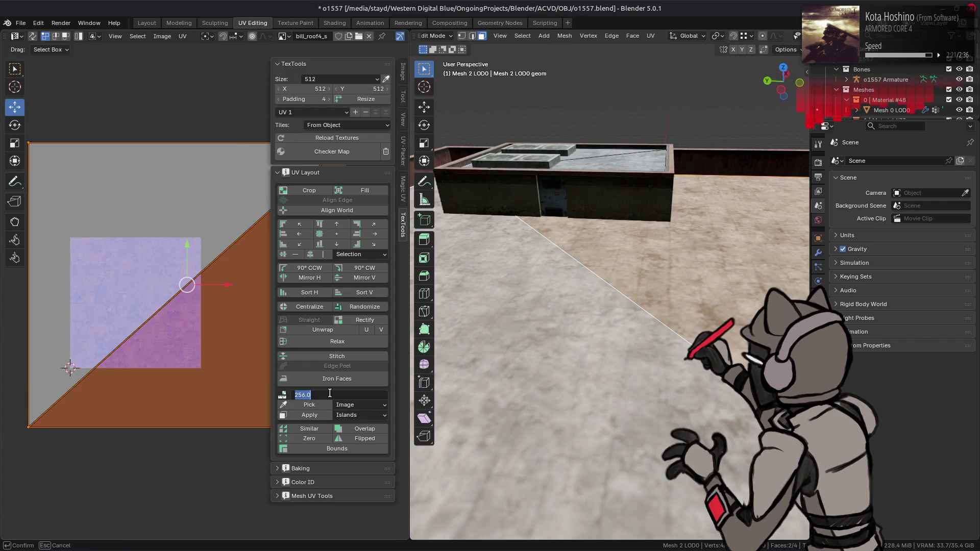
text(5)
key(Return)
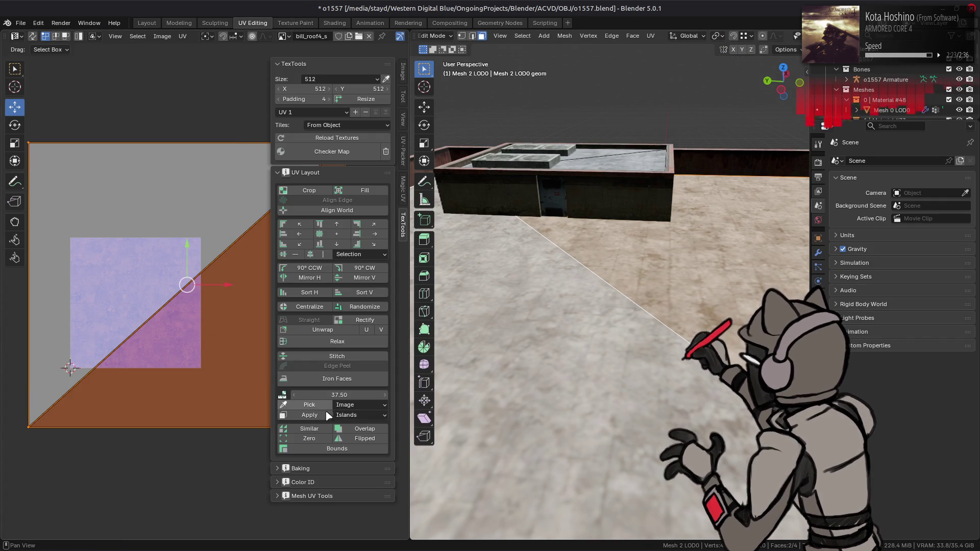
click(309, 415)
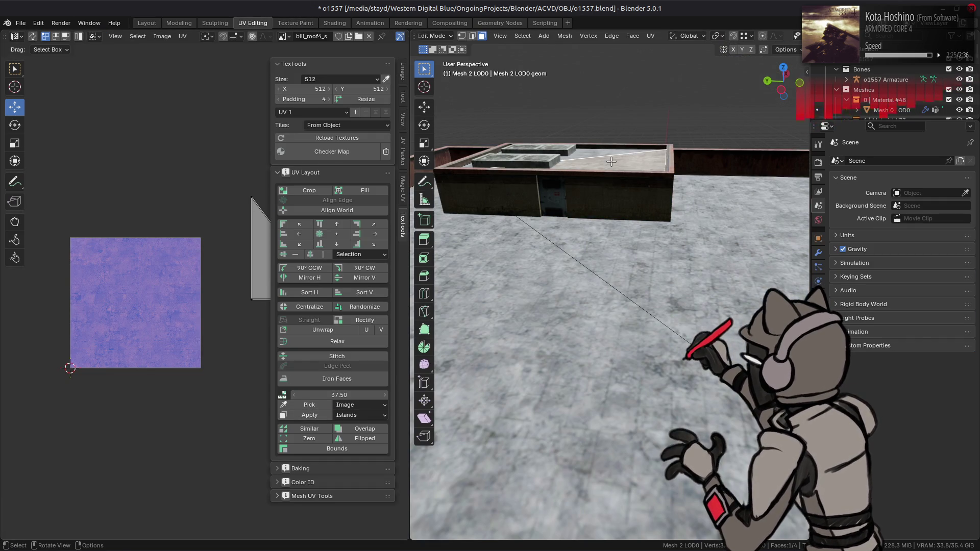
click(320, 417)
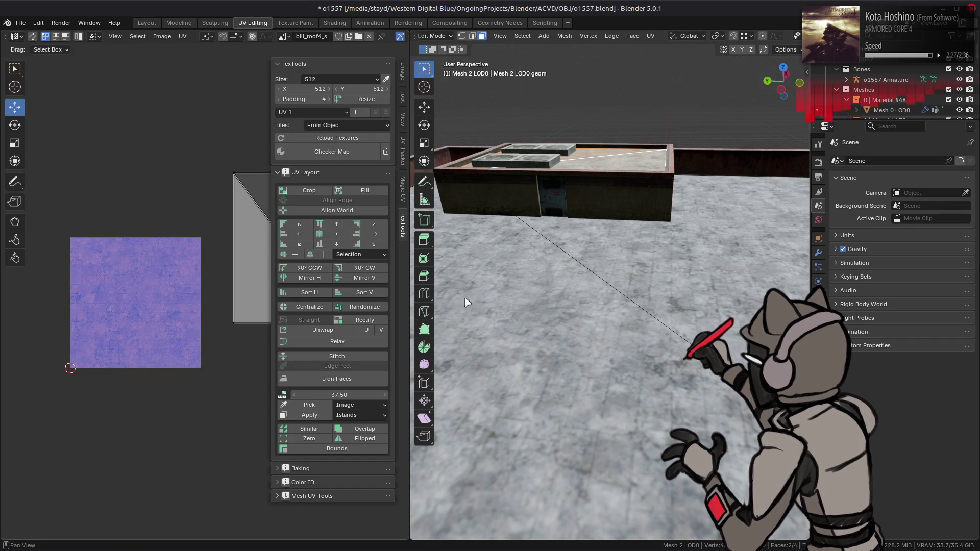
key(a)
key(a)
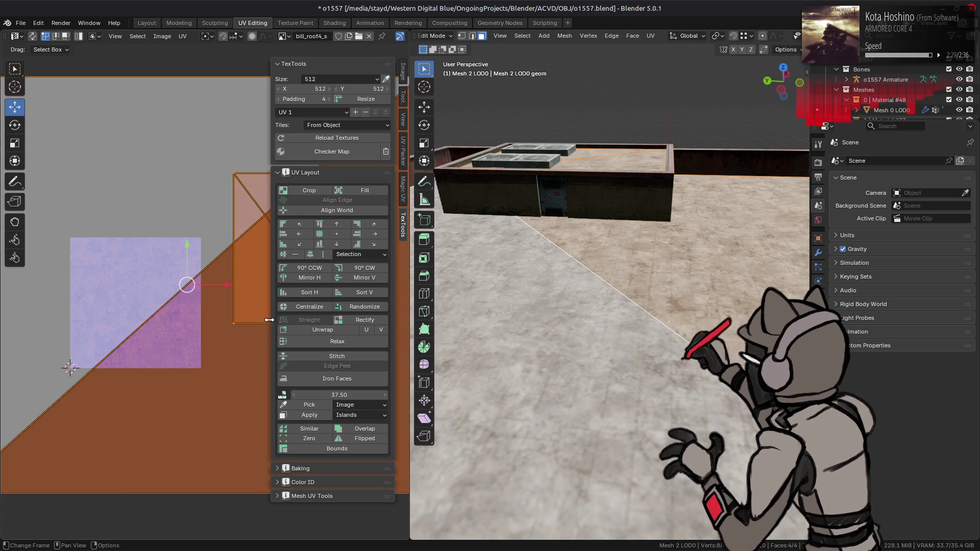
click(147, 23)
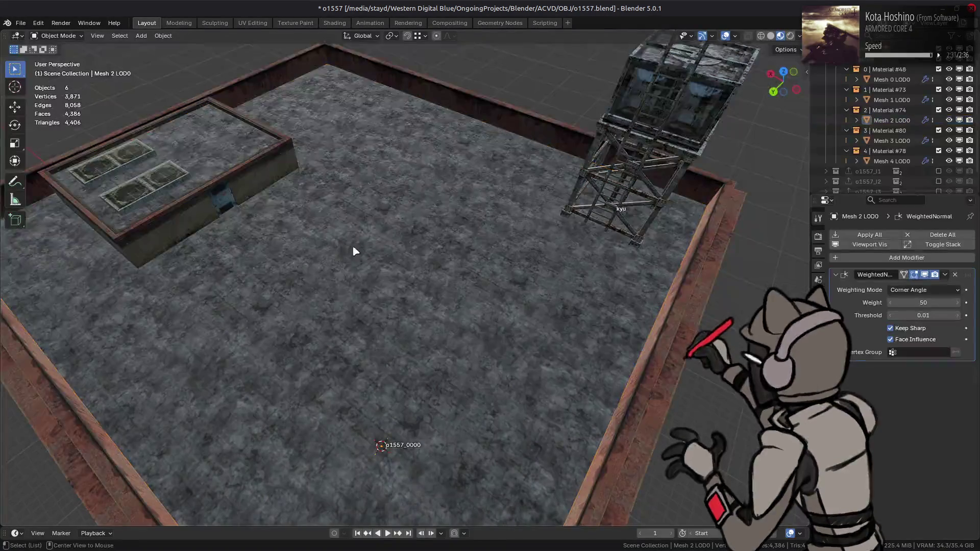
- Switch the viewport to Solid shading with the bluish MatCap
mouse_move(360, 248)
middle_down()
mouse_move(356, 233)
mouse_move(269, 262)
middle_up()
scroll(357, 286, up, 3)
mouse_move(357, 286)
middle_down()
mouse_move(477, 311)
mouse_move(598, 158)
middle_up()
click(771, 37)
mouse_move(414, 243)
middle_down()
mouse_move(553, 226)
mouse_move(494, 303)
middle_up()
click(800, 36)
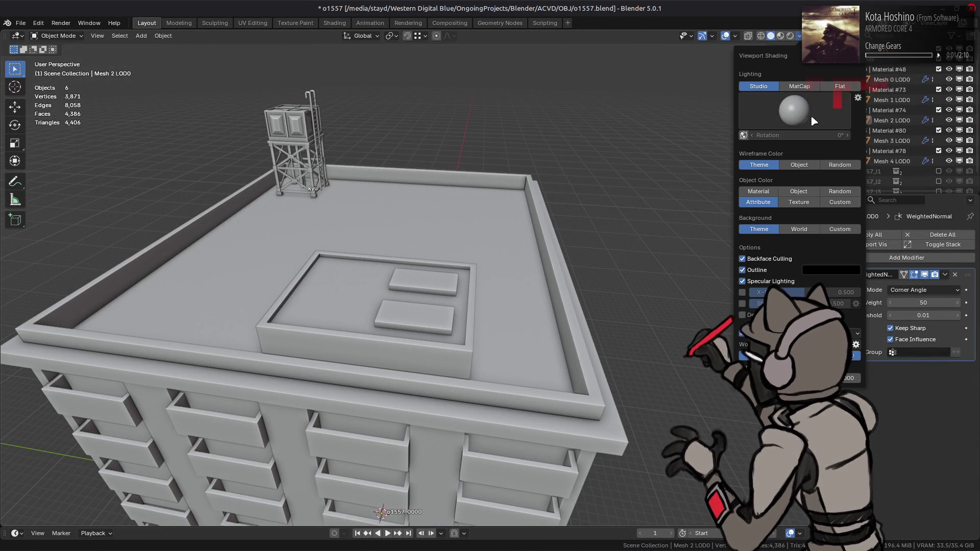
click(799, 87)
click(795, 110)
click(772, 152)
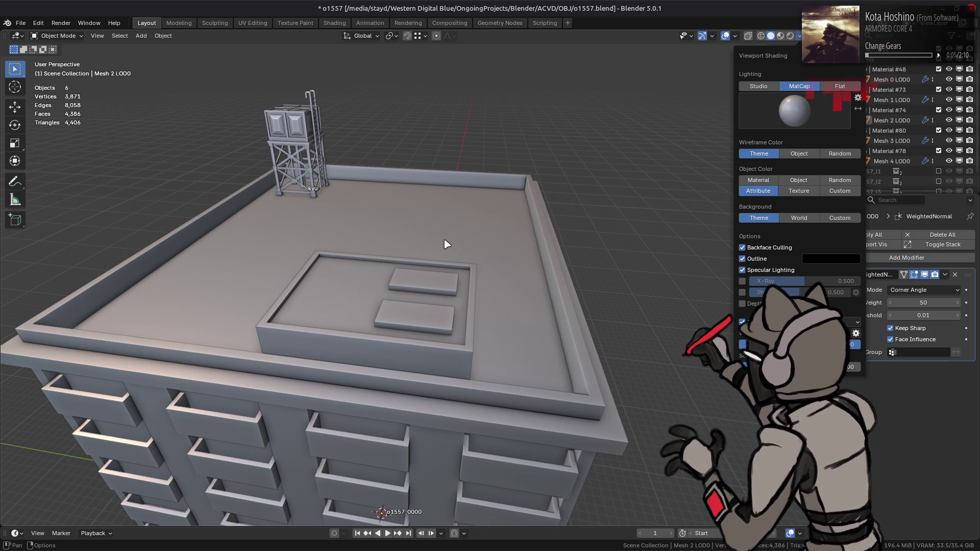
- Orbit around the building under the matcap, return to Material Preview, and save o1557.blend
mouse_move(448, 245)
middle_down()
mouse_move(313, 299)
mouse_move(361, 307)
mouse_move(429, 293)
mouse_move(485, 258)
mouse_move(494, 387)
mouse_move(491, 336)
mouse_move(522, 353)
middle_up()
scroll(485, 259, up, 5)
scroll(498, 257, down, 5)
scroll(491, 336, up, 5)
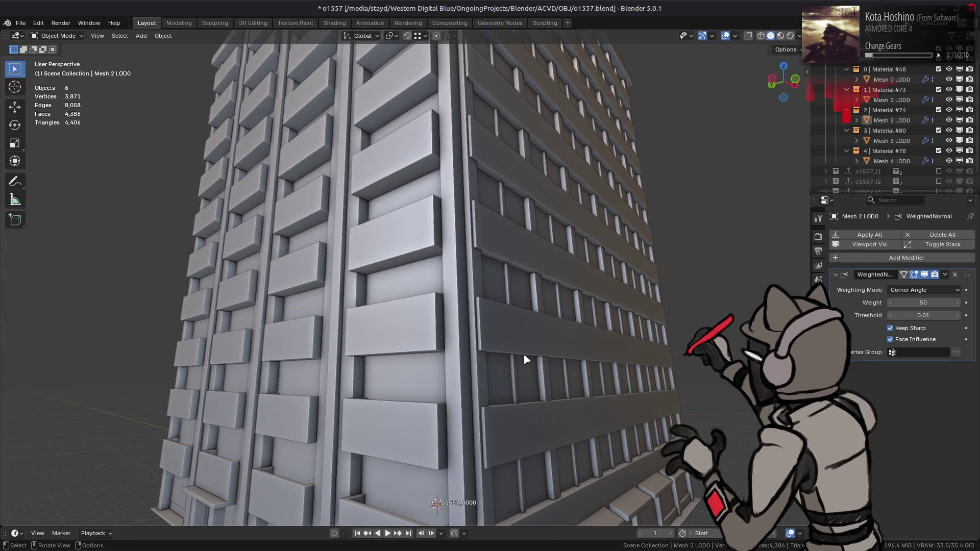
middle_drag(644, 142, 646, 170)
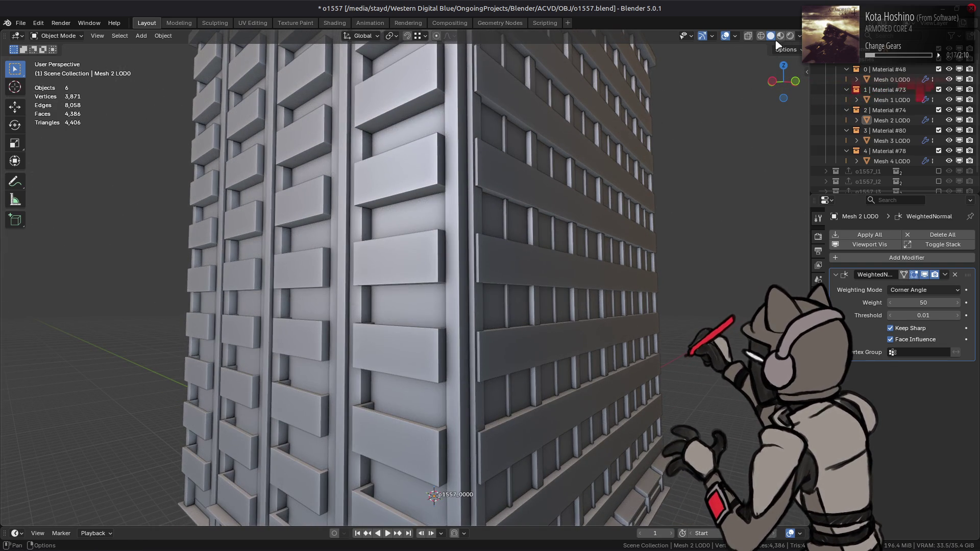
key(z)
scroll(500, 238, down, 3)
mouse_move(500, 238)
middle_down()
mouse_move(501, 192)
mouse_move(484, 193)
mouse_move(501, 193)
mouse_move(509, 304)
middle_up()
key(ctrl+s)
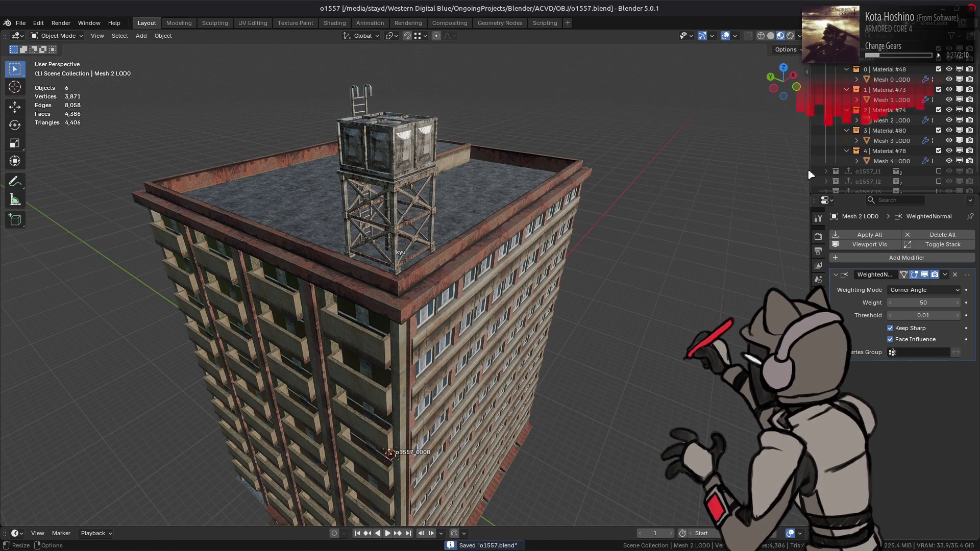
- Apply all modifiers on every building mesh, export the o1557 collection, and save the file
click(890, 79)
shift+click(888, 161)
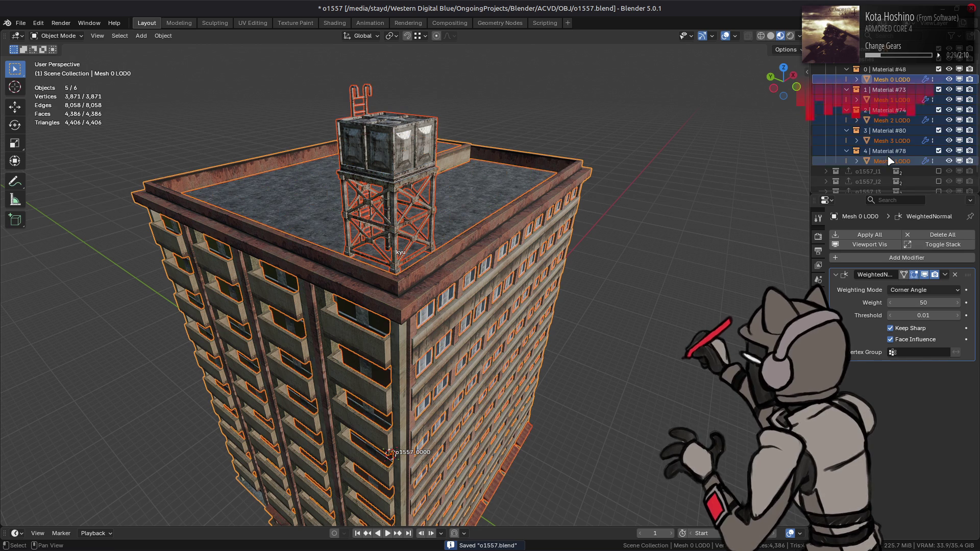
click(869, 235)
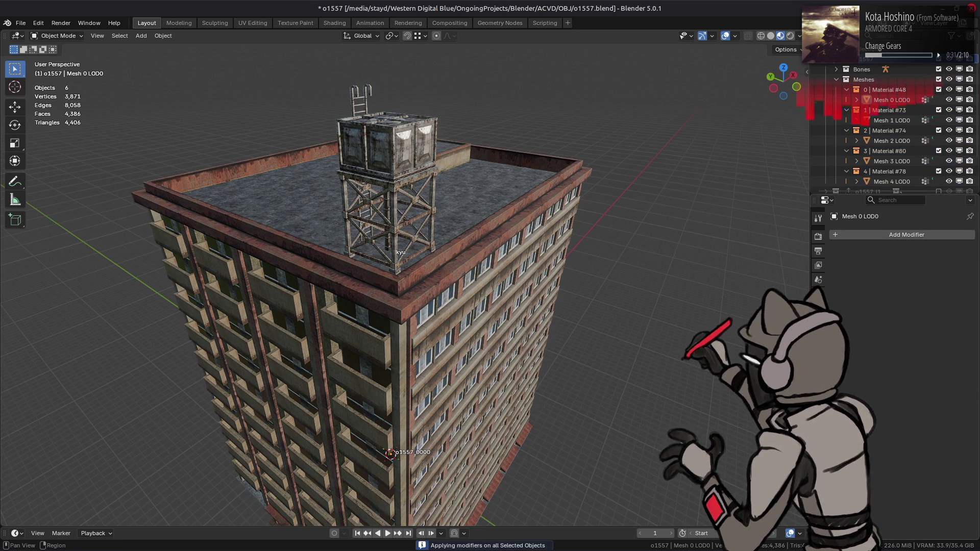
click(818, 308)
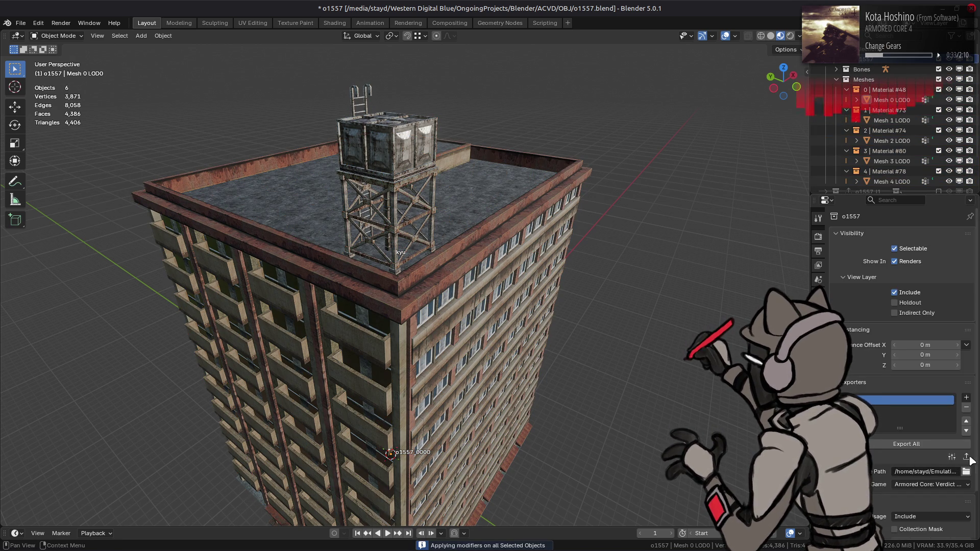
click(907, 444)
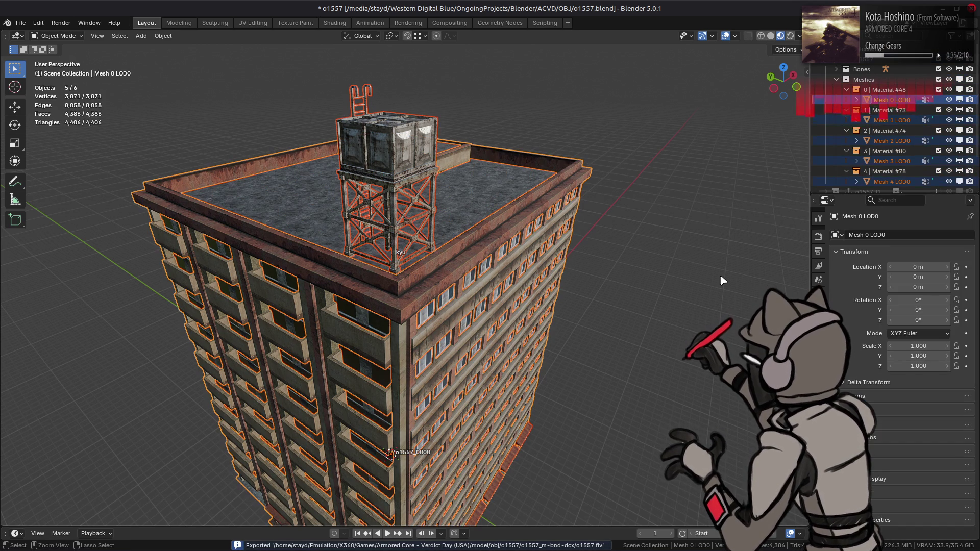
key(ctrl+s)
- Purge unused data, switch the viewport to Solid shading, and move over to GIMP
click(20, 23)
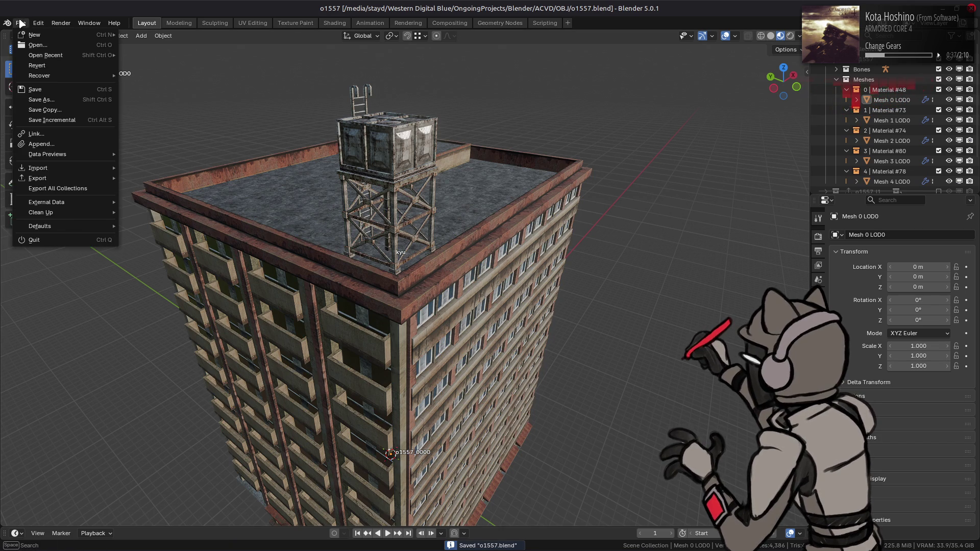
mouse_move(81, 217)
click(153, 213)
click(125, 279)
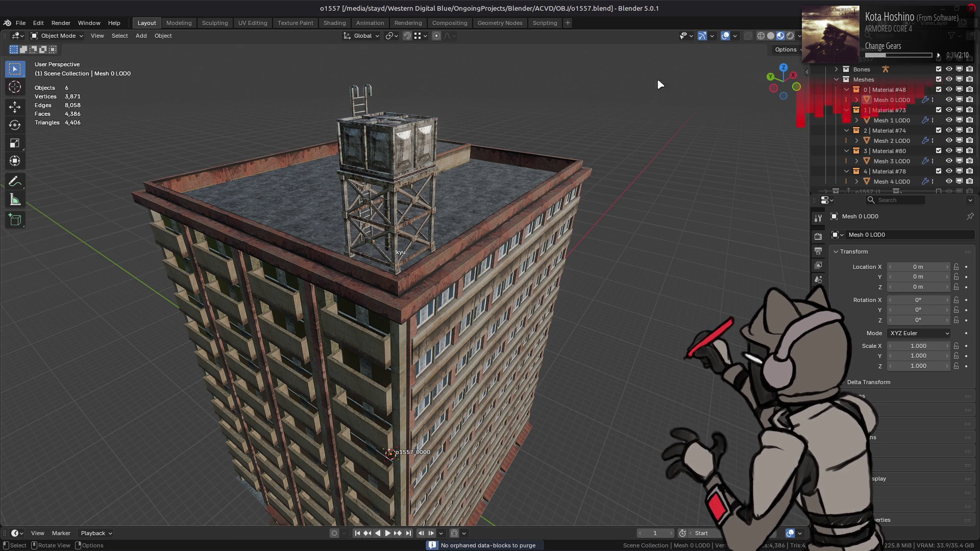
key(z)
click(494, 190)
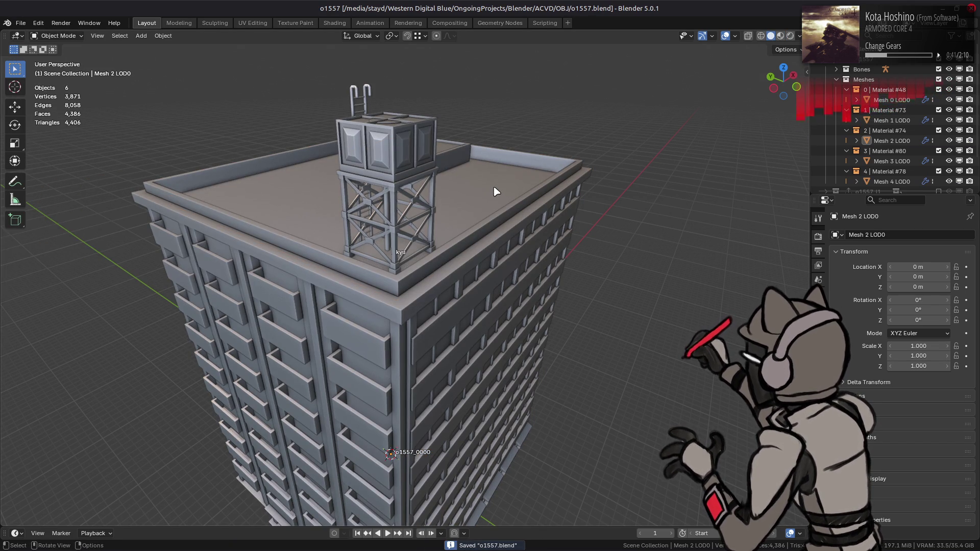
key(alt+Tab)
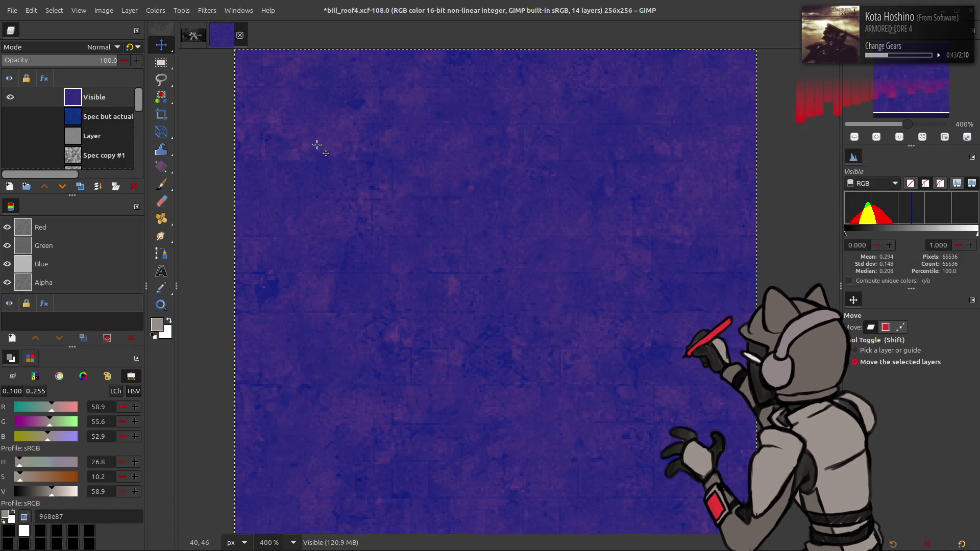
- Save bill_roof4.xcf, rename the Visible layer to Spec_final_final_real, re-export, and close the image
key(ctrl+s)
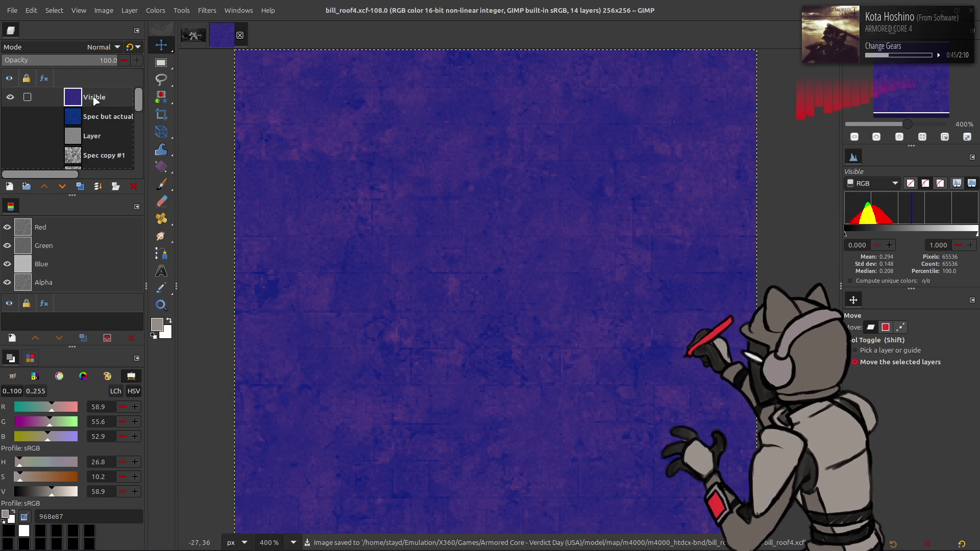
double_click(93, 96)
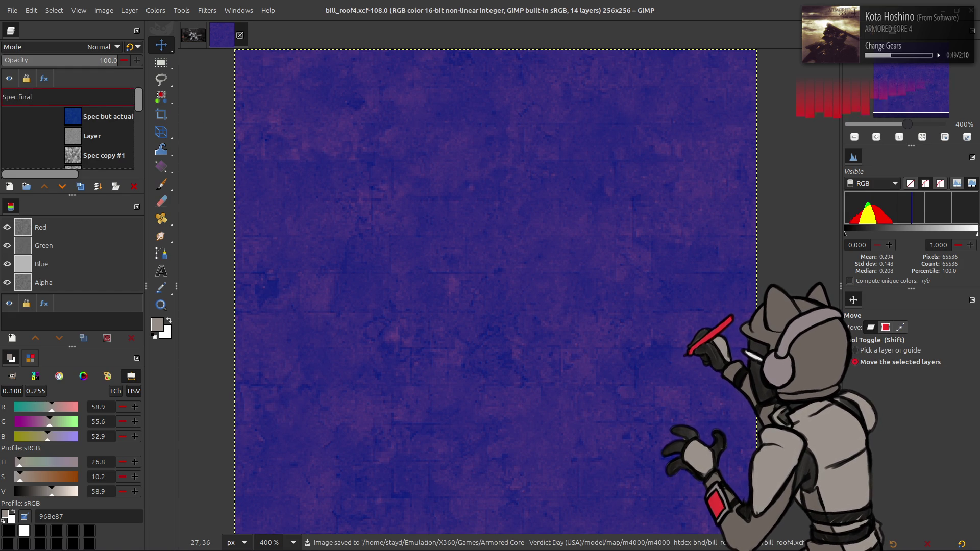
text(Spec final_final)
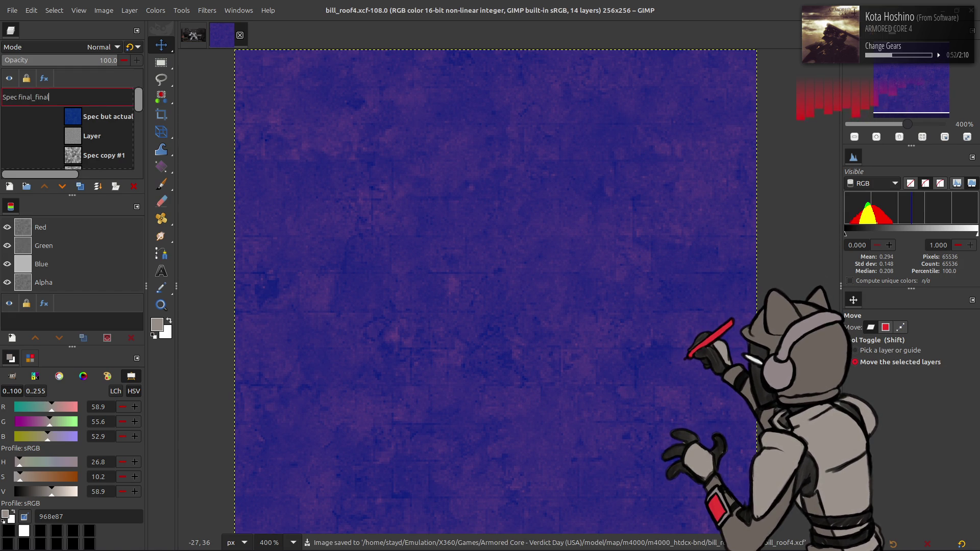
text(_real)
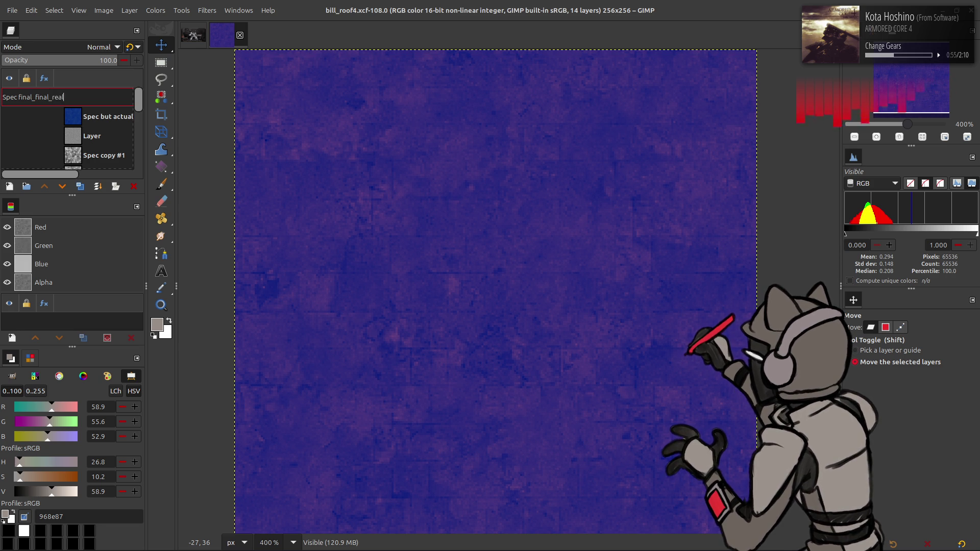
key(Return)
key(ctrl+e)
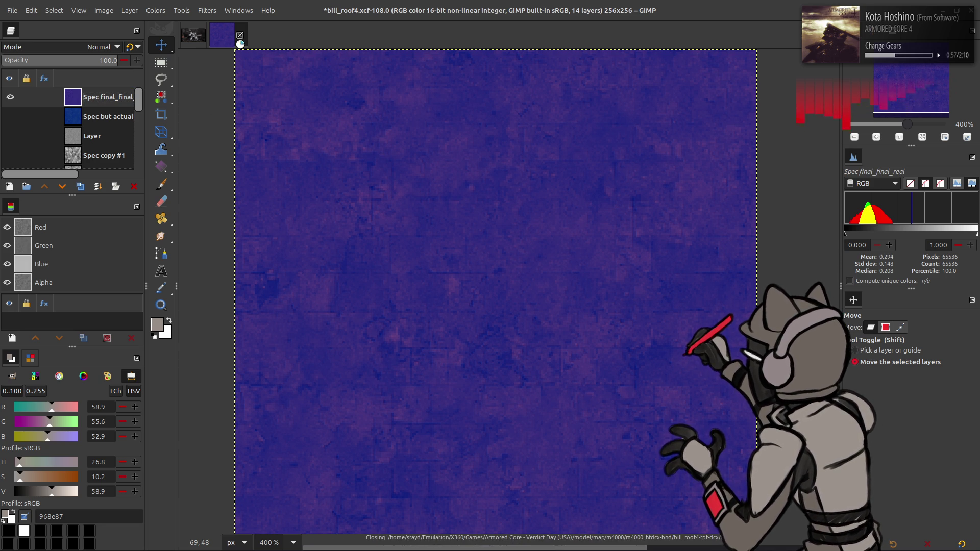
click(240, 35)
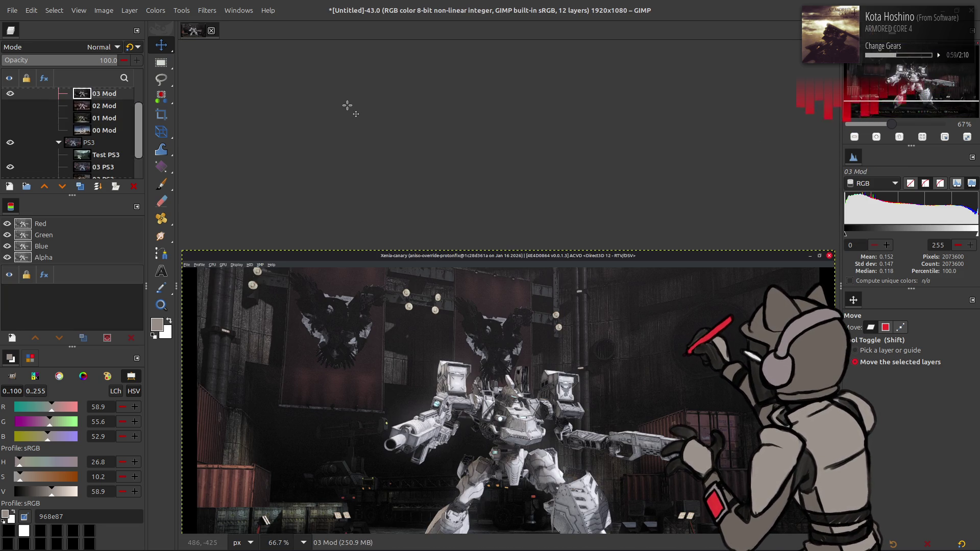
- Reopen bill_roof4.xcf from the recent files list
mouse_move(357, 548)
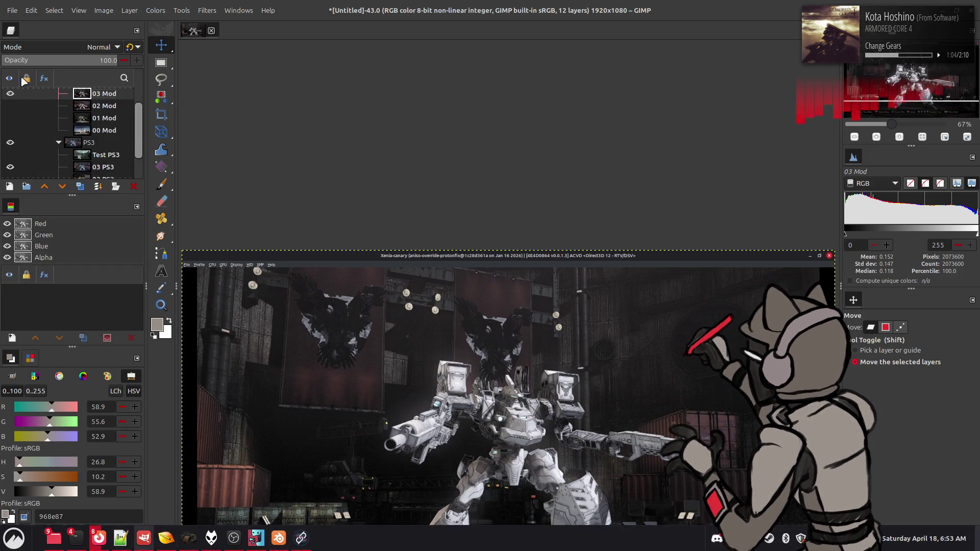
click(11, 11)
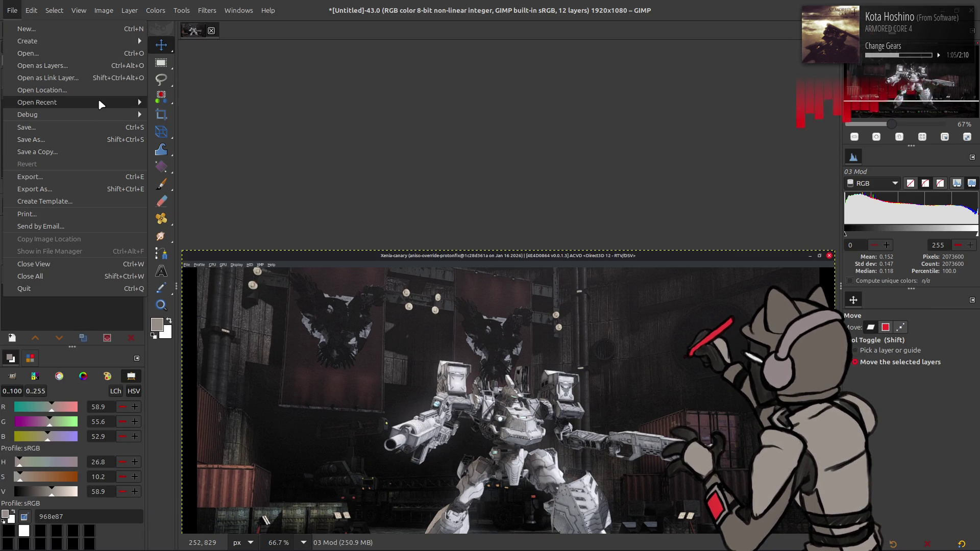
mouse_move(98, 100)
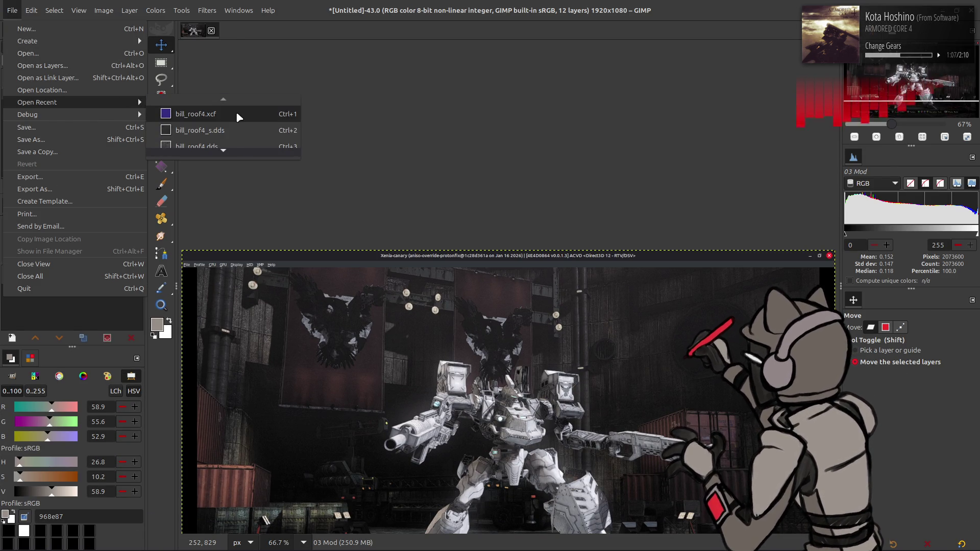
click(236, 114)
- Hide the Spec, Spec Base copy, Spec Base and Clean copy #1 layers, keeping Recolor visible
click(10, 97)
scroll(17, 102, down, 5)
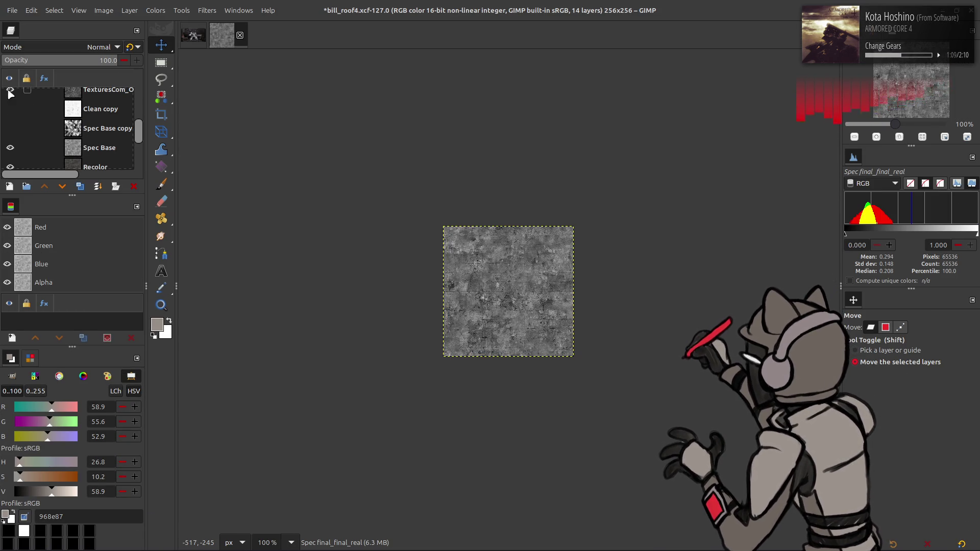
click(11, 98)
click(10, 117)
click(108, 143)
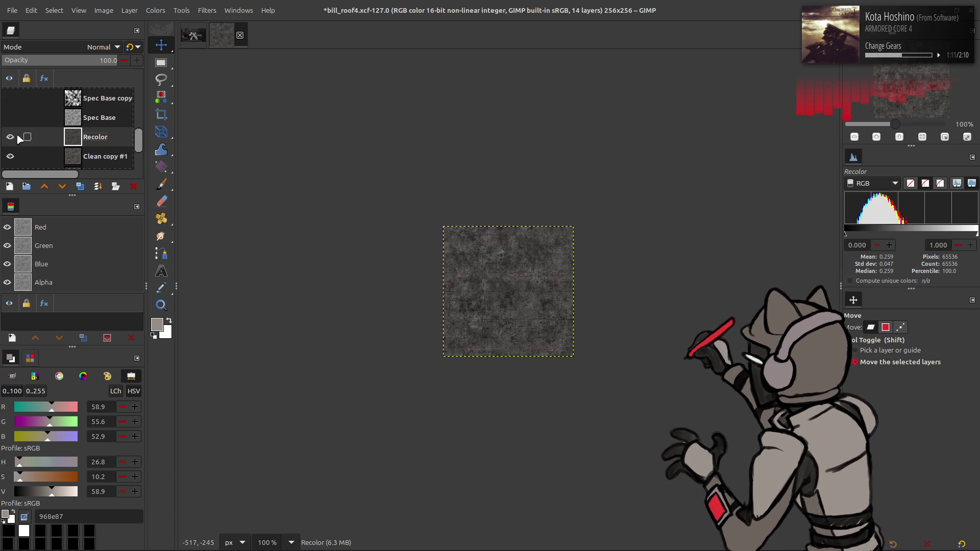
click(10, 155)
scroll(13, 148, down, 1)
click(10, 107)
click(10, 107)
click(10, 106)
click(11, 107)
click(11, 107)
click(10, 107)
click(10, 107)
click(11, 106)
- Zoom to 400% and compare the texture with Clean copy #1 and Recolor toggled
key(2)
key(3)
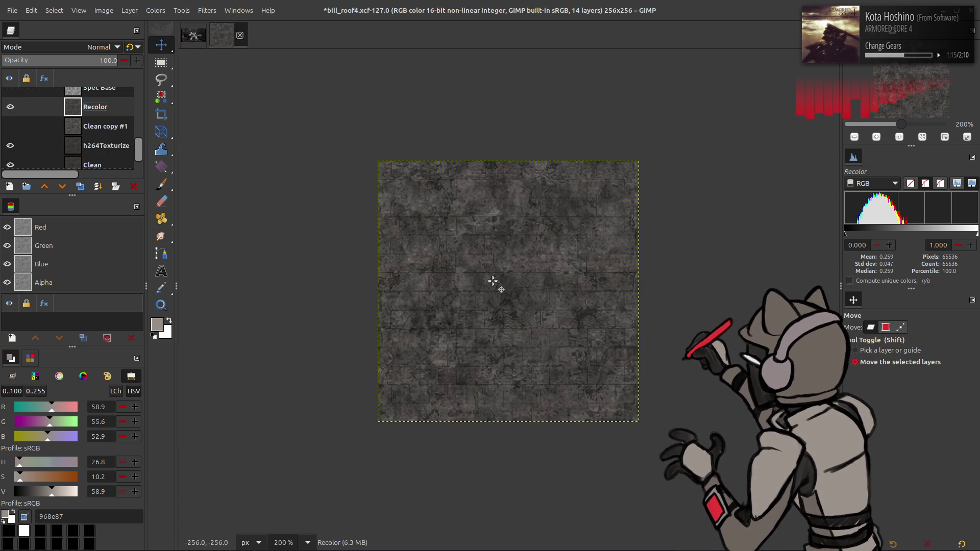
key(2)
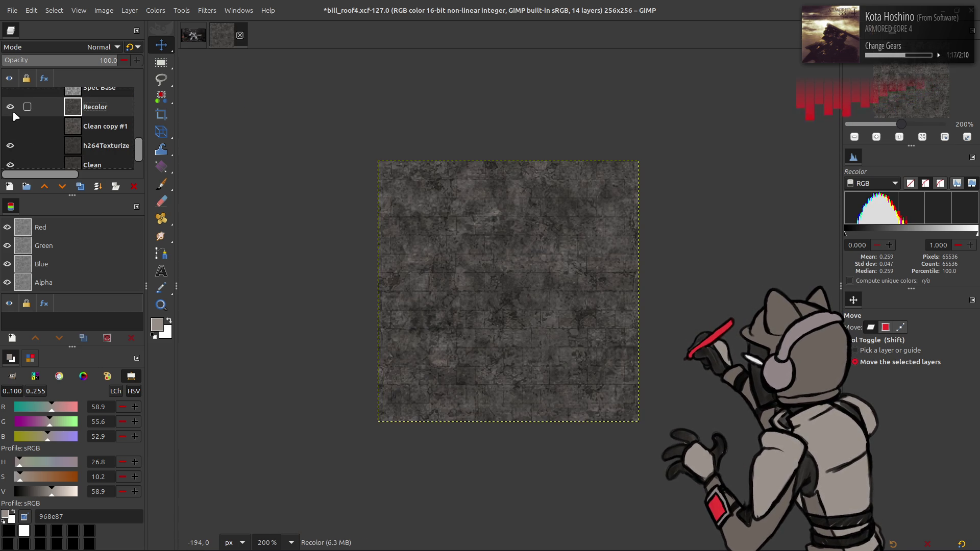
key(3)
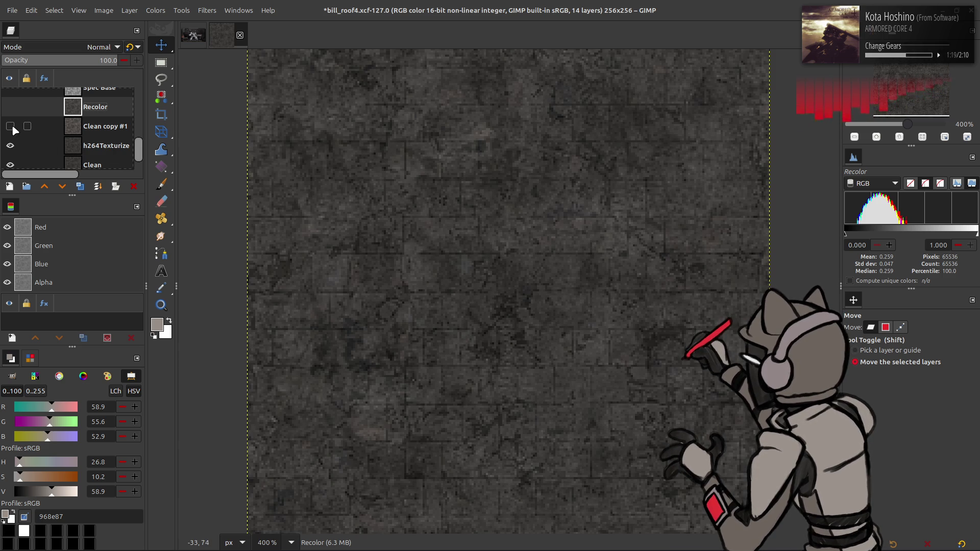
click(10, 126)
click(13, 124)
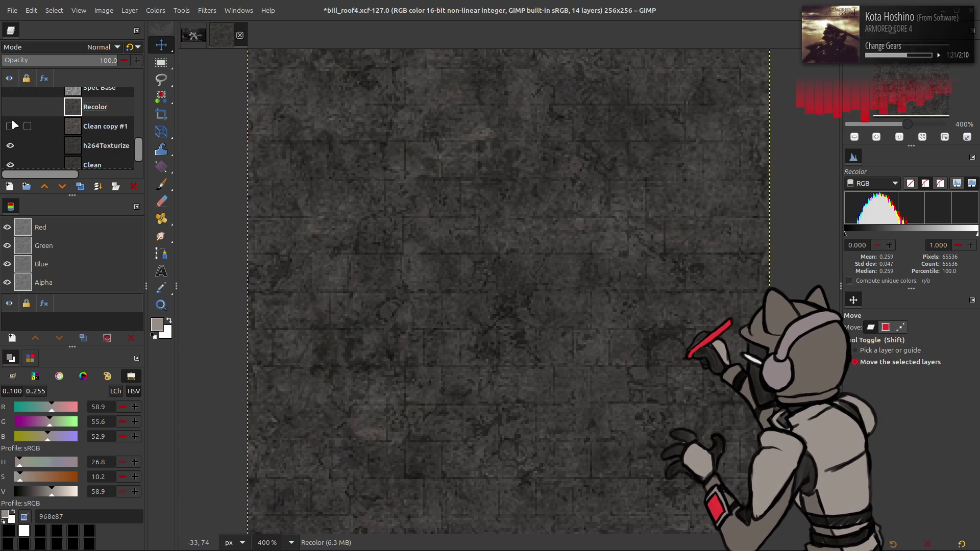
click(11, 109)
double_click(11, 107)
click(157, 10)
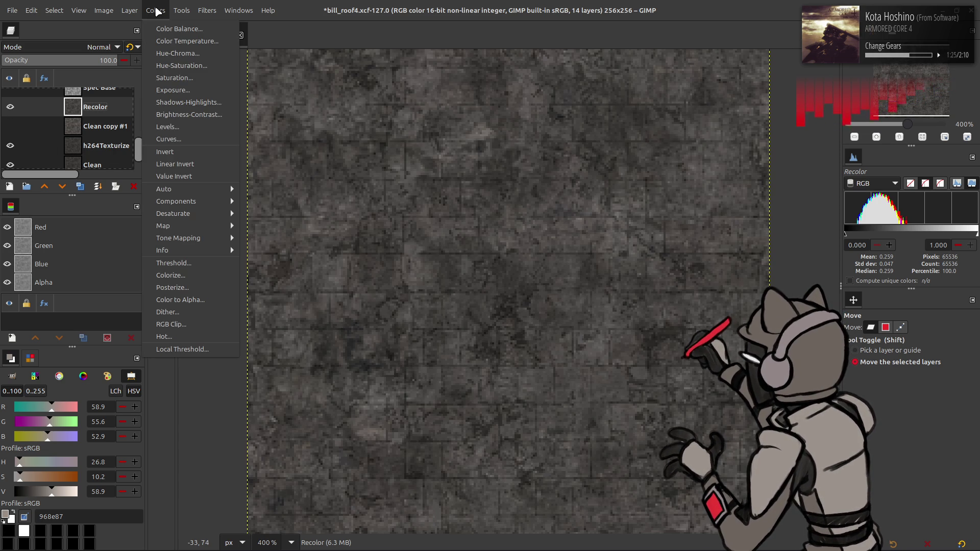
- Apply Levels to Recolor with a midtone gamma of 2
click(175, 131)
text(2)
key(Return)
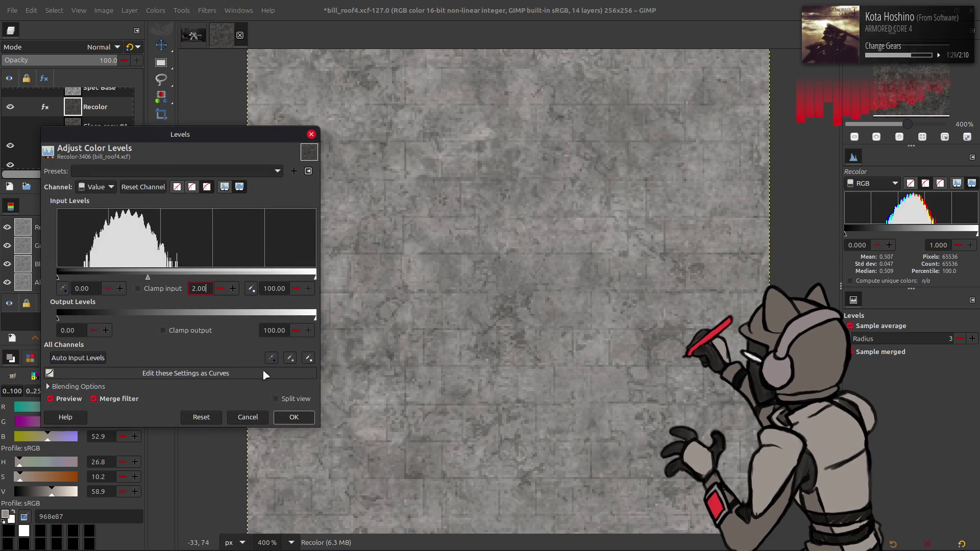
click(294, 417)
- Limit Recolor's output high level to 50, then toggle the layer to compare before and after
click(150, 13)
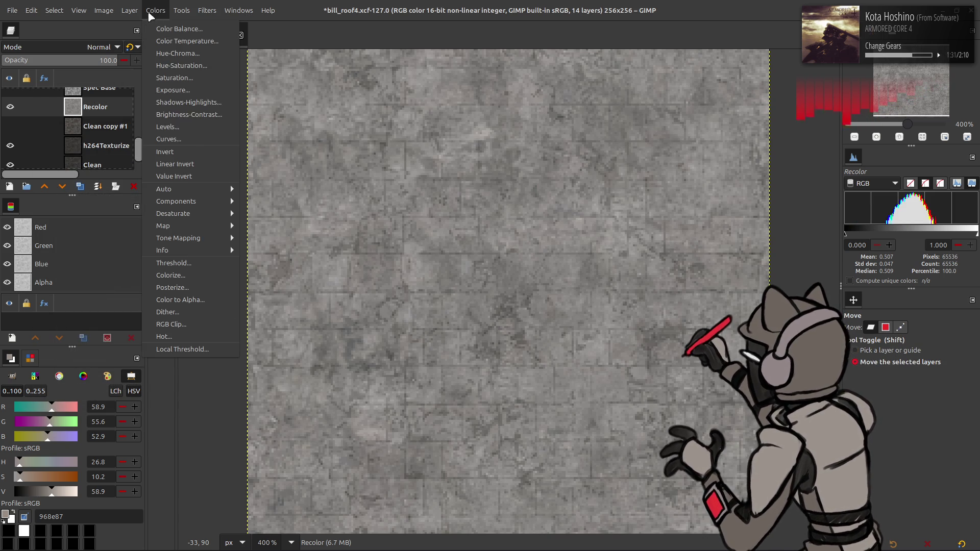
click(187, 128)
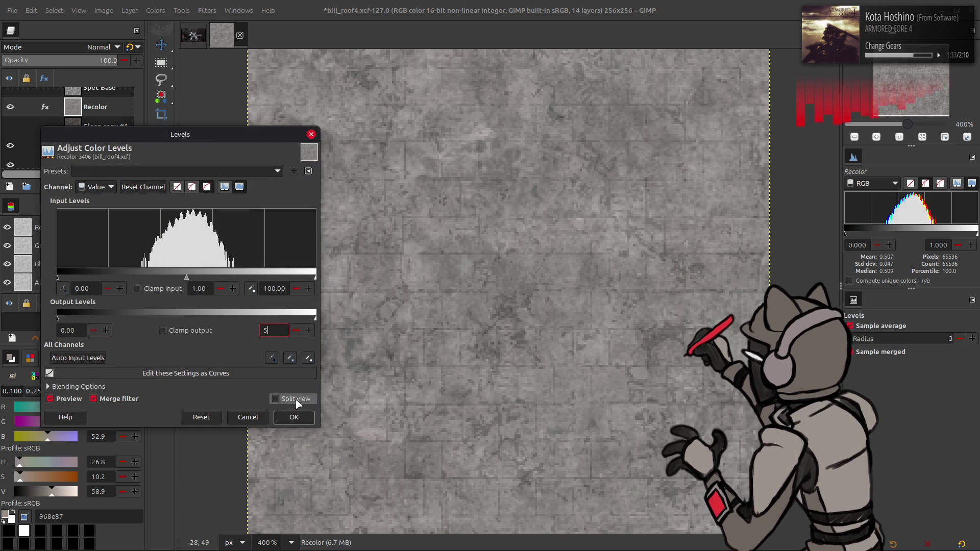
text(0)
click(293, 417)
click(10, 107)
click(9, 107)
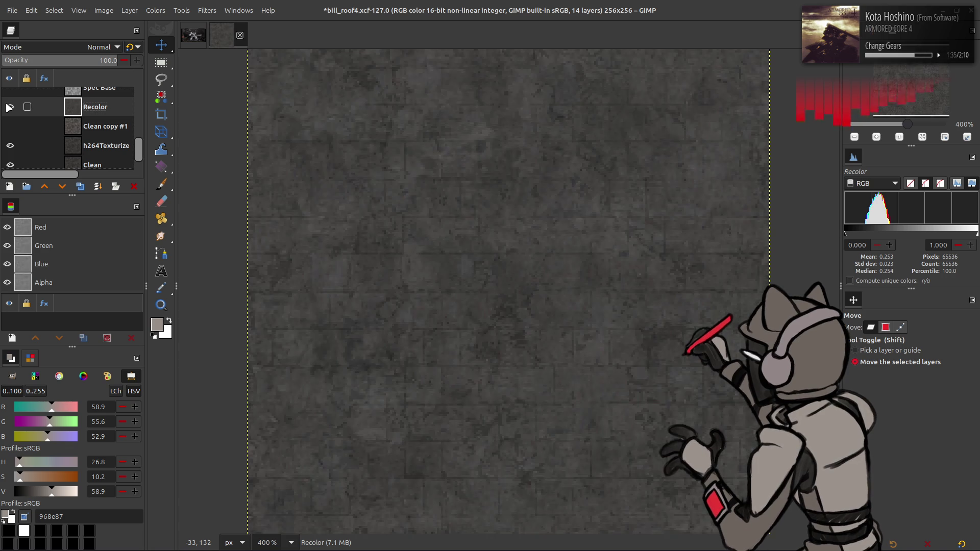
click(9, 108)
click(9, 107)
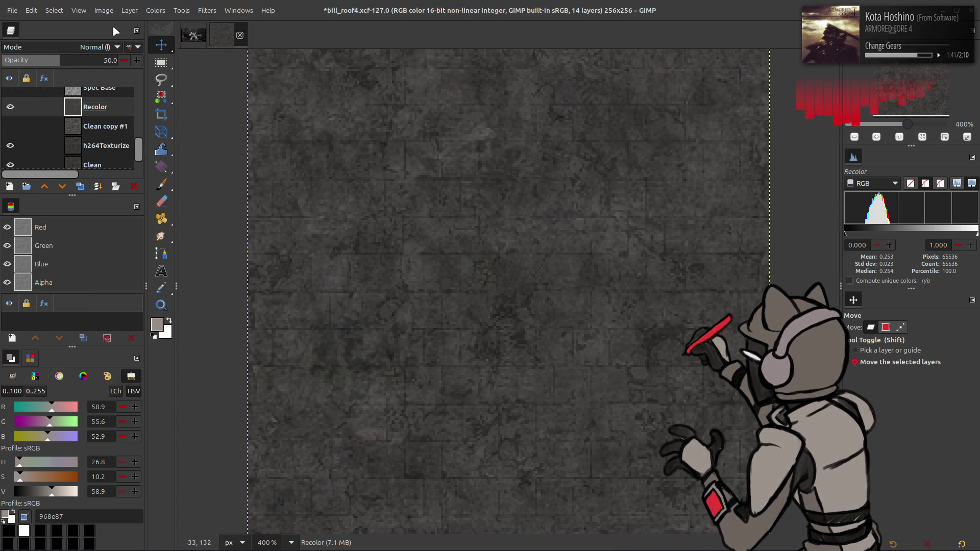
- Start another Levels pass on Recolor, raising the input black point to 10
click(155, 11)
click(173, 127)
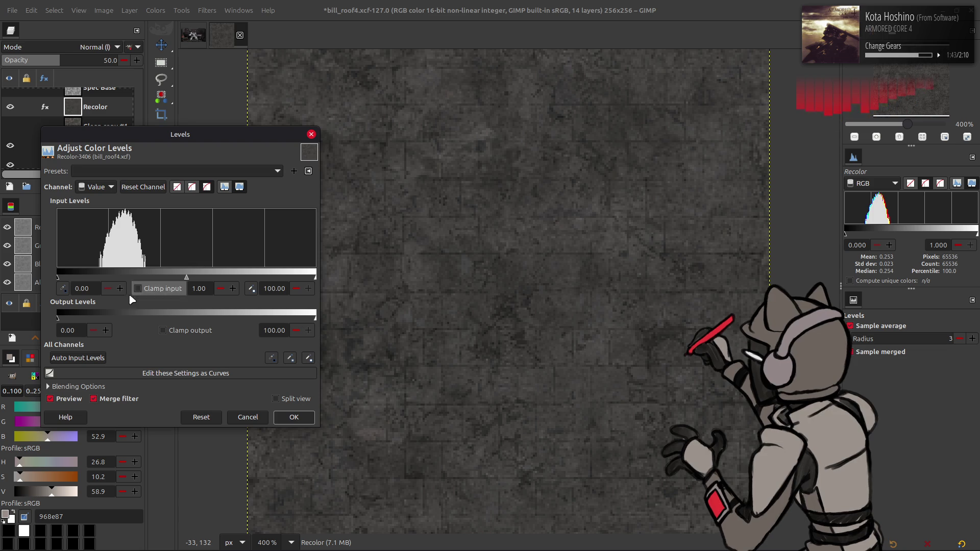
text(10)
key(Return)
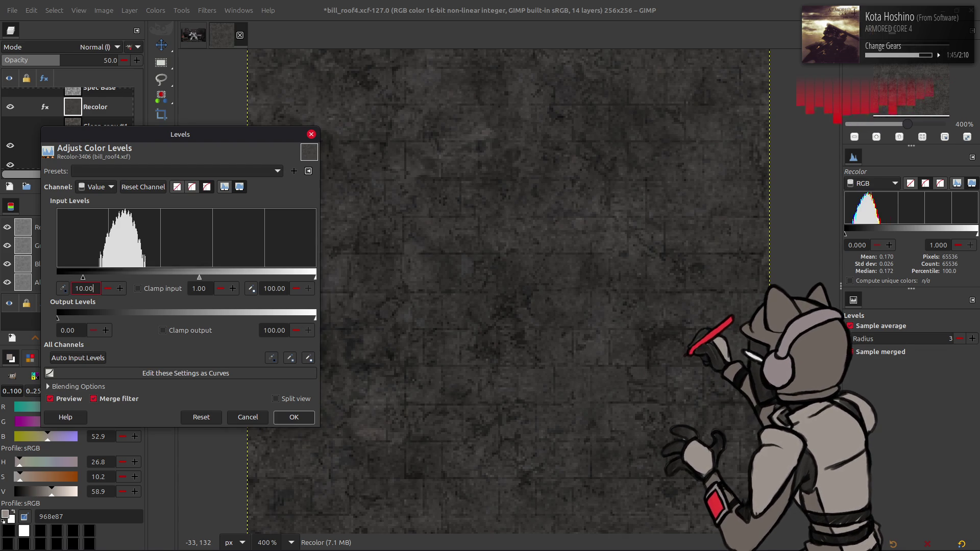